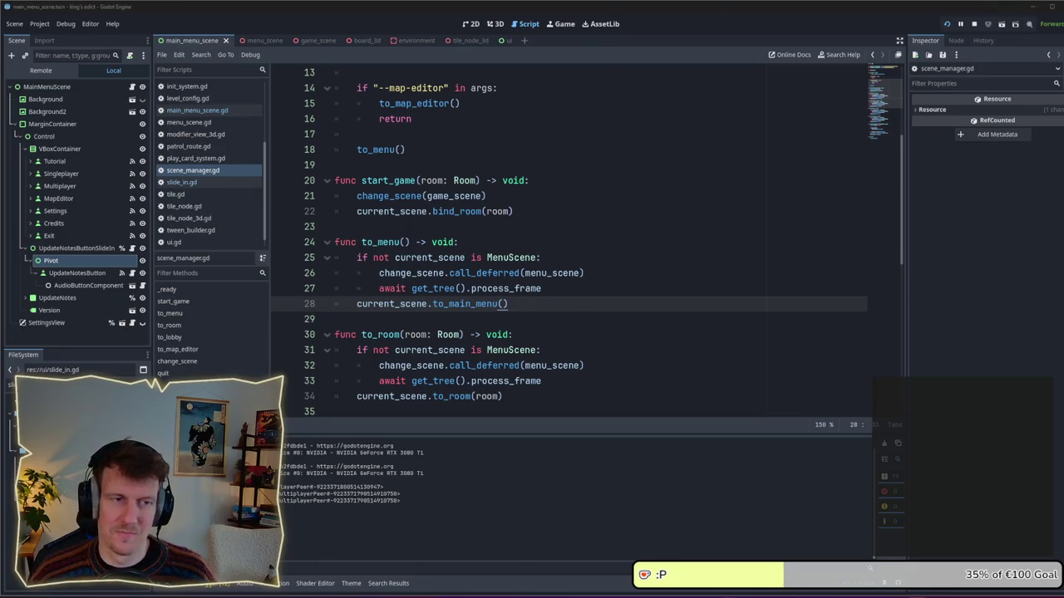
Open main_menu_scene.gd from the script list
scroll(525, 261, "up", 4)
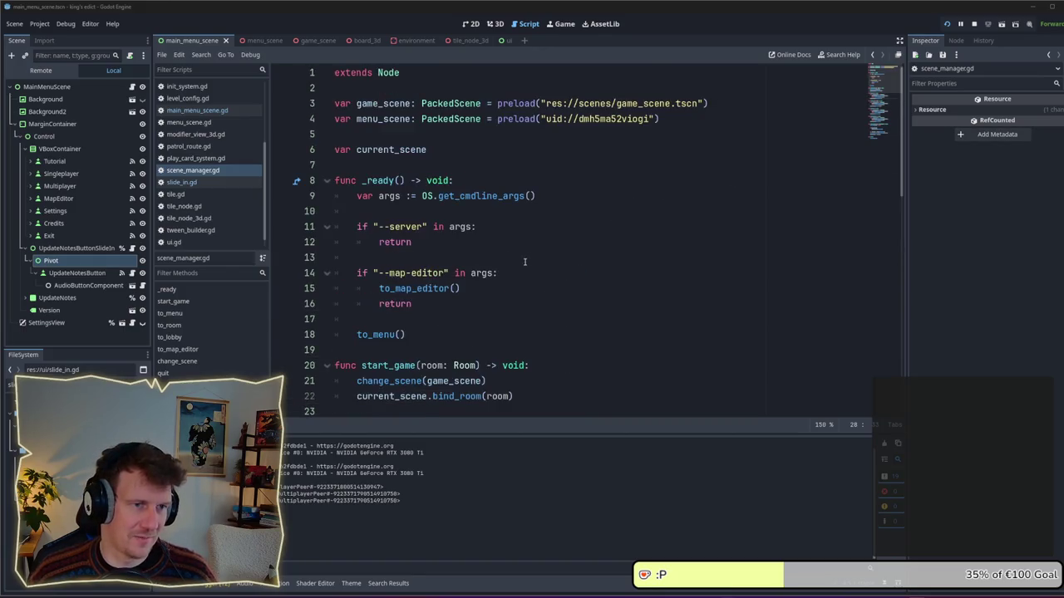
left_click(197, 109)
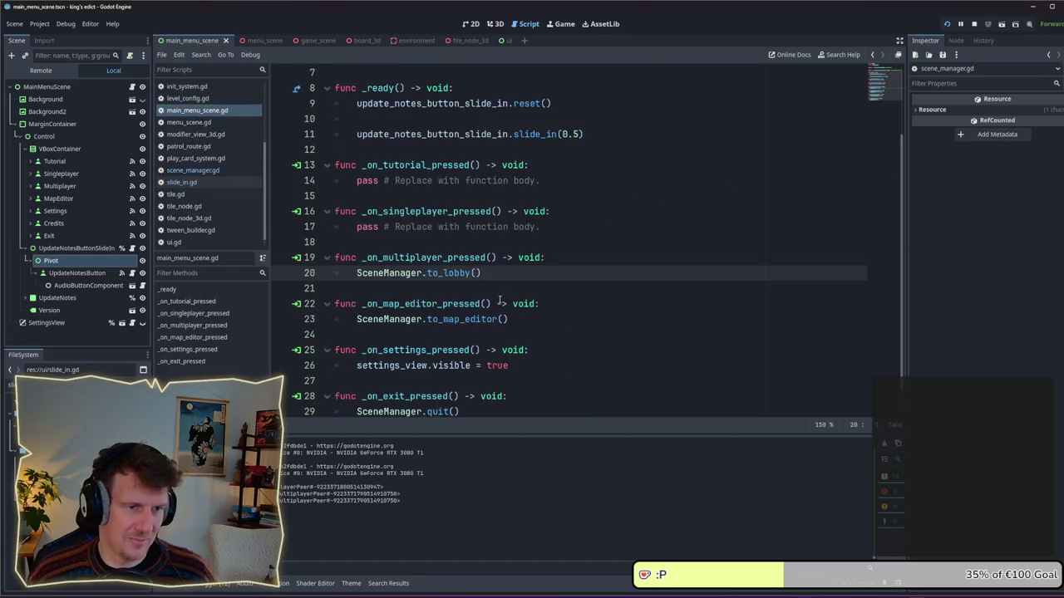
scroll(492, 287, "up", 1)
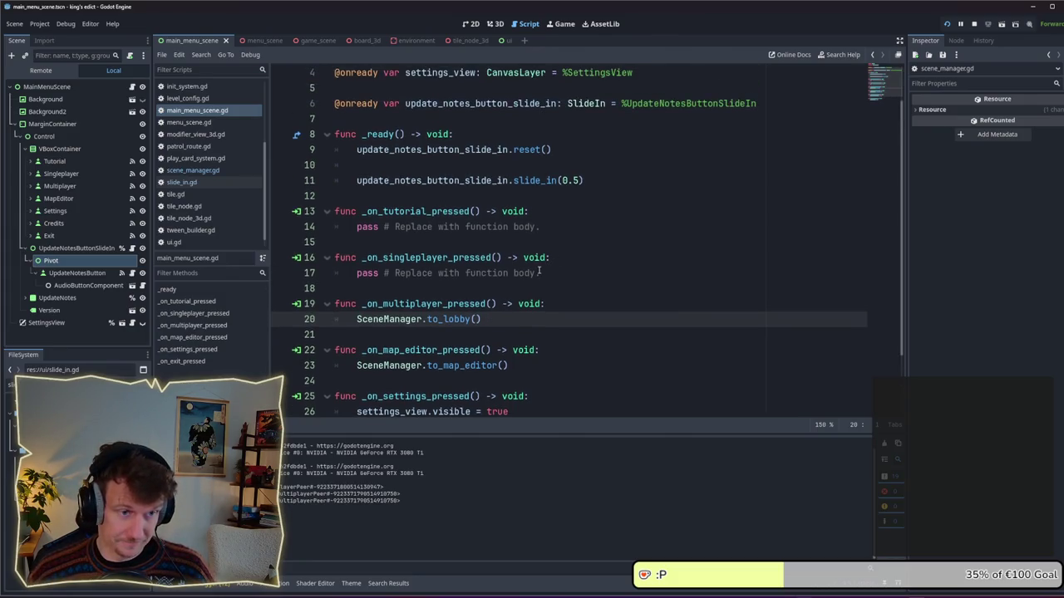
scroll(508, 288, "down", 1)
Jump to the definition of the SceneManager.to_lobby() call on line 20, then come back
left_click_drag(495, 276, 357, 274)
left_click(506, 272)
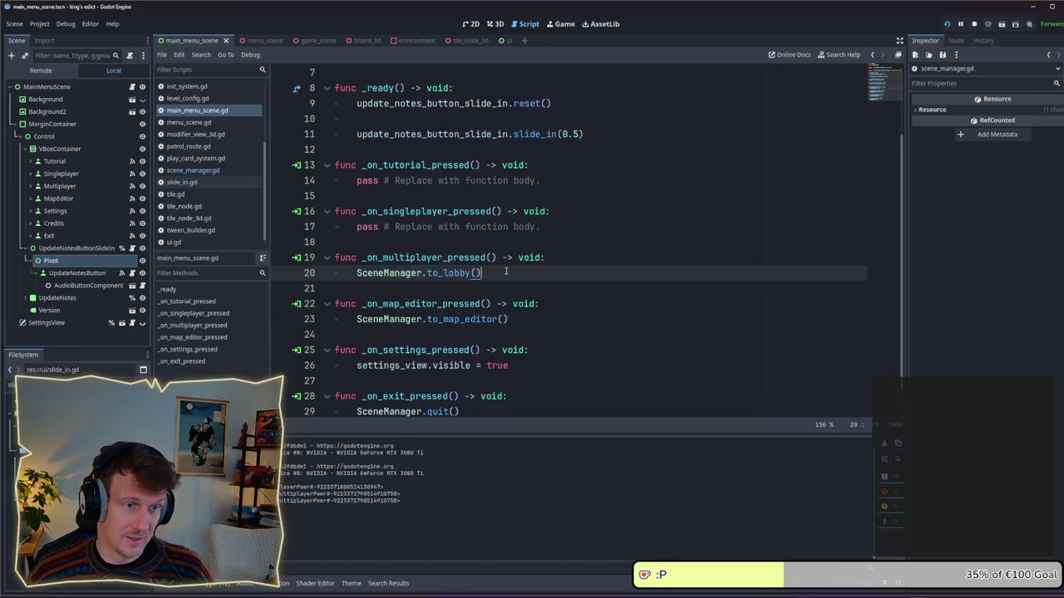
left_click_drag(502, 272, 356, 274)
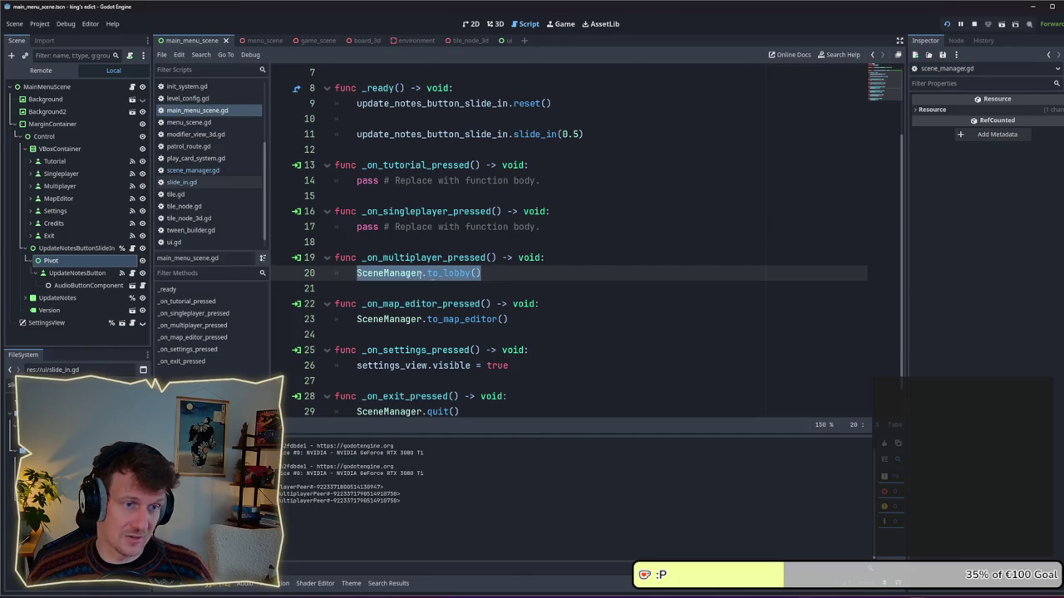
left_click(488, 274)
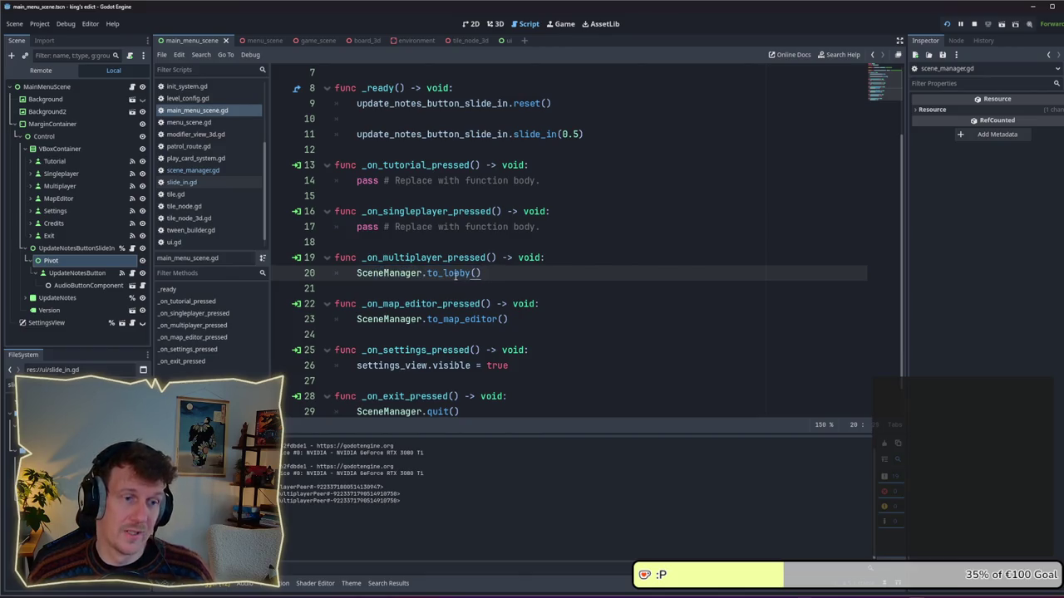
left_click(459, 277, "ctrl")
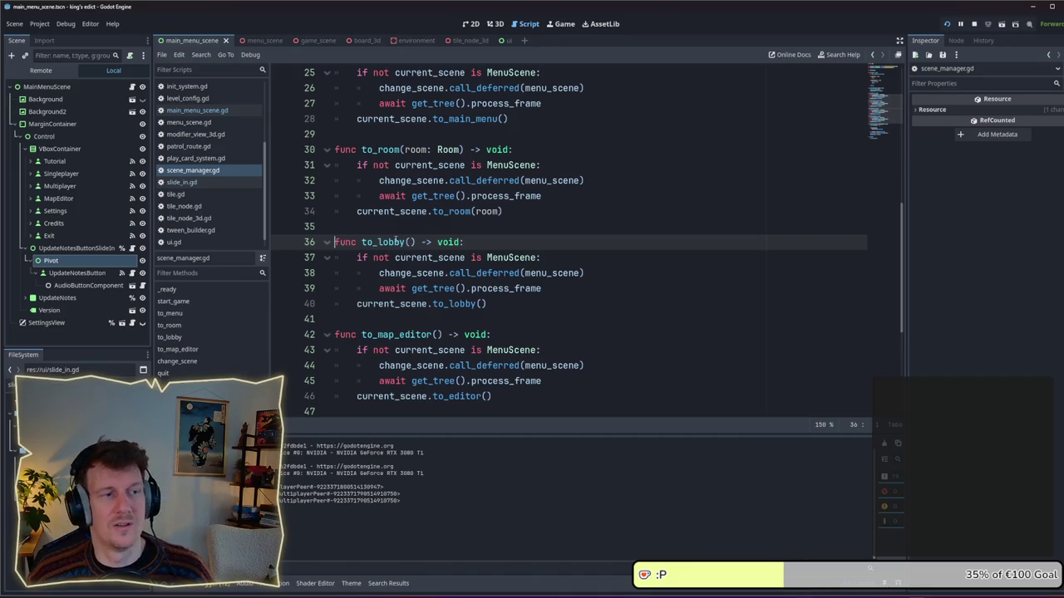
key("alt+Left")
Highlight the to_lobby call on line 20, then the slide_in(0.5) call on line 11
left_click_drag(502, 278, 356, 274)
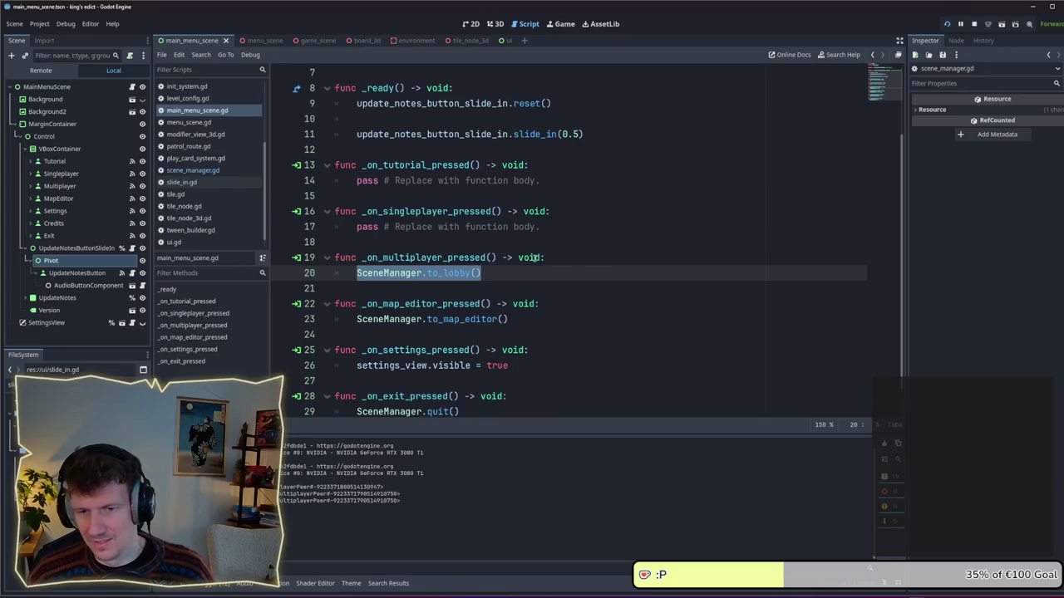
scroll(505, 268, "down", 1)
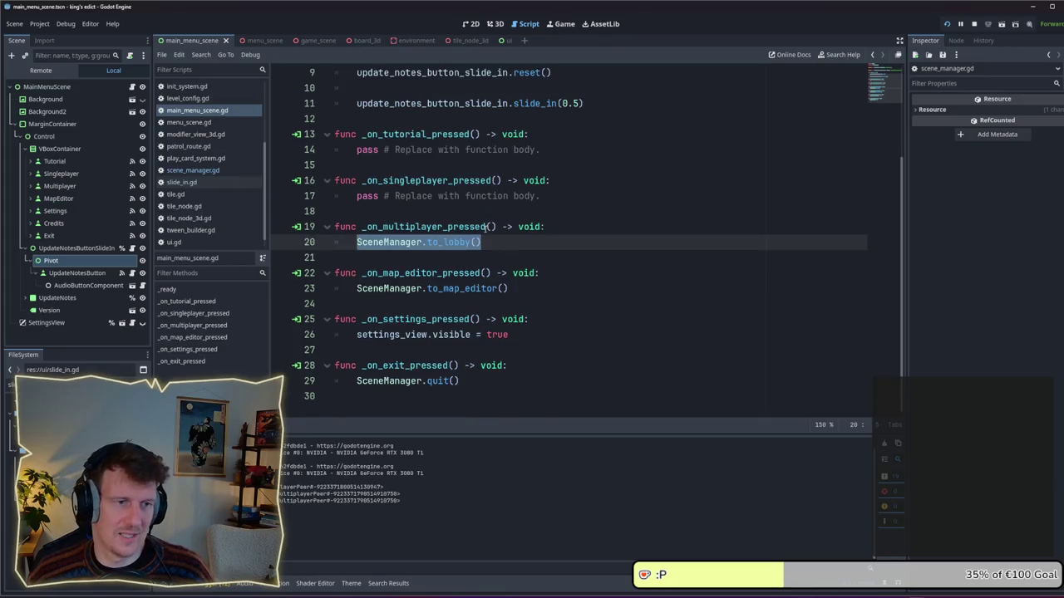
left_click_drag(366, 226, 496, 226)
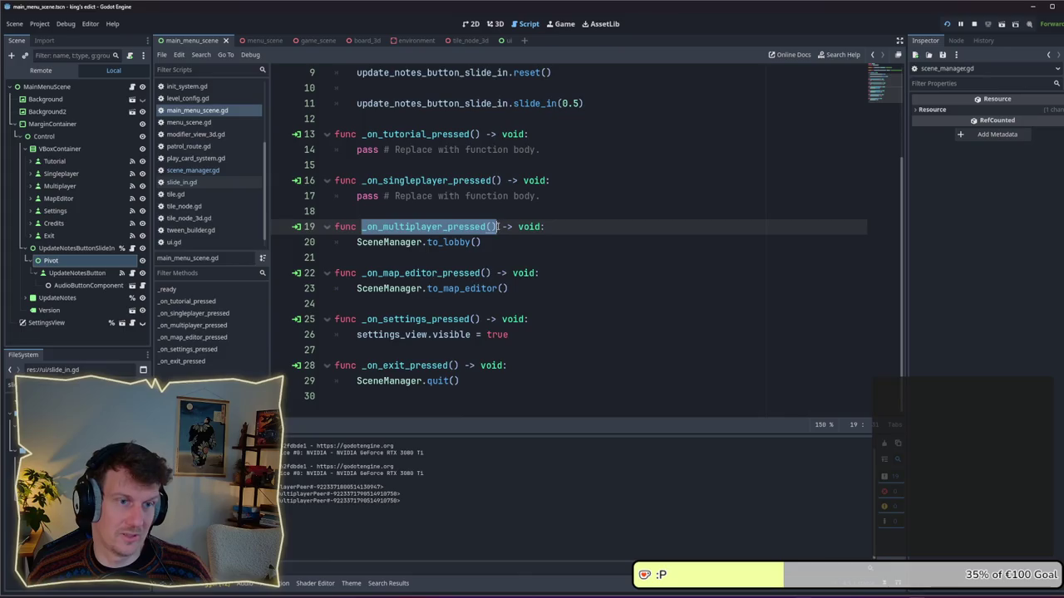
scroll(509, 234, "up", 3)
left_click_drag(584, 226, 359, 226)
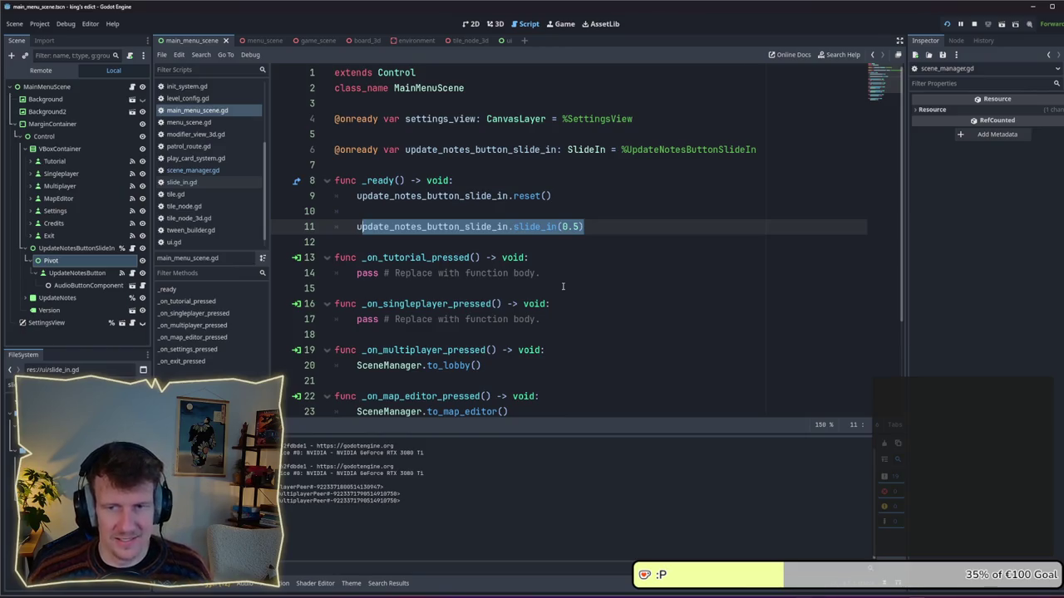
Read through the slide_in call and button handlers on lines 11–19, then switch to the running game
left_click(597, 227)
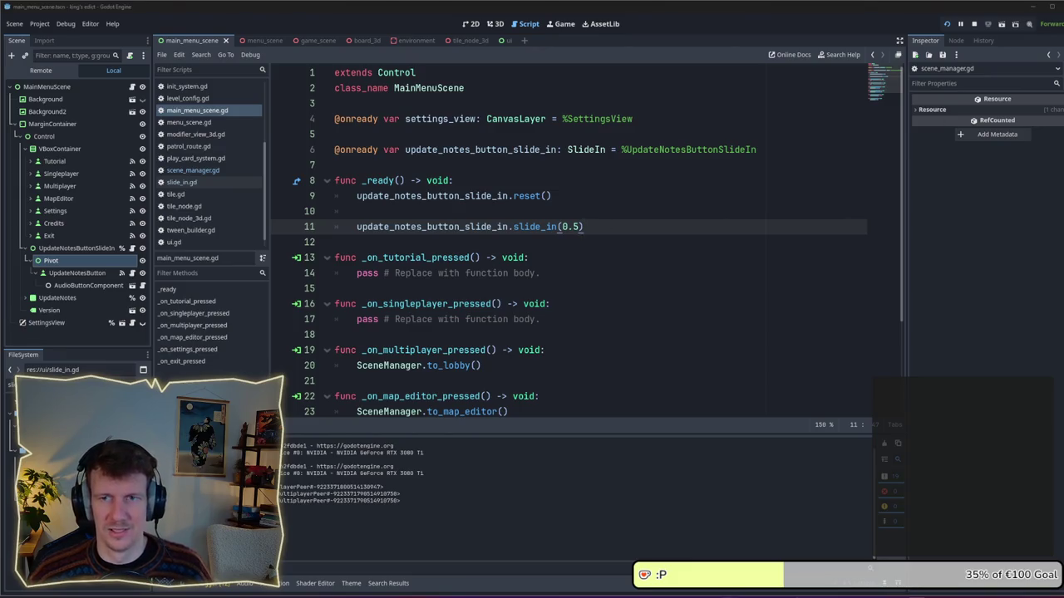
left_click(672, 253)
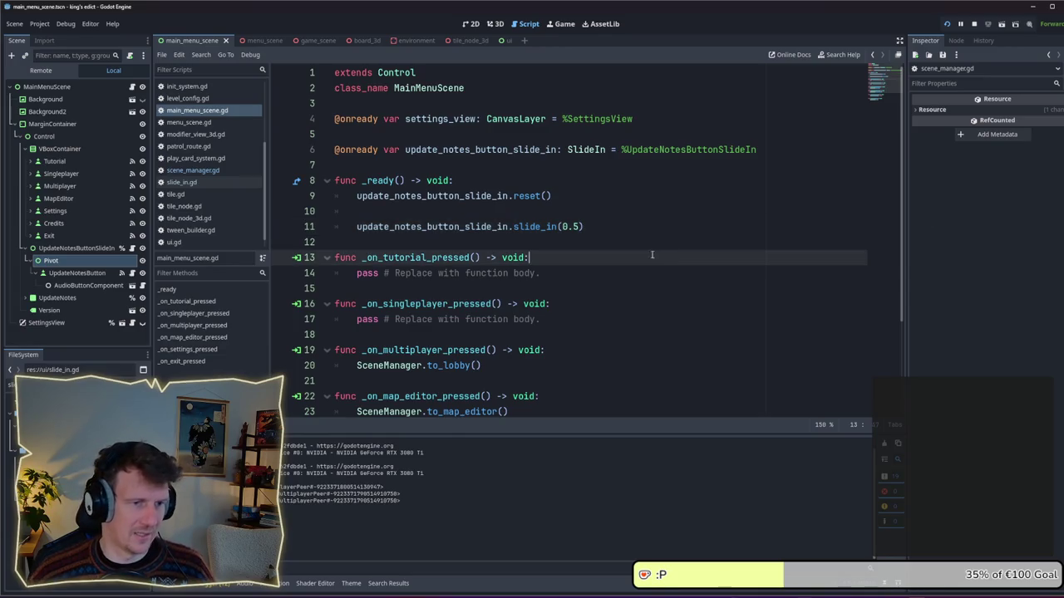
scroll(640, 255, "down", 1)
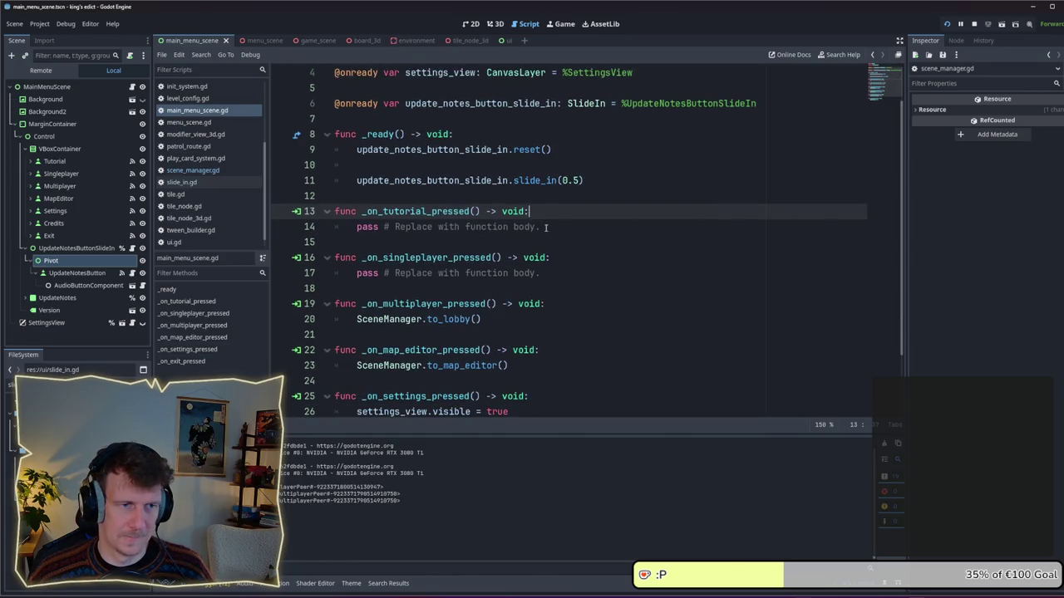
scroll(546, 226, "down", 1)
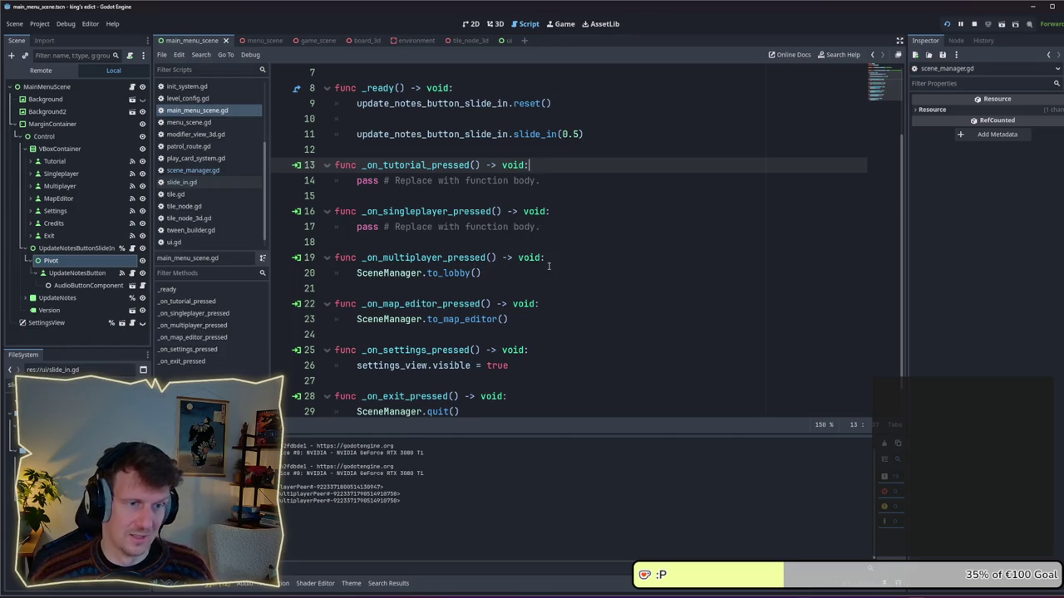
left_click(550, 262)
scroll(476, 272, "down", 1)
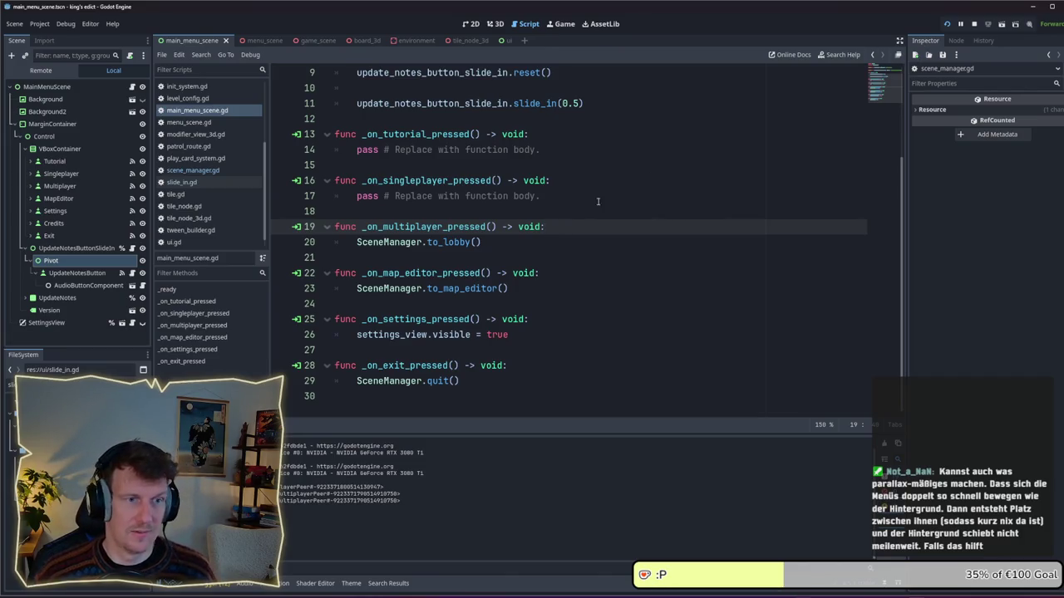
key("alt+Tab")
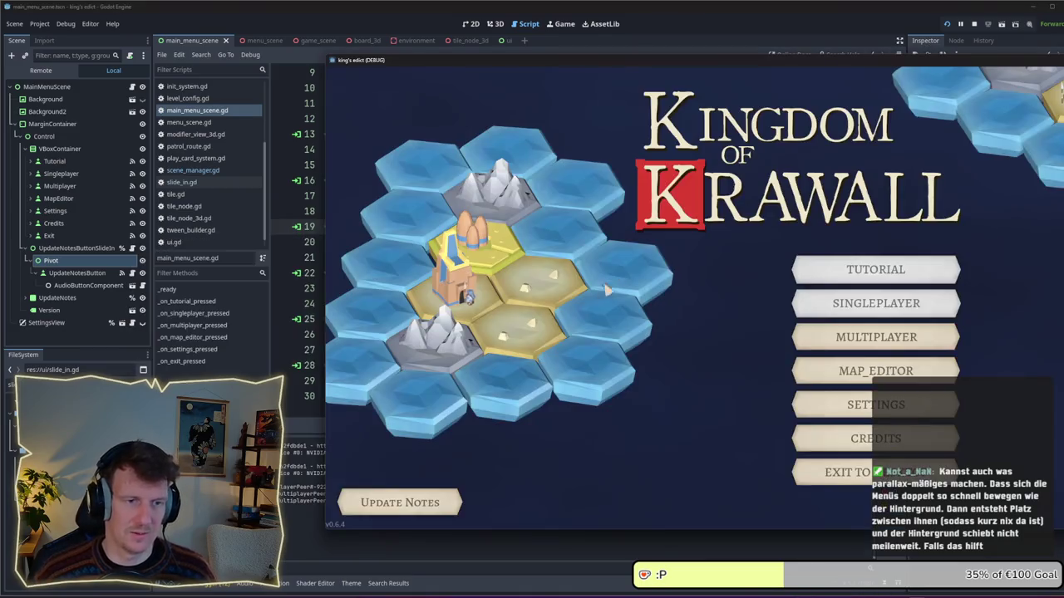
Go from the main menu to the multiplayer lobby and back three times
left_click(806, 343)
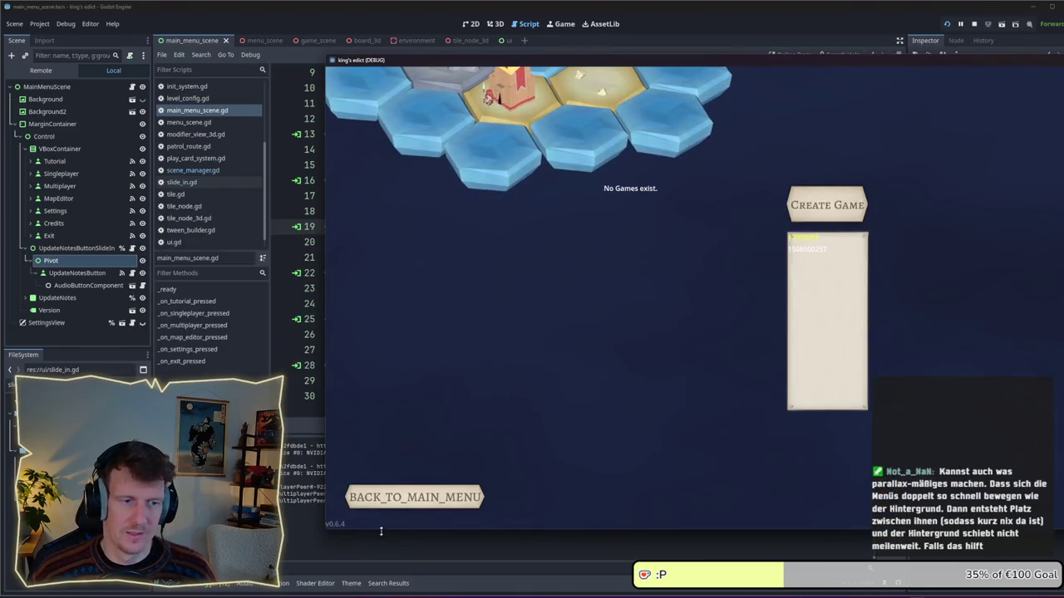
left_click(405, 499)
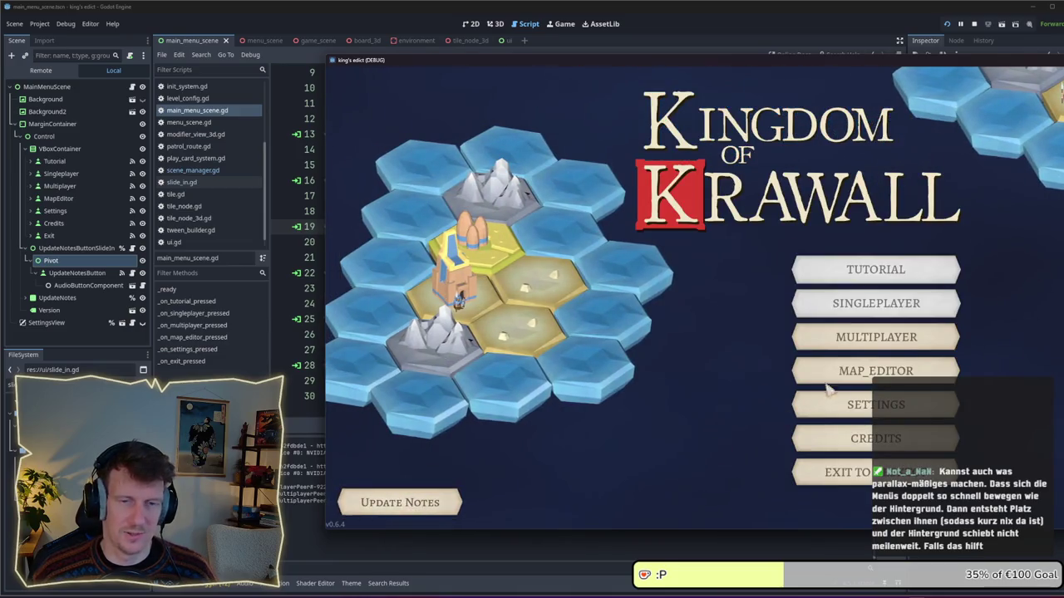
left_click(864, 333)
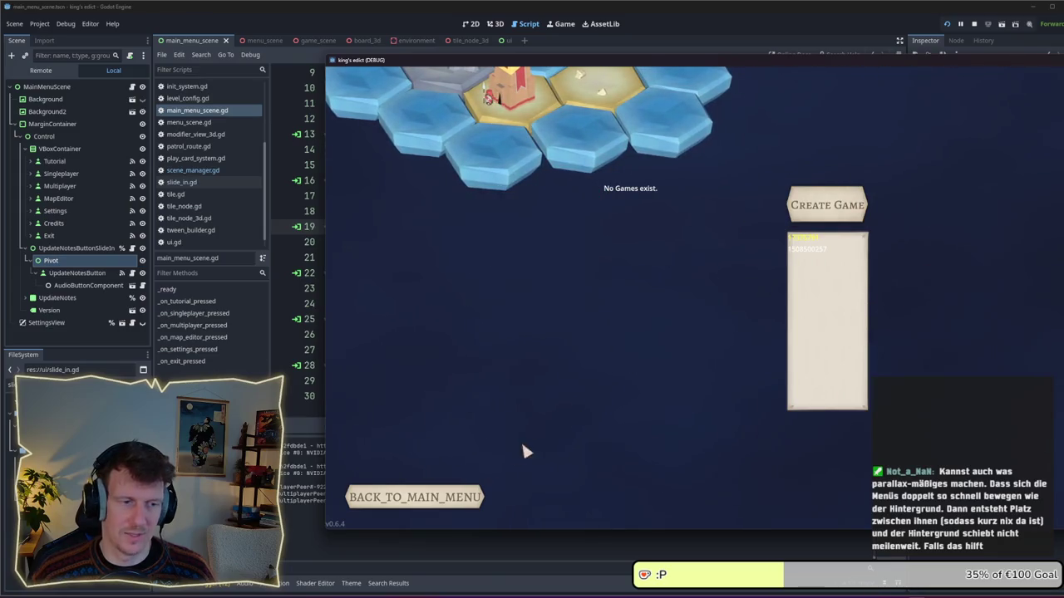
left_click(458, 497)
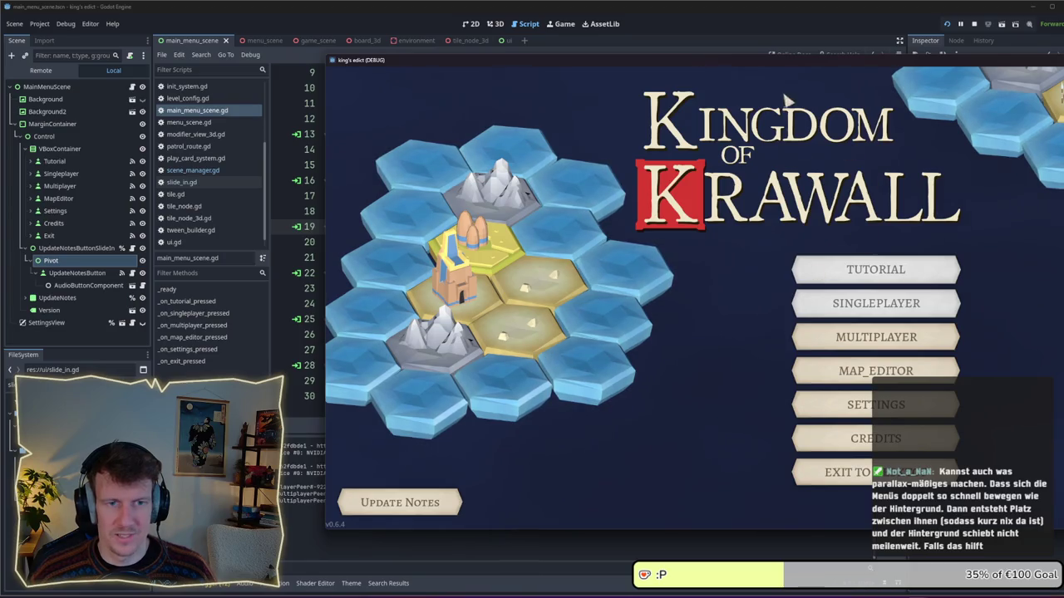
left_click(841, 336)
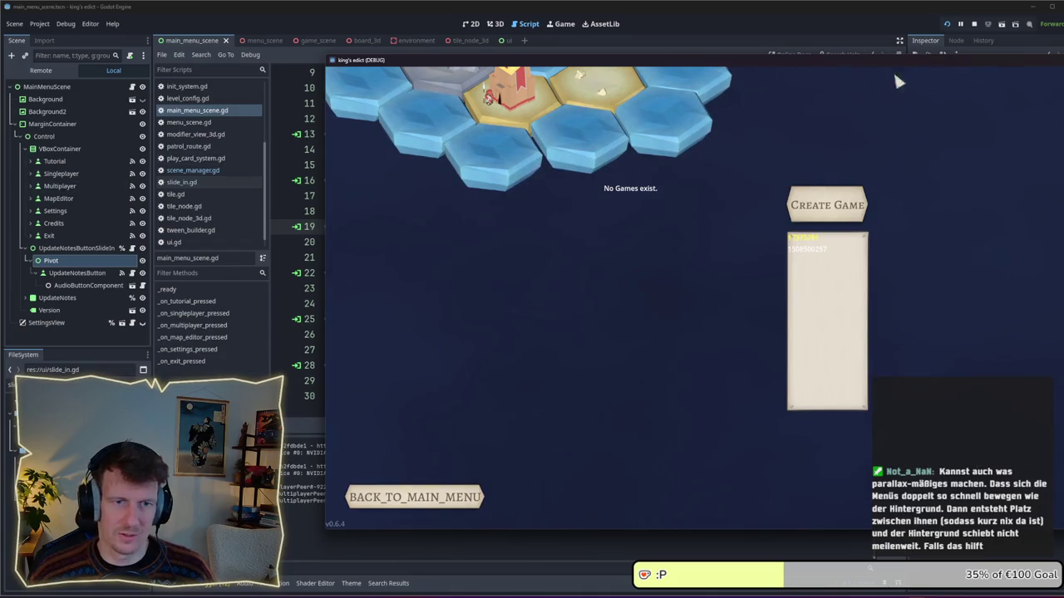
left_click(449, 497)
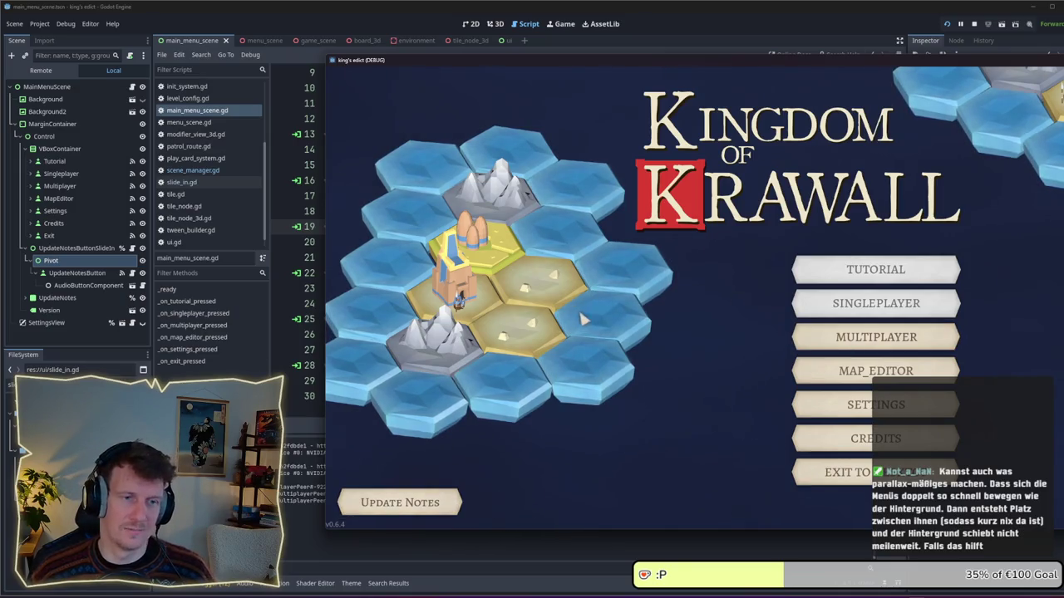
Open and close the update notes panel, visit the lobby once more, then stop the game
left_click(447, 511)
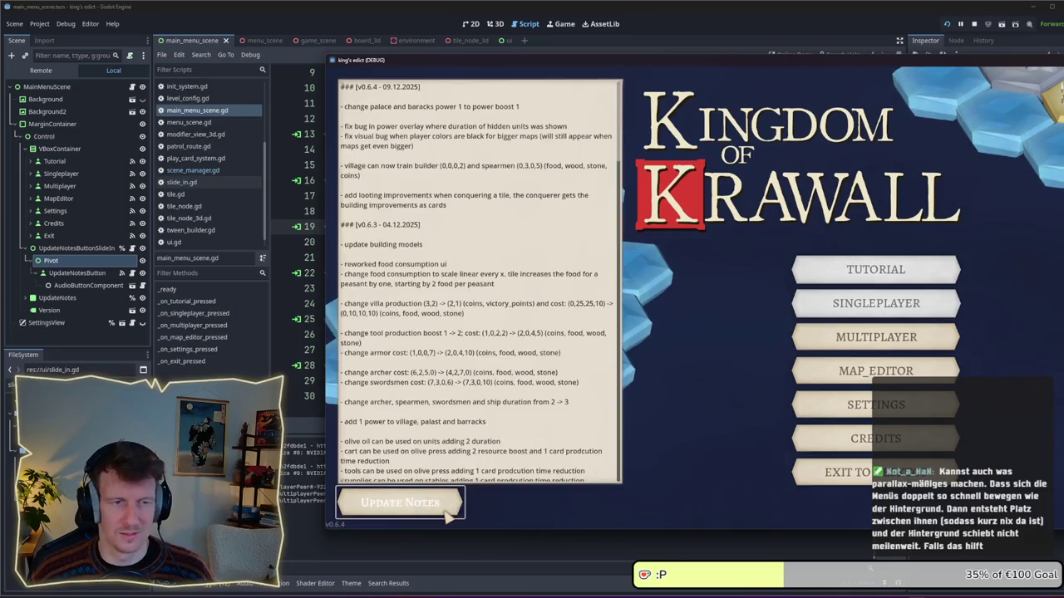
left_click(415, 503)
left_click(856, 339)
key("Escape")
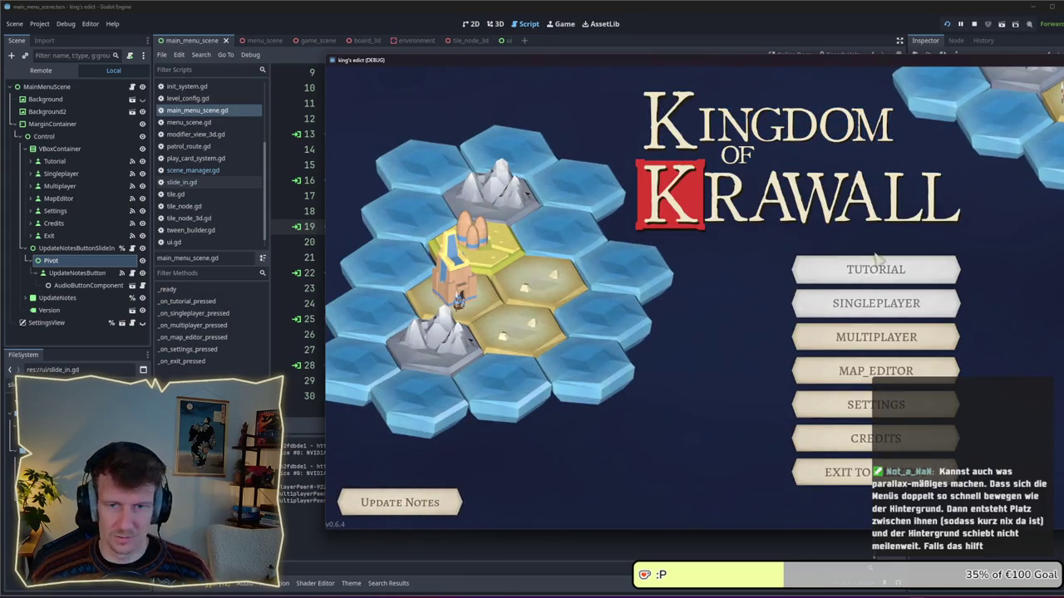
left_click(974, 23)
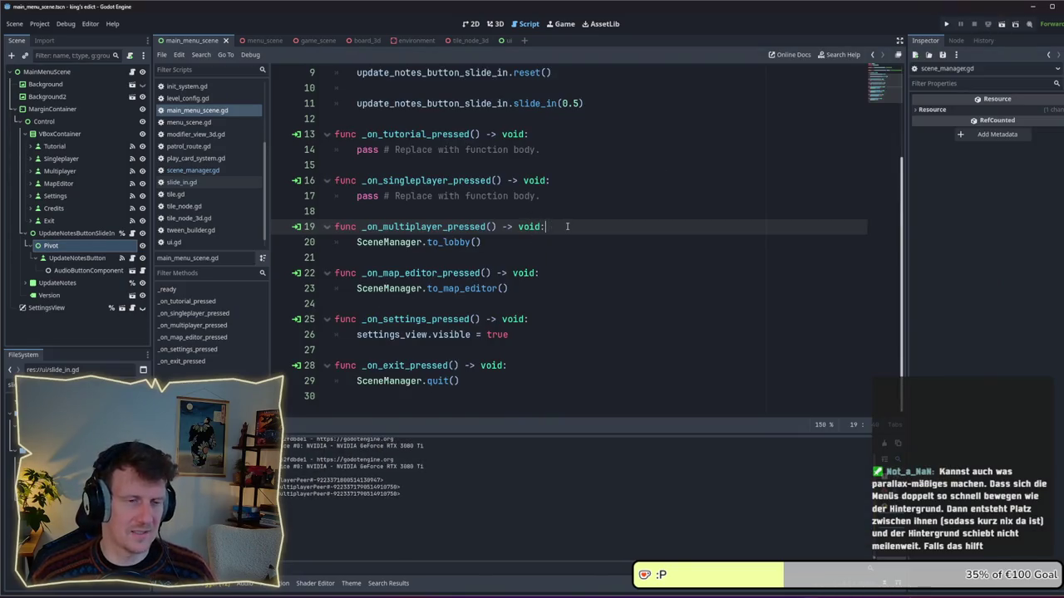
Add a blank line under the _on_multiplayer_pressed header and clear a mistaken await get_begin() attempt
scroll(567, 226, "up", 2)
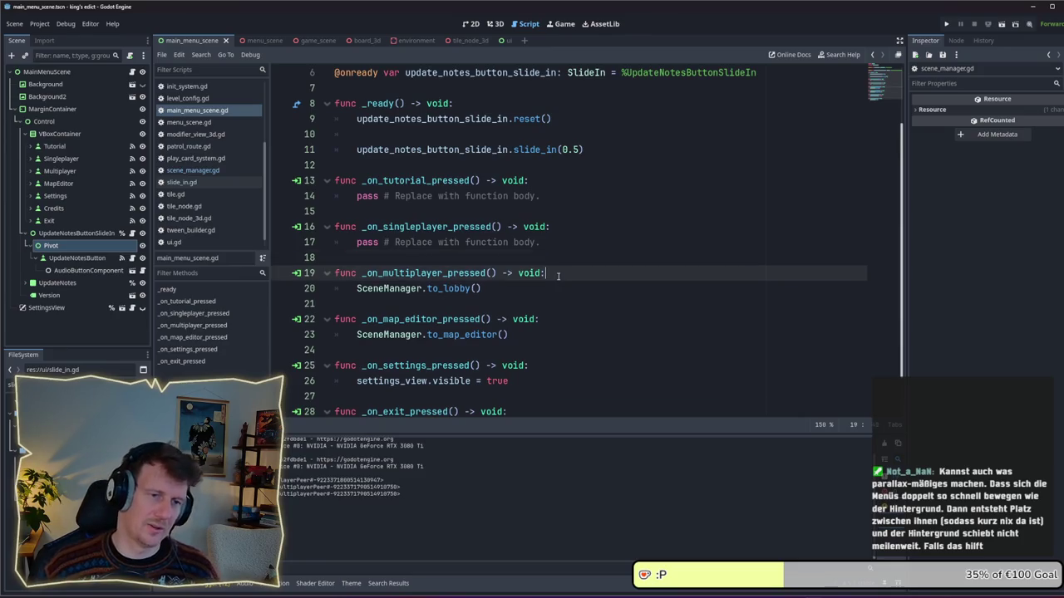
key("Return")
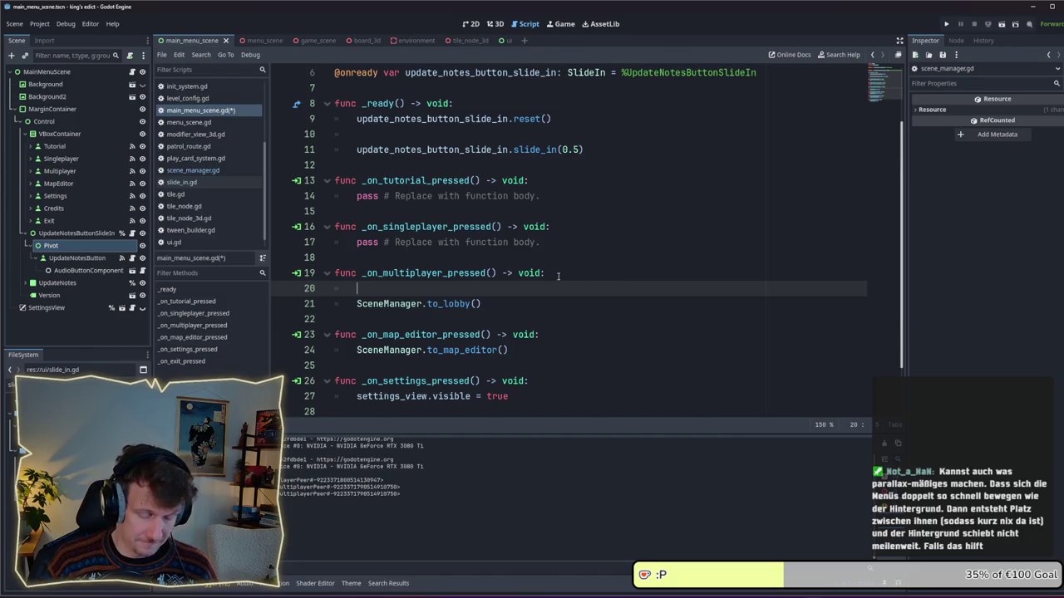
type("await ")
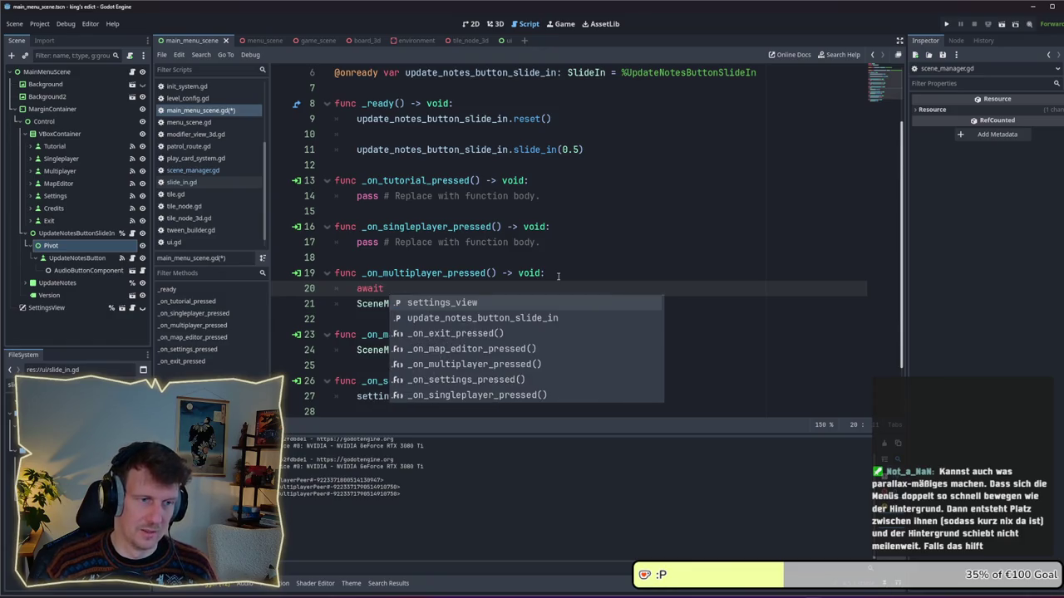
type("get_begin()")
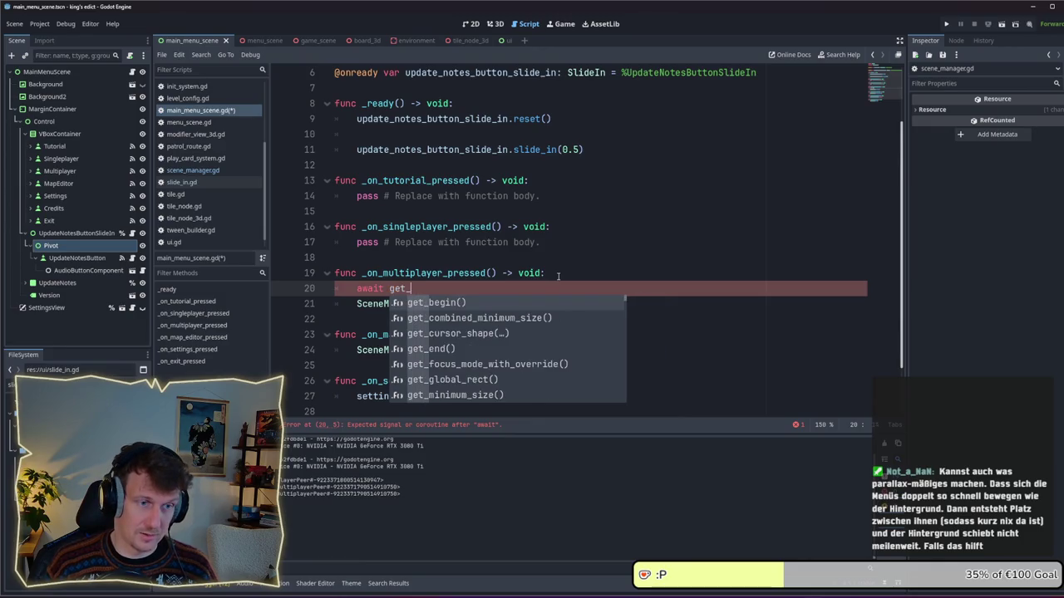
key("ctrl+BackSpace")
key("ctrl+BackSpace")
type("ge")
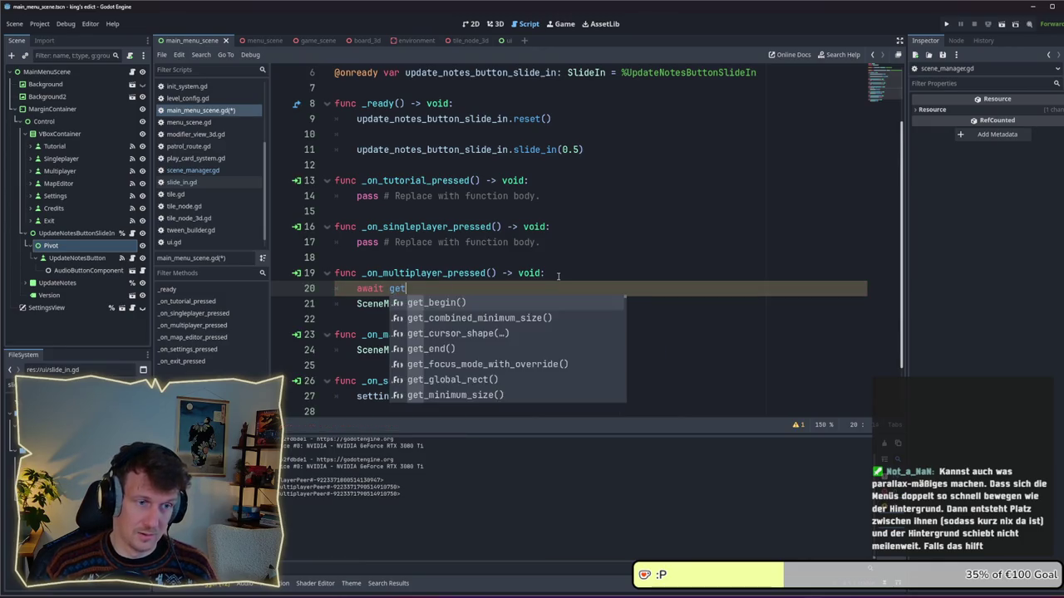
key("BackSpace")
key("BackSpace")
type("crea")
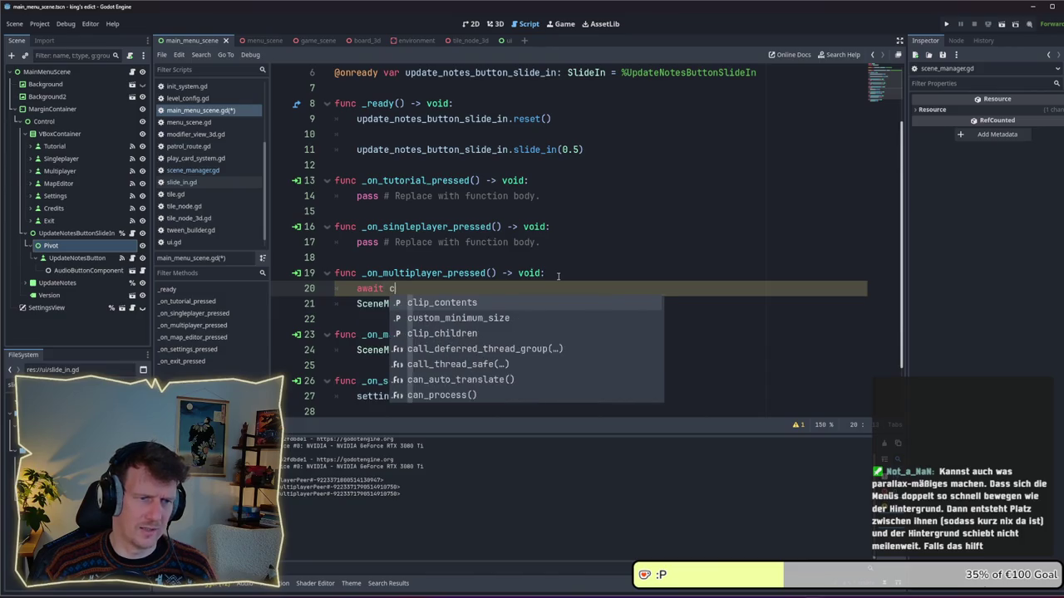
key("Escape")
key("ctrl+BackSpace")
key("ctrl+BackSpace")
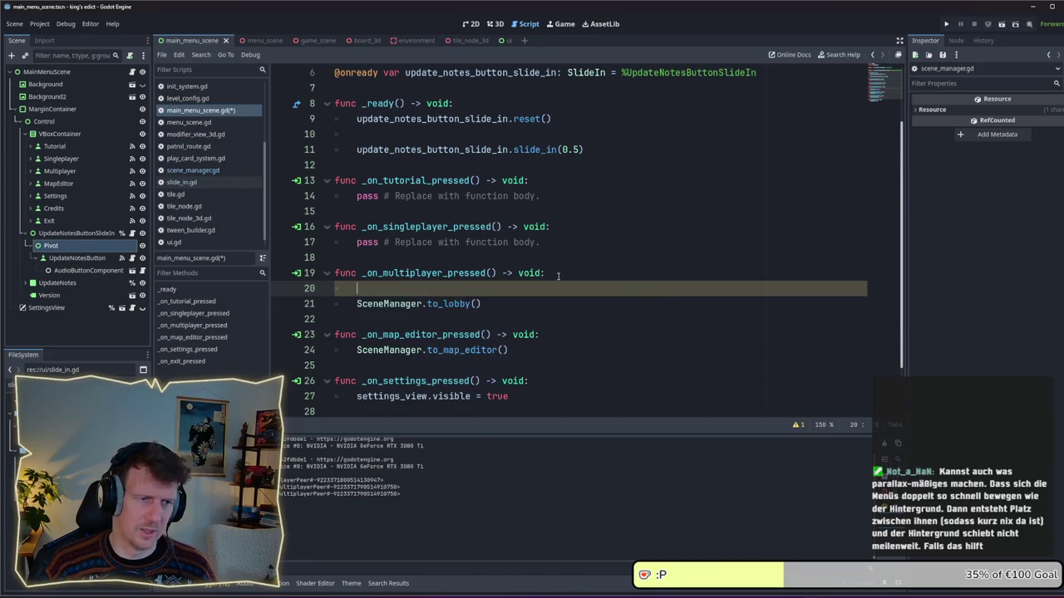
Write await get_tree().create_timer(0.5) on line 20 using autocomplete
type("await get_t")
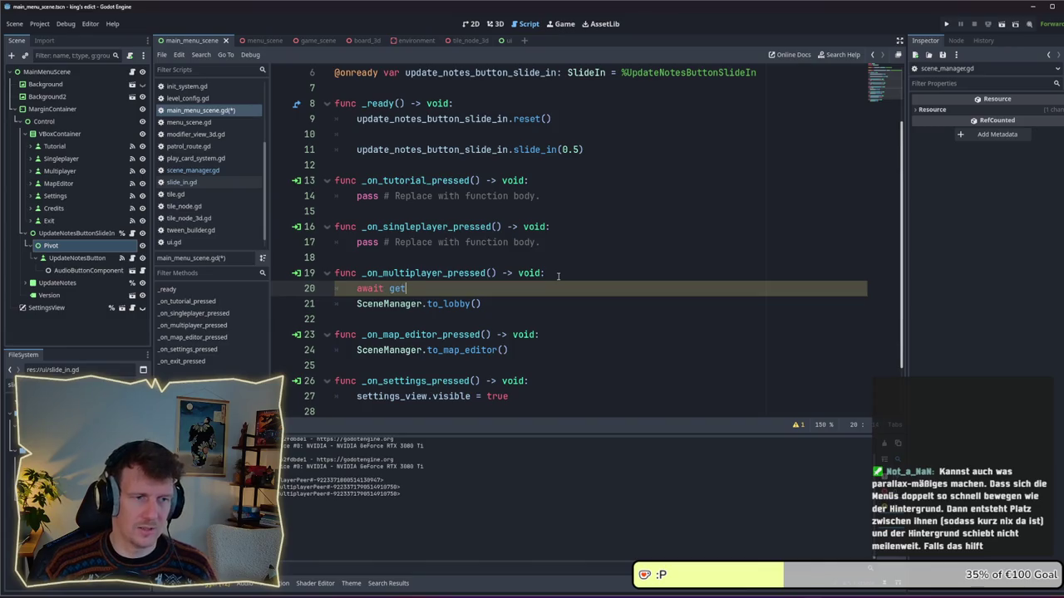
type("ree")
key("Return")
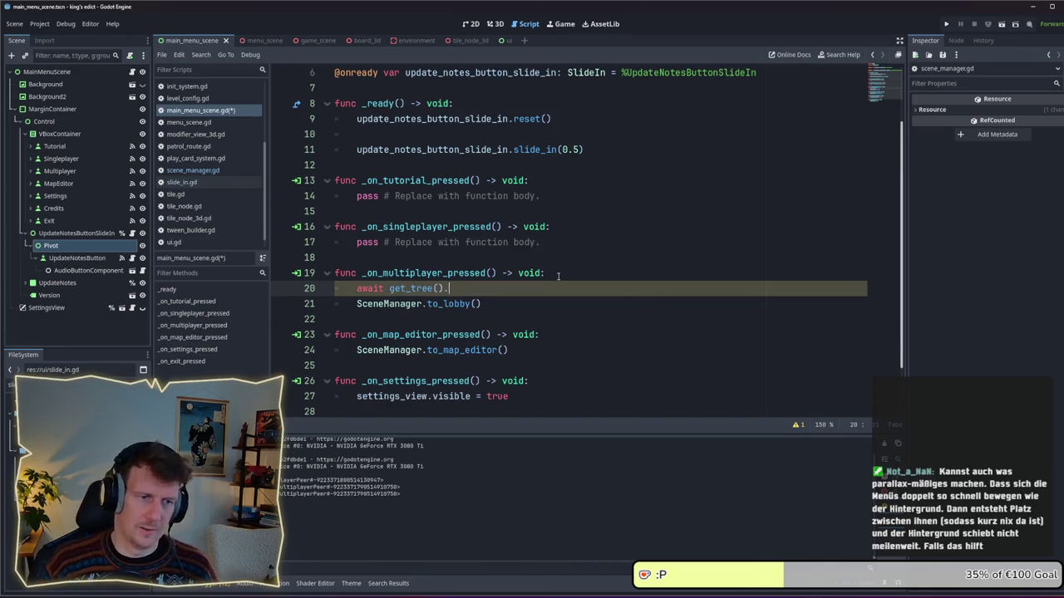
type(".cre")
key("Return")
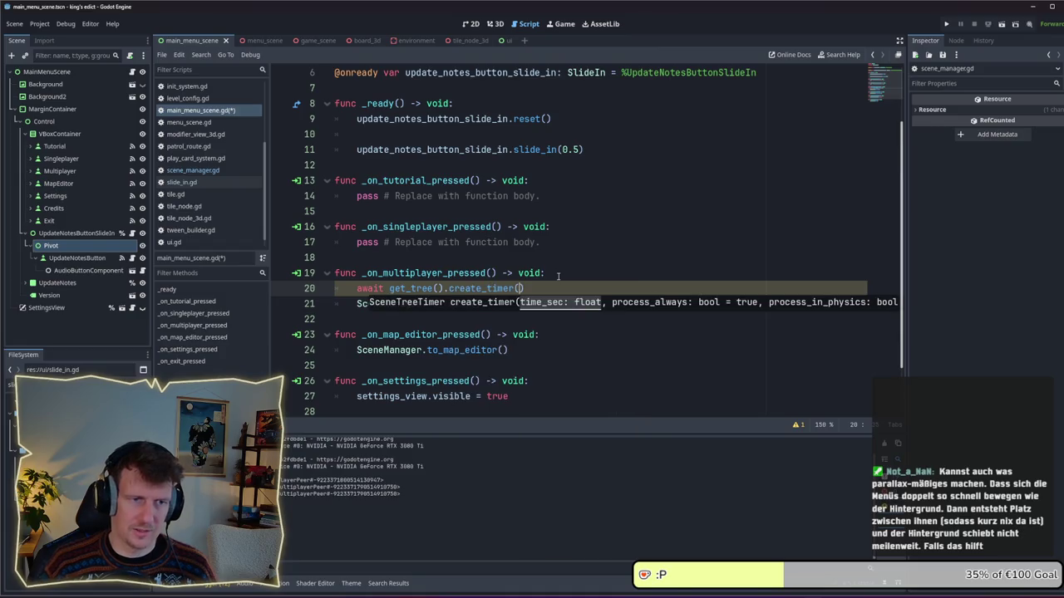
type("0.")
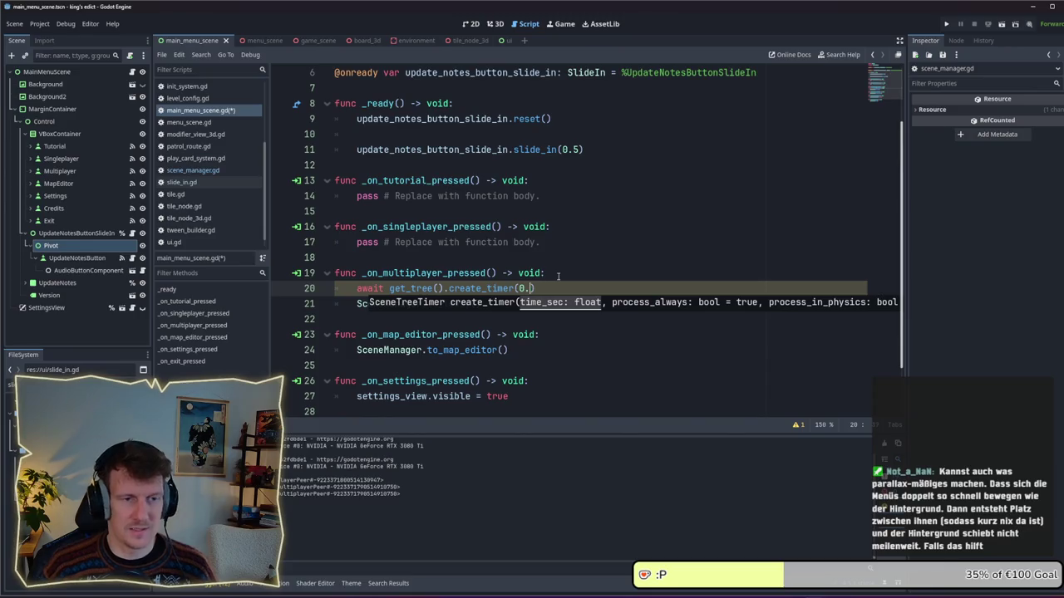
type("5")
left_click(557, 276)
scroll(558, 276, "up", 2)
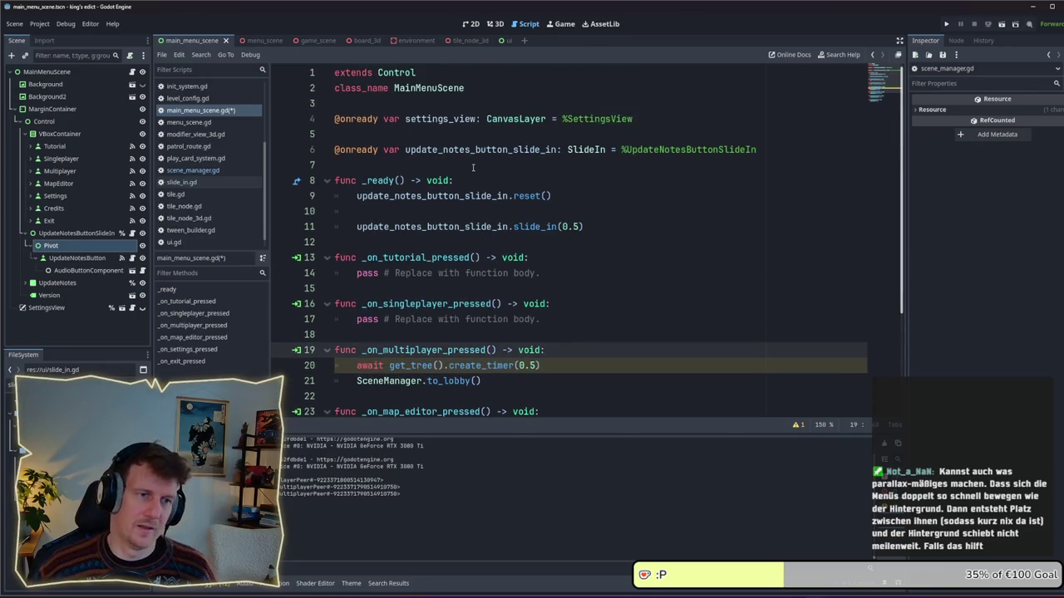
left_click(461, 155)
Declare var slide_out_duration: float = 0.5 below the onready variables and save the script
key("Return")
key("Return")
type("f")
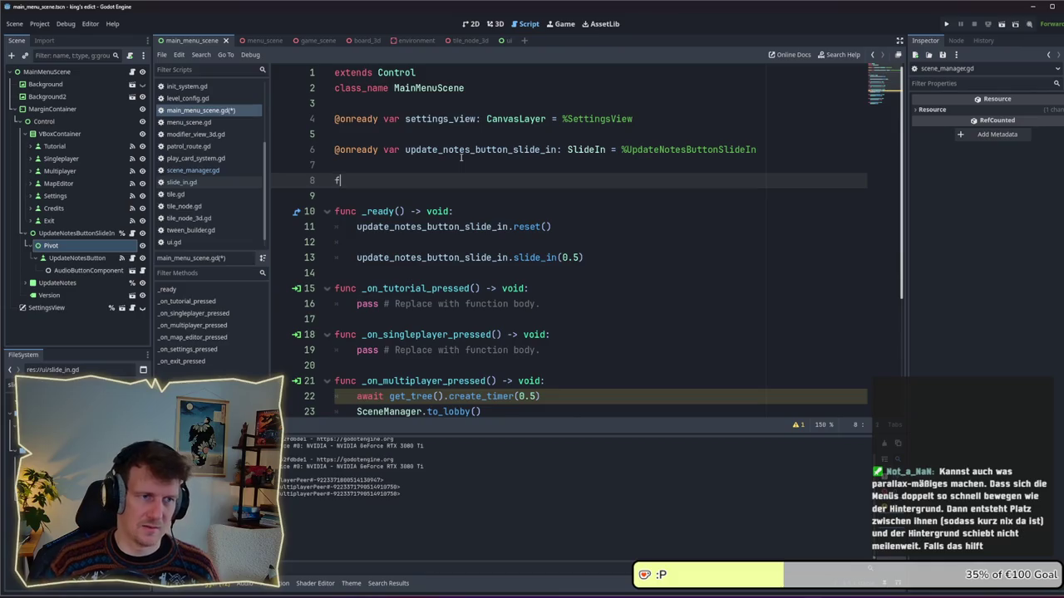
key("BackSpace")
key("BackSpace")
type("var")
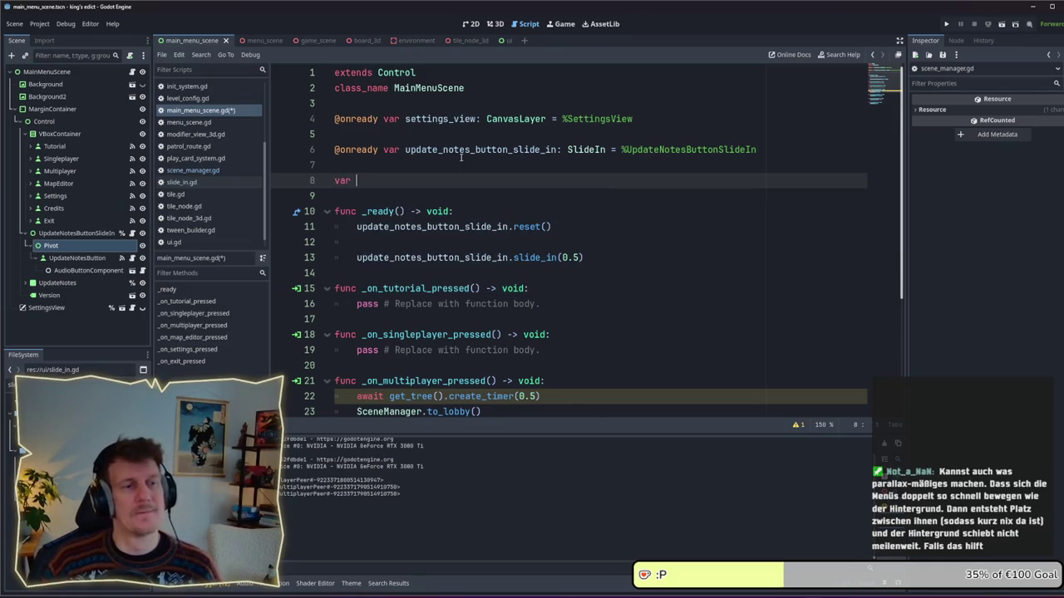
type("_piu")
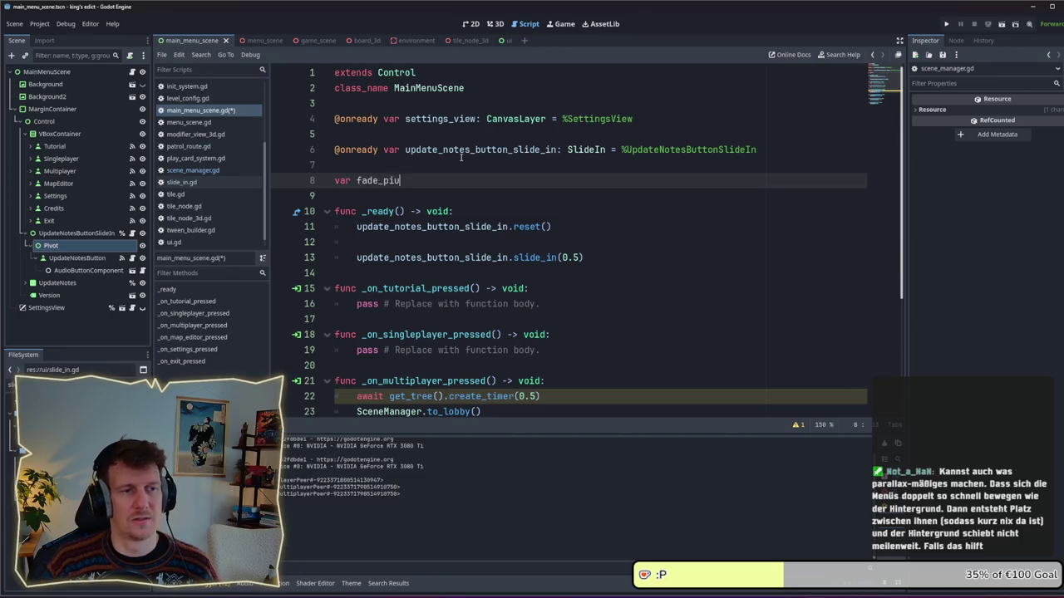
key("ctrl+BackSpace")
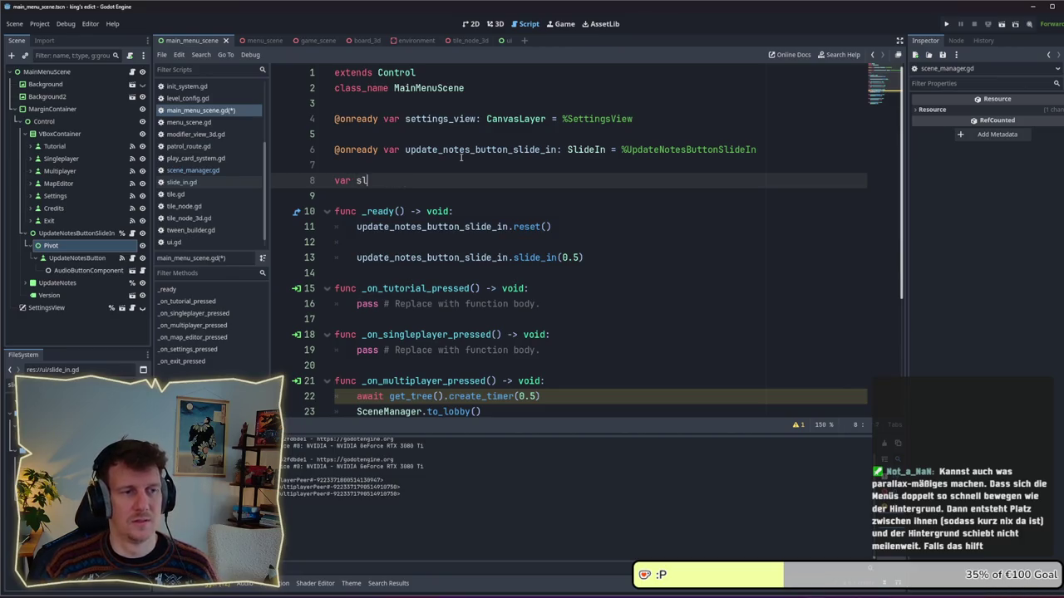
type("ut_durati")
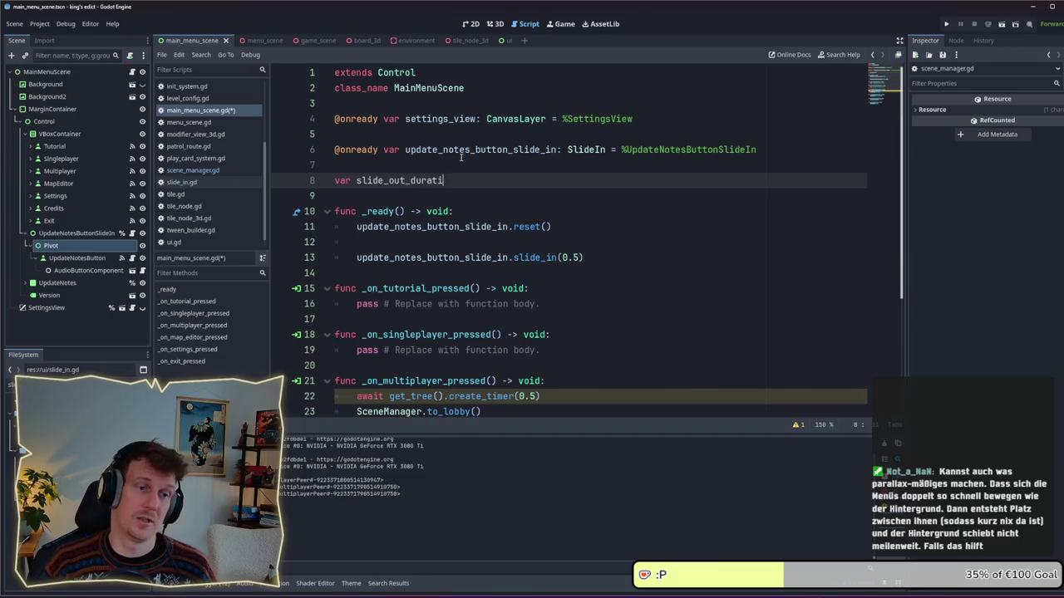
type("= 0.5")
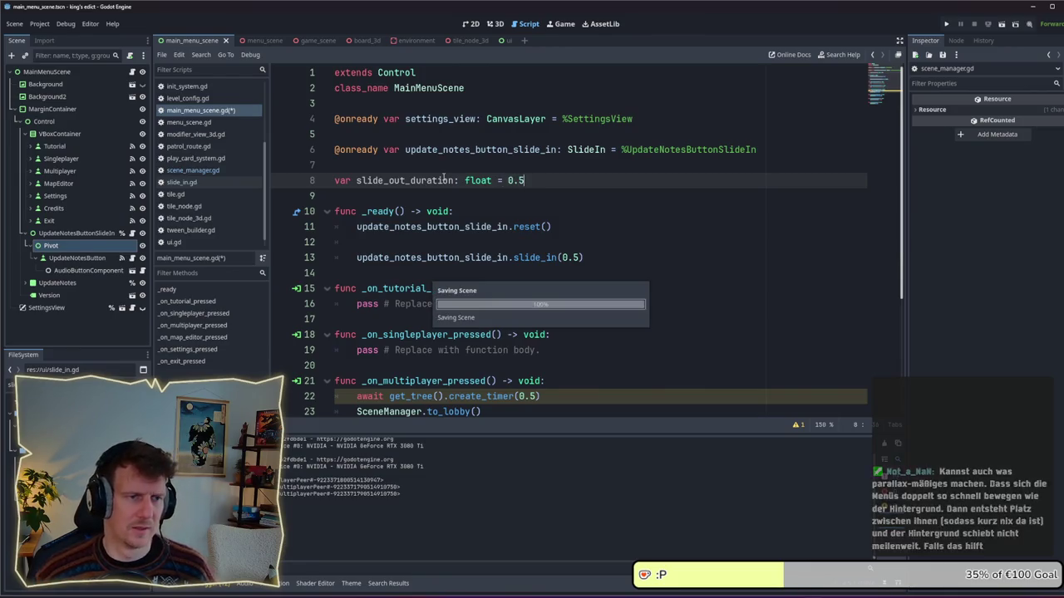
key("ctrl+s")
Replace the 0.5 literals in the slide_in call and the timer call with slide_out_duration
double_click(564, 258)
type("slide_out_duration")
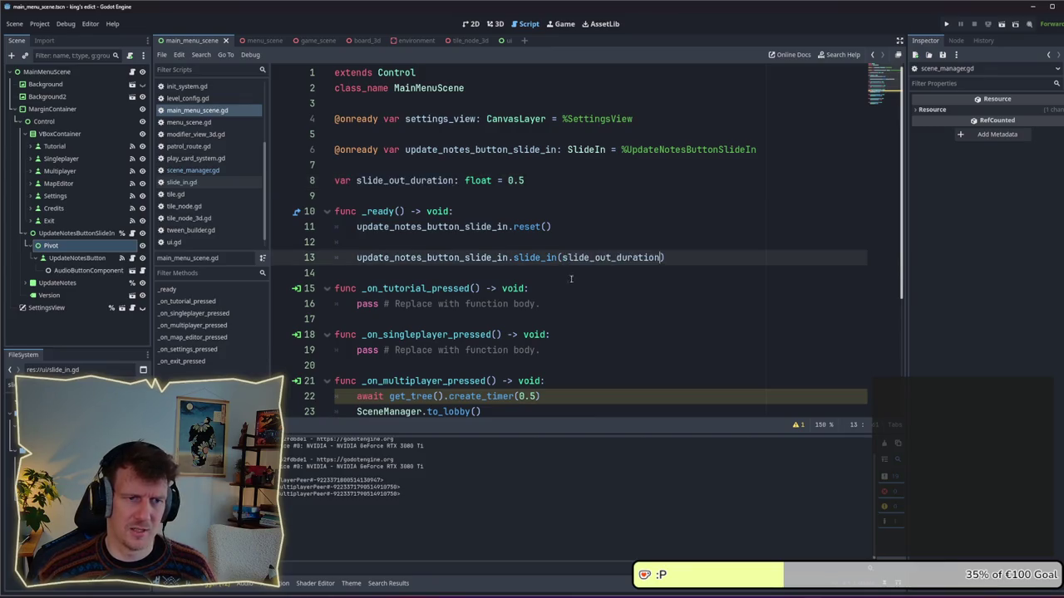
scroll(554, 307, "down", 1)
double_click(522, 350)
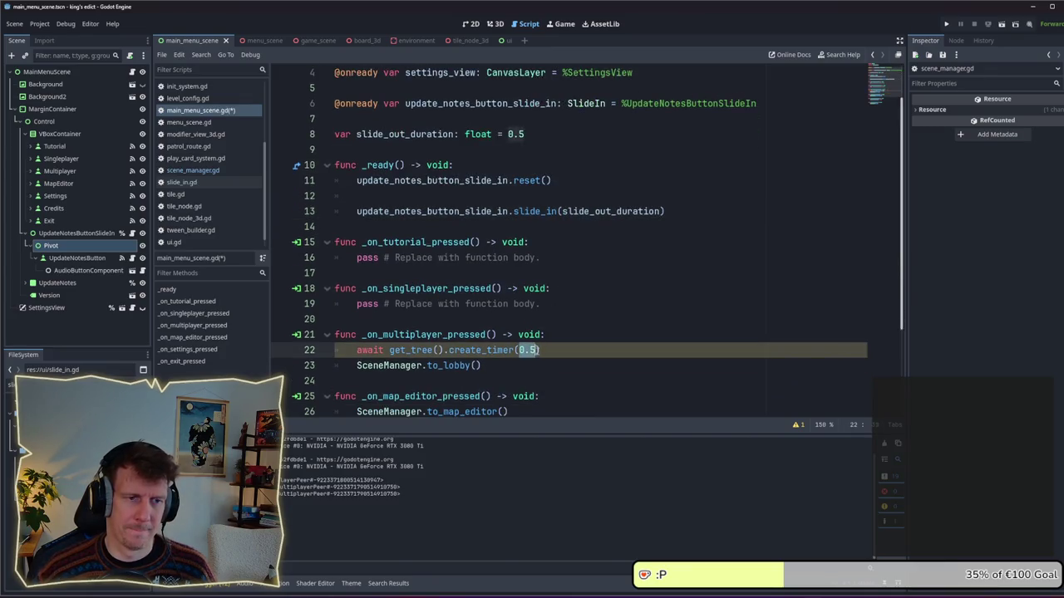
type("slide_out_duration")
Append .timeout to the awaited timer and run the game
scroll(539, 338, "down", 2)
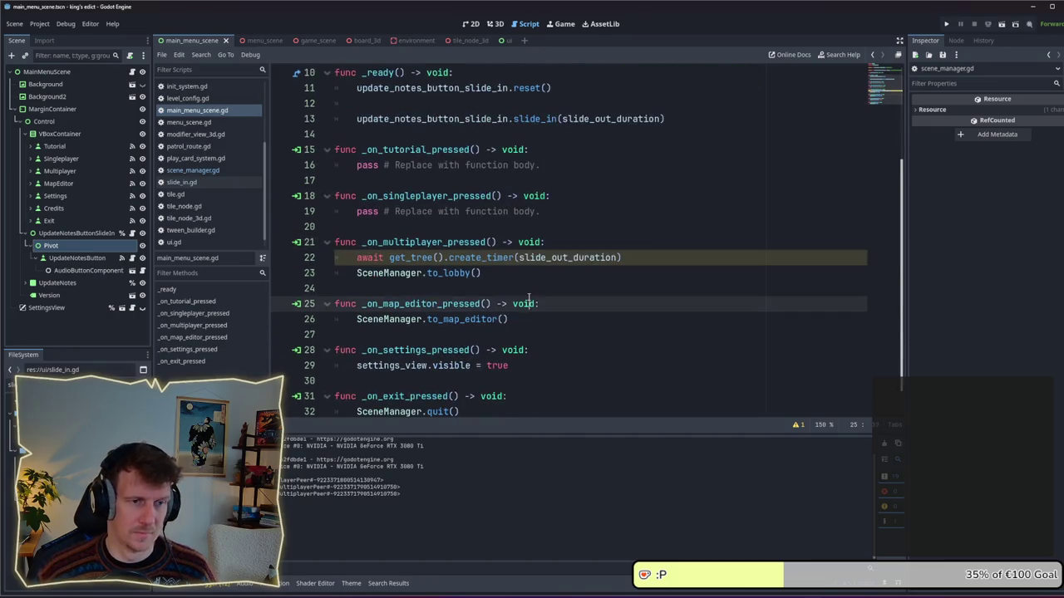
type("fi")
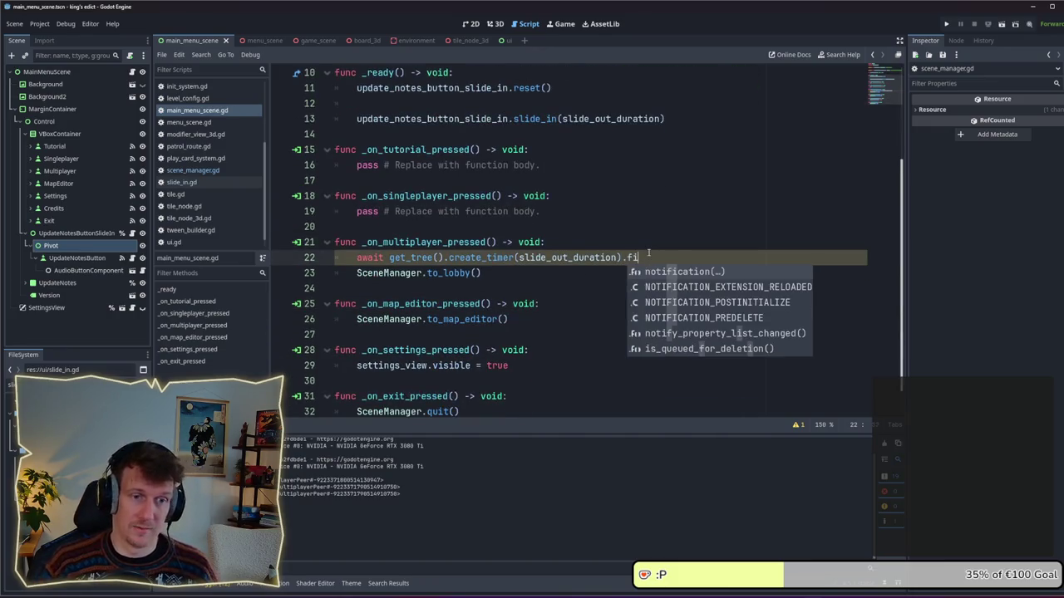
key("BackSpace")
key("BackSpace")
type("ti")
key("Return")
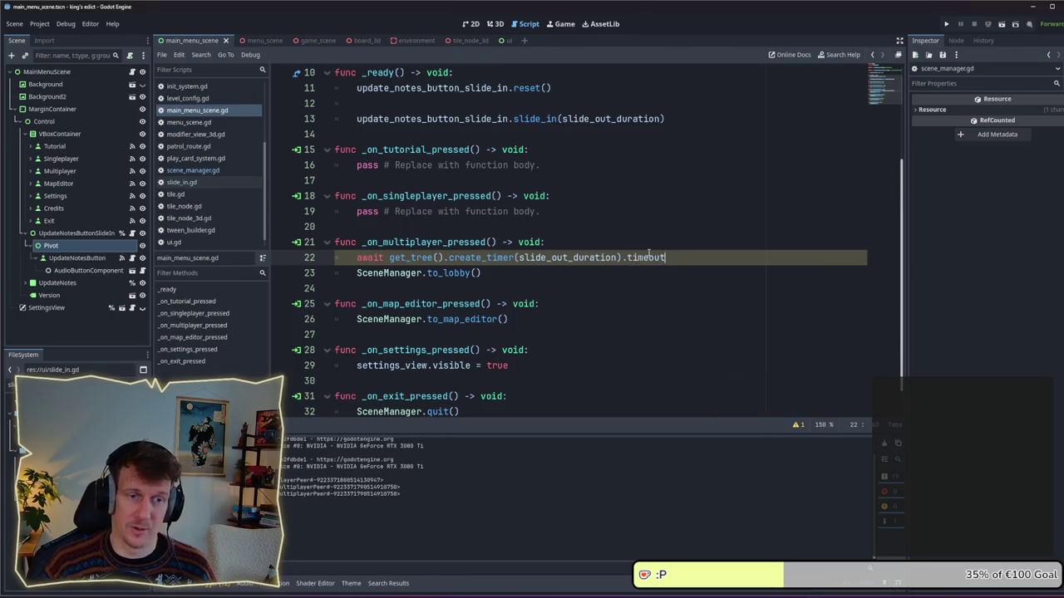
left_click(497, 268)
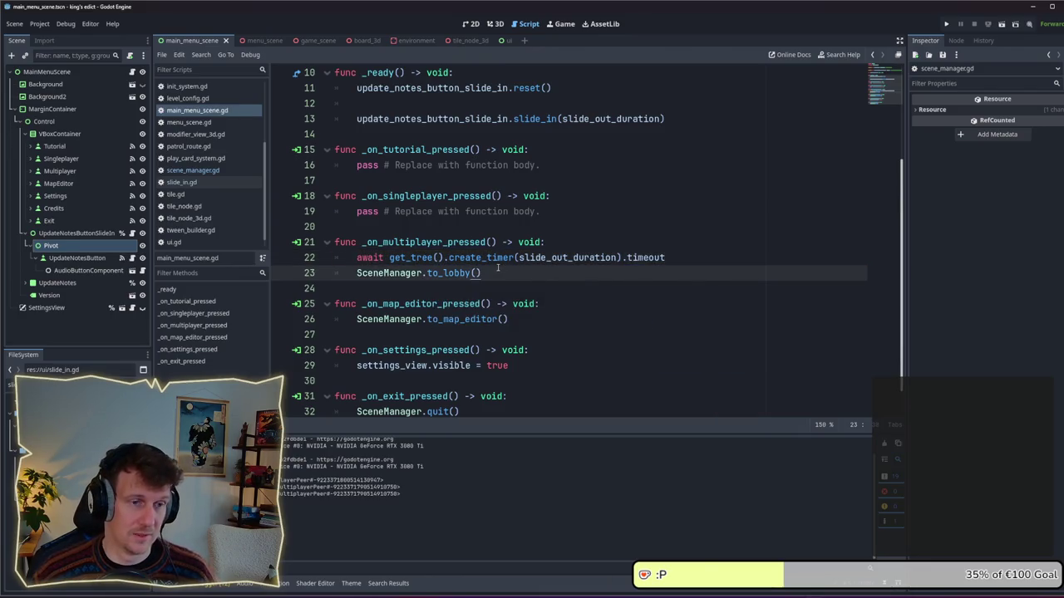
left_click(947, 23)
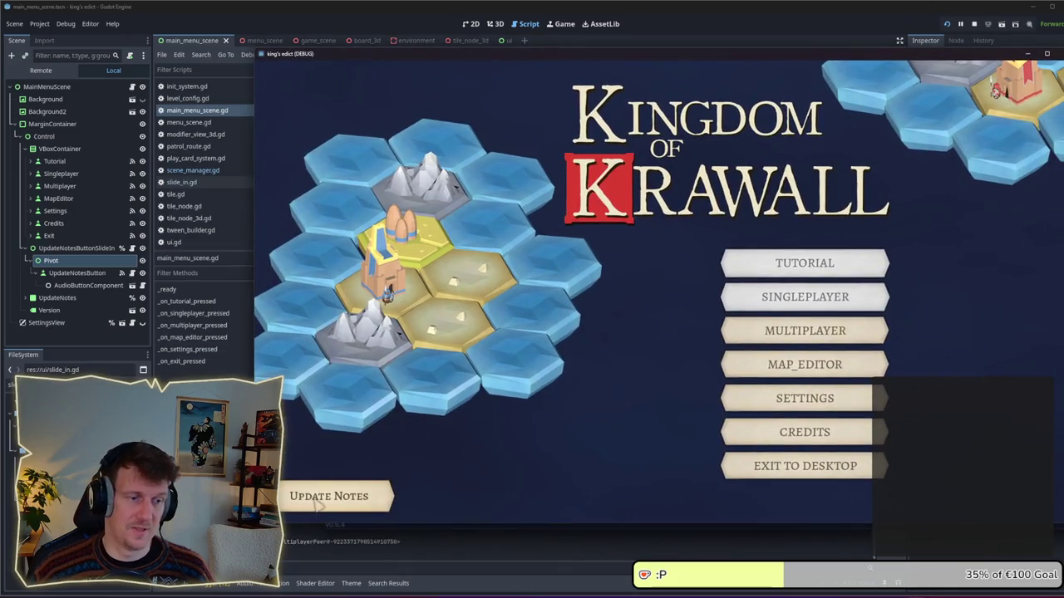
Switch between the main menu and multiplayer screen four times to watch the transitions, then stop the game
left_click(749, 342)
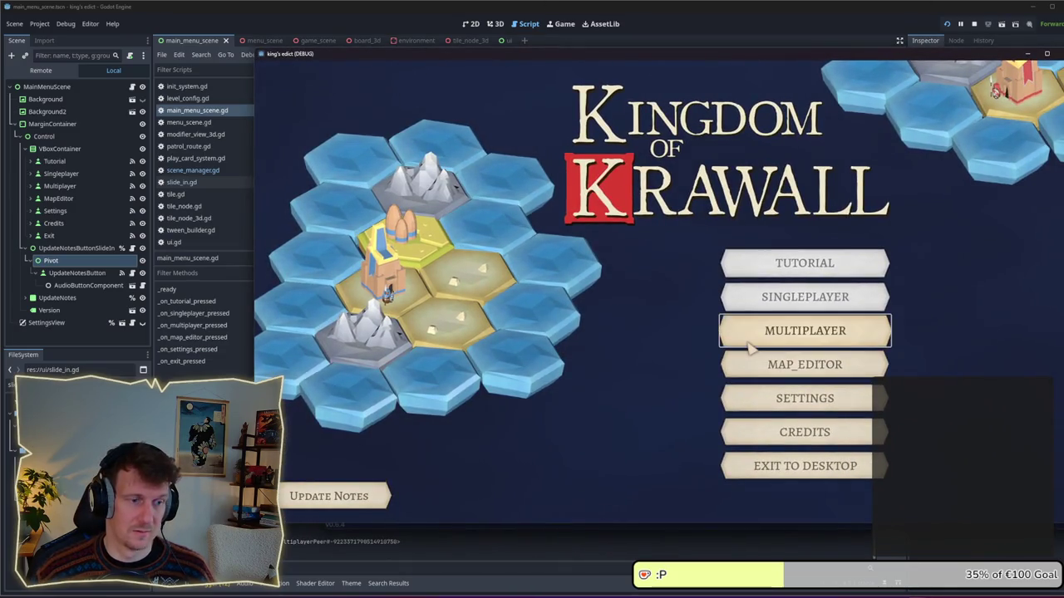
left_click(405, 491)
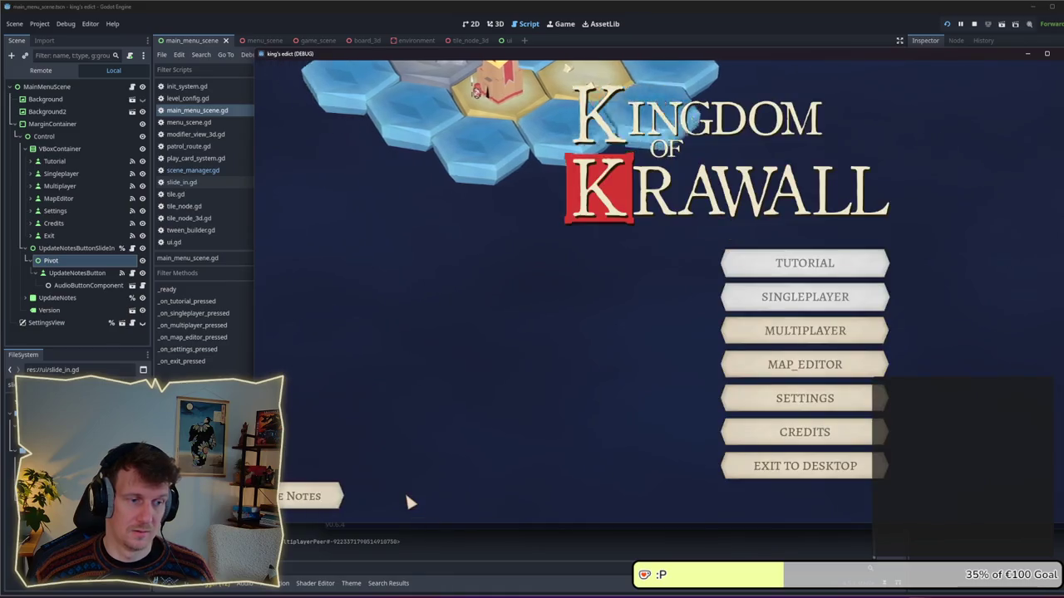
left_click(763, 333)
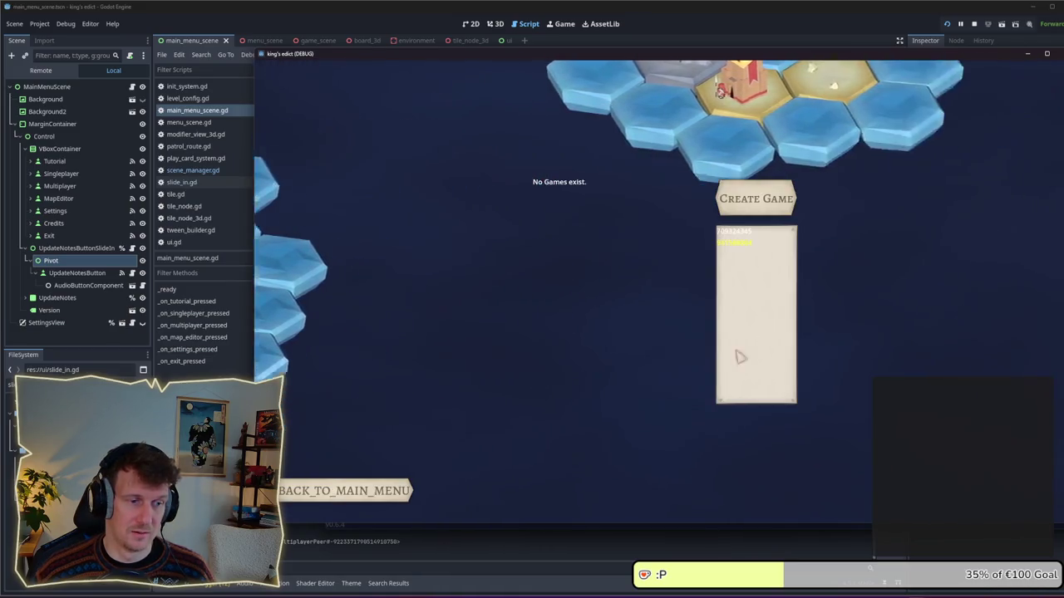
left_click(405, 491)
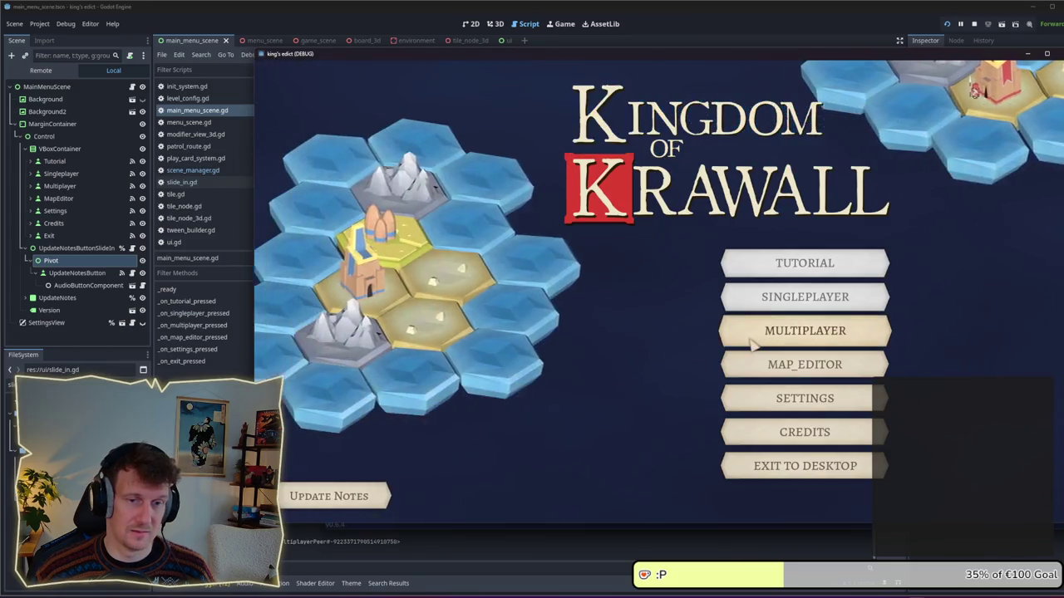
left_click(761, 348)
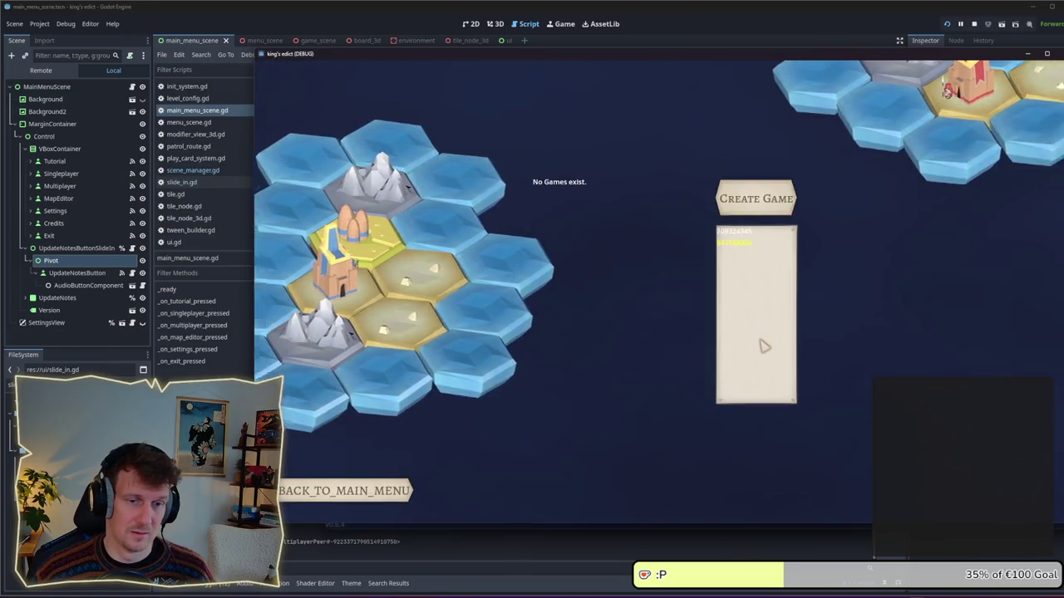
key("Escape")
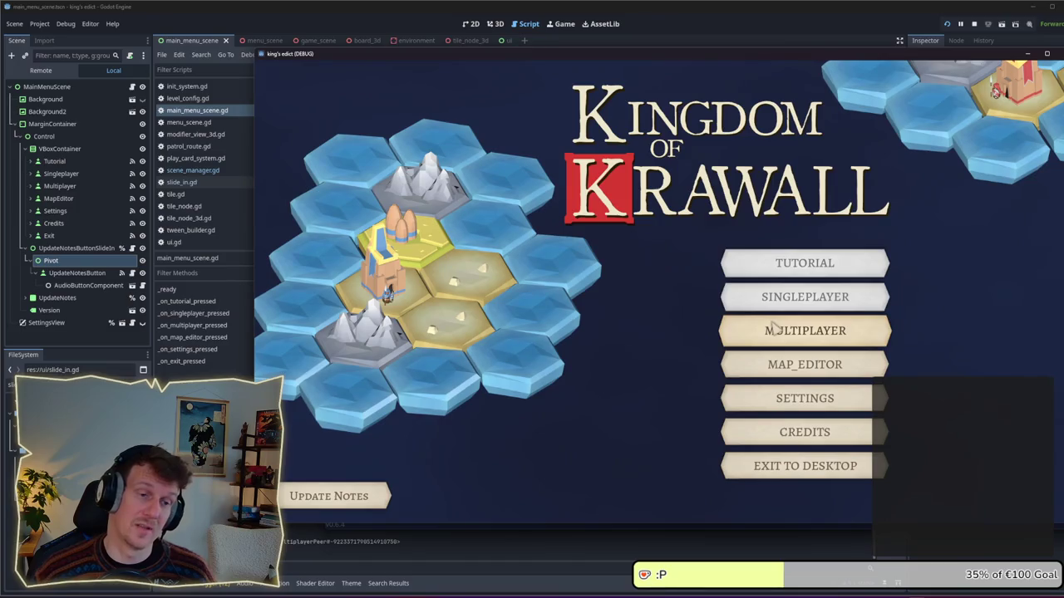
left_click(773, 329)
left_click(379, 488)
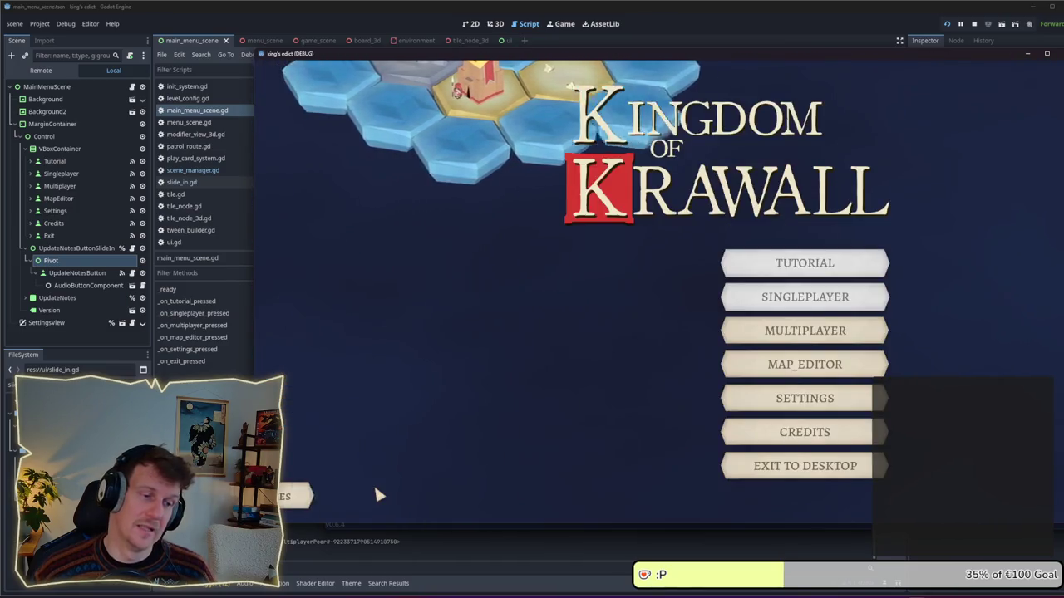
left_click(975, 26)
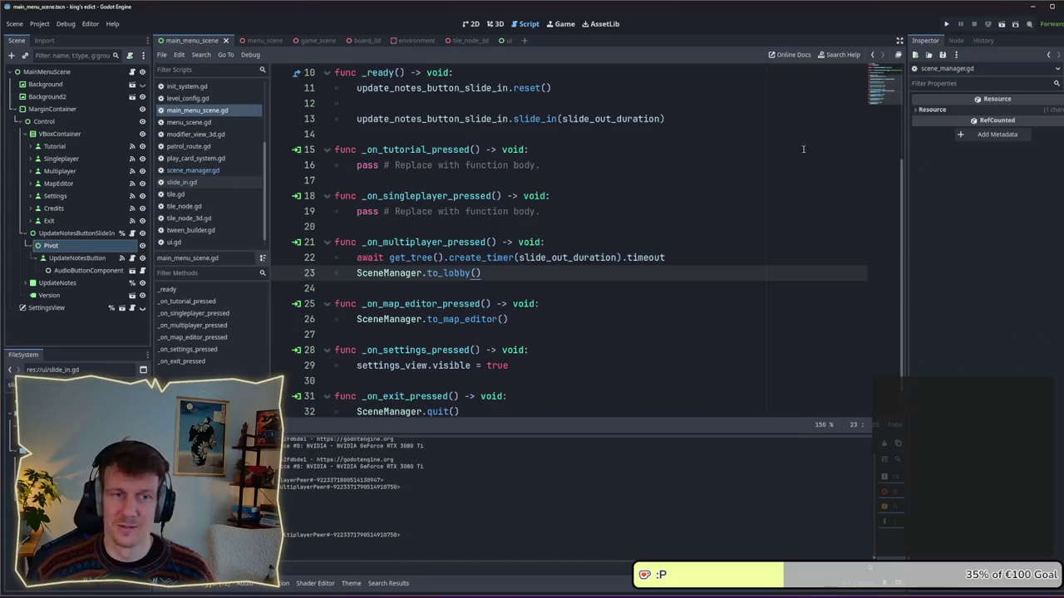
Copy the slide_in call from line 13 onto a new line above the await in _on_multiplayer_pressed
left_click(502, 277)
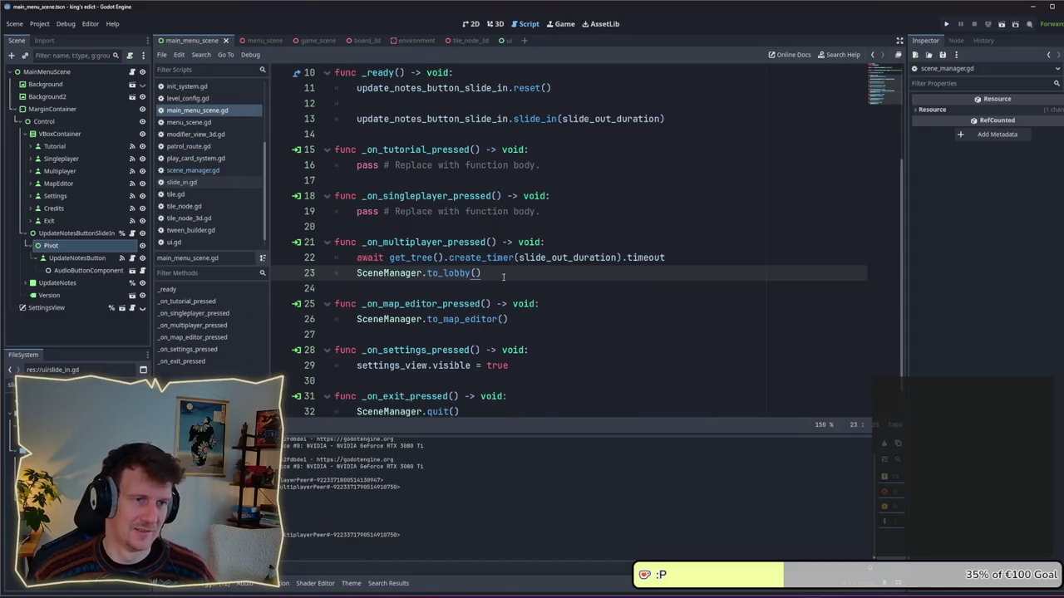
scroll(503, 277, "up", 1)
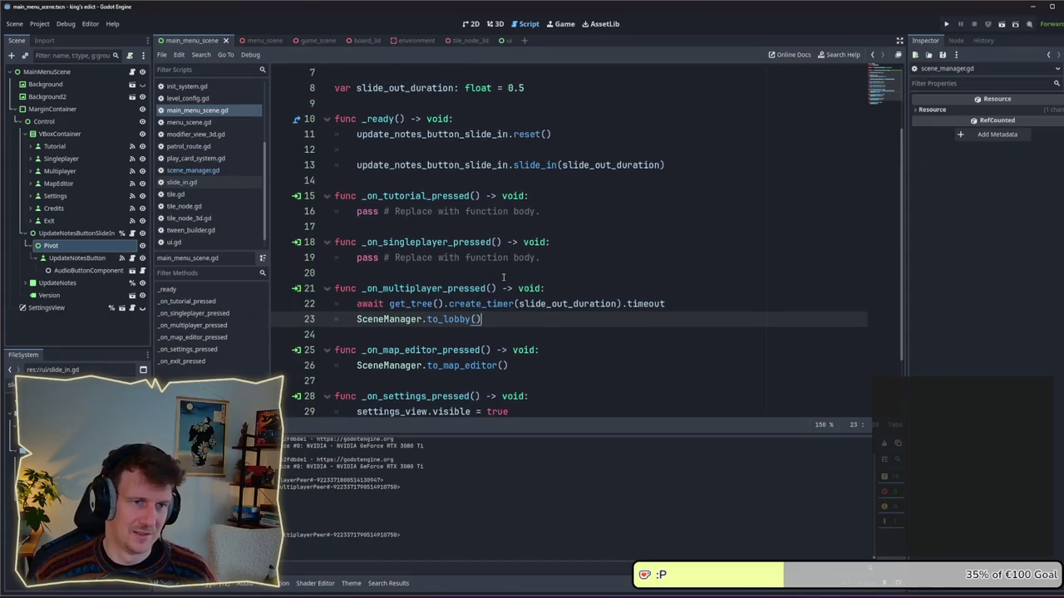
left_click(674, 304)
mouse_move(683, 164)
left_mouse_down()
mouse_move(337, 165)
mouse_move(357, 164)
left_mouse_up()
key("ctrl+c")
left_click(678, 310)
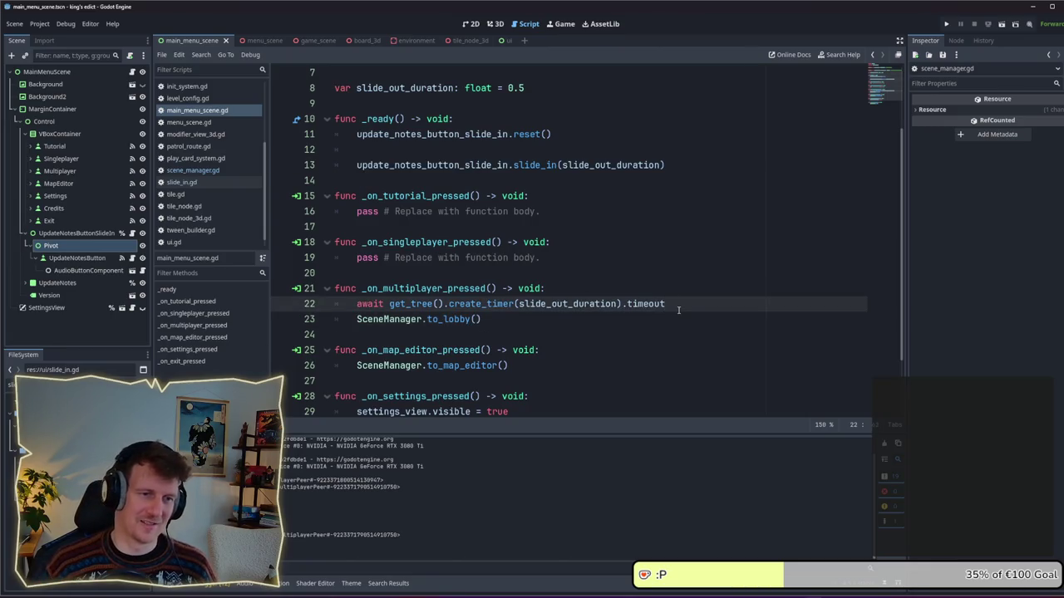
key("Up")
key("Return")
key("ctrl+v")
Change the pasted call to slide_out(slide_out_duration) and run the game with F5
key("ctrl+BackSpace")
type("slide_ou")
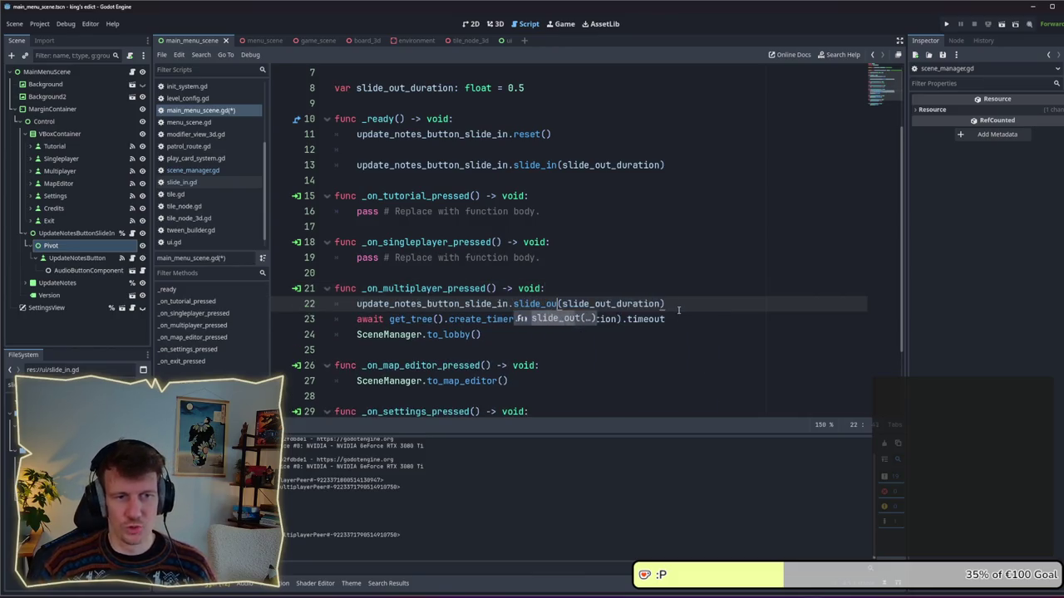
type("t")
left_click(648, 291)
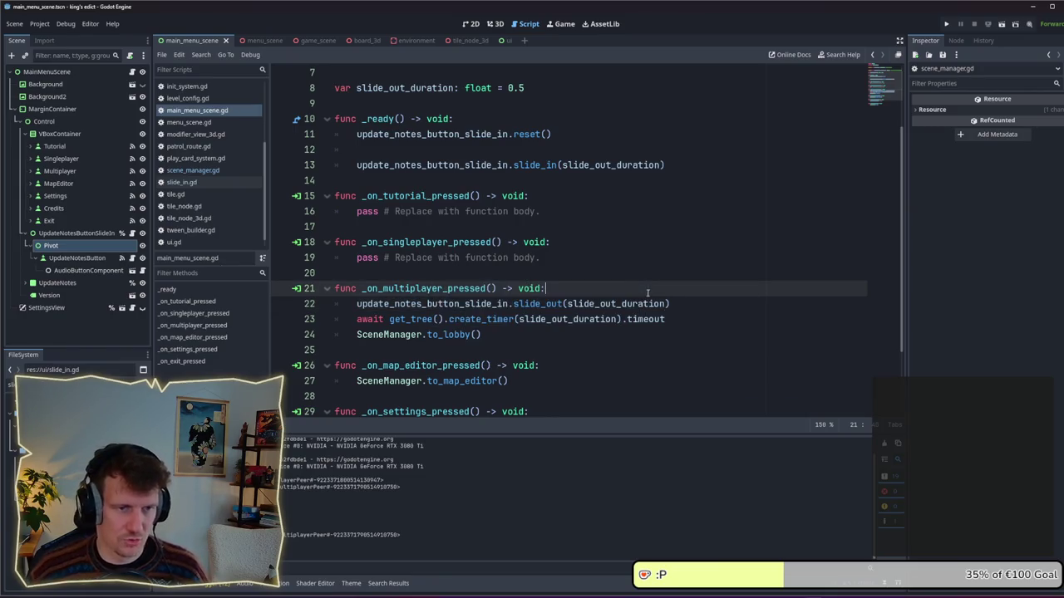
left_click(607, 276)
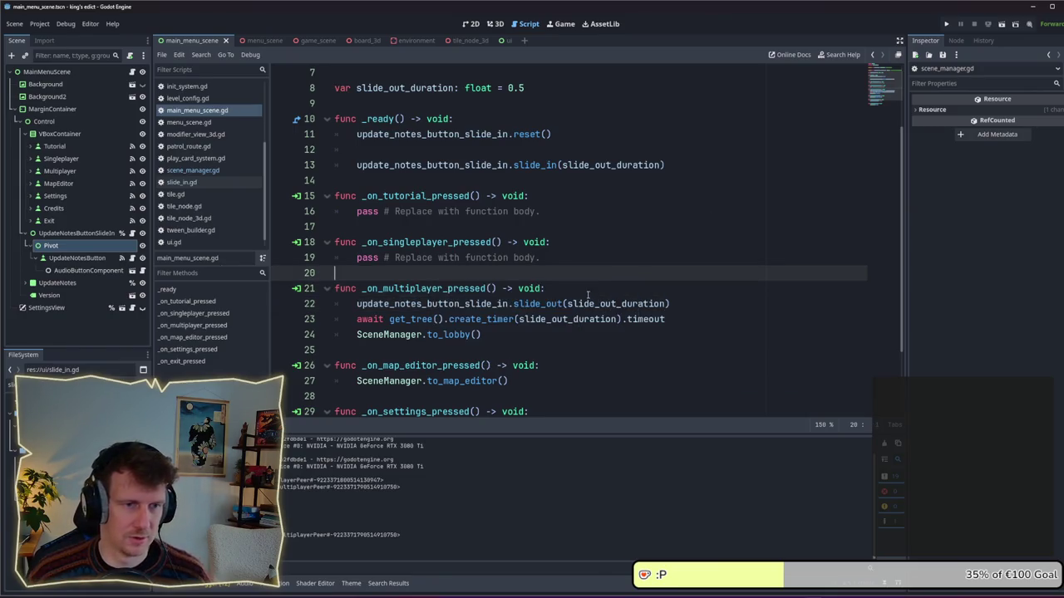
key("F5")
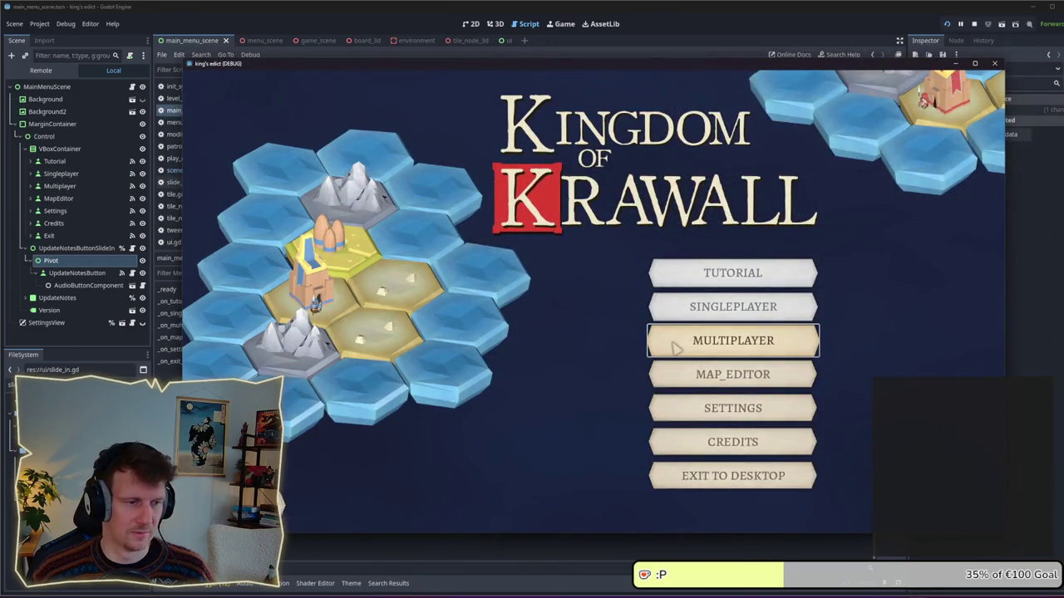
left_click(675, 339)
key("Escape")
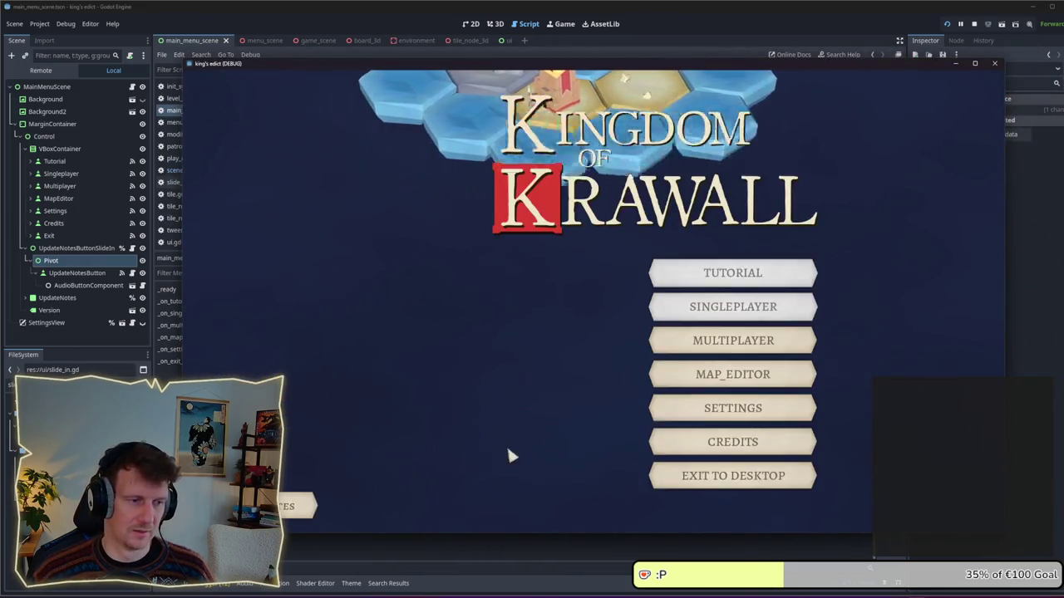
left_click(702, 352)
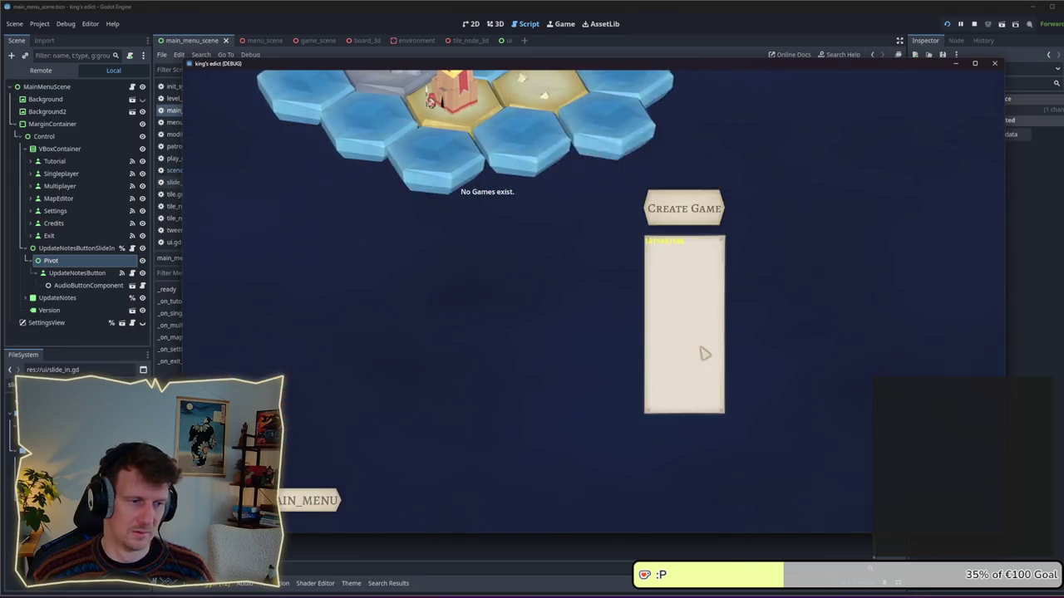
key("Escape")
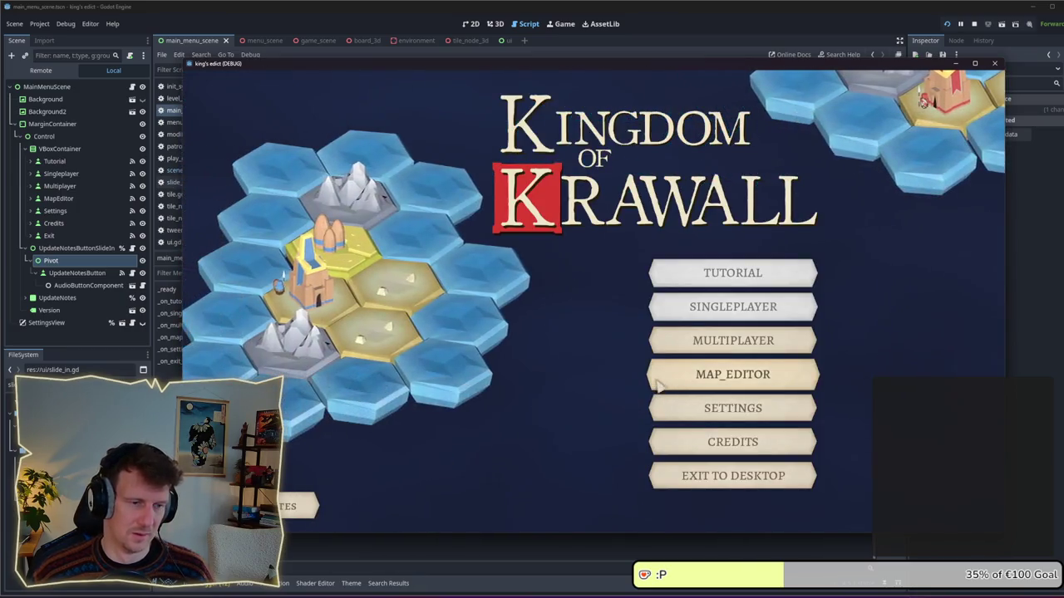
left_click(702, 355)
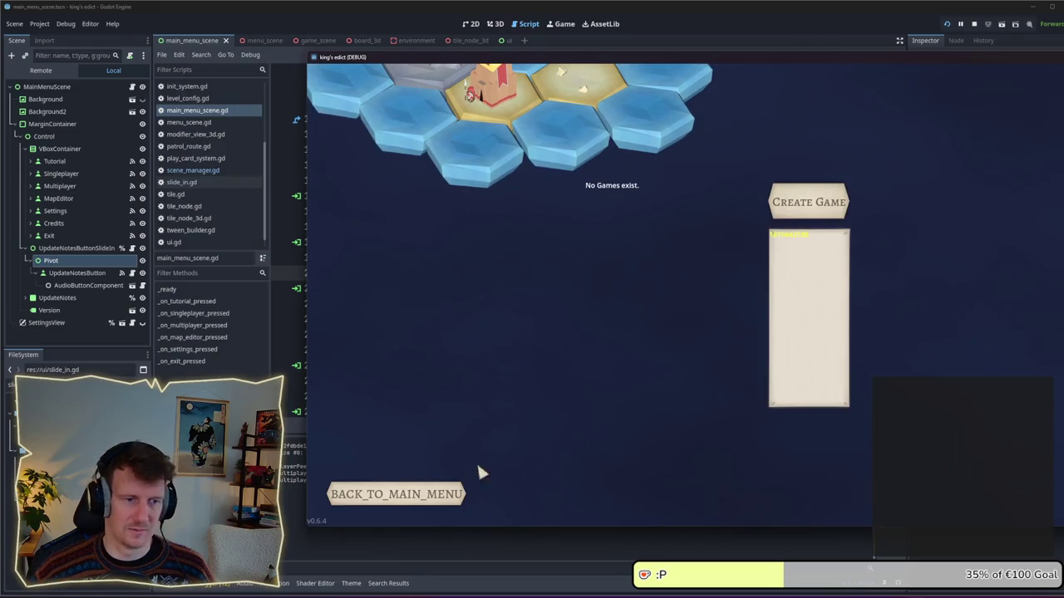
left_click(430, 494)
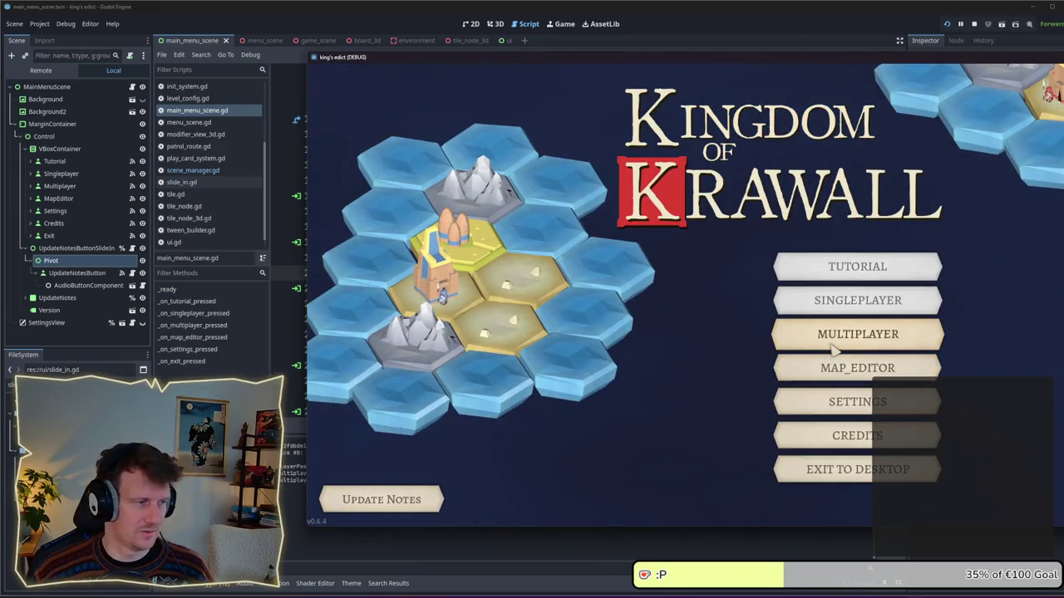
left_click(834, 349)
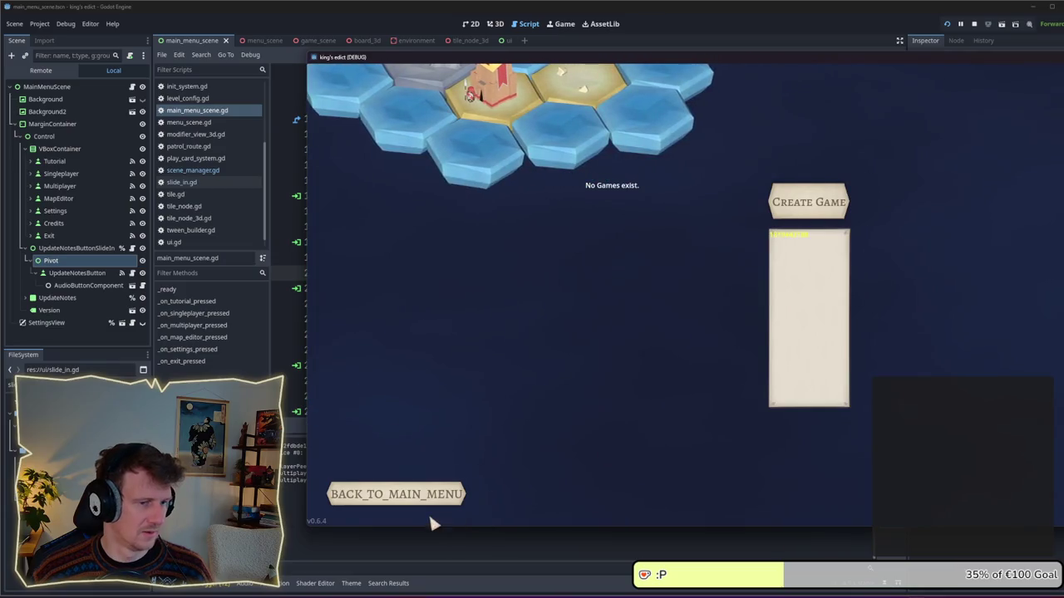
left_click(429, 499)
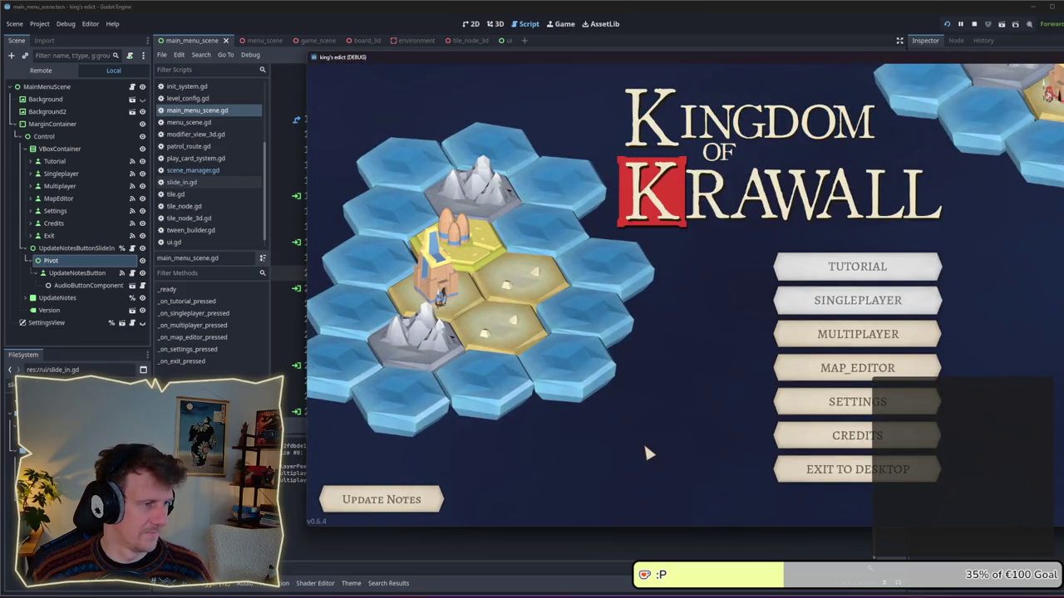
left_click(819, 333)
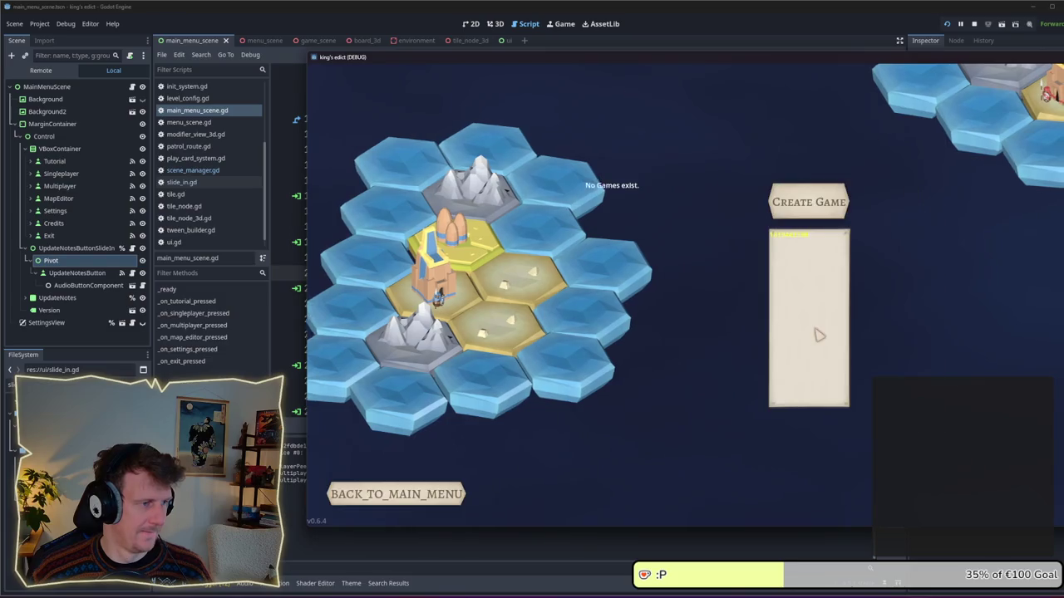
left_click(398, 495)
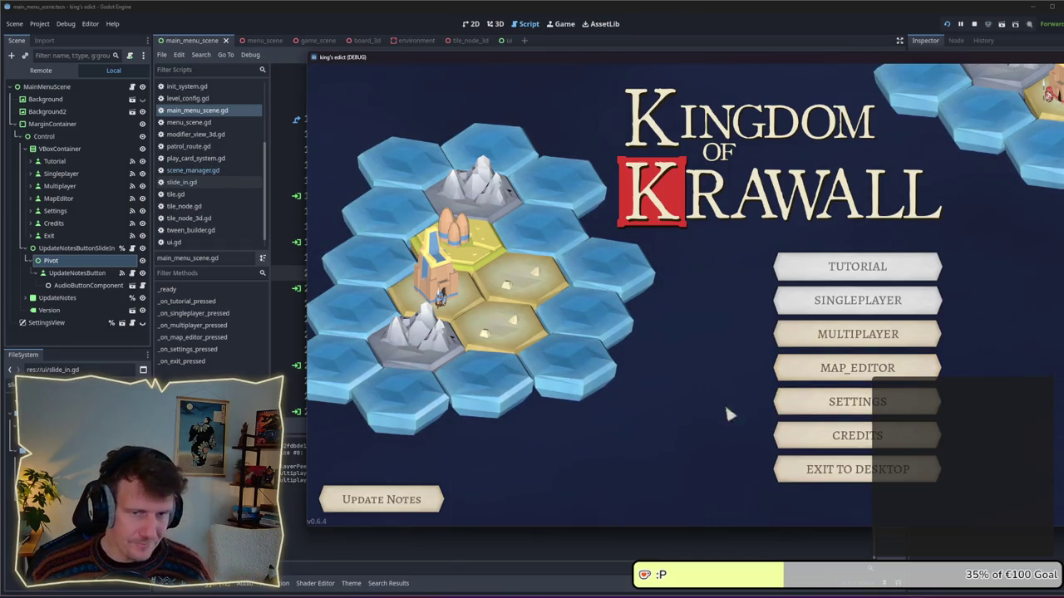
left_click(787, 352)
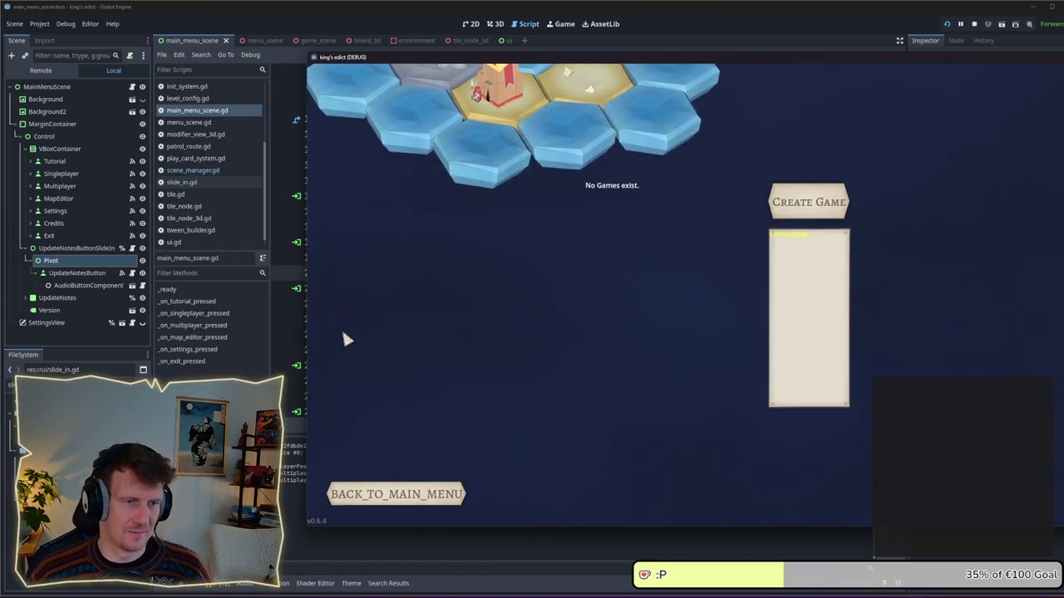
left_click(436, 503)
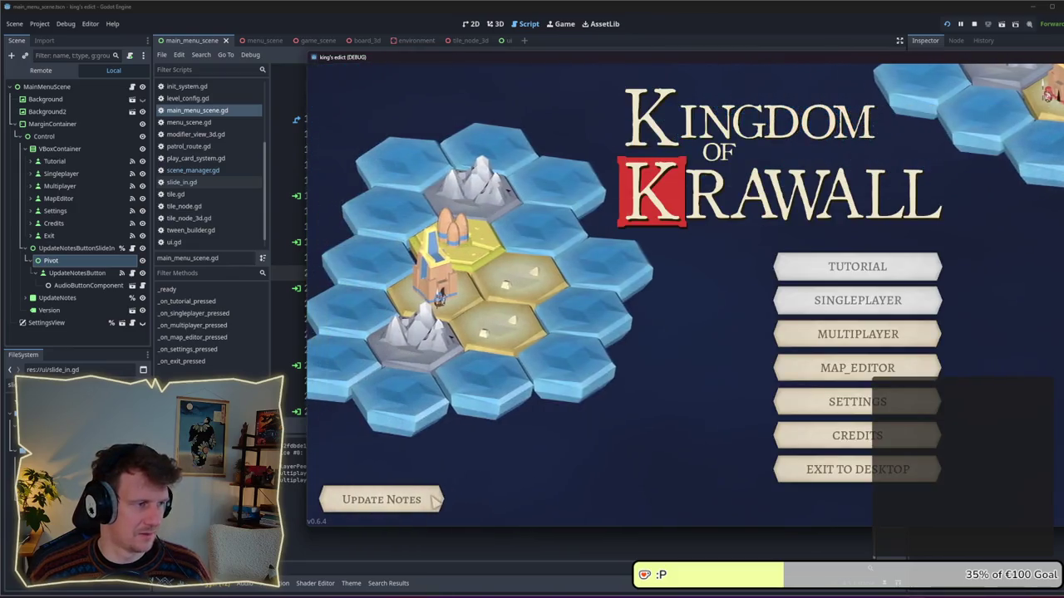
left_click(870, 330)
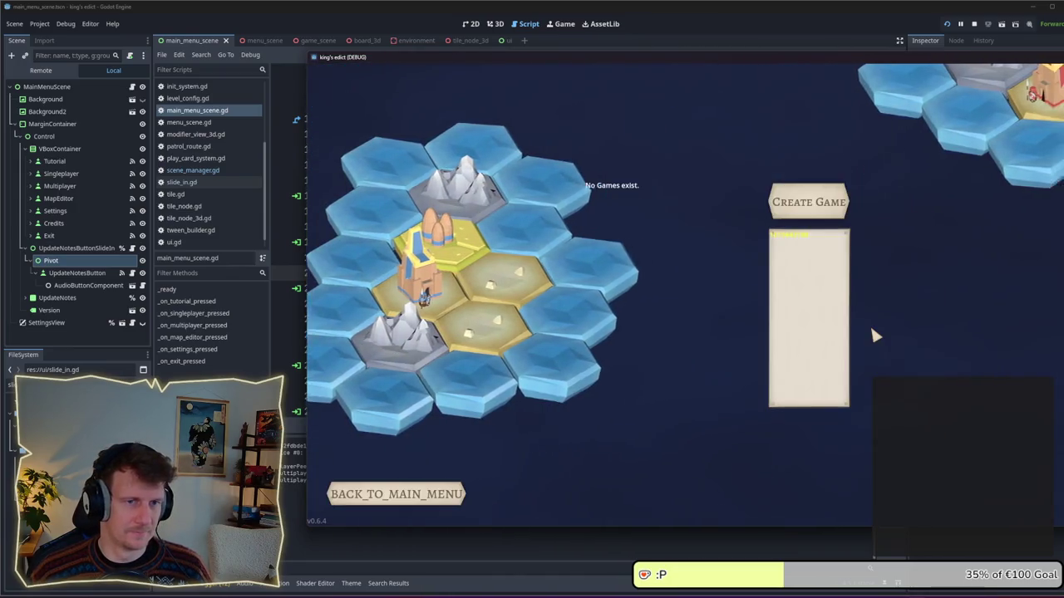
left_click(421, 494)
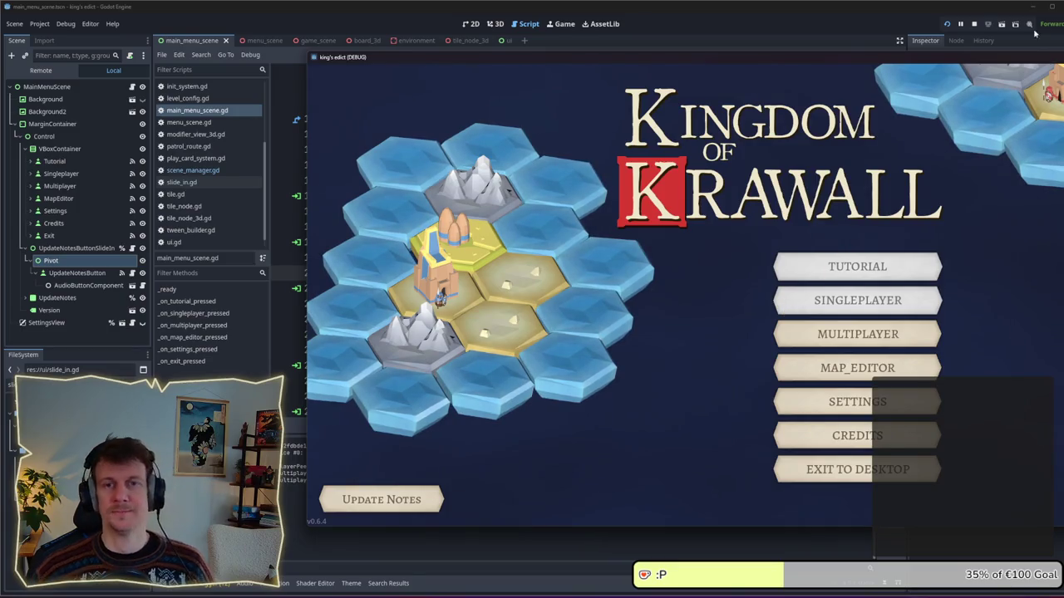
left_click(974, 25)
Review the slide_out and await lines in _on_multiplayer_pressed, then select the UpdateNotesButtonSlideIn node
left_click(567, 288)
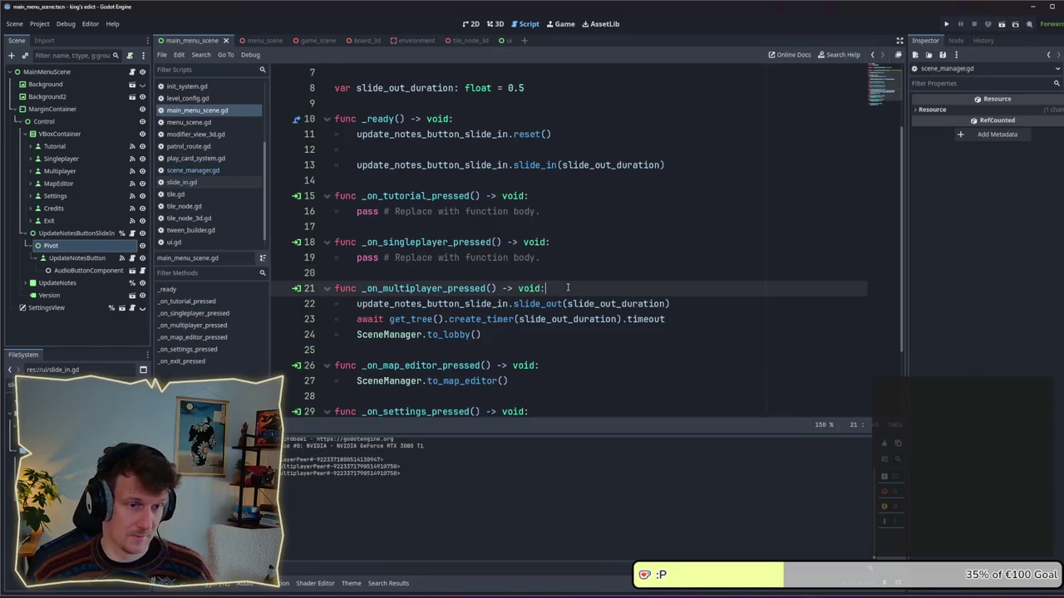
scroll(582, 298, "down", 2)
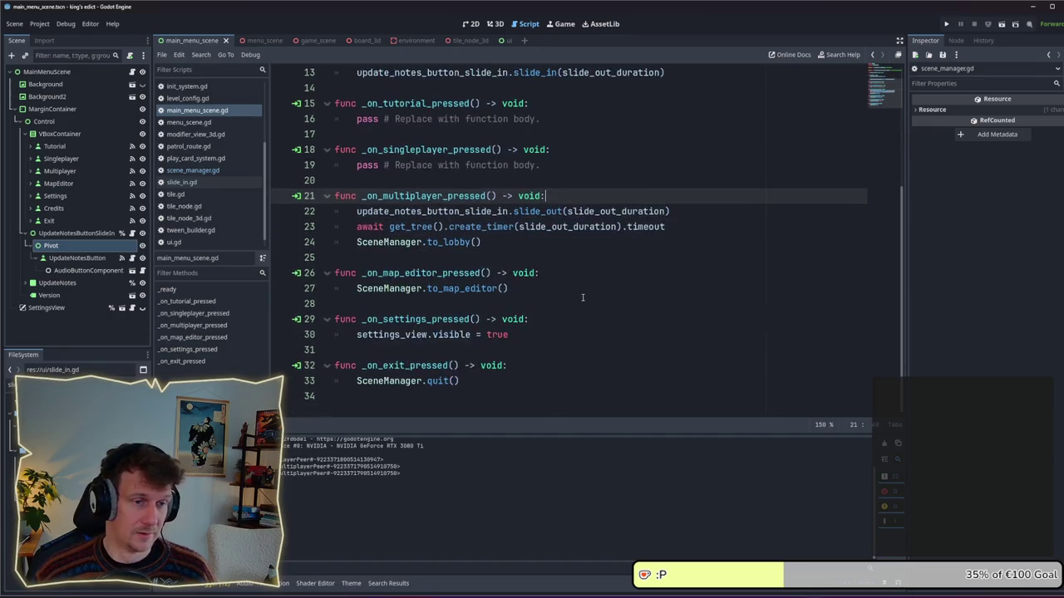
scroll(583, 298, "up", 4)
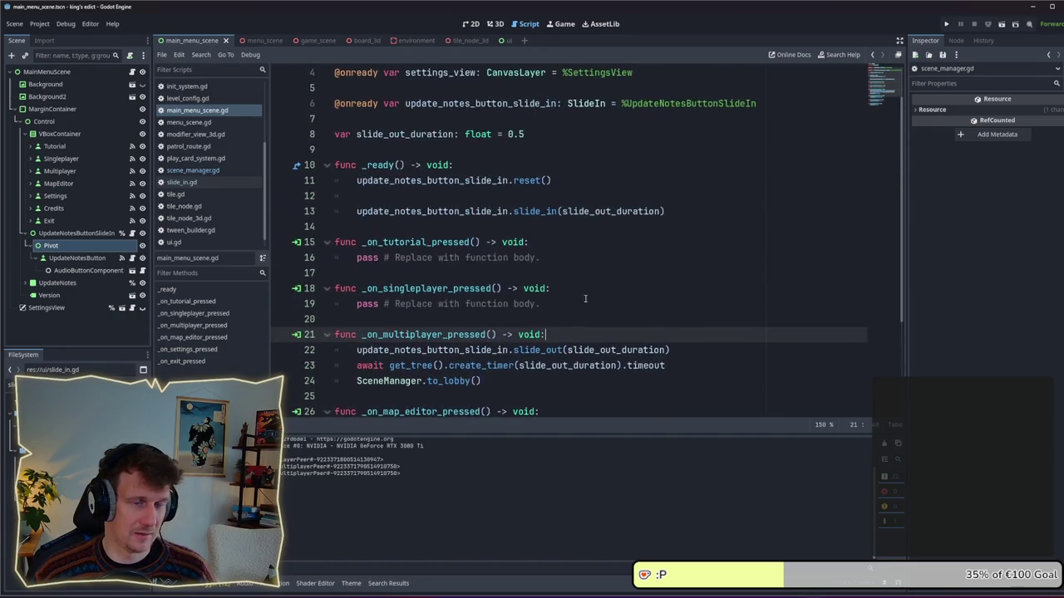
scroll(600, 297, "down", 2)
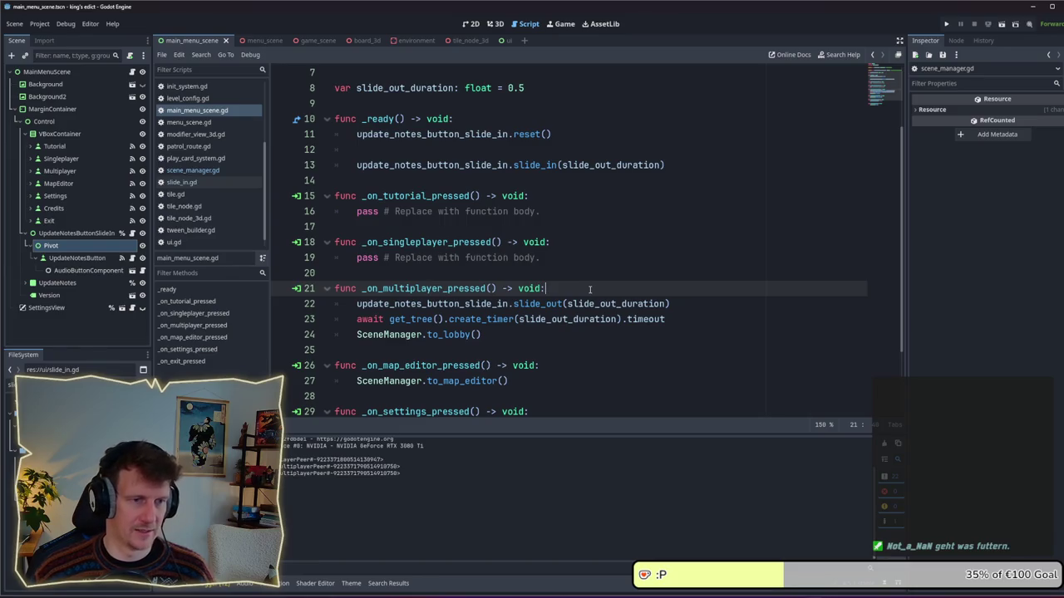
left_click(698, 309)
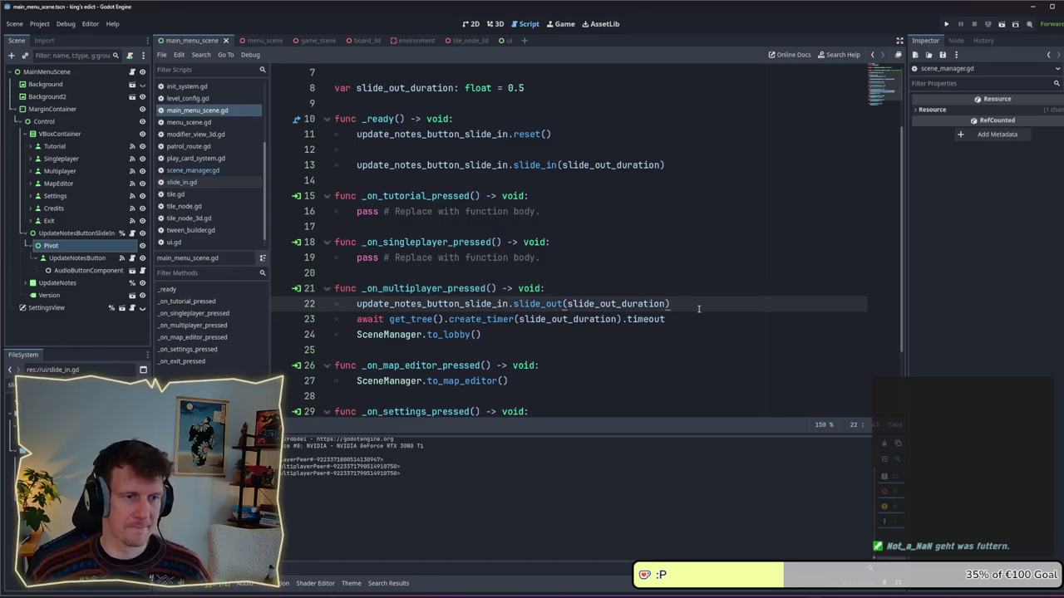
left_click(686, 317)
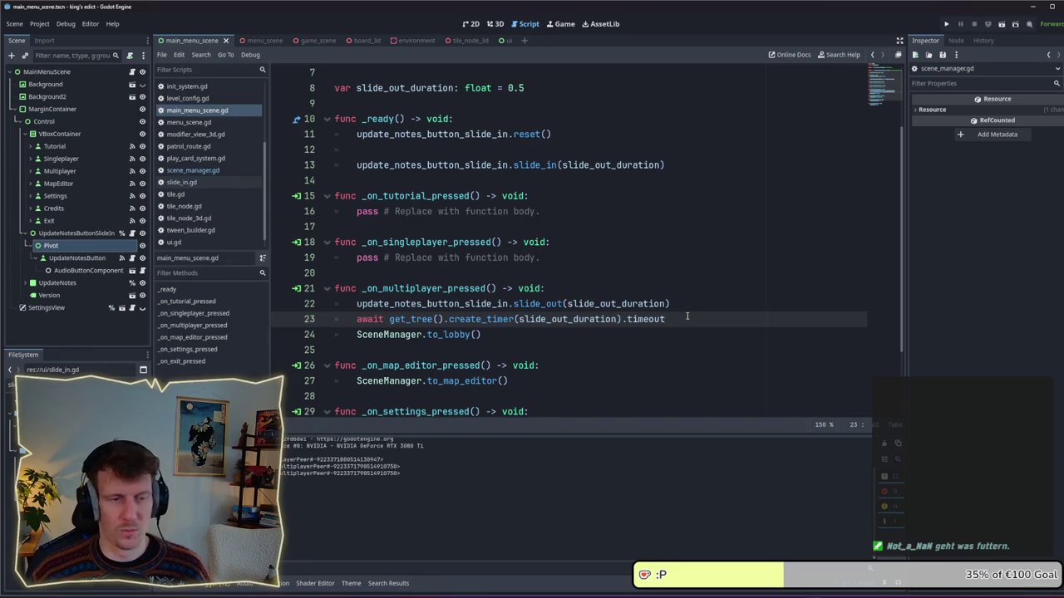
scroll(687, 317, "up", 2)
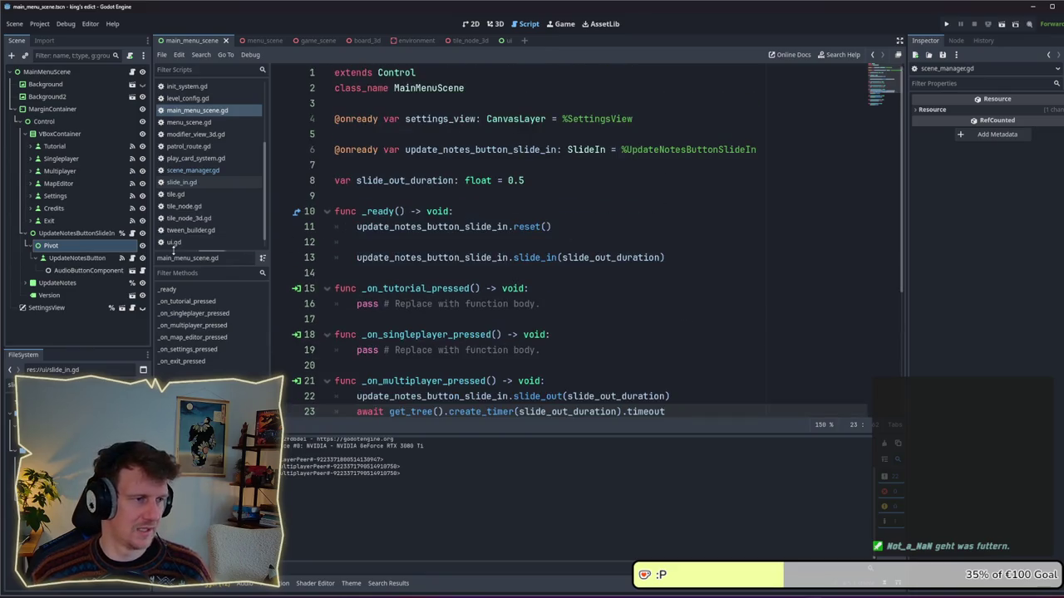
left_click(66, 234)
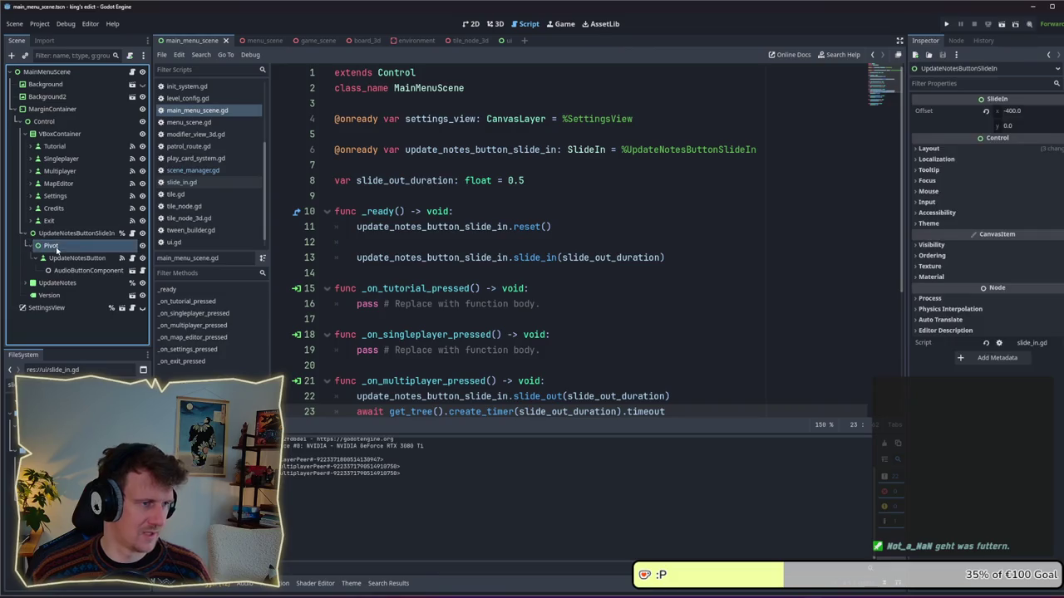
Create a Control child of the root Control node and drag it just above VBoxContainer
left_click(54, 134)
left_click(43, 121)
left_click(54, 134)
right_click(53, 122)
left_click(73, 130)
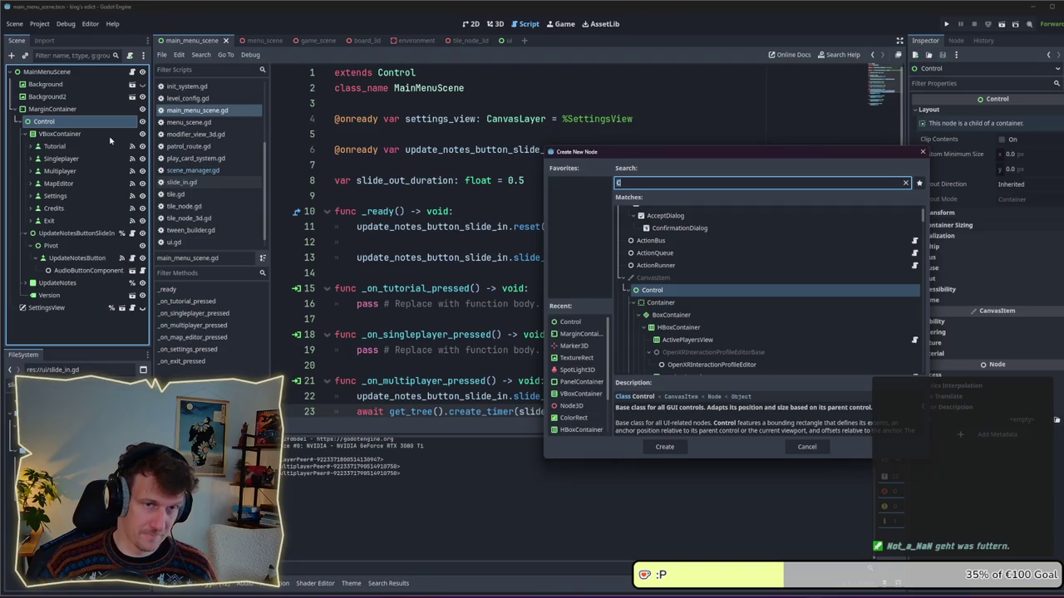
key("Return")
left_click_drag(49, 308, 48, 133)
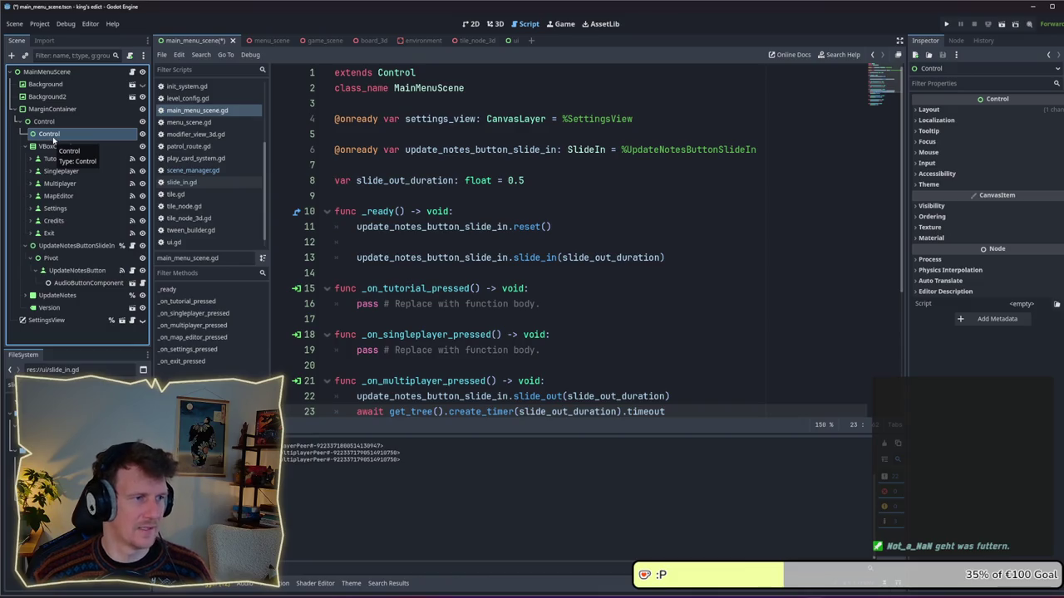
Rename the new node ButtonsSlideIn and give it a Control child named Pivot
double_click(50, 134)
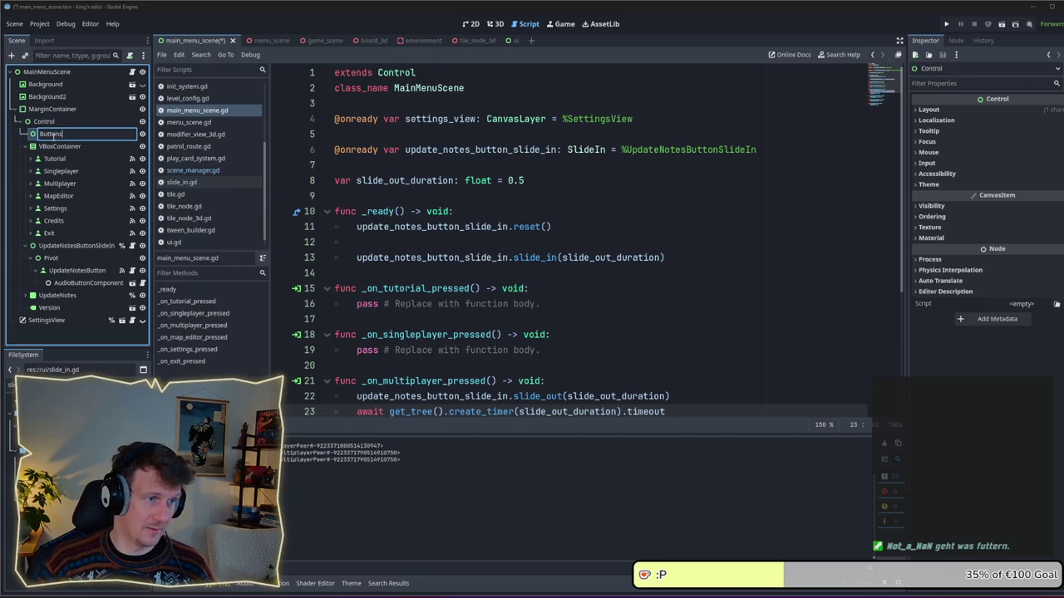
type("ButtonsSlideIn")
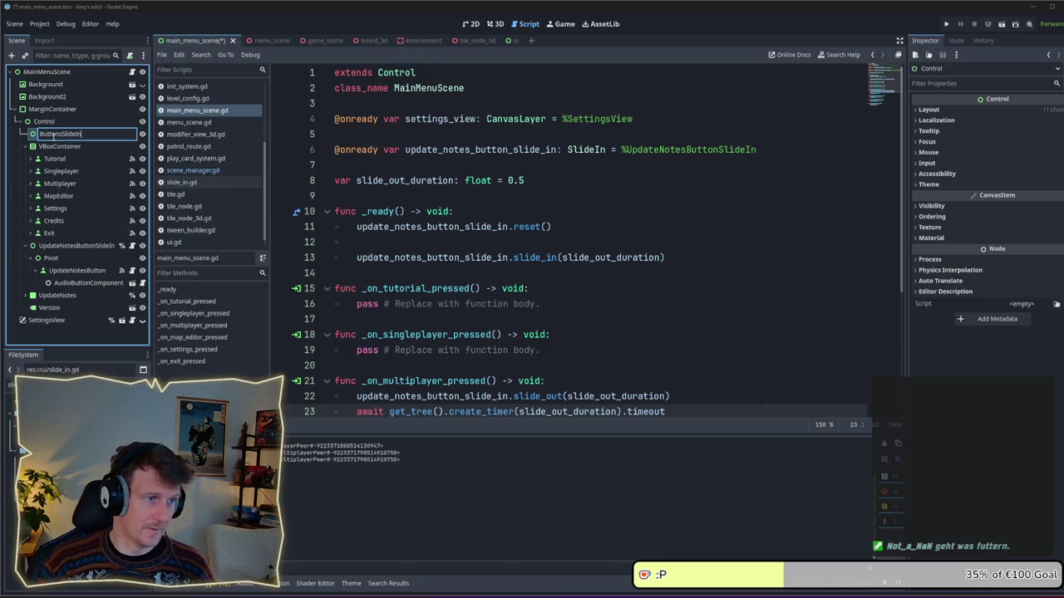
key("Return")
right_click(54, 136)
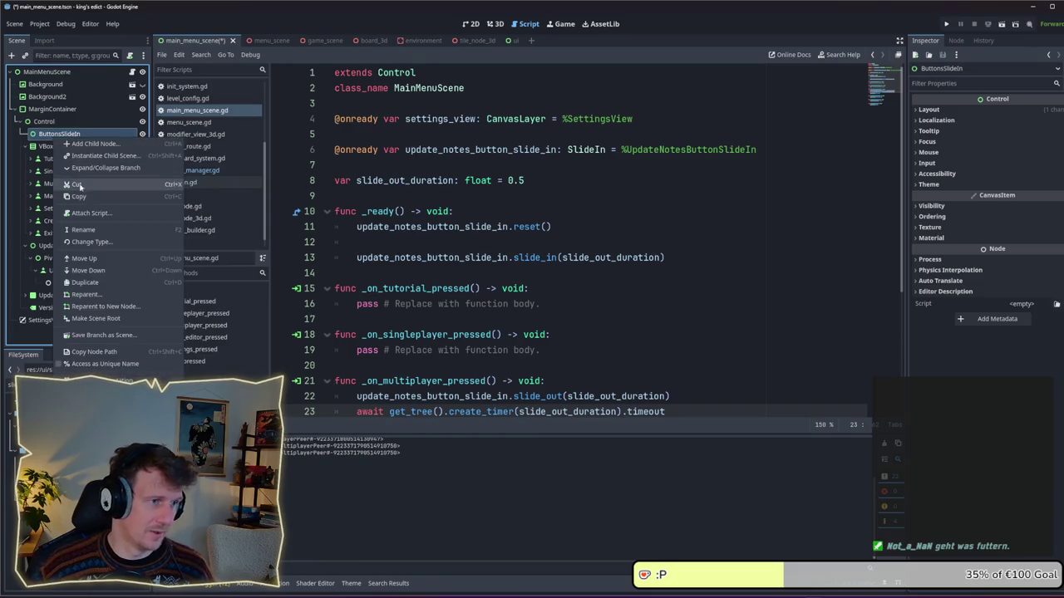
left_click(94, 145)
key("Return")
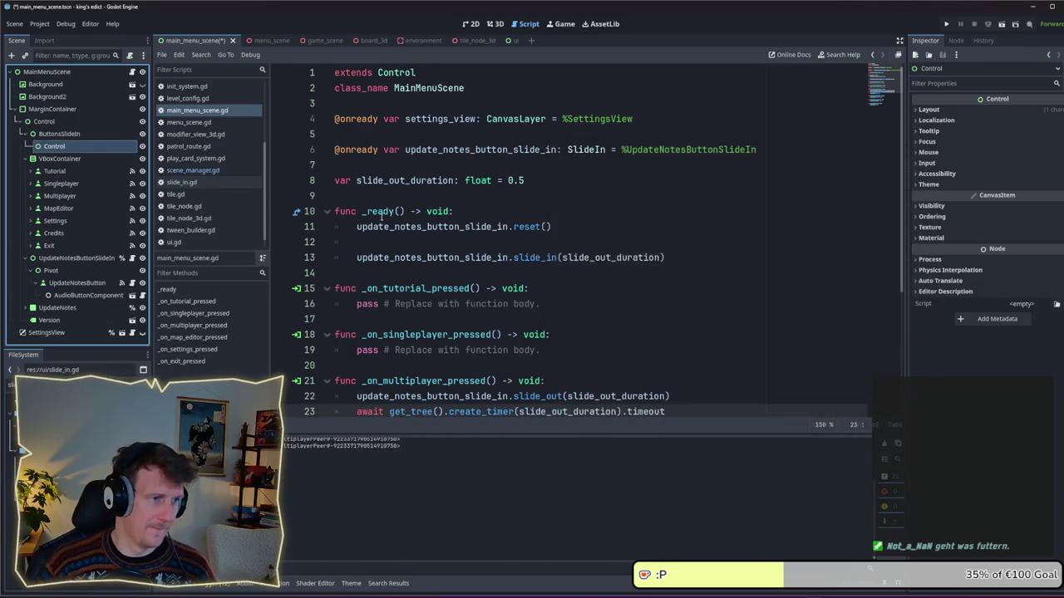
key("F2")
type("Pivot")
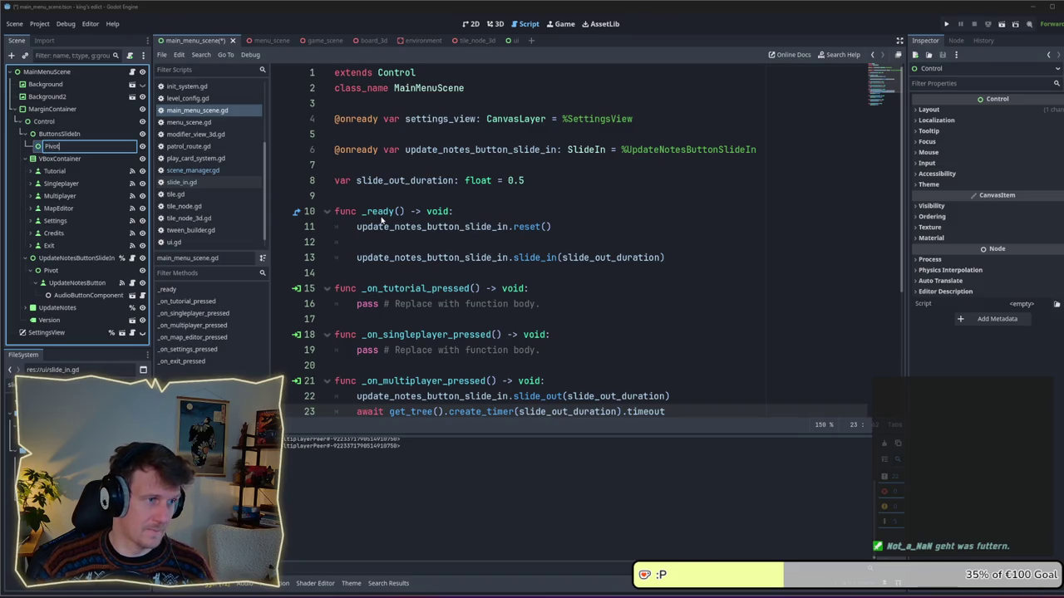
key("Return")
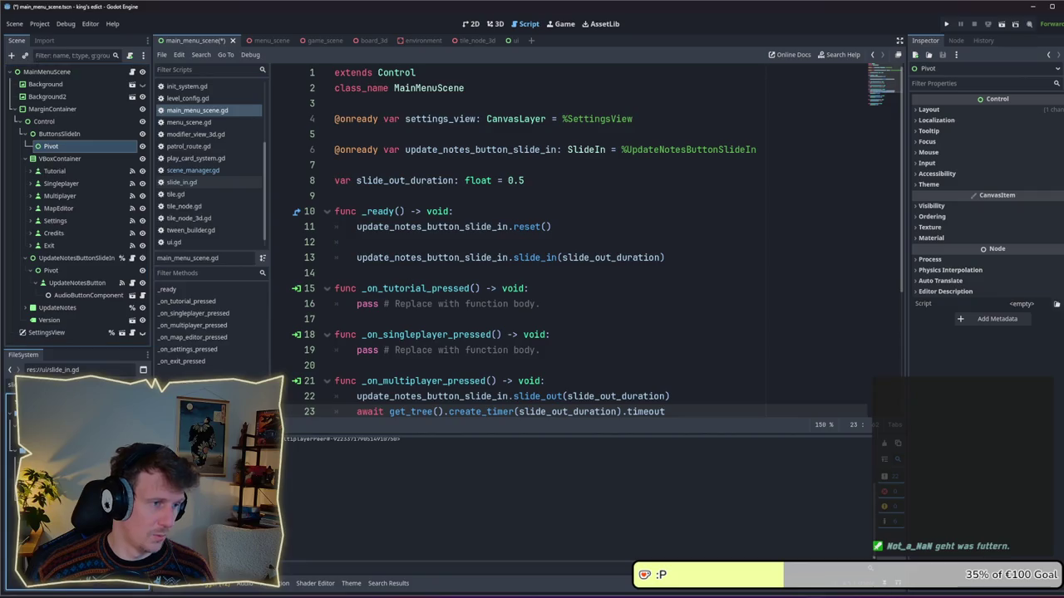
Reparent VBoxContainer under Pivot, save the scene, and switch to the 2D view
left_click(65, 160)
left_click_drag(67, 159, 65, 147)
key("ctrl+s")
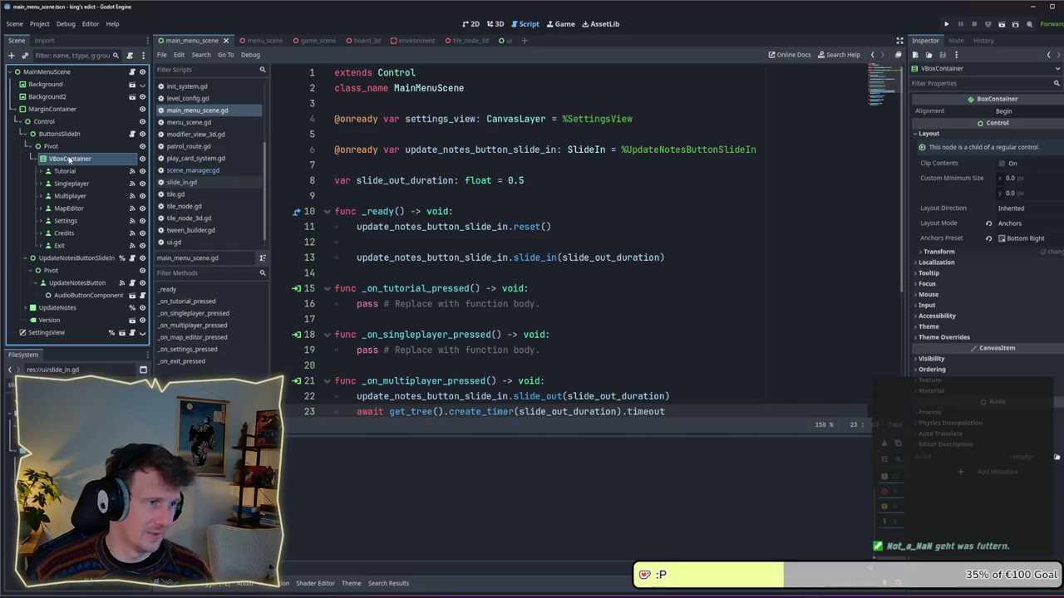
left_click(471, 23)
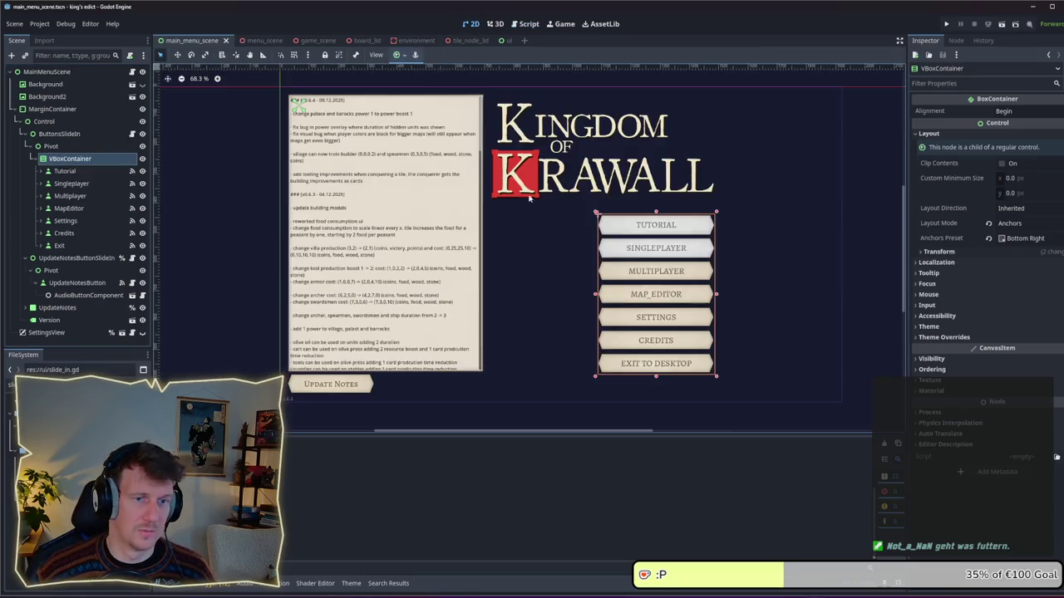
Set ButtonsSlideIn's Layout Mode to Anchors with the Bottom Right preset and save
left_click(51, 135)
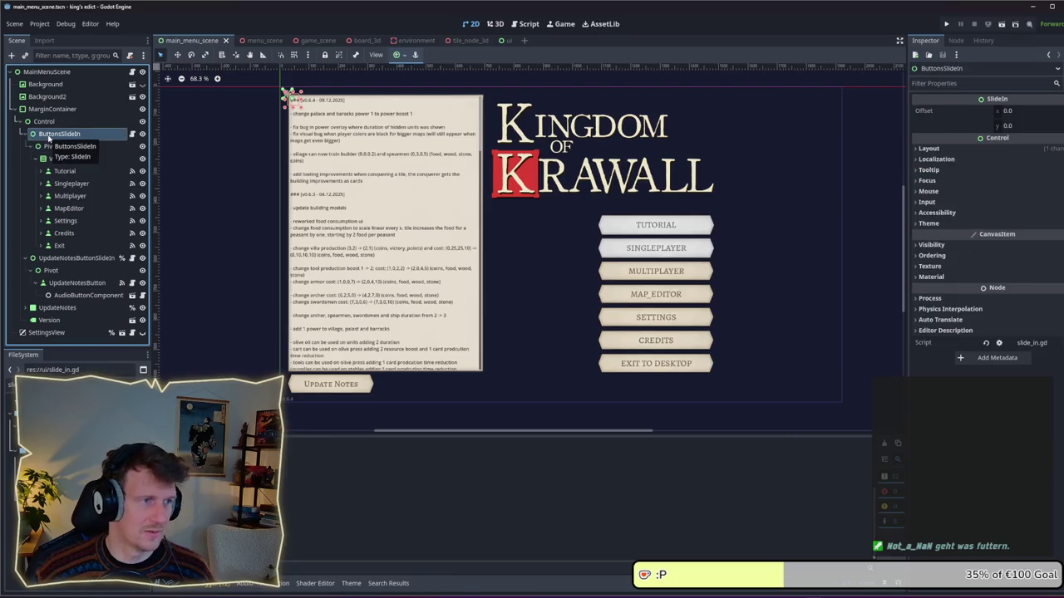
left_click(133, 158)
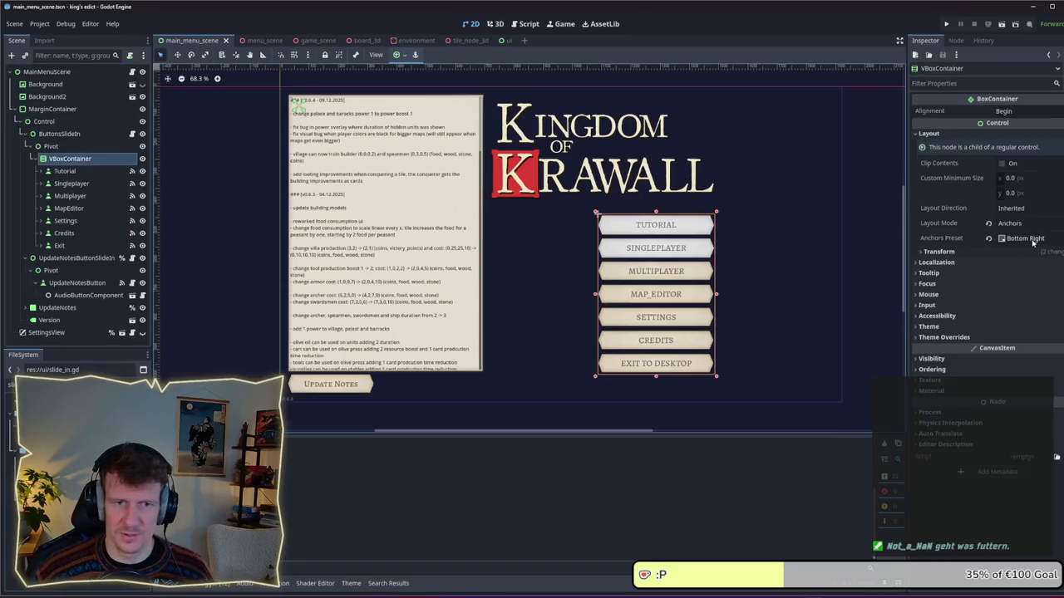
left_click(67, 135)
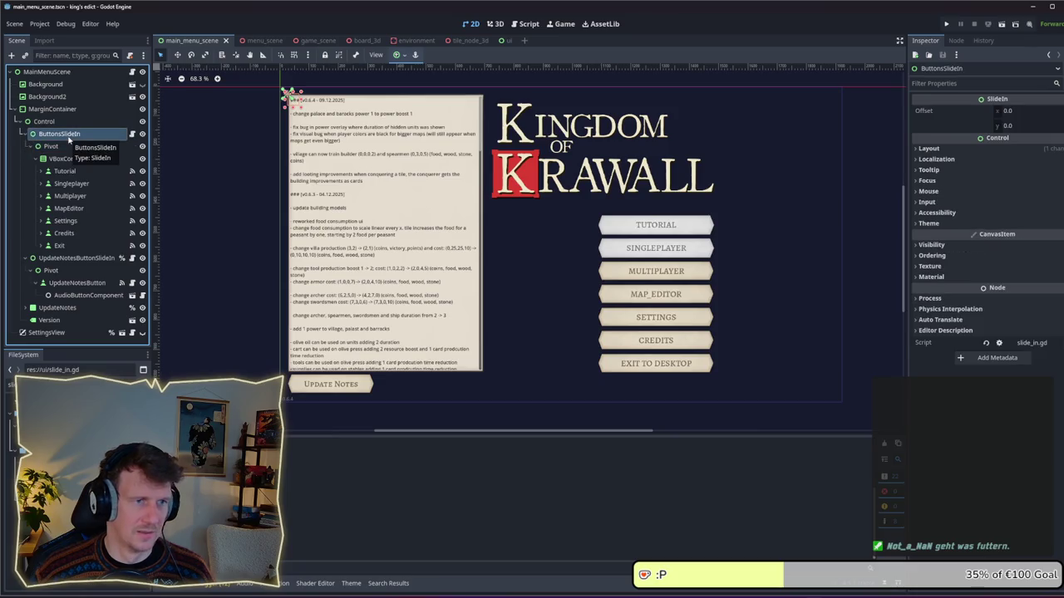
left_click(928, 148)
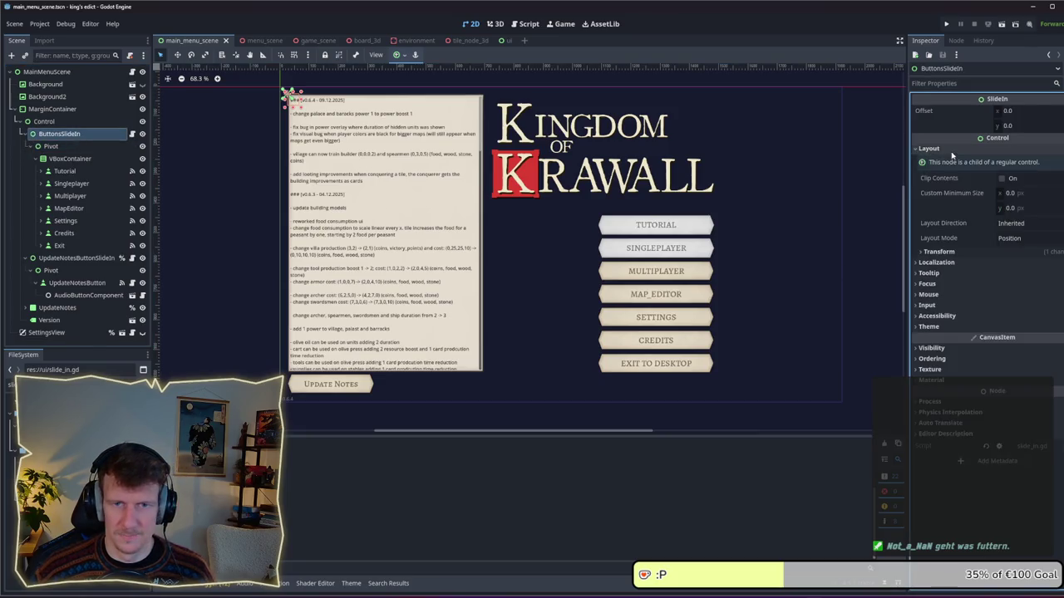
left_click(1025, 239)
left_click(1026, 264)
left_click(1026, 253)
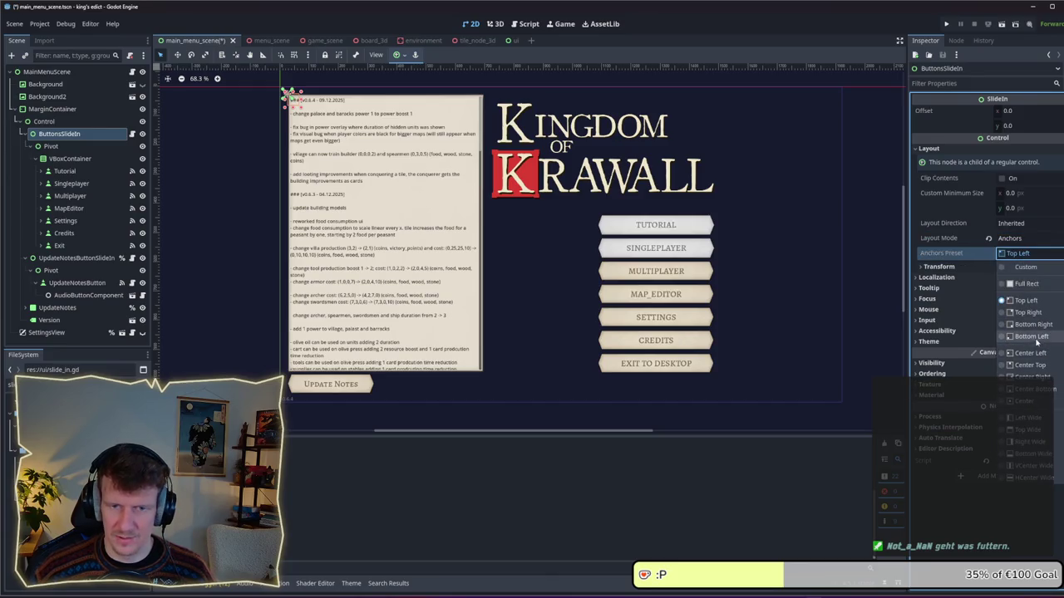
left_click(1033, 324)
key("ctrl+s")
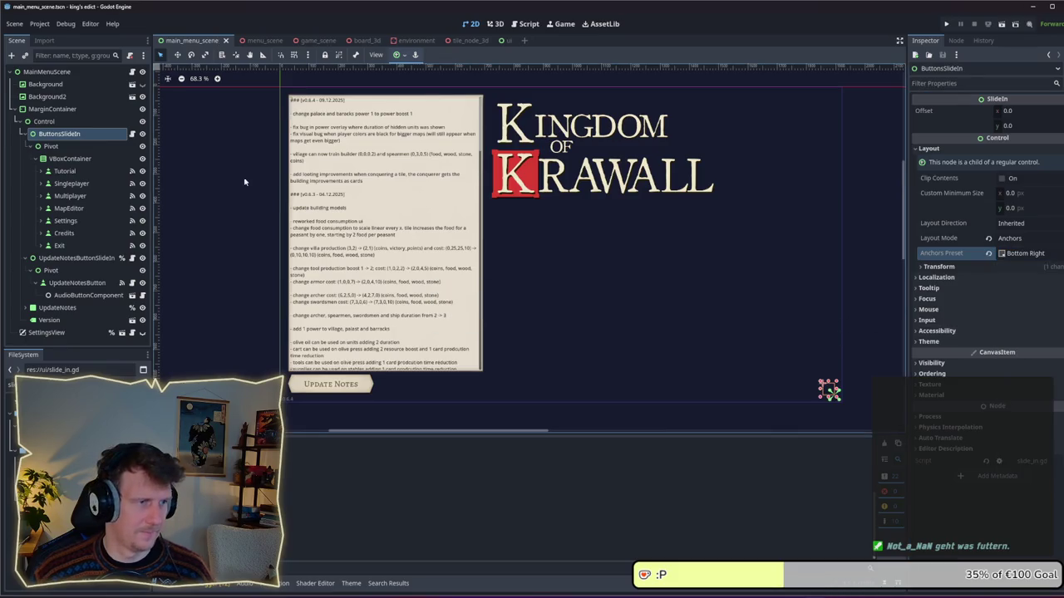
Review Pivot's layout properties, then bring up ButtonsSlideIn's anchor preset list
left_click(51, 145)
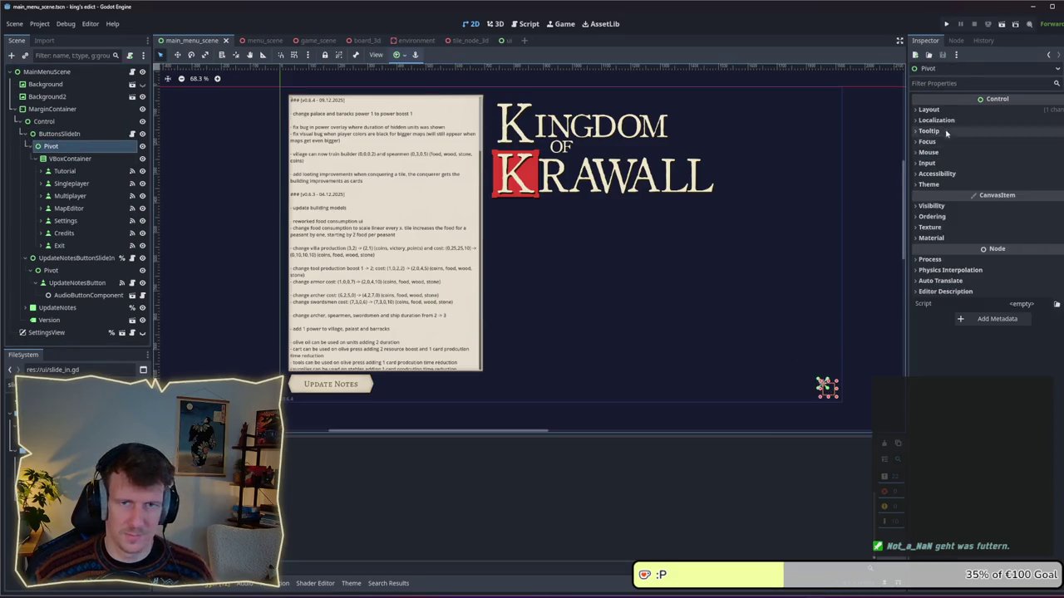
left_click(945, 109)
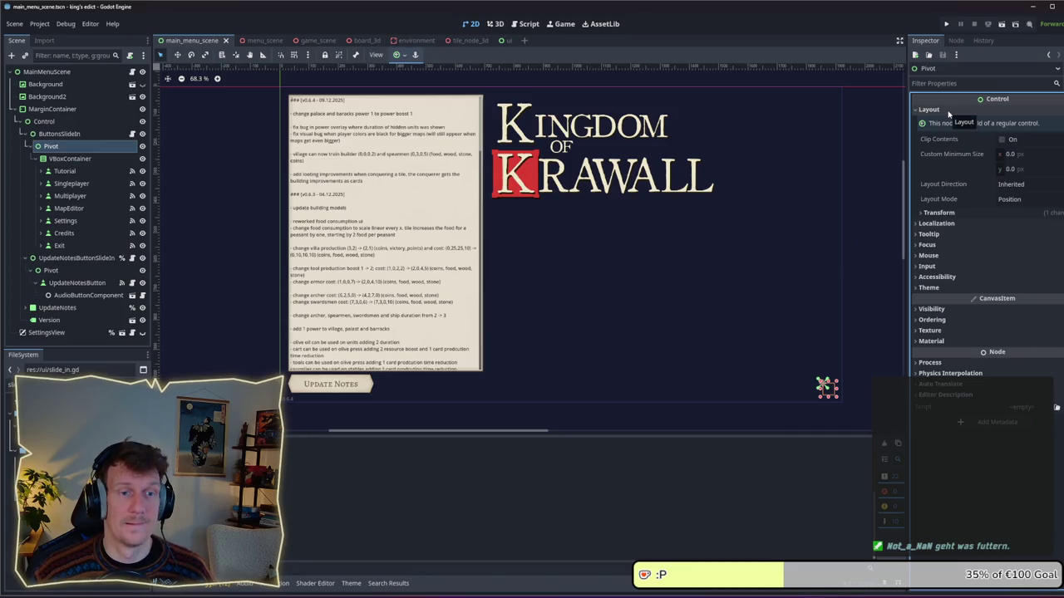
left_click(75, 133)
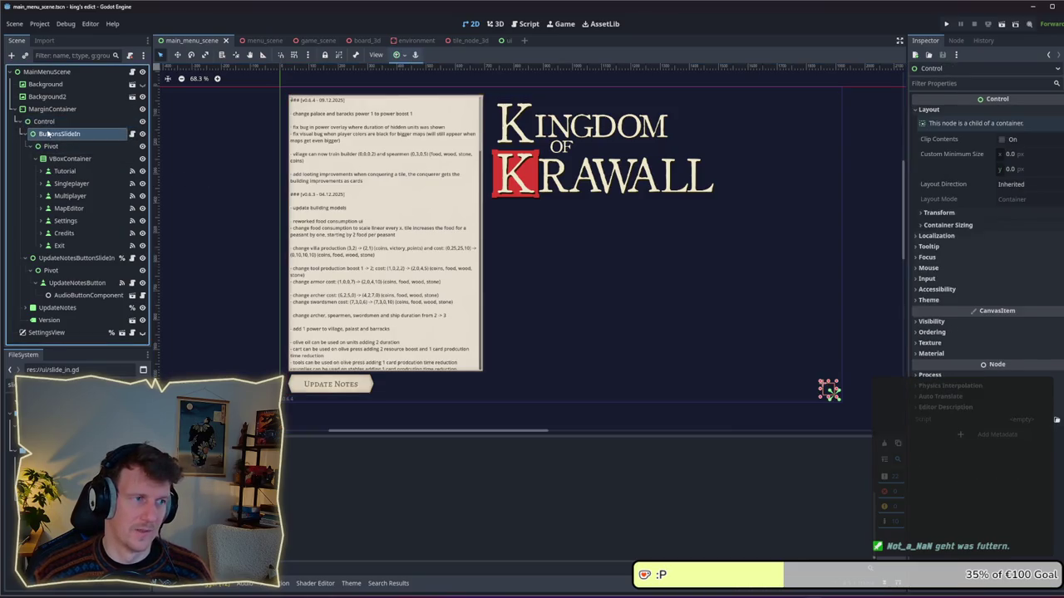
left_click(1025, 252)
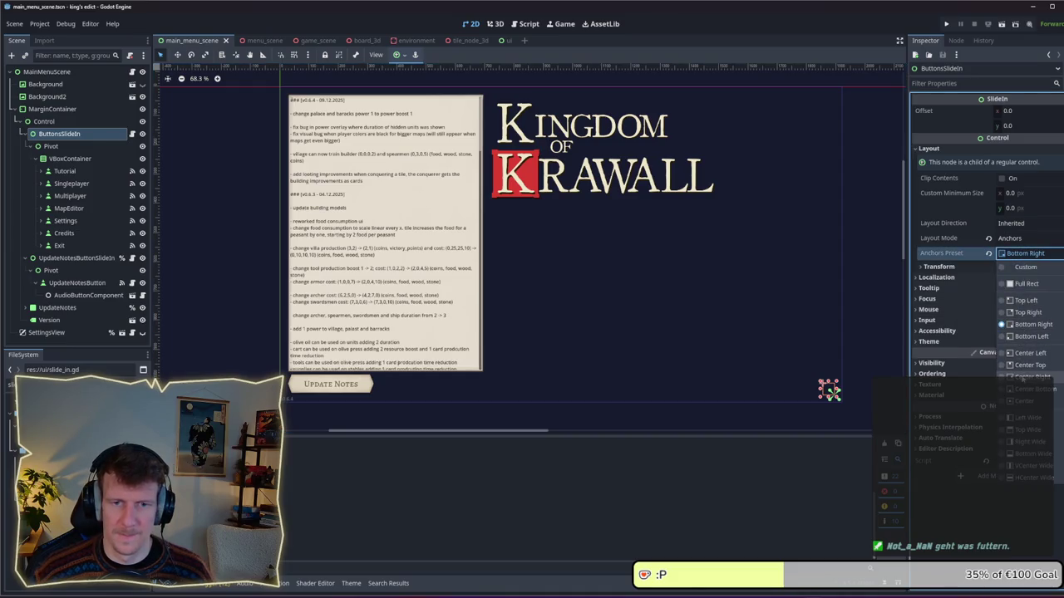
Anchor ButtonsSlideIn to Center and set Pivot to Anchors with the Top Left preset
left_click(1029, 402)
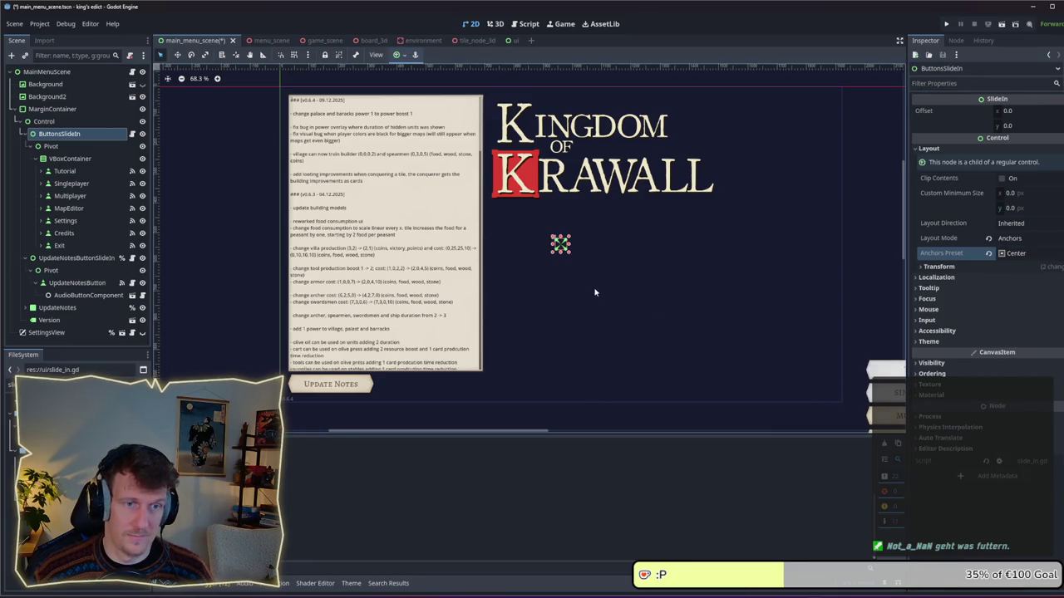
left_click(50, 146)
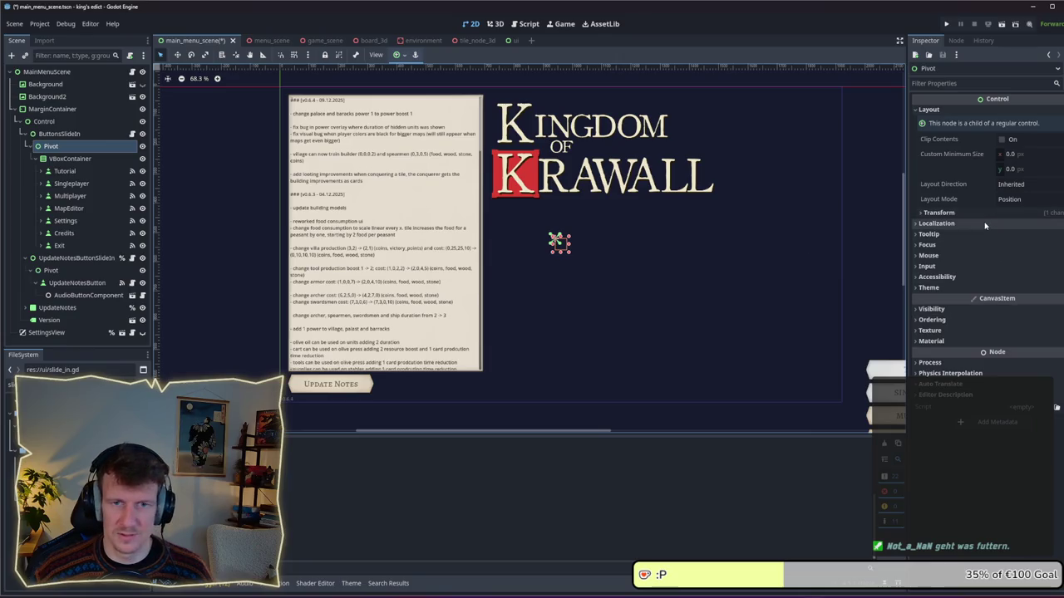
left_click(1022, 199)
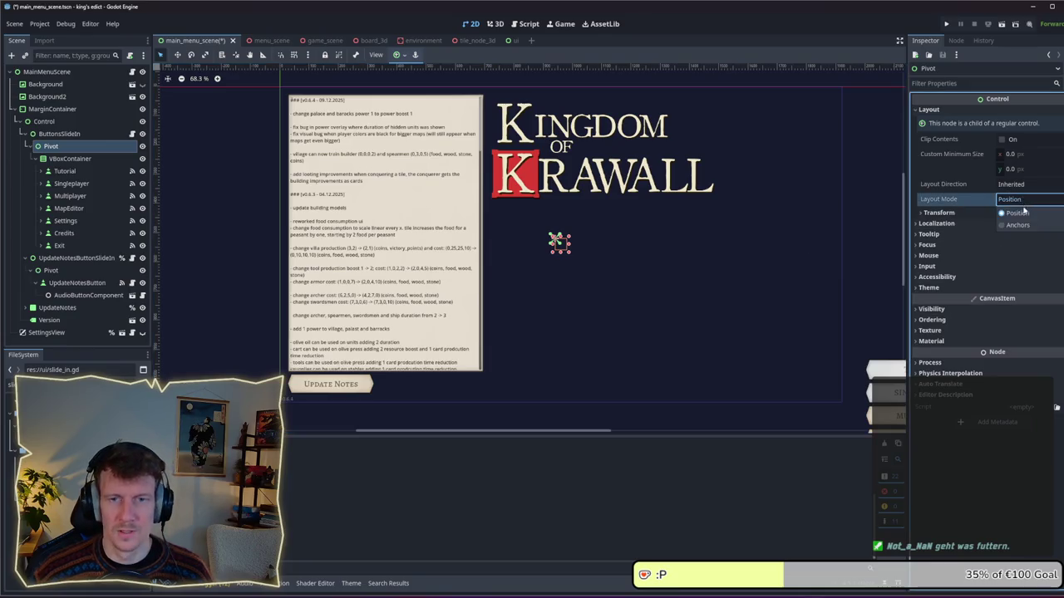
left_click(1025, 221)
left_click(1024, 215)
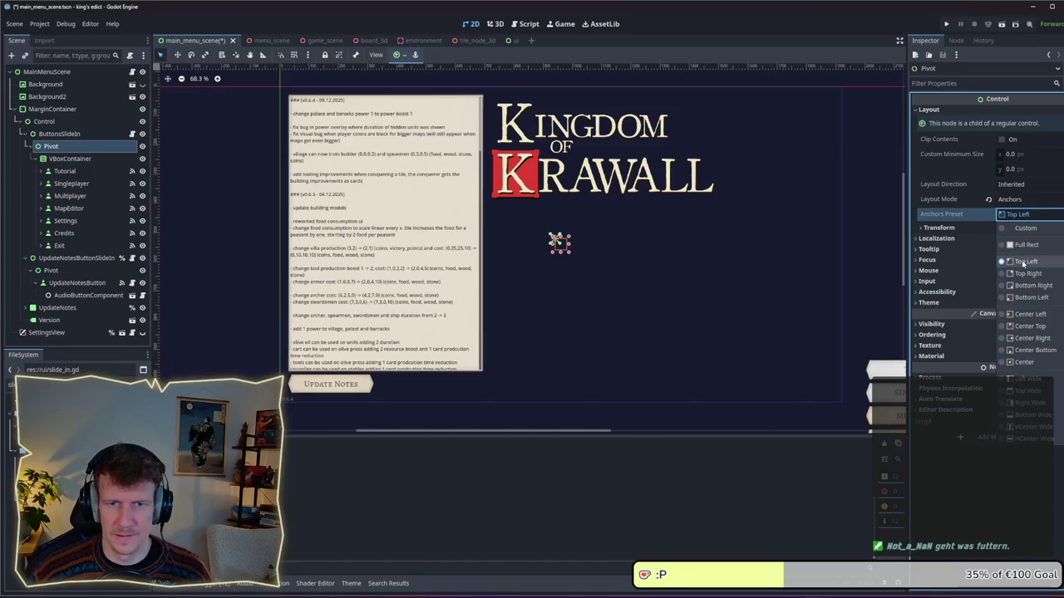
left_click(1023, 262)
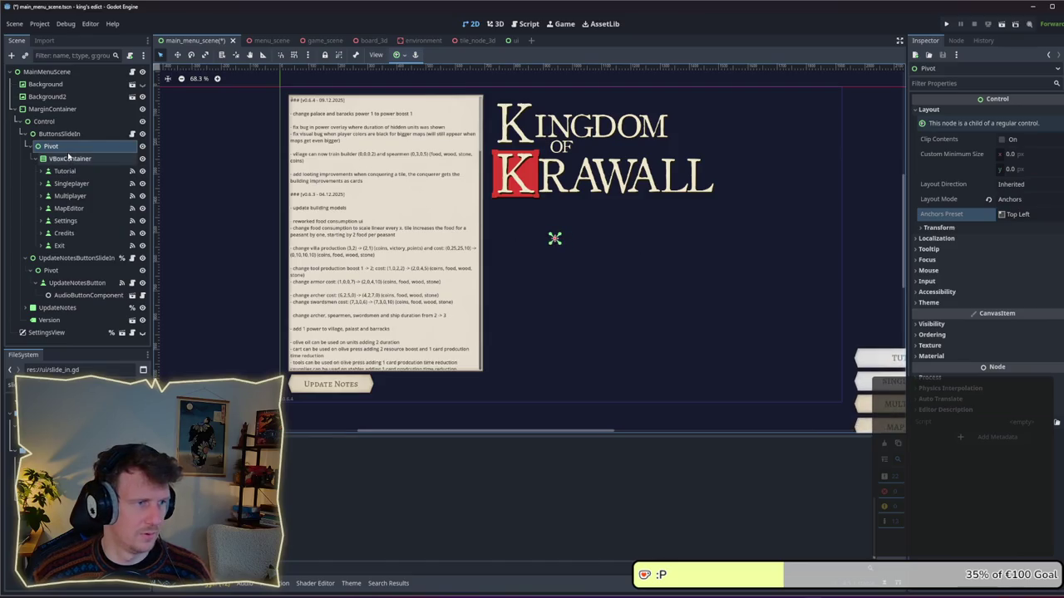
Zero VBoxContainer's position to 0,0 and save the scene
left_click(67, 158)
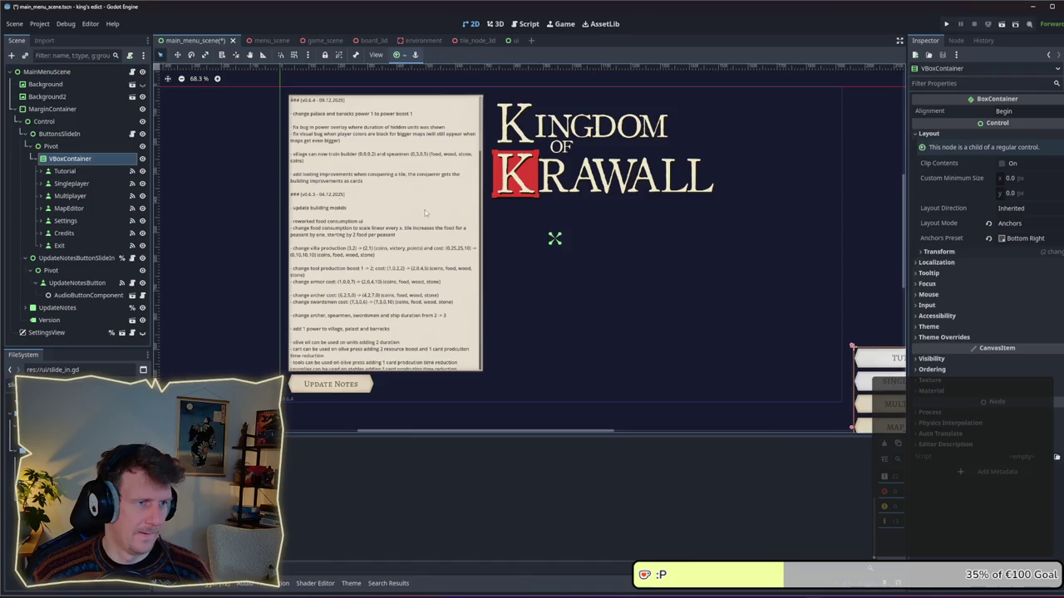
left_click(939, 251)
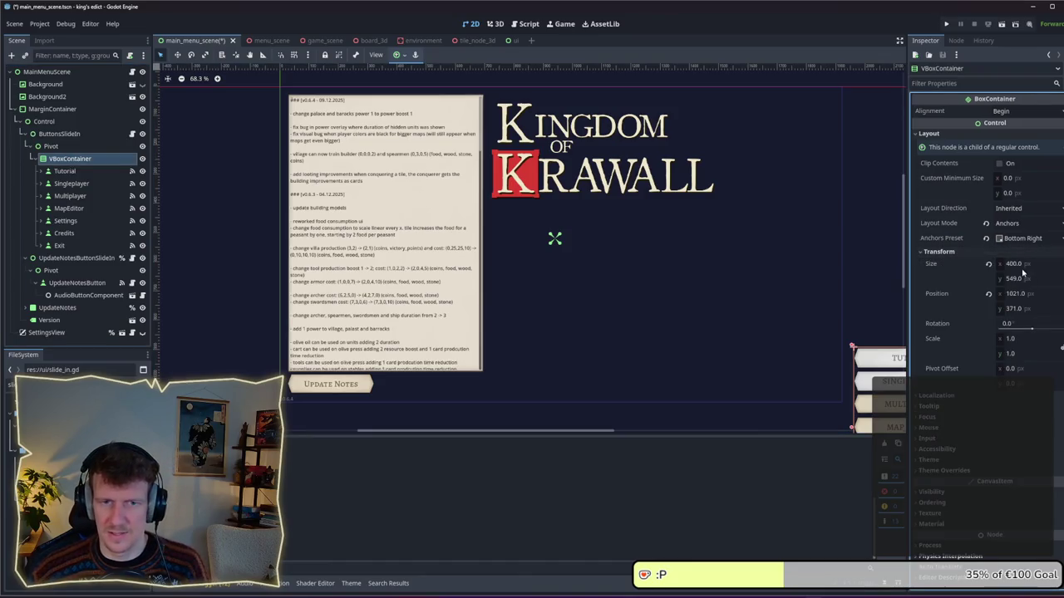
left_click(1014, 293)
type("0")
key("Return")
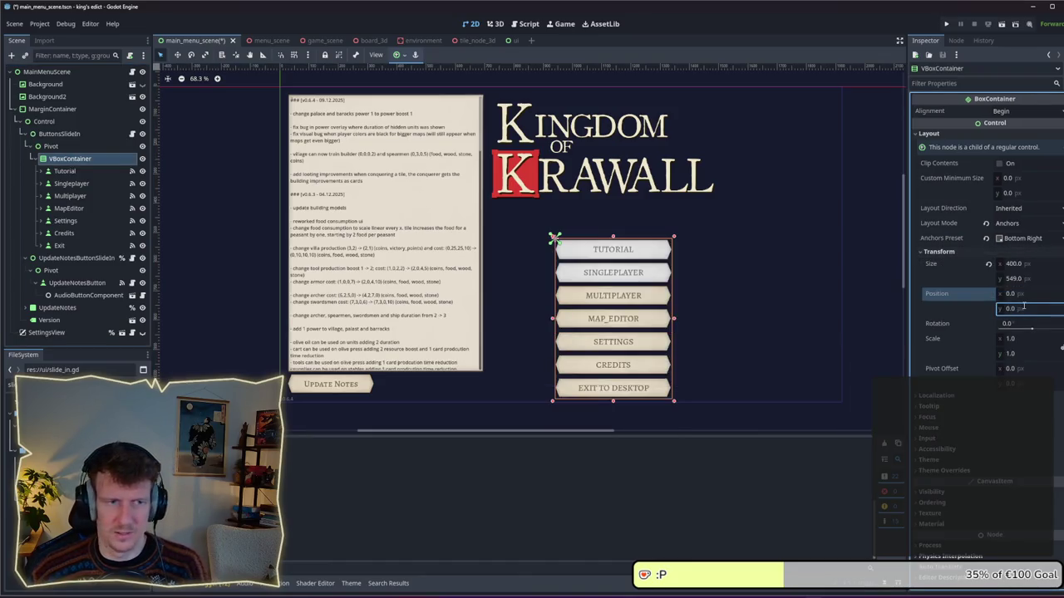
key("ctrl+s")
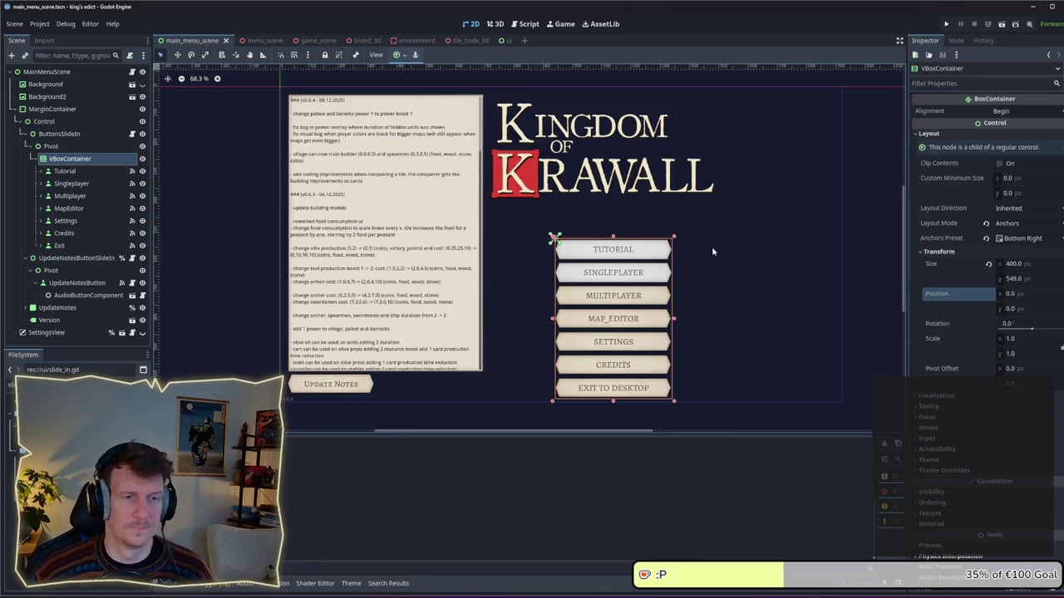
Nudge the ButtonsSlideIn column slightly upward with the Move tool, save, and run the project
left_click(554, 239)
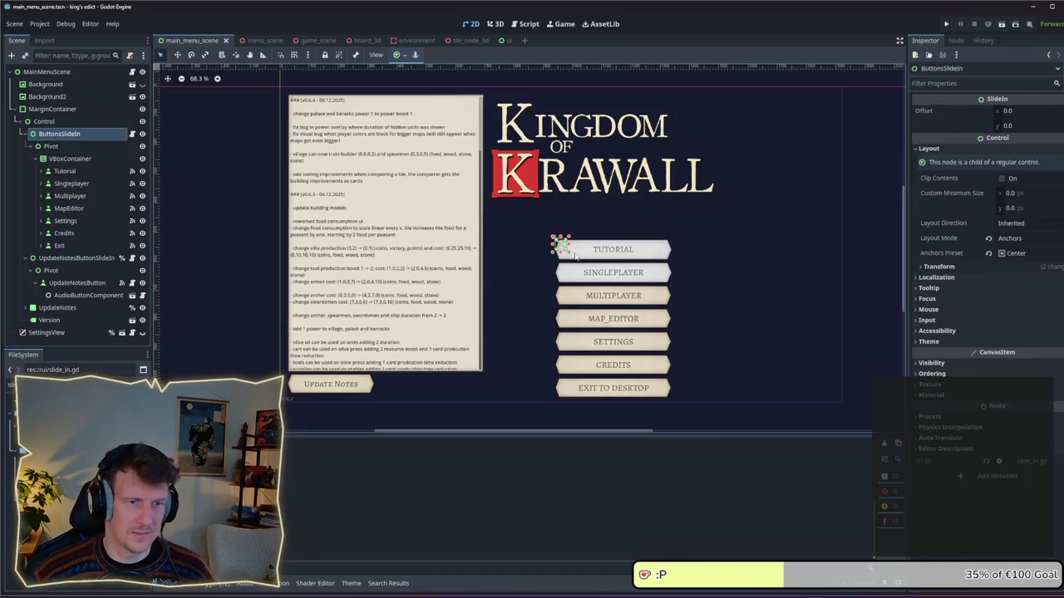
left_click_drag(559, 244, 557, 242)
key("w")
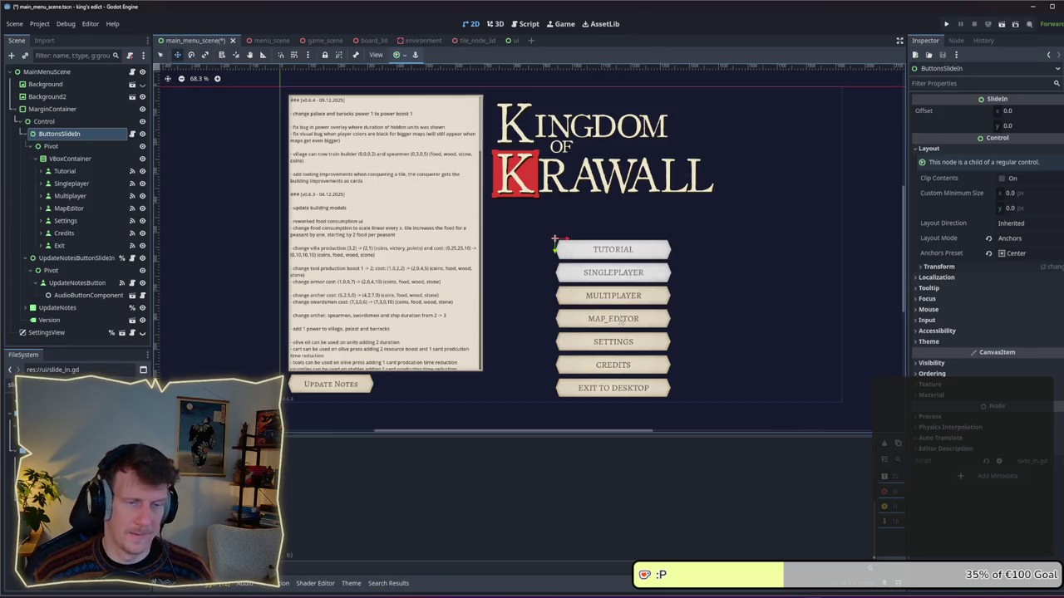
left_click_drag(606, 310, 604, 286)
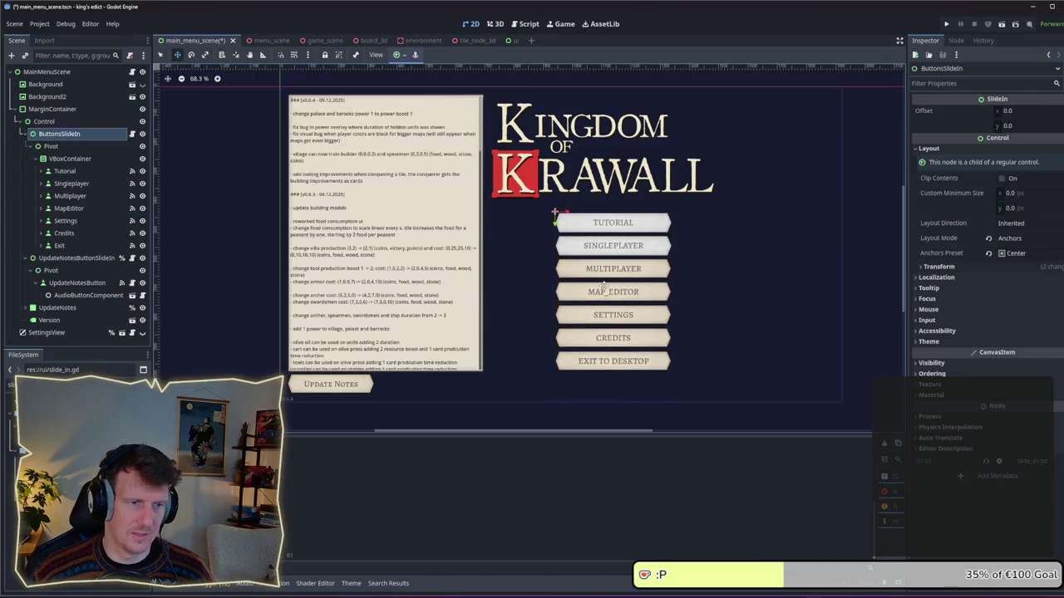
key("ctrl+s")
left_click(945, 23)
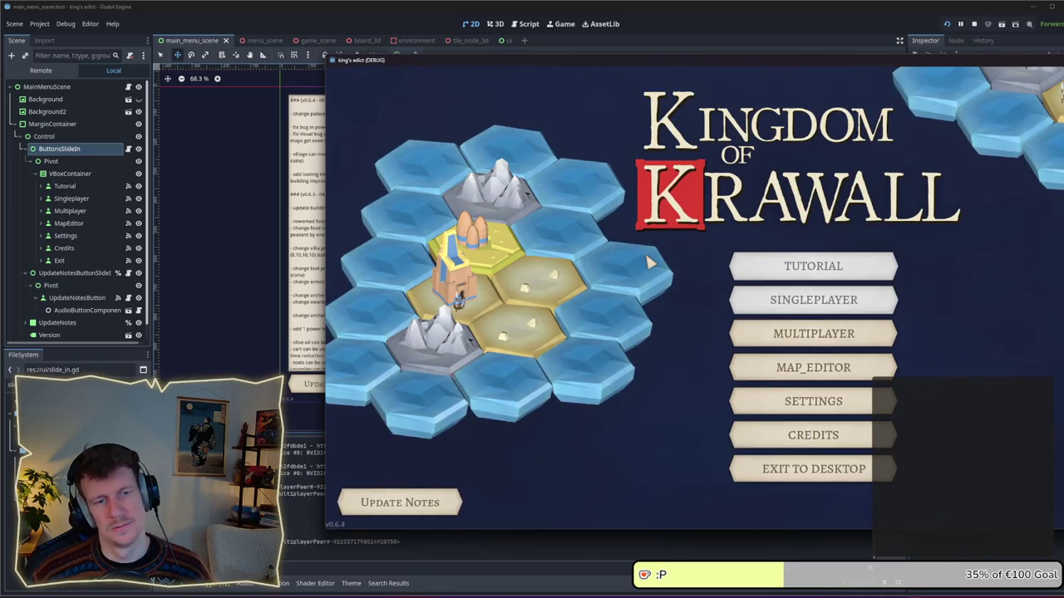
Back in the editor, shift the button column slightly right and save
key("alt+Tab")
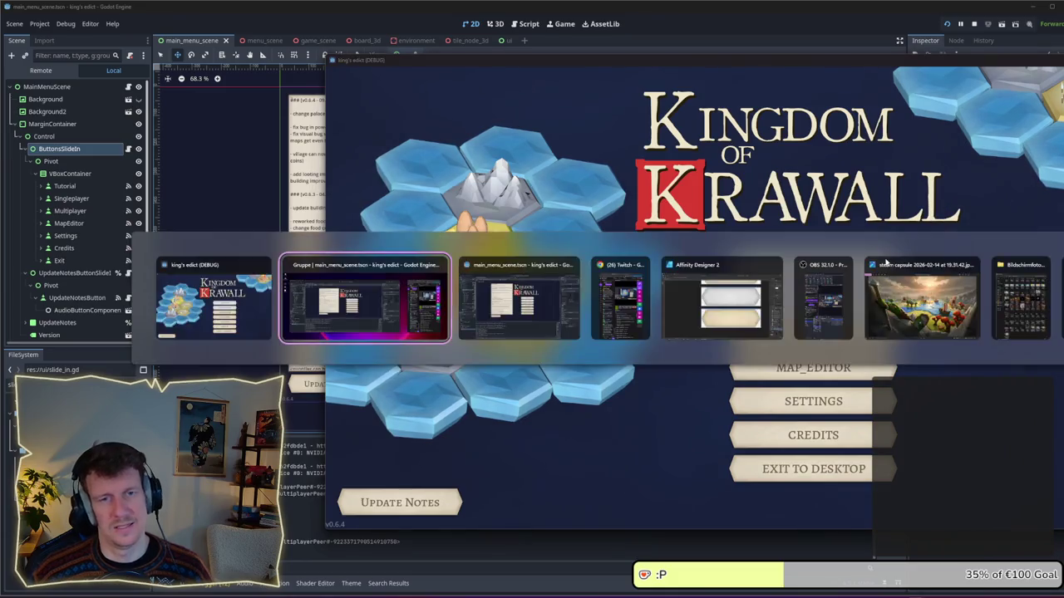
left_click_drag(555, 212, 573, 211)
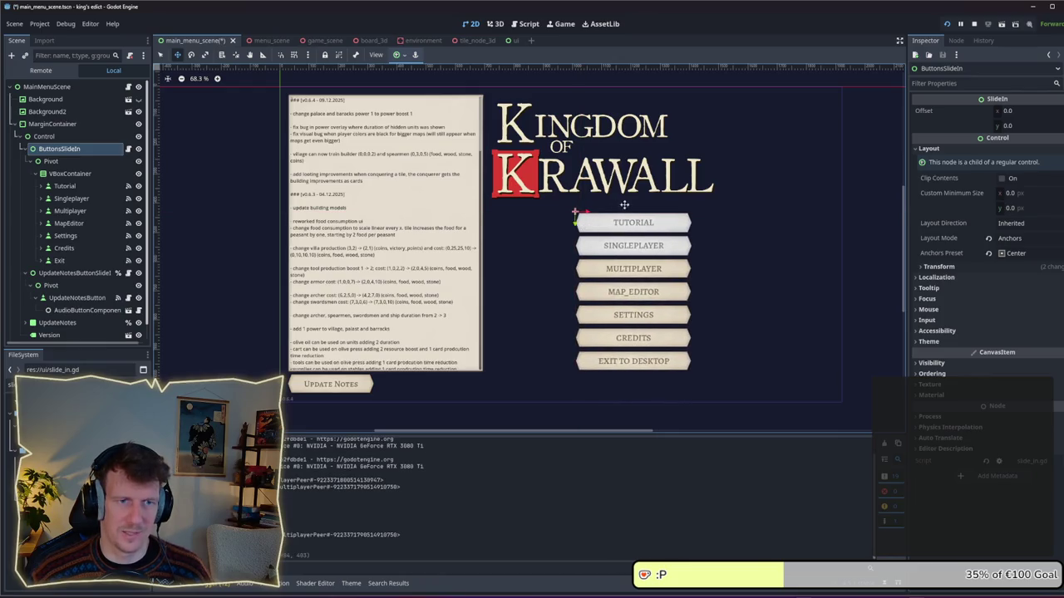
key("ctrl+s")
Shrink and re-enlarge the game window to test the layout, then stop the game
key("alt+Tab")
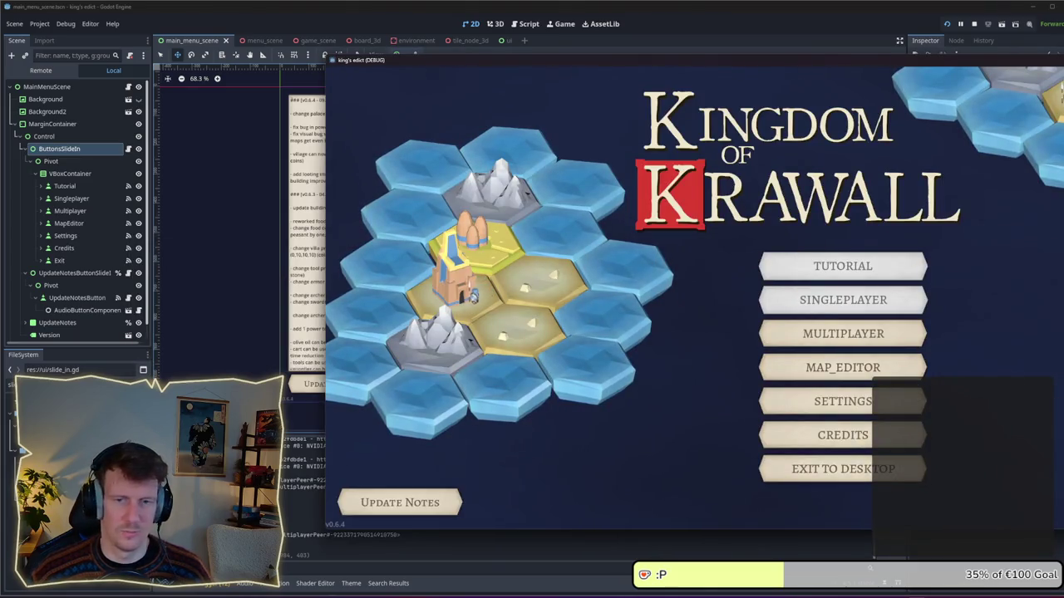
mouse_move(1060, 536)
left_mouse_down()
mouse_move(989, 492)
mouse_move(929, 486)
mouse_move(739, 427)
mouse_move(721, 465)
mouse_move(705, 457)
mouse_move(714, 455)
left_mouse_up()
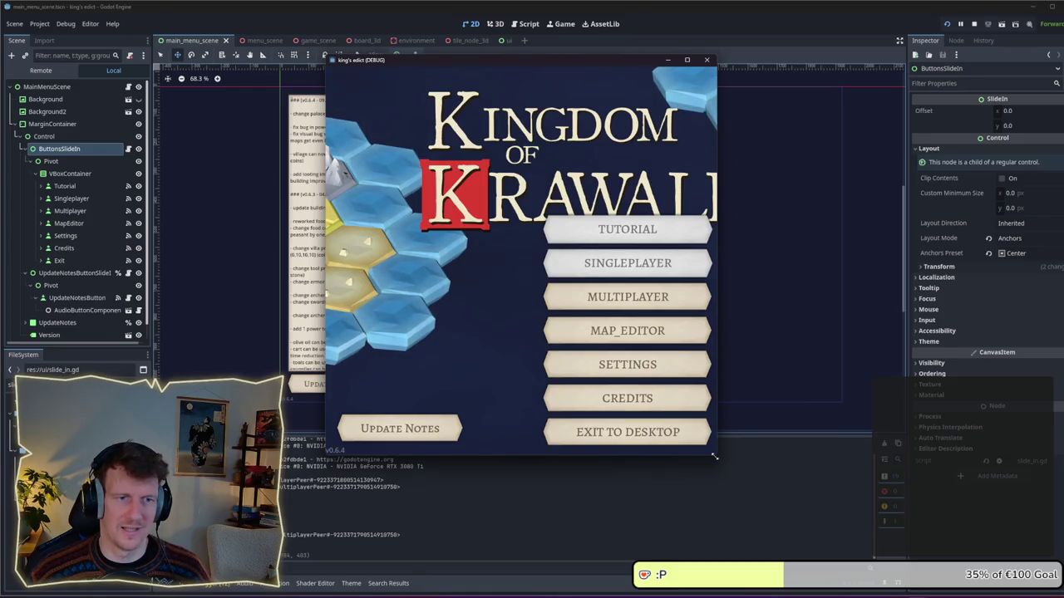
mouse_move(714, 455)
left_mouse_down()
mouse_move(772, 490)
mouse_move(898, 507)
mouse_move(991, 542)
left_mouse_up()
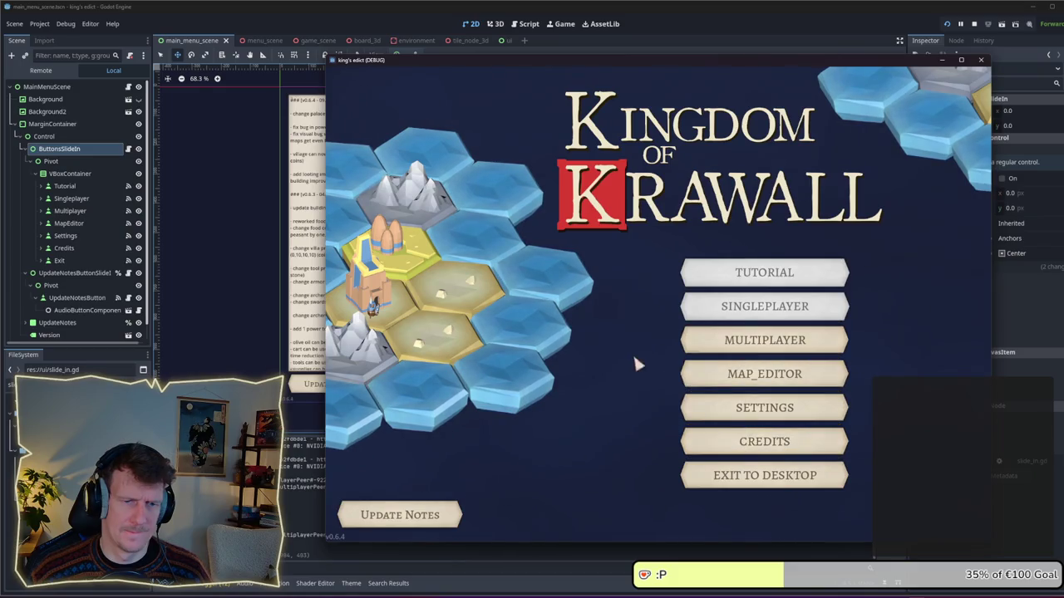
left_click(974, 23)
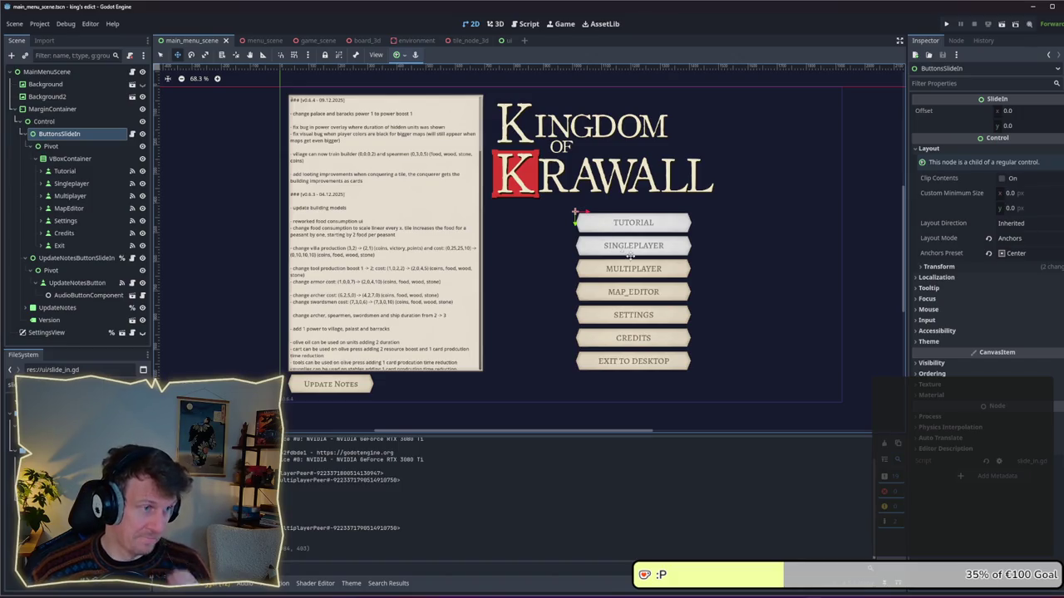
Set ButtonsSlideIn's custom minimum width to -1000
left_click(70, 159)
left_click(51, 146)
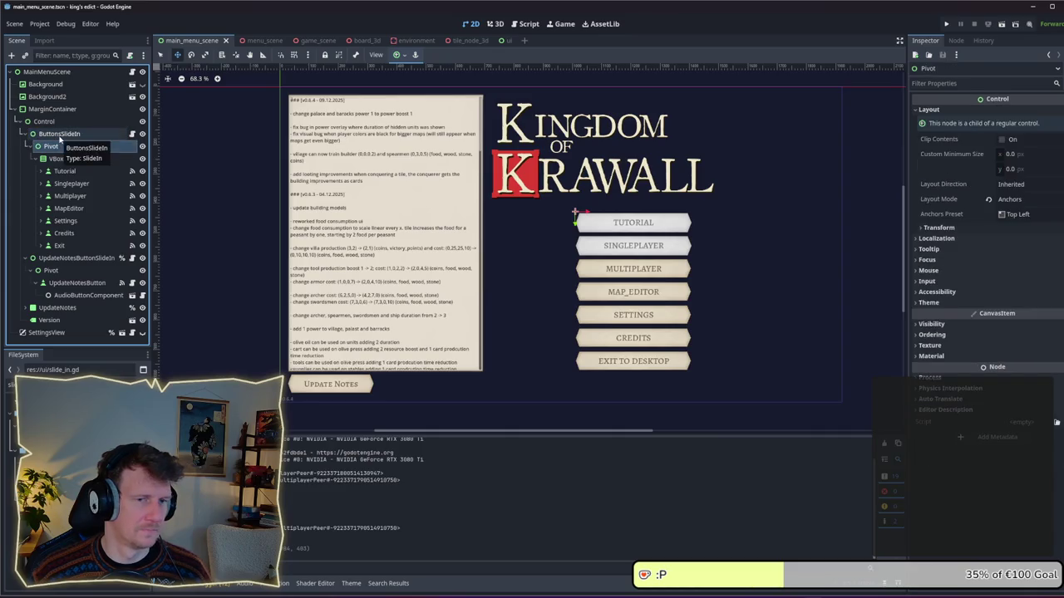
left_click(58, 134)
left_click(51, 146)
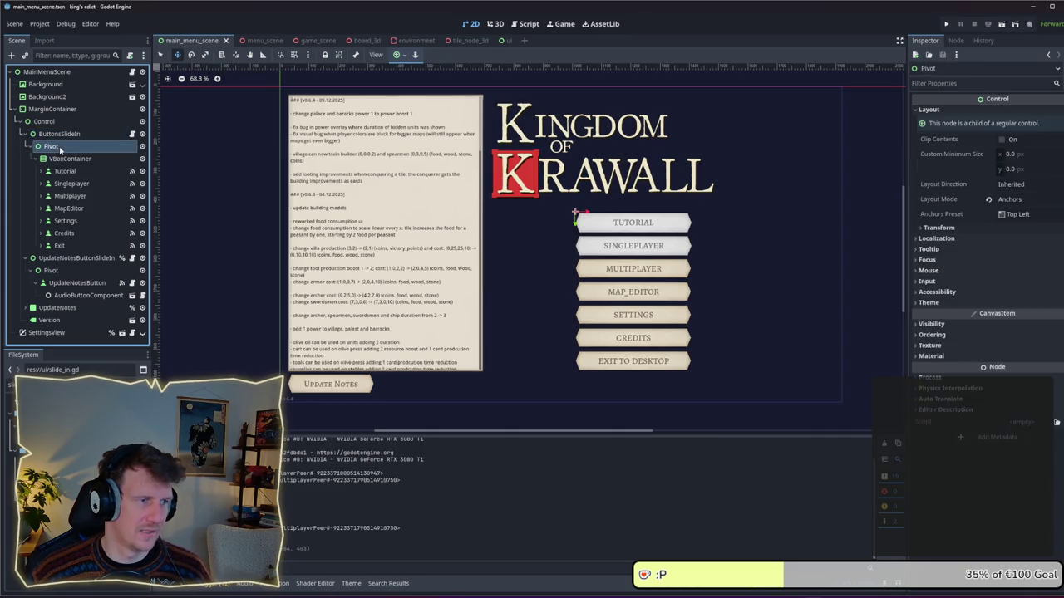
left_click(58, 134)
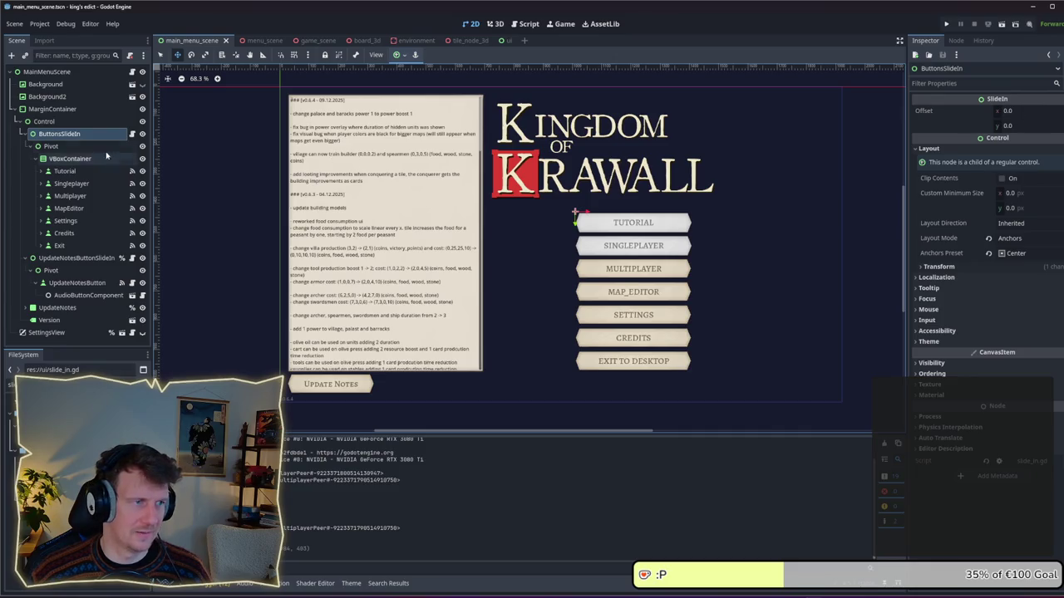
left_click(44, 121)
left_click(58, 134)
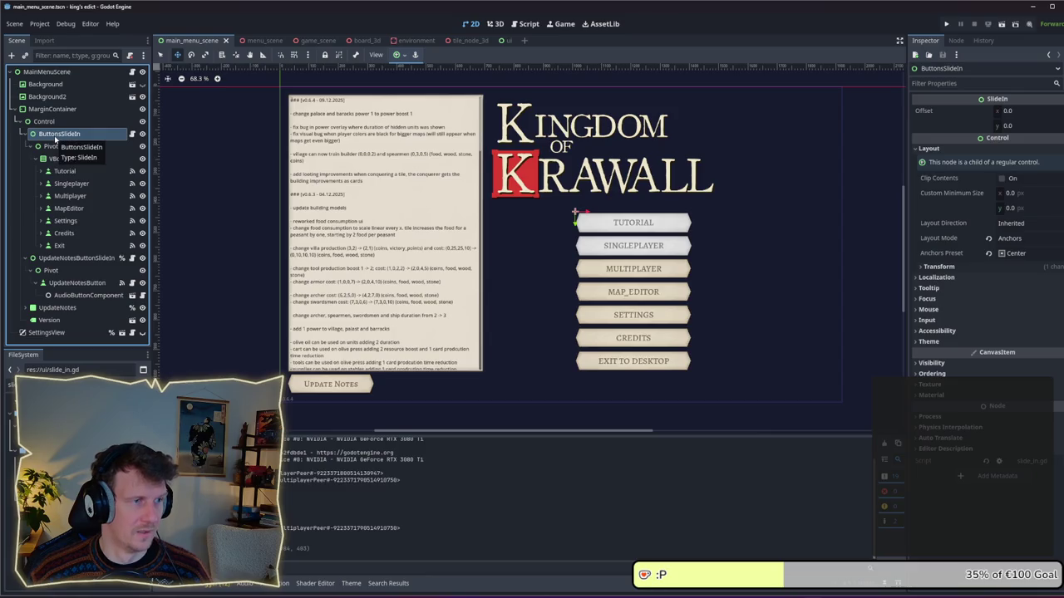
left_click(944, 266)
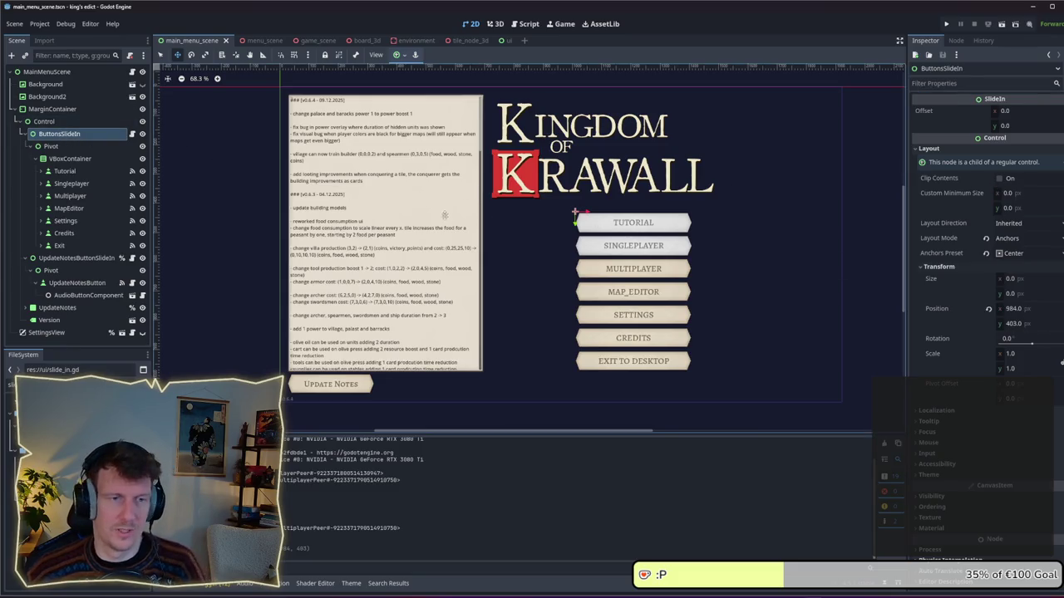
left_click(1018, 193)
type("-1000")
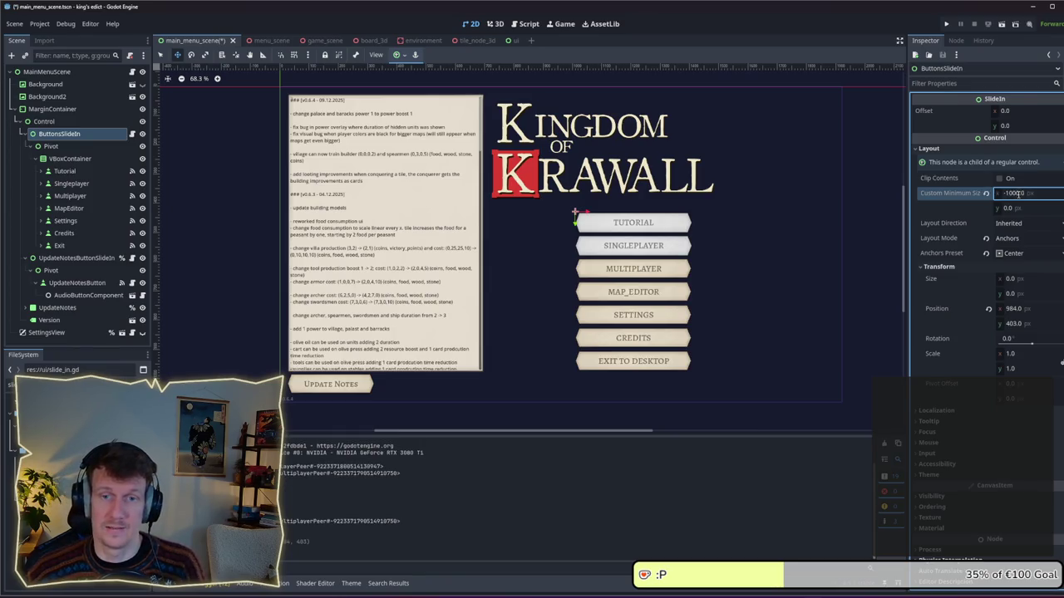
key("Return")
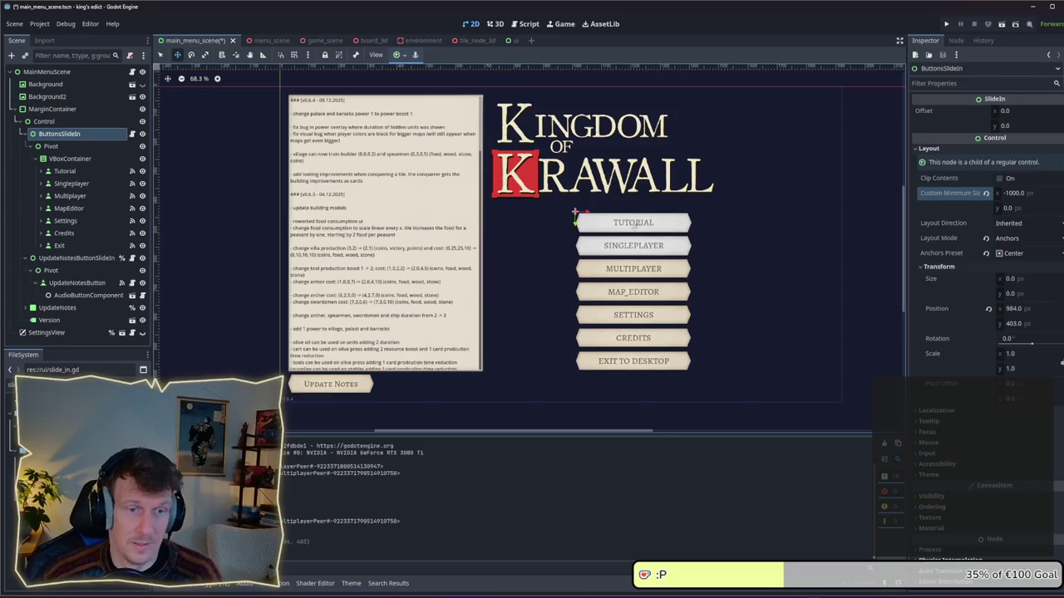
After checking the Tutorial button's layout, change ButtonsSlideIn's minimum width to -1500 and save
left_click(66, 171)
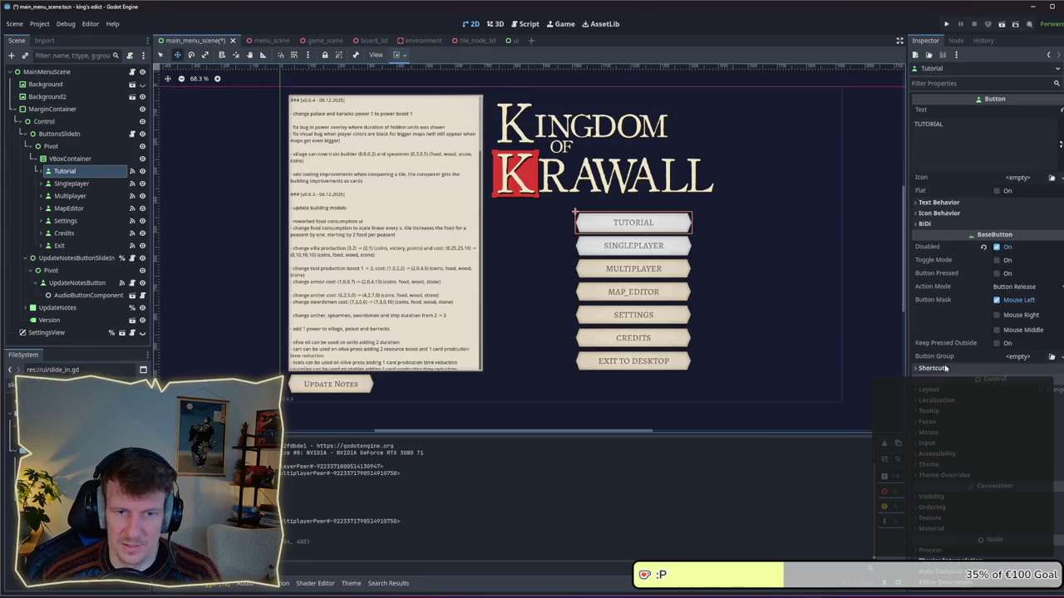
left_click(947, 388)
left_click(959, 389)
key("Up")
key("Up")
key("Up")
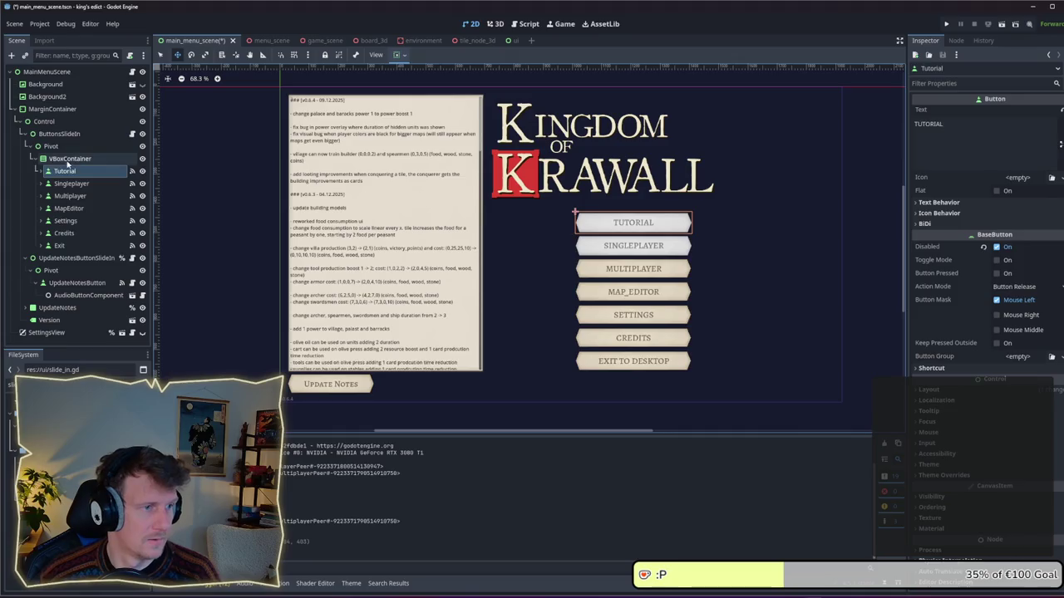
left_click(1024, 193)
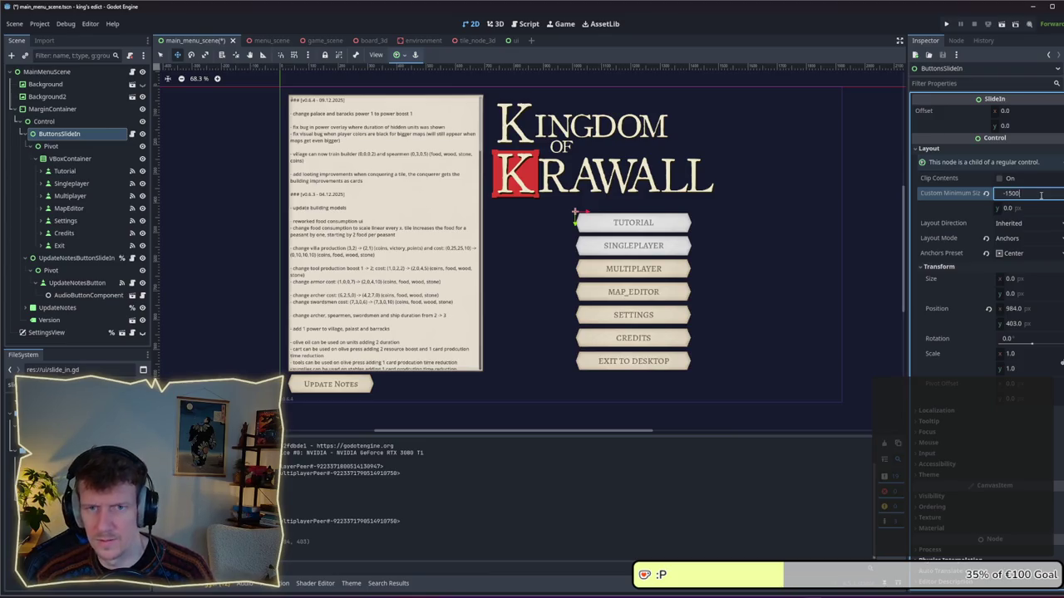
key("Return")
key("ctrl+s")
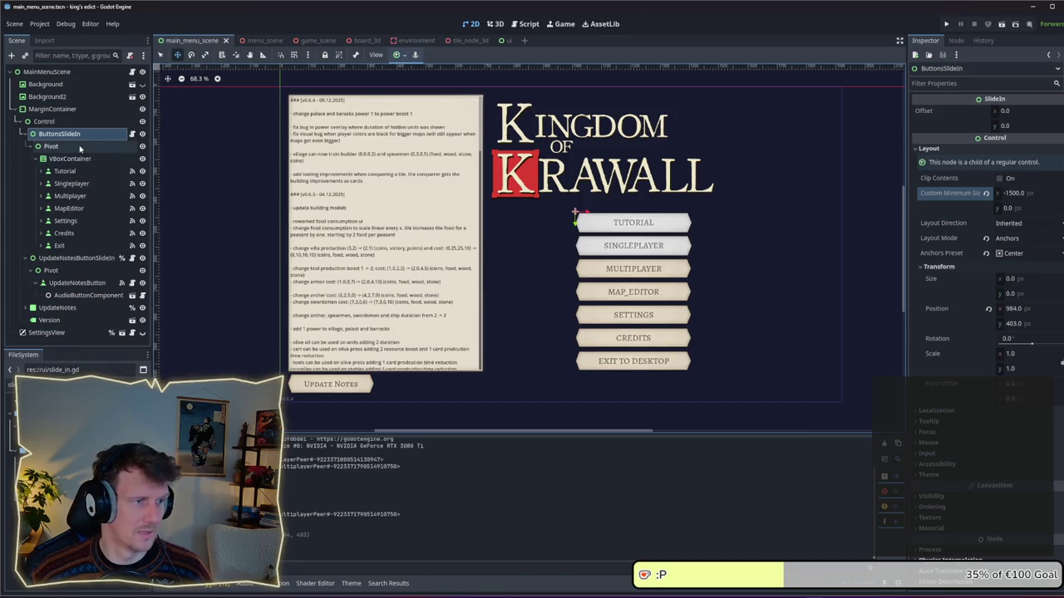
Open main_menu_scene.gd and drag ButtonsSlideIn in to create an onready buttons_slide_in reference
left_click(75, 150)
left_click(66, 134)
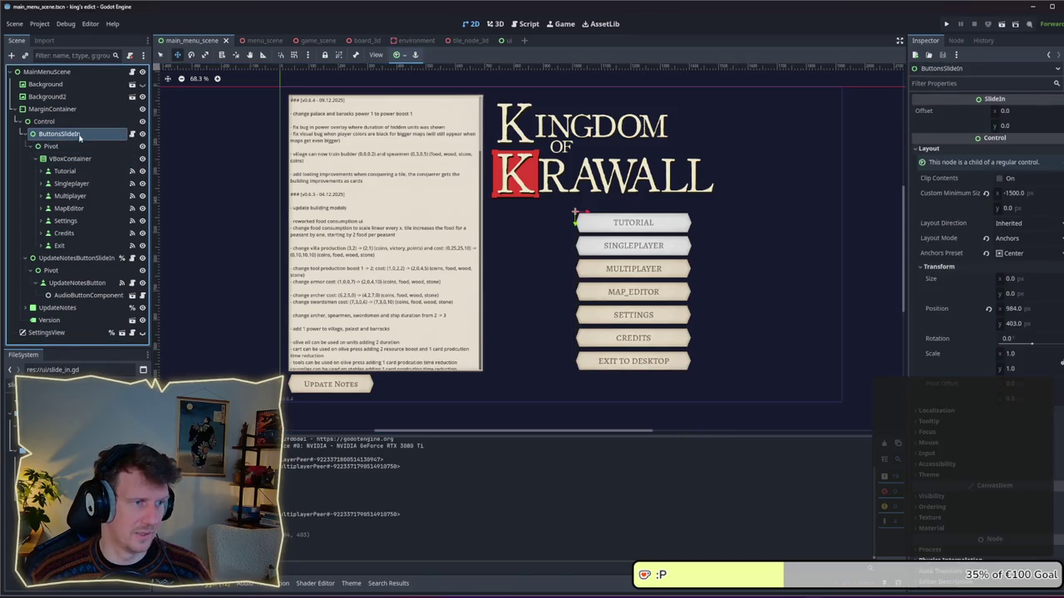
right_click(95, 136)
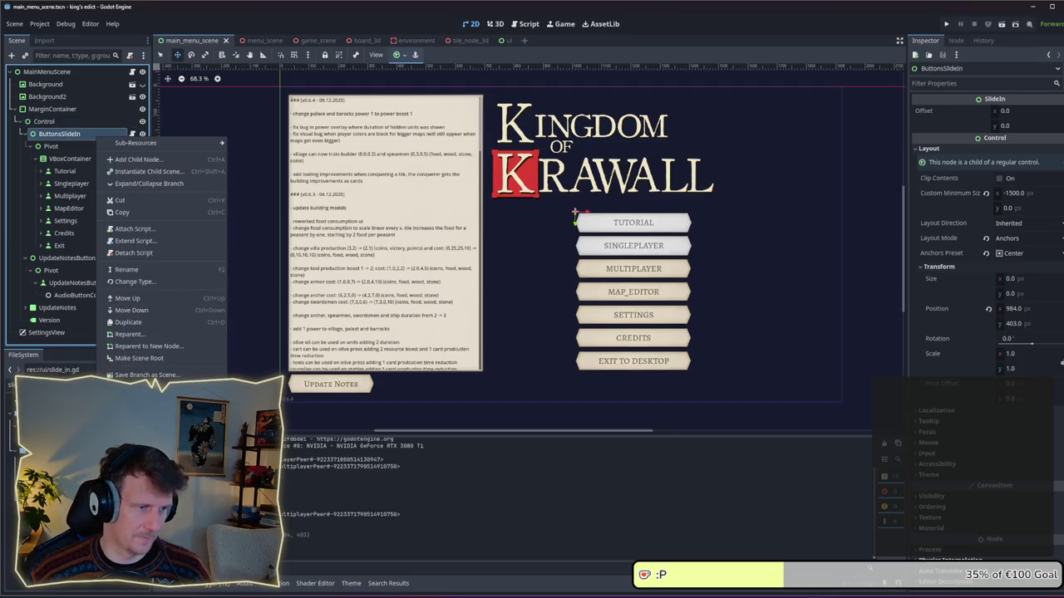
key("Escape")
left_click(132, 72)
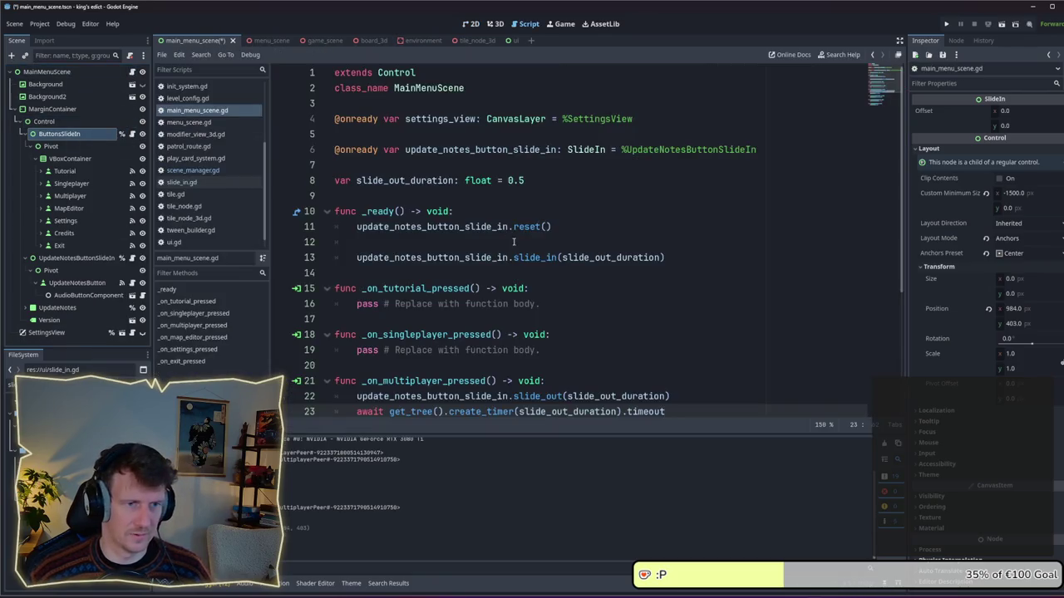
left_click_drag(96, 136, 466, 169)
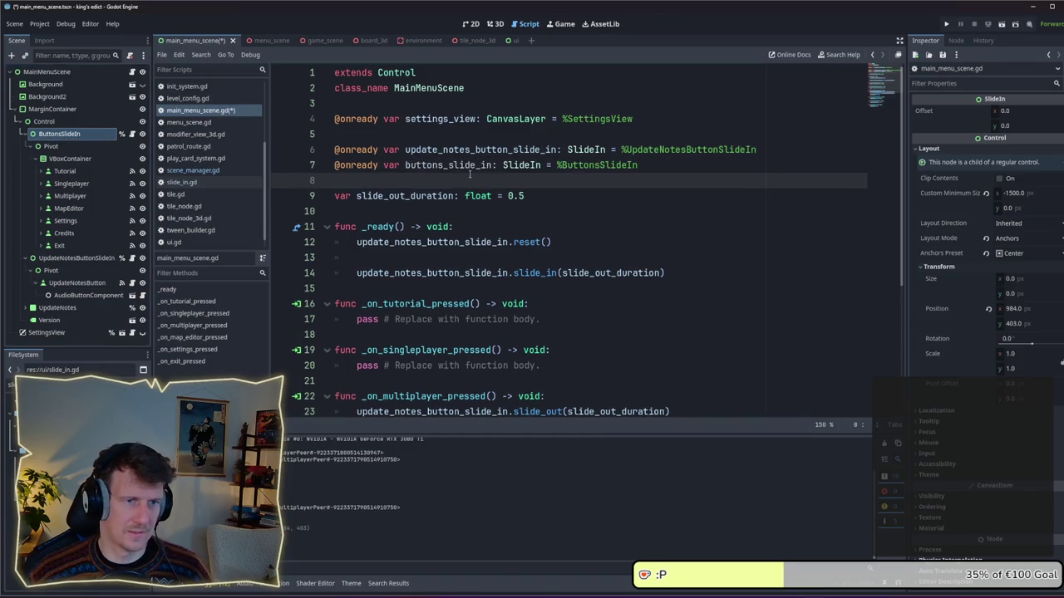
scroll(531, 216, "down", 4)
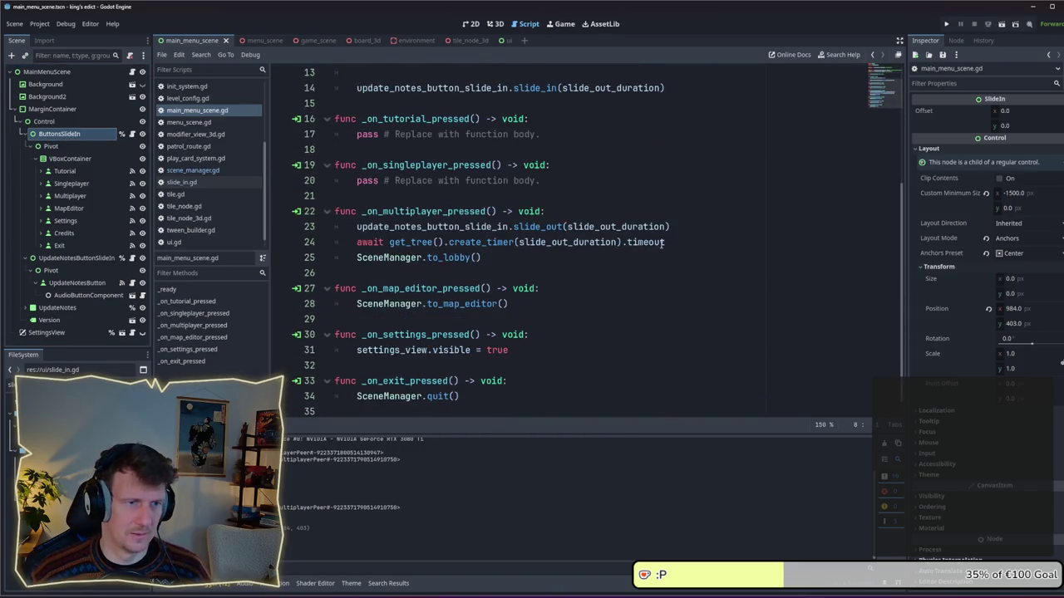
Add a buttons_slide_in.slide_in(slide_out_duration) call in _ready
scroll(680, 216, "up", 2)
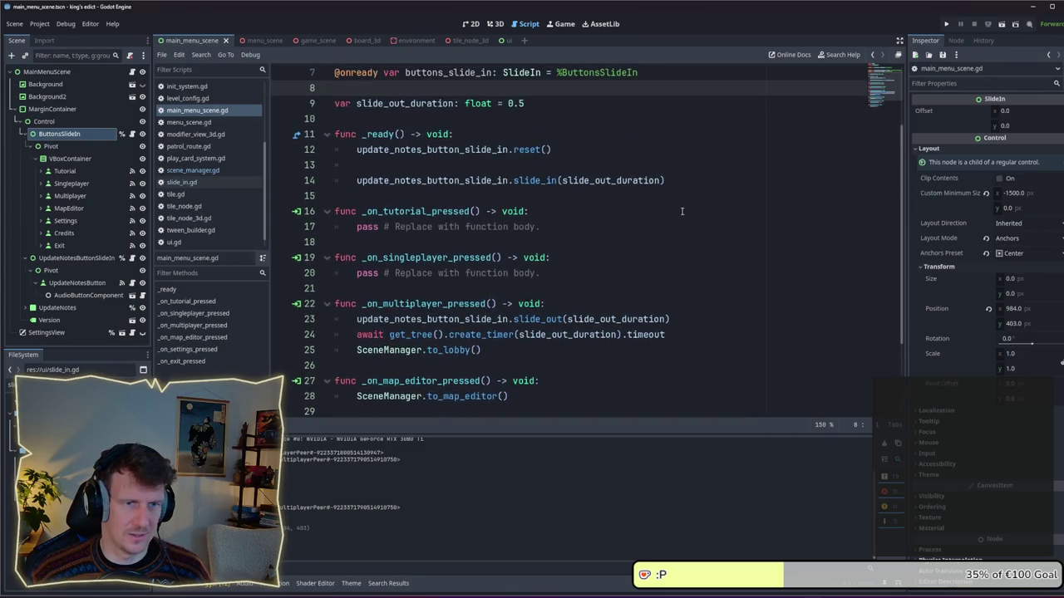
left_click(680, 184)
key("Return")
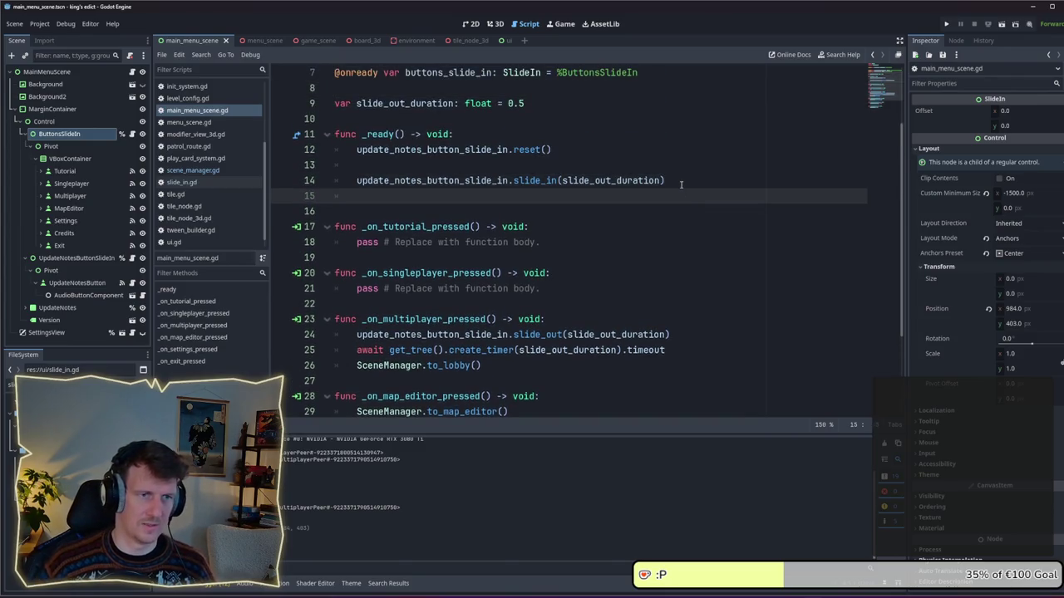
scroll(681, 183, "up", 2)
double_click(478, 150)
double_click(463, 165)
key("ctrl+c")
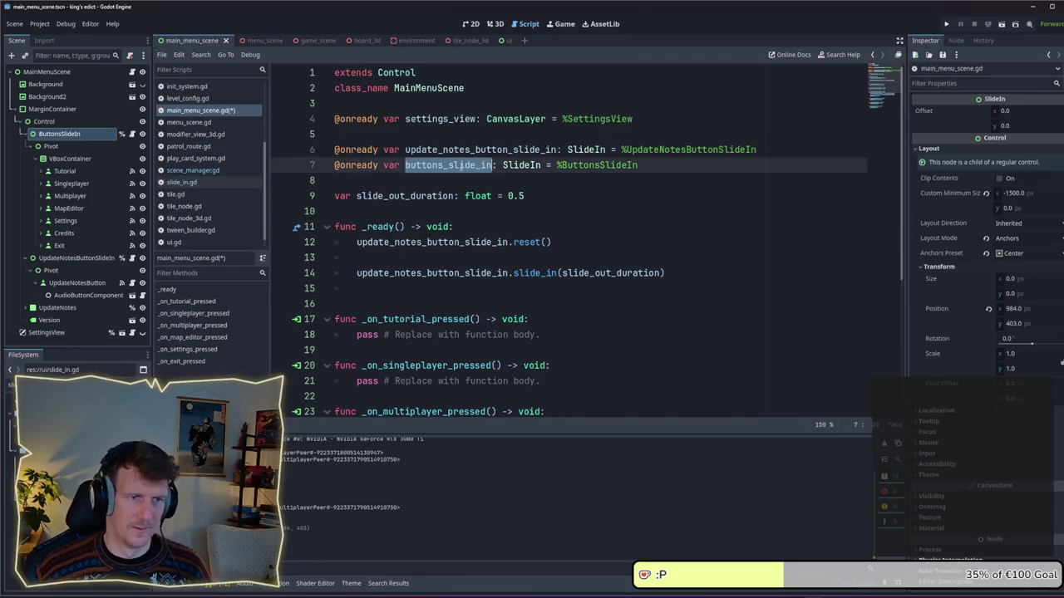
left_click(433, 288)
key("ctrl+v")
type(".")
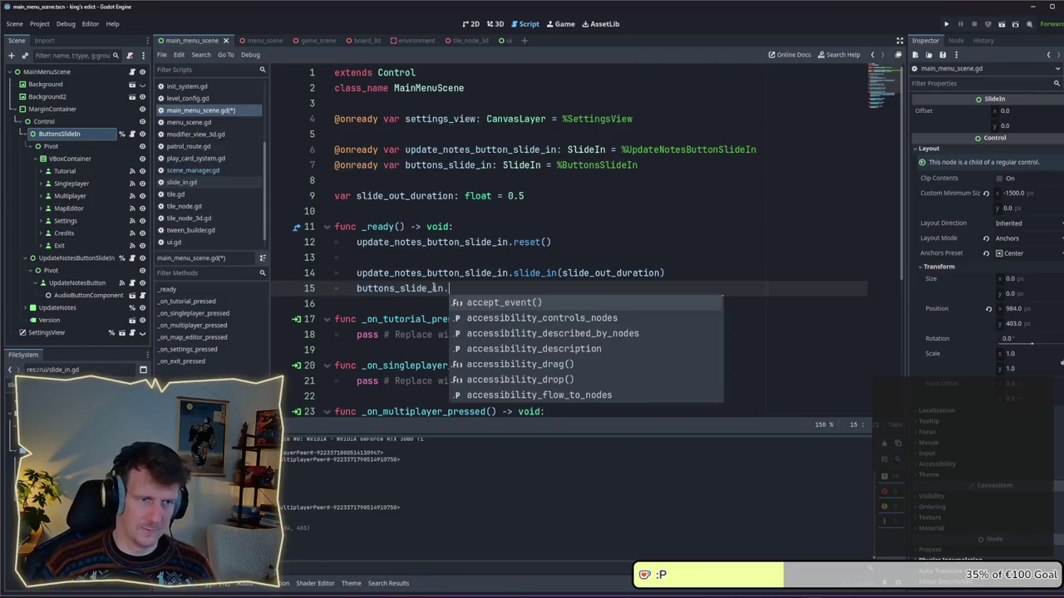
type("sli")
key("Return")
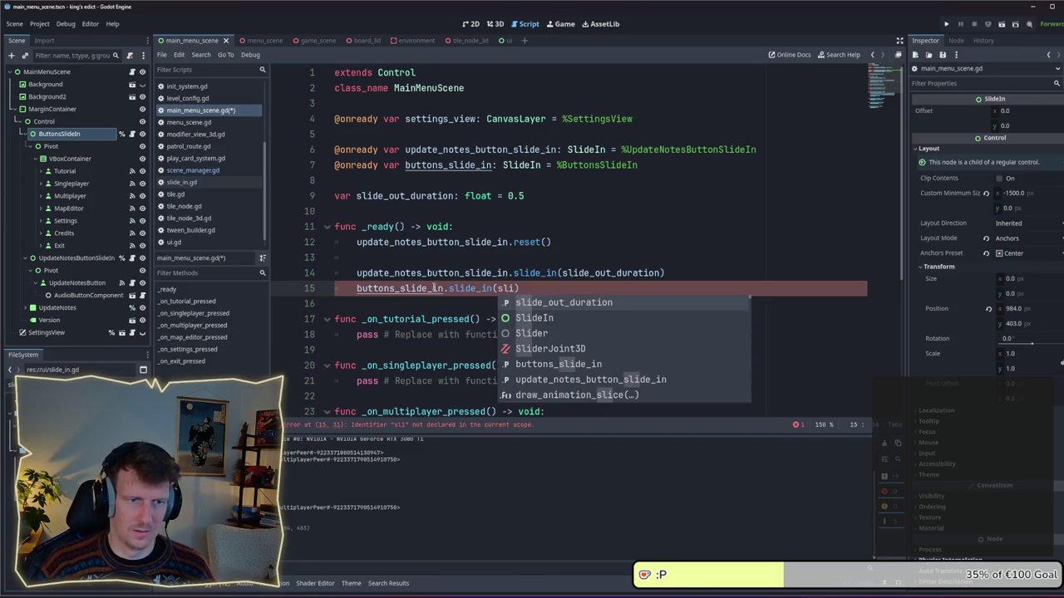
key("Return")
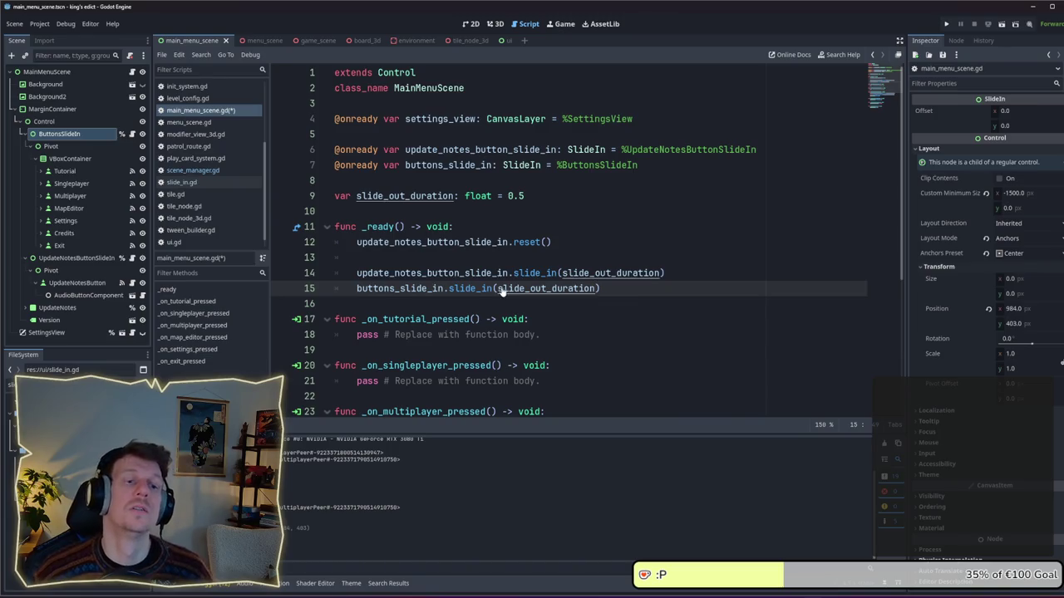
Paste a buttons_slide_in slide call into the _on_multiplayer_pressed handler
scroll(558, 283, "down", 3)
left_click(691, 275)
left_click(678, 288)
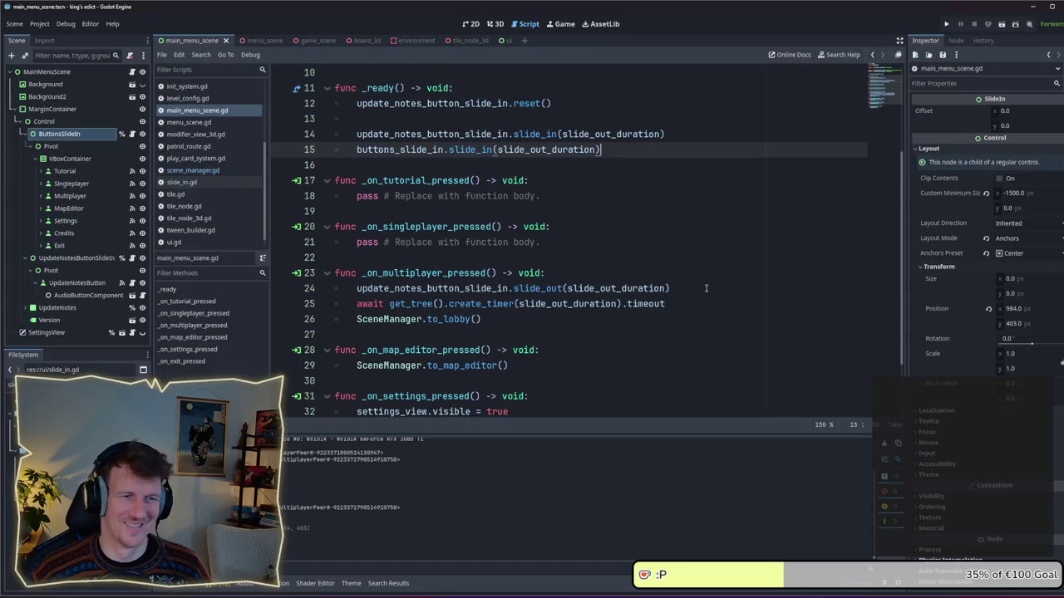
left_click(706, 287)
key("Return")
type("buttons_slide_in.slide_in(slide_out_duration)")
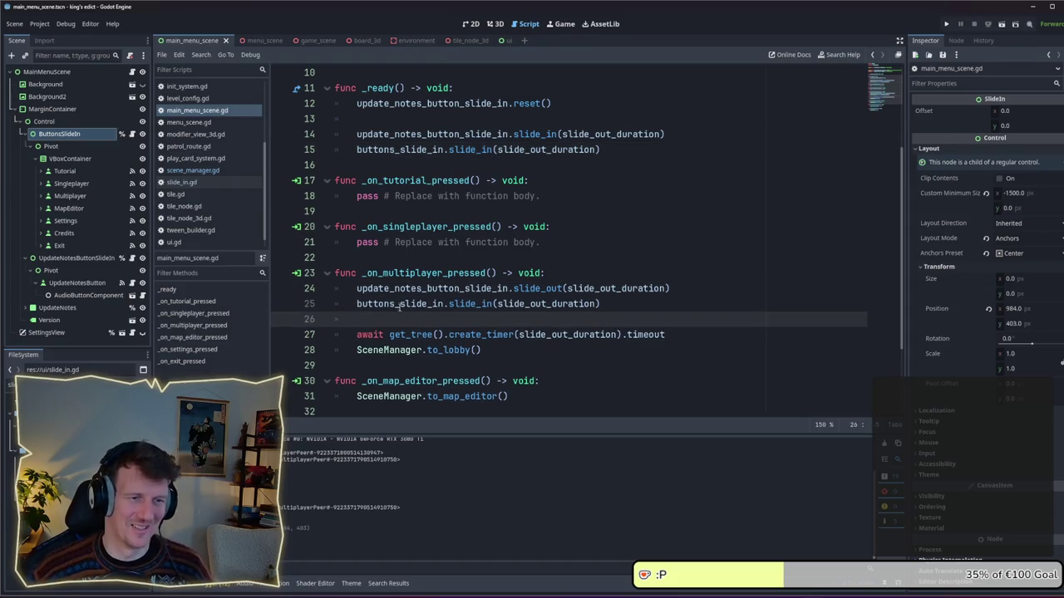
key("BackSpace")
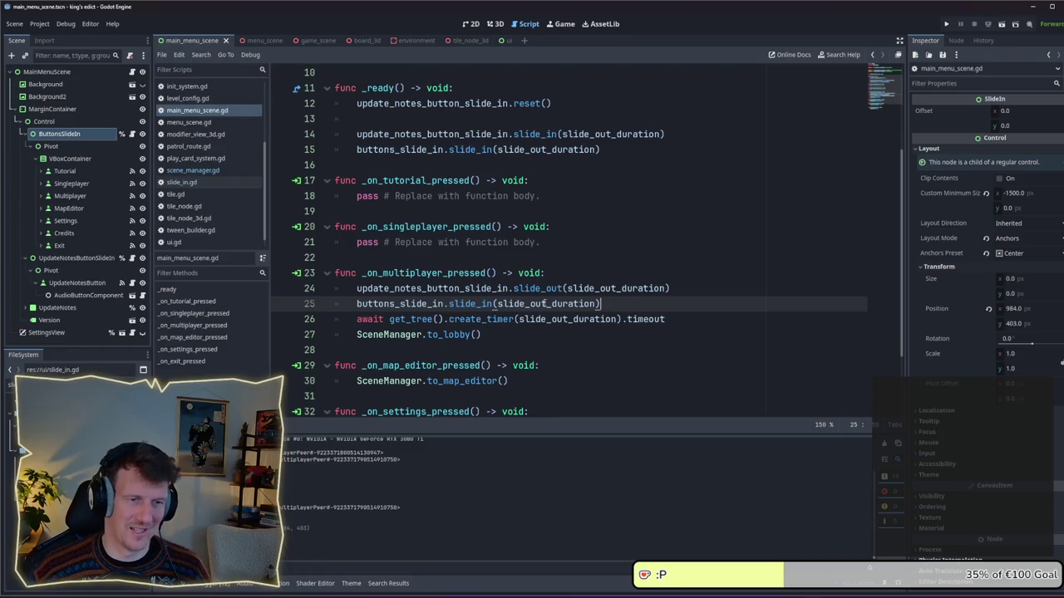
Rename slide_out_duration to slide_duration in its declaration and the _ready calls
scroll(493, 165, "up", 2)
left_click(407, 149)
key("BackSpace")
key("BackSpace")
key("BackSpace")
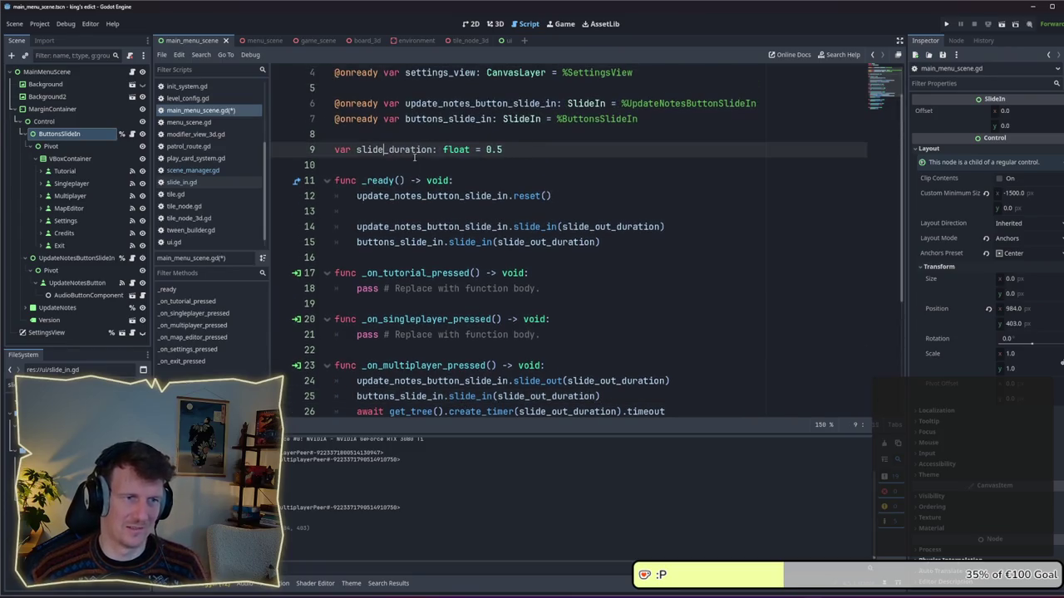
key("Down")
key("ctrl+s")
double_click(396, 150)
key("ctrl+c")
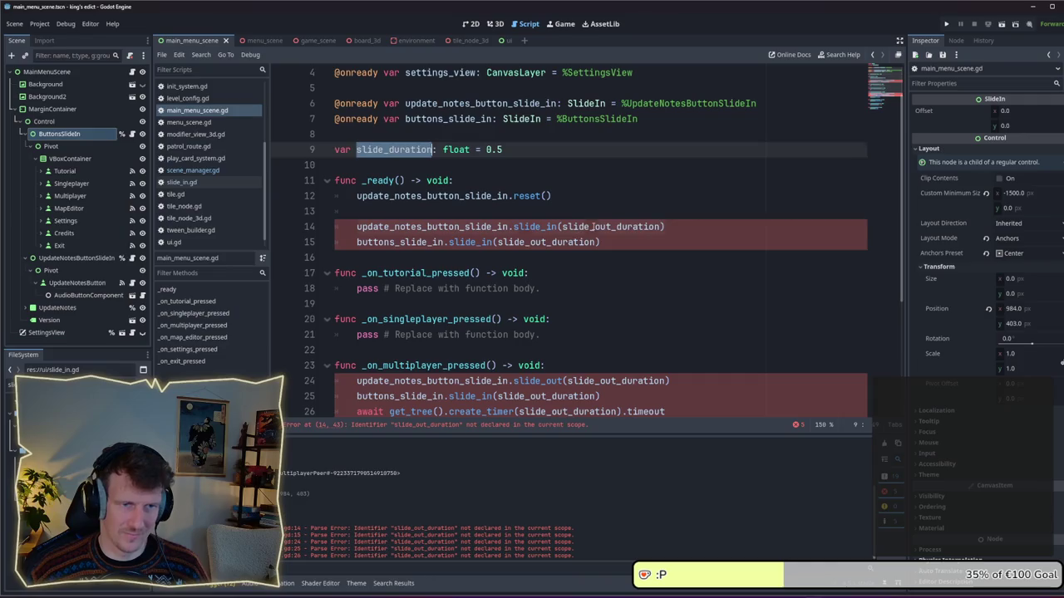
double_click(598, 226)
key("ctrl+v")
double_click(548, 241)
key("ctrl+v")
Replace the duration name with slide_duration on lines 24–26 of the multiplayer handler
scroll(561, 251, "down", 1)
double_click(605, 334)
key("ctrl+v")
double_click(544, 350)
key("ctrl+v")
double_click(565, 365)
Make the buttons call in the multiplayer handler use slide_out, save the script, and run the game
key("ctrl+v")
double_click(536, 334)
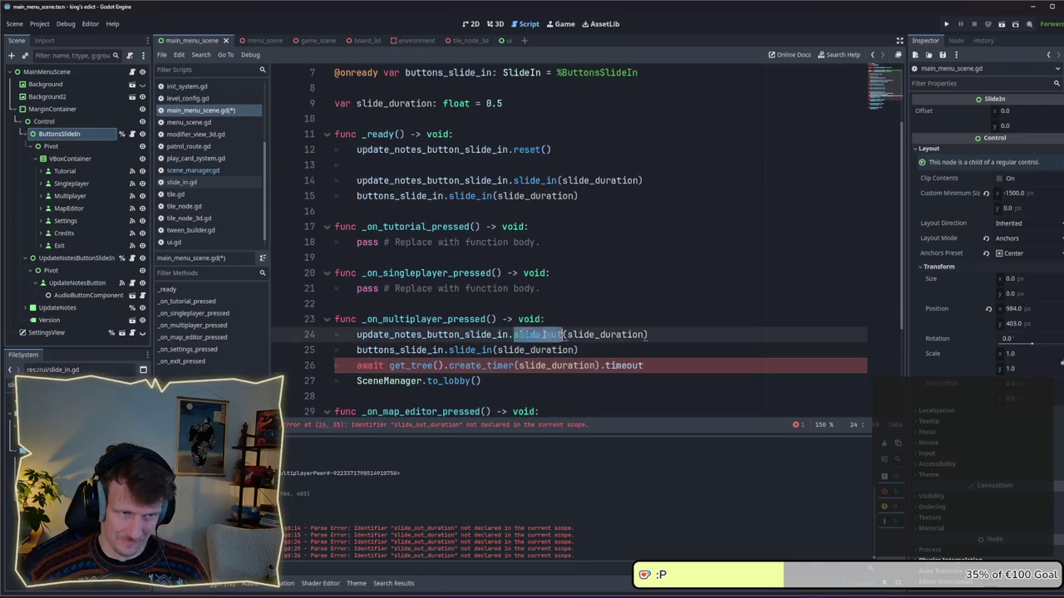
key("ctrl+c")
double_click(467, 350)
key("ctrl+v")
key("ctrl+s")
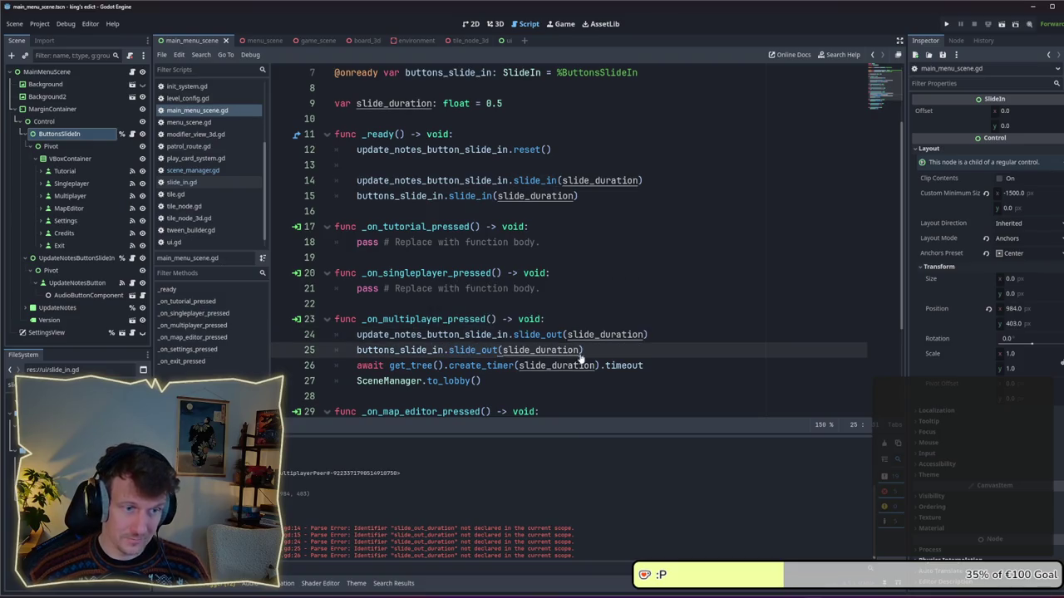
left_click(945, 25)
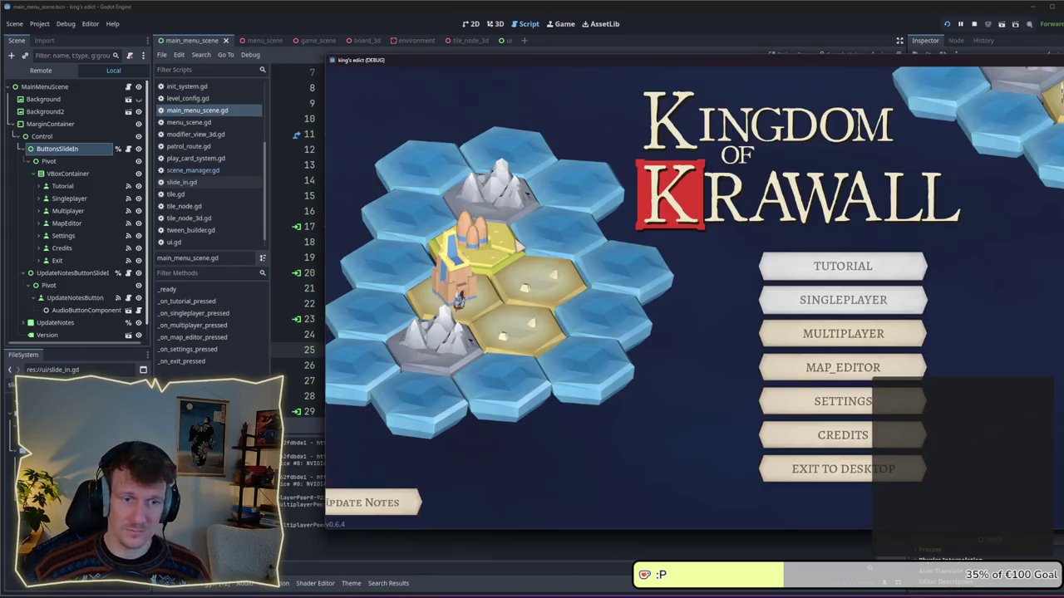
Test Multiplayer in the game, stop it, and duplicate the update_notes_button_slide_in.reset() line
left_click(814, 335)
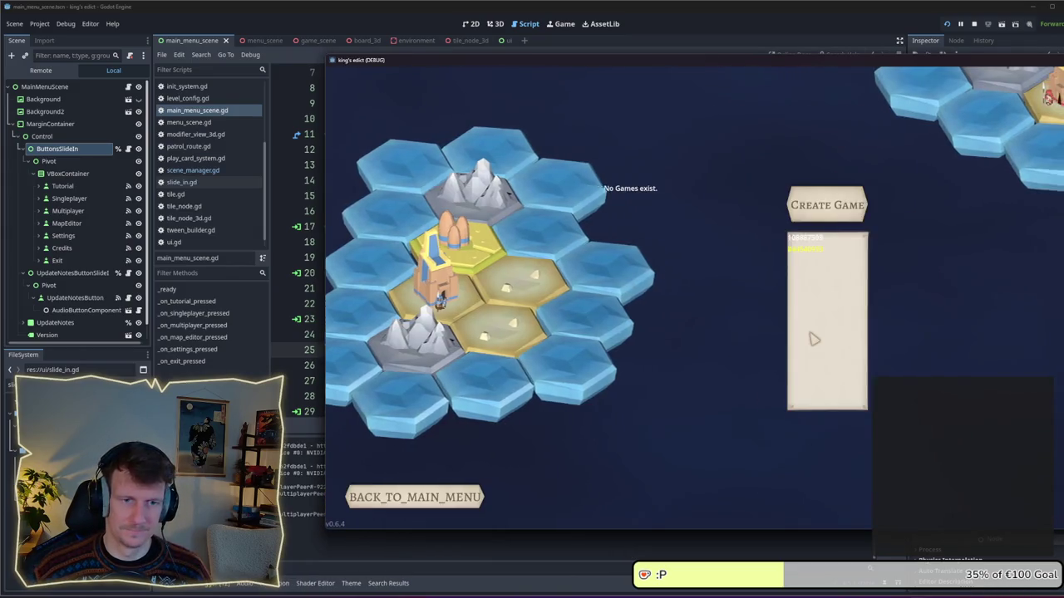
left_click(974, 23)
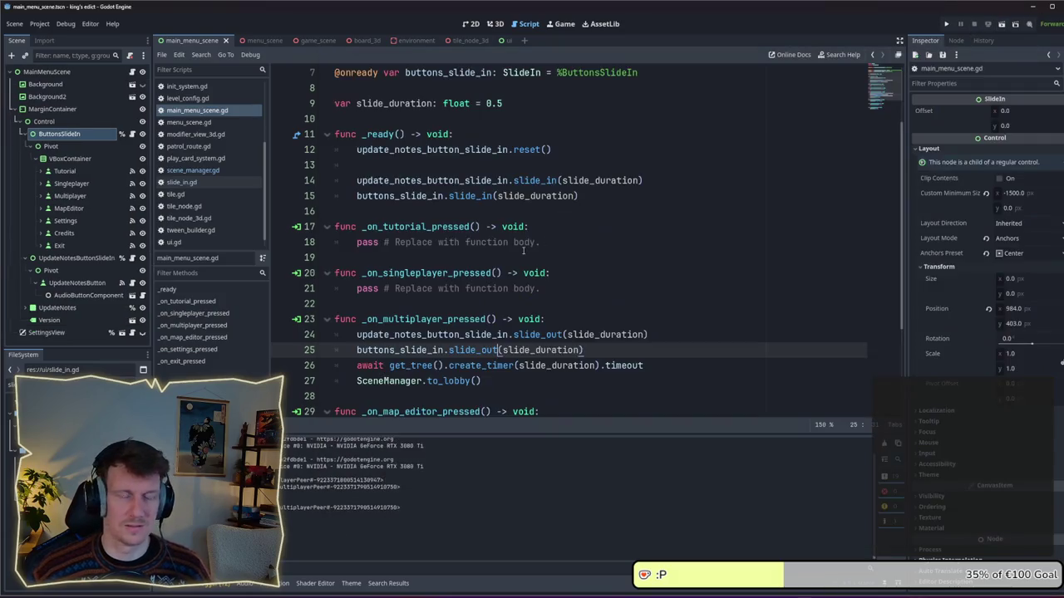
scroll(519, 251, "up", 3)
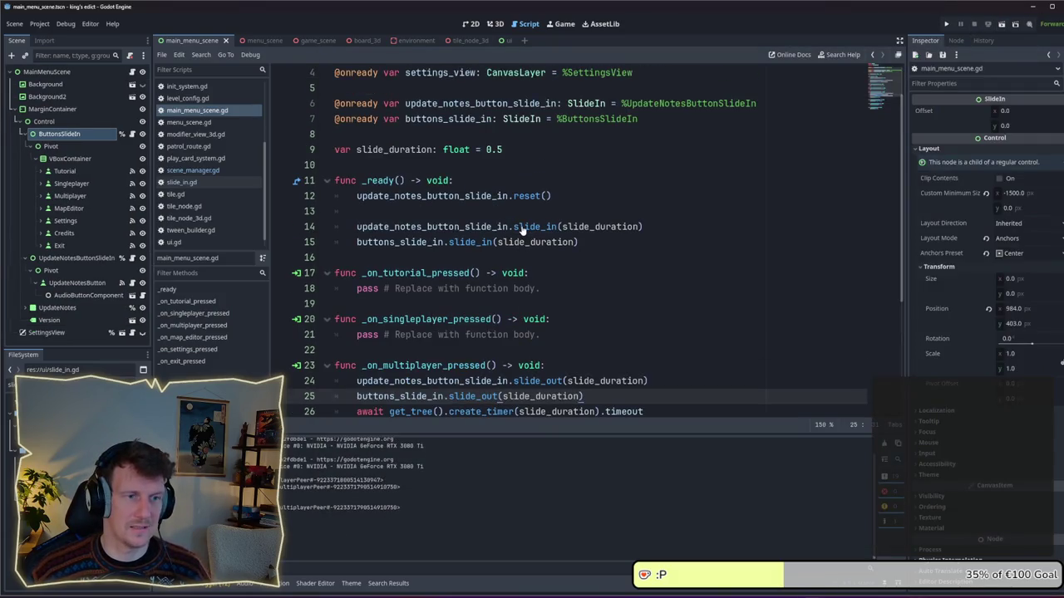
left_click(561, 196)
key("ctrl+shift+d")
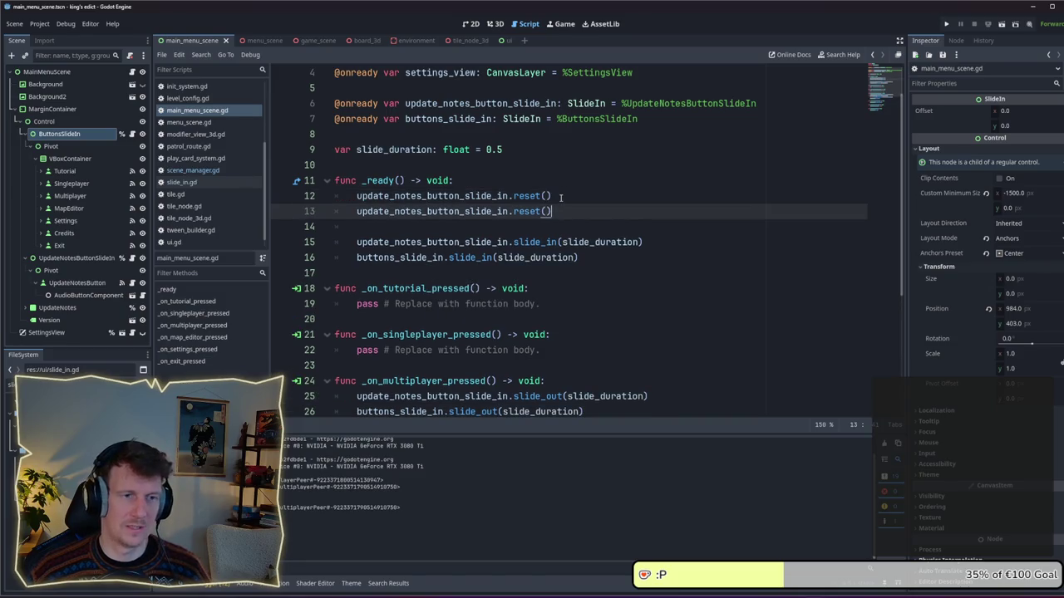
Rerun the game, trigger the slide-out to the lobby, stop, and select UpdateNotesButtonSlideIn
left_click(946, 24)
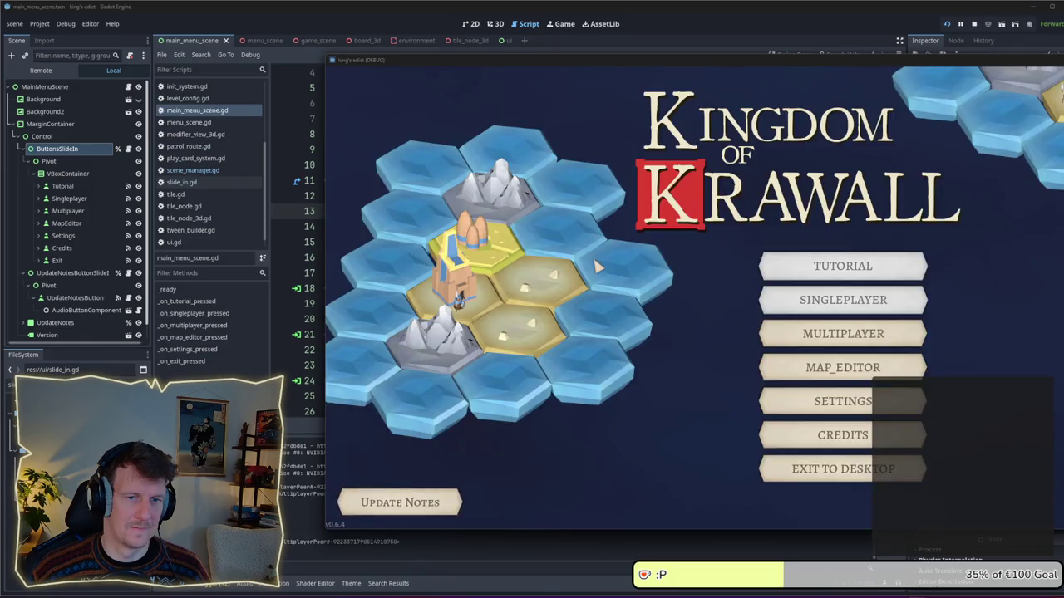
left_click(828, 346)
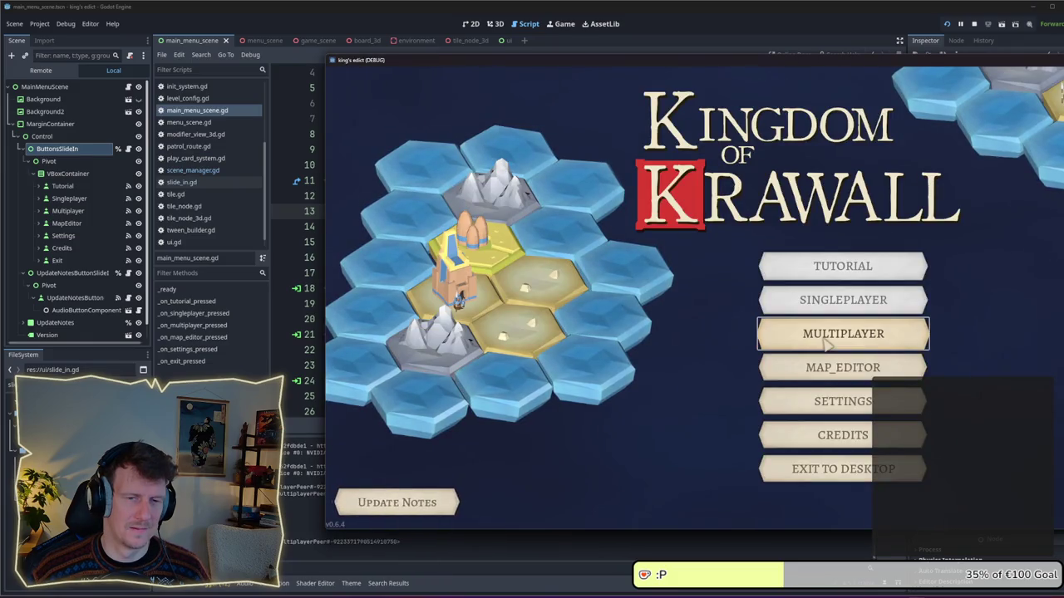
left_click(975, 26)
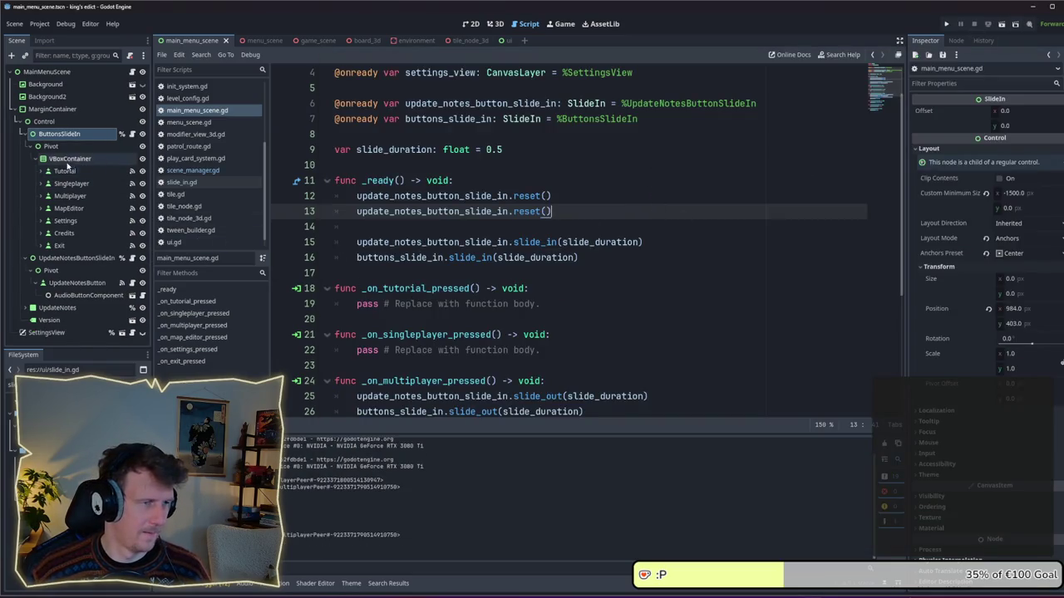
left_click(53, 258)
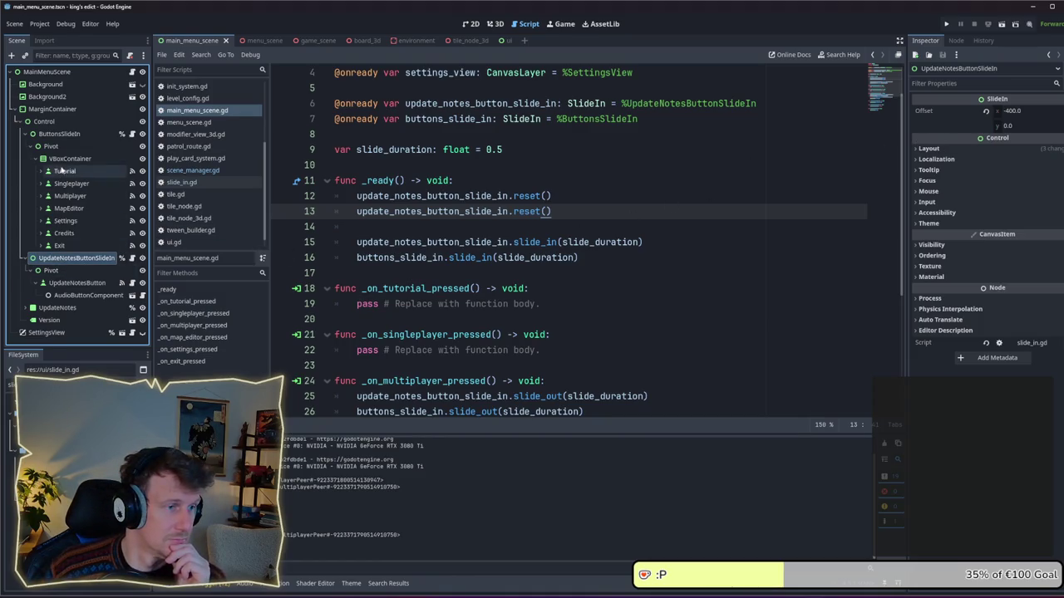
Set ButtonsSlideIn's custom minimum width to 0 and SlideIn Offset x to -1500, then run the game
left_click(60, 136)
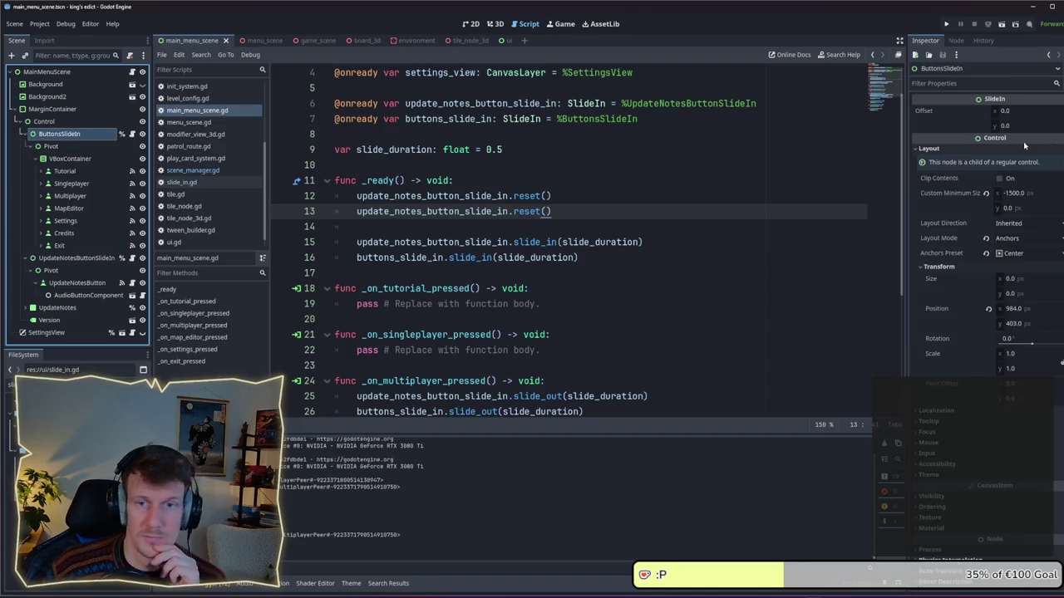
left_click(1038, 195)
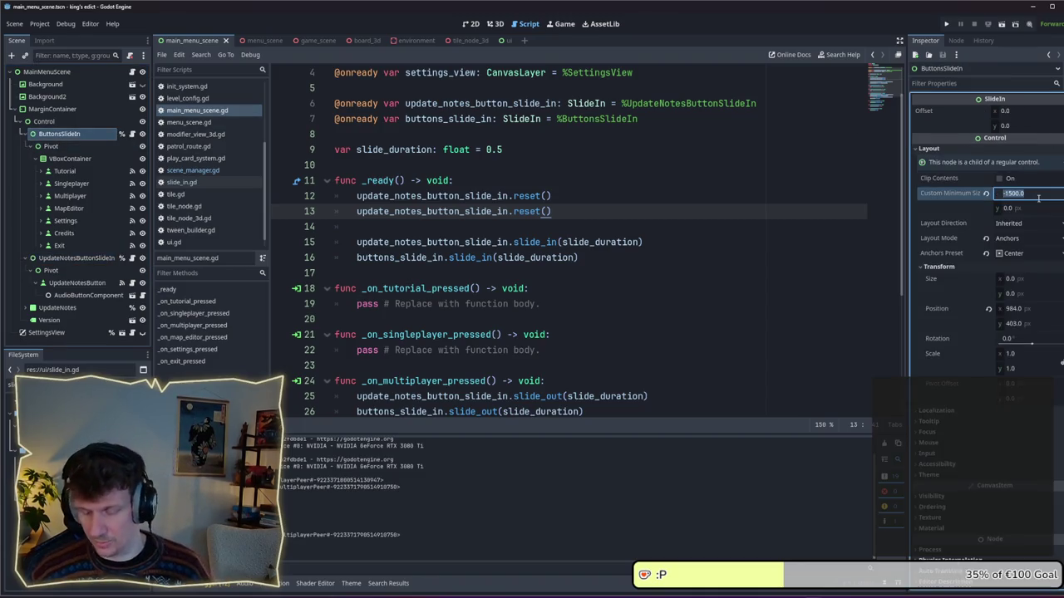
type("0")
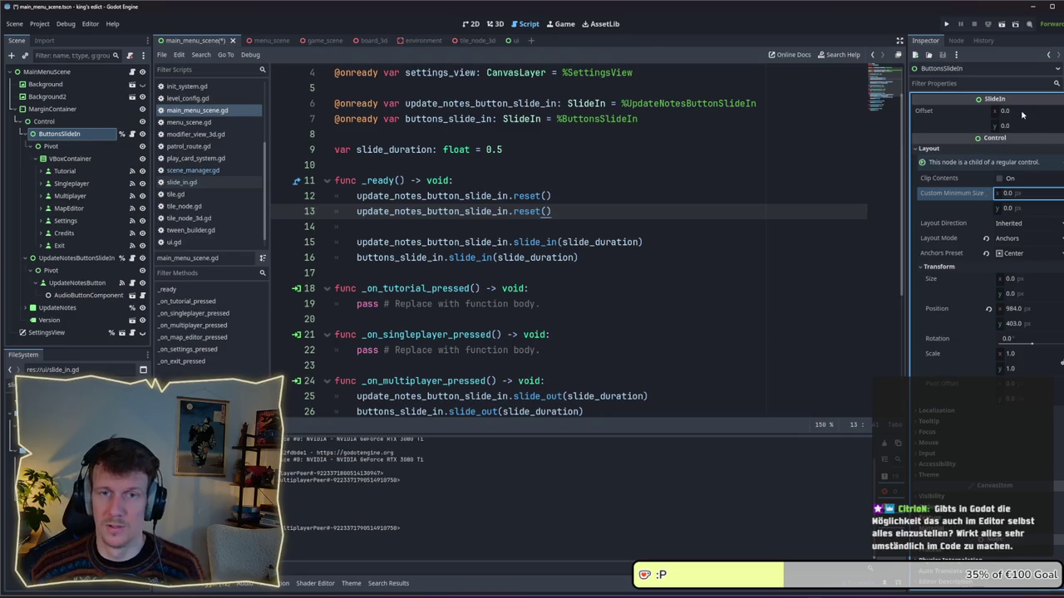
left_click(1022, 111)
type("-15")
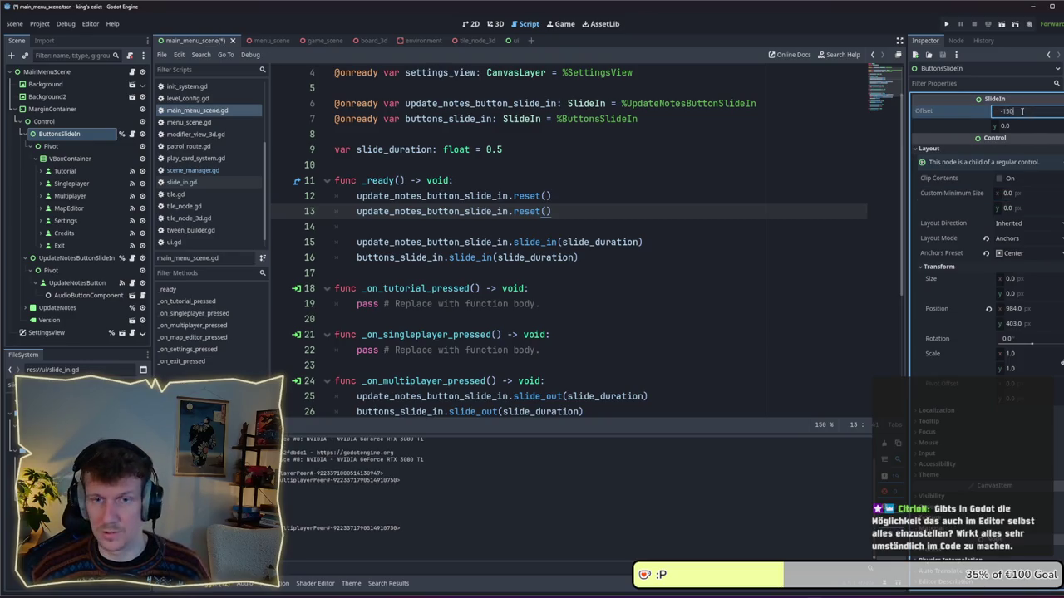
type("0")
key("Return")
key("F5")
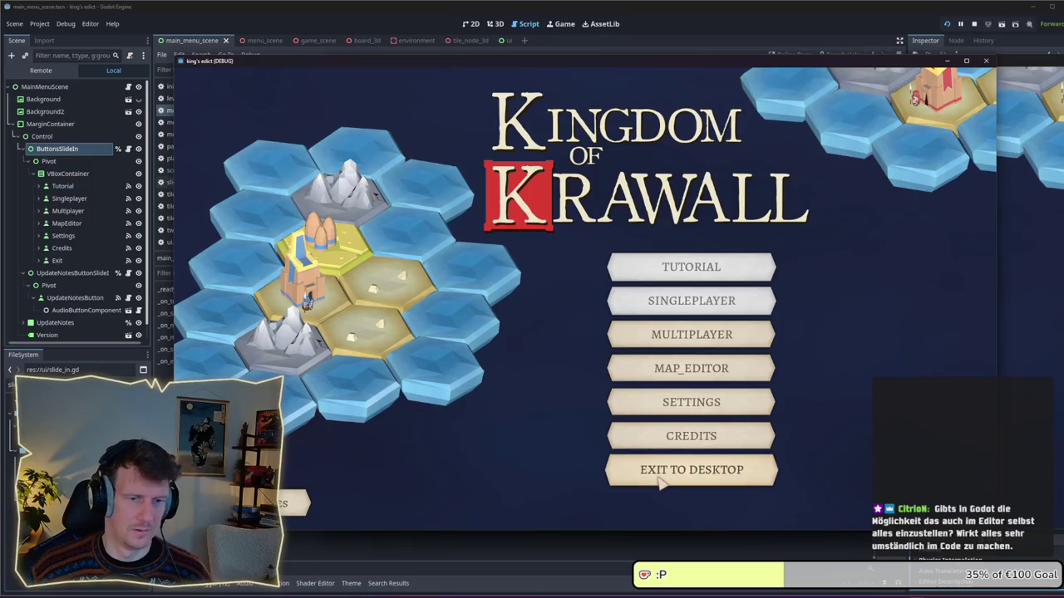
Go from the main menu to the multiplayer lobby and back three times, restart the game, and return to the editor
left_click(670, 339)
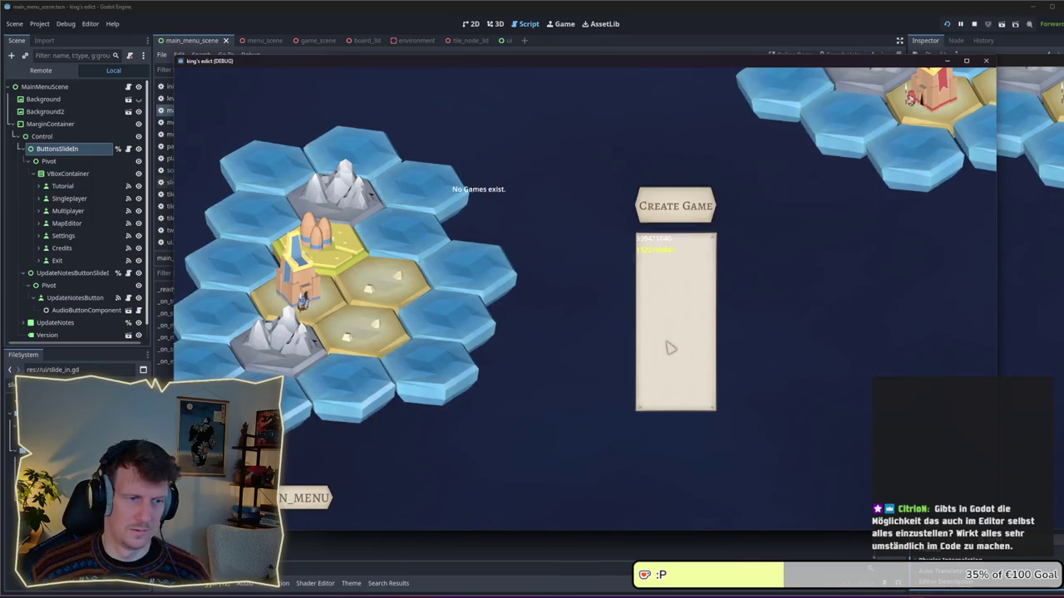
left_click(316, 495)
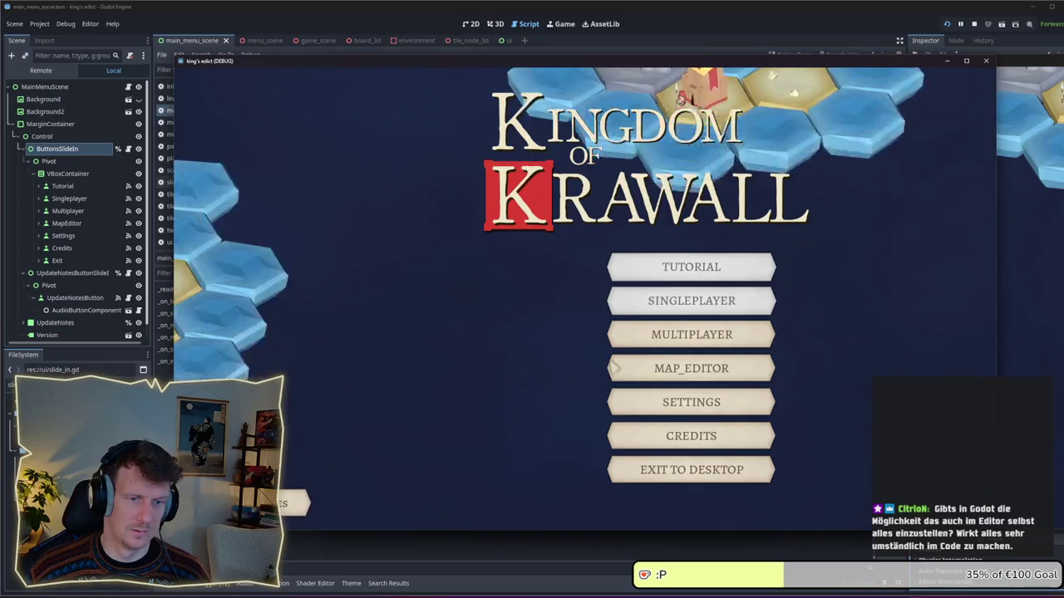
left_click(686, 341)
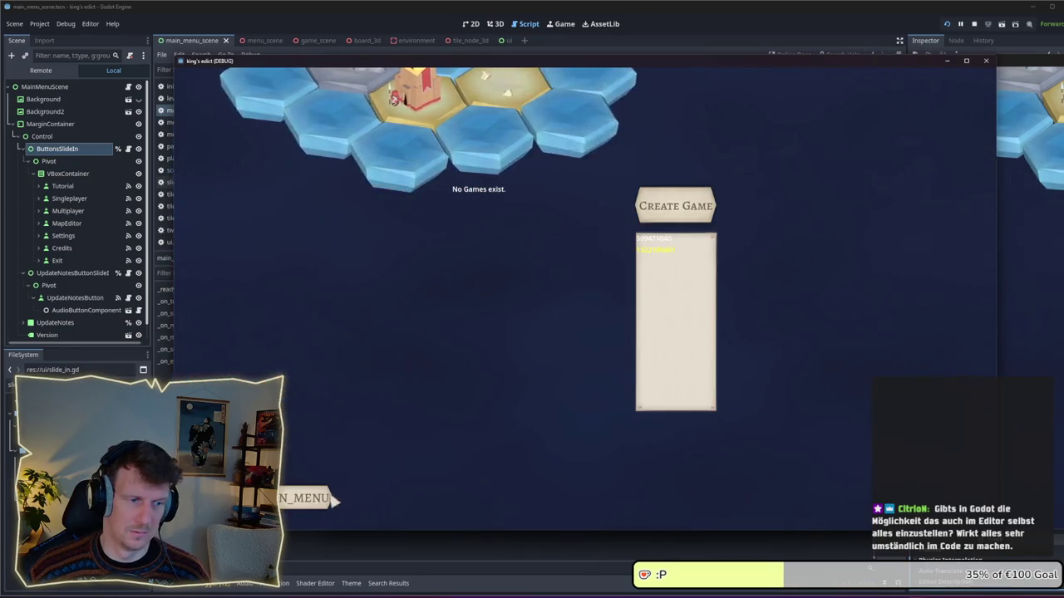
left_click(314, 495)
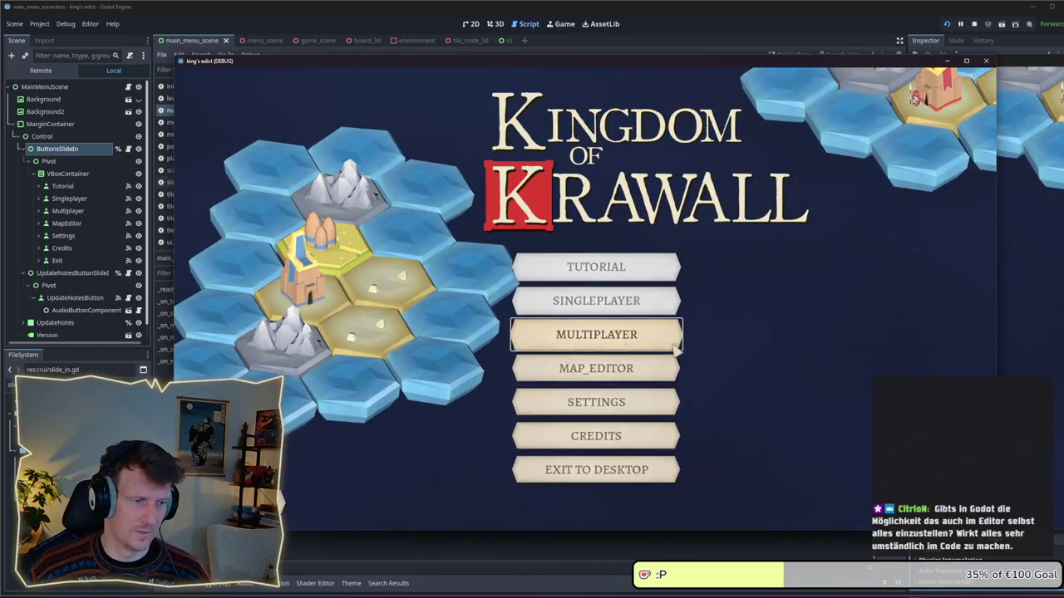
left_click(677, 350)
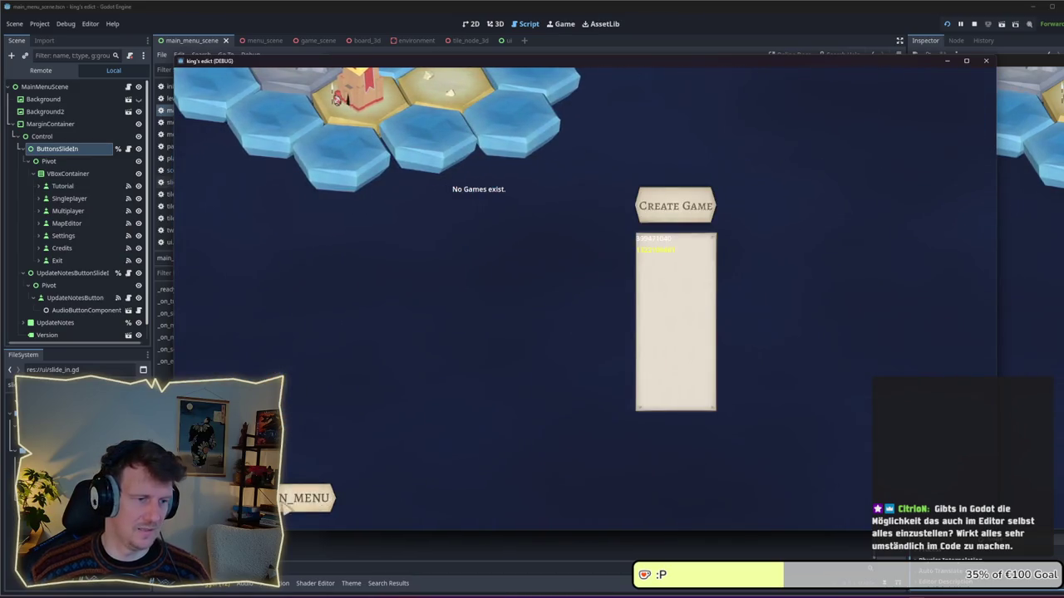
left_click(307, 498)
left_click(641, 336)
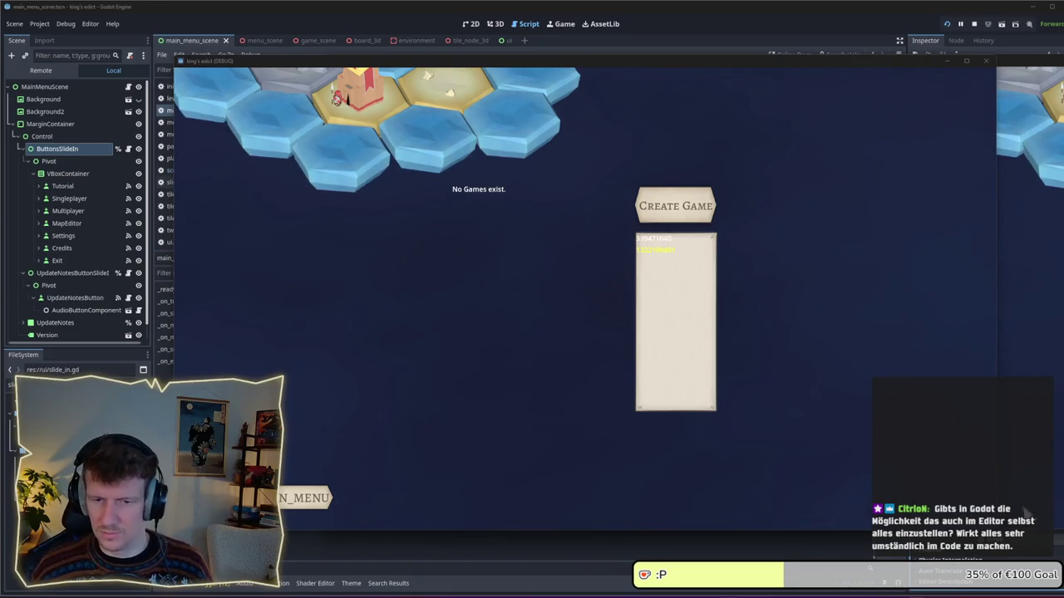
key("F5")
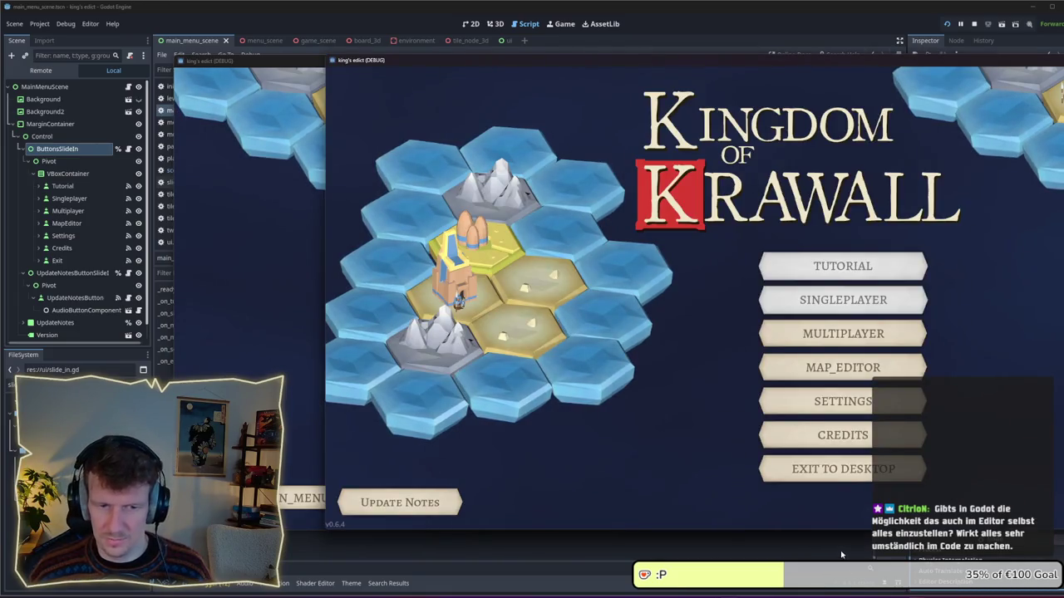
left_click(840, 554)
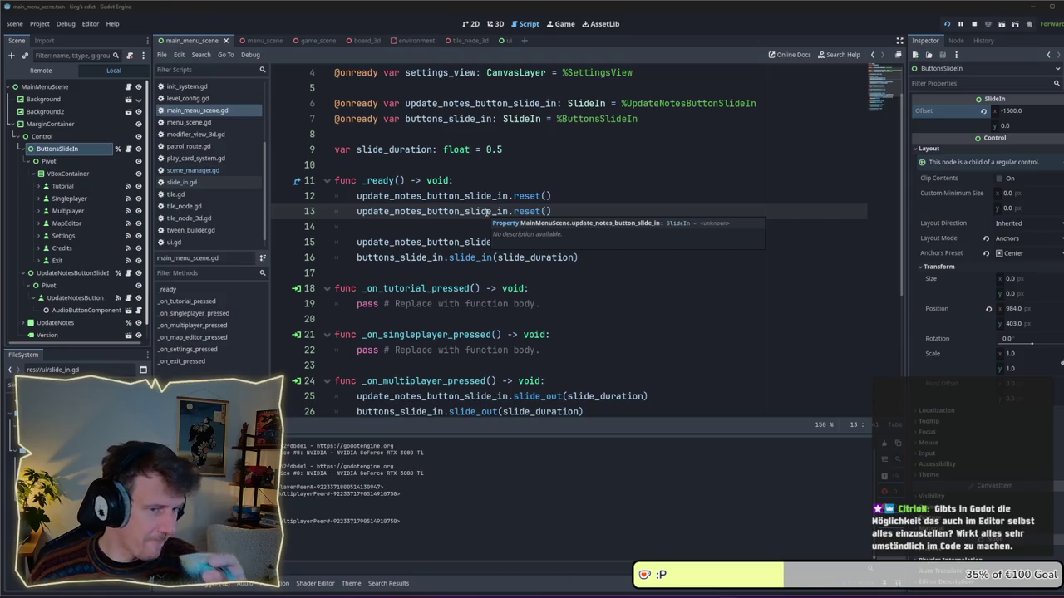
left_click(580, 209)
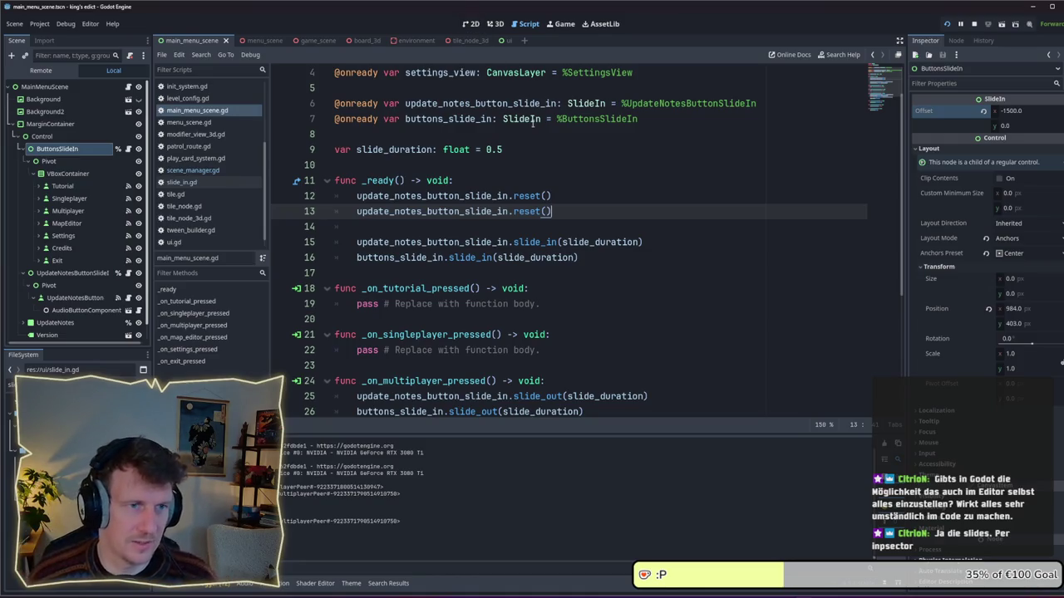
scroll(531, 158, "up", 1)
scroll(529, 186, "down", 4)
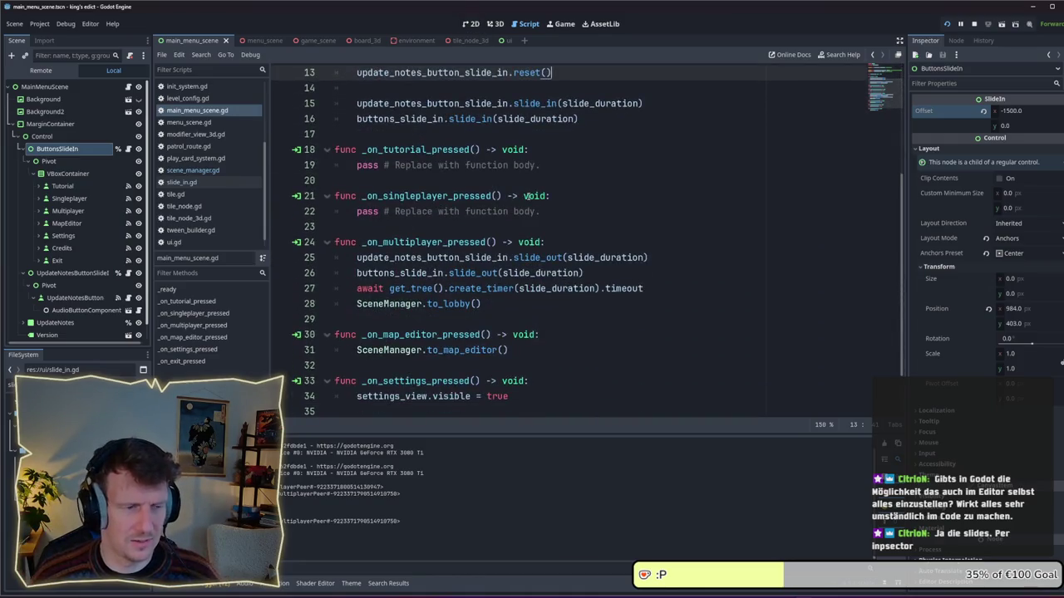
scroll(528, 196, "up", 1)
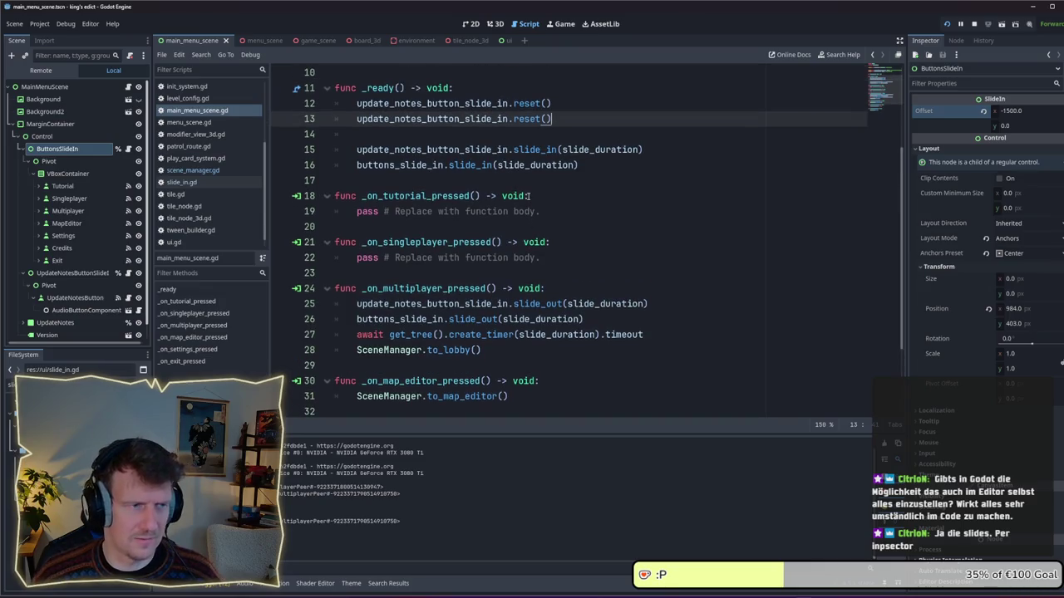
scroll(529, 196, "up", 1)
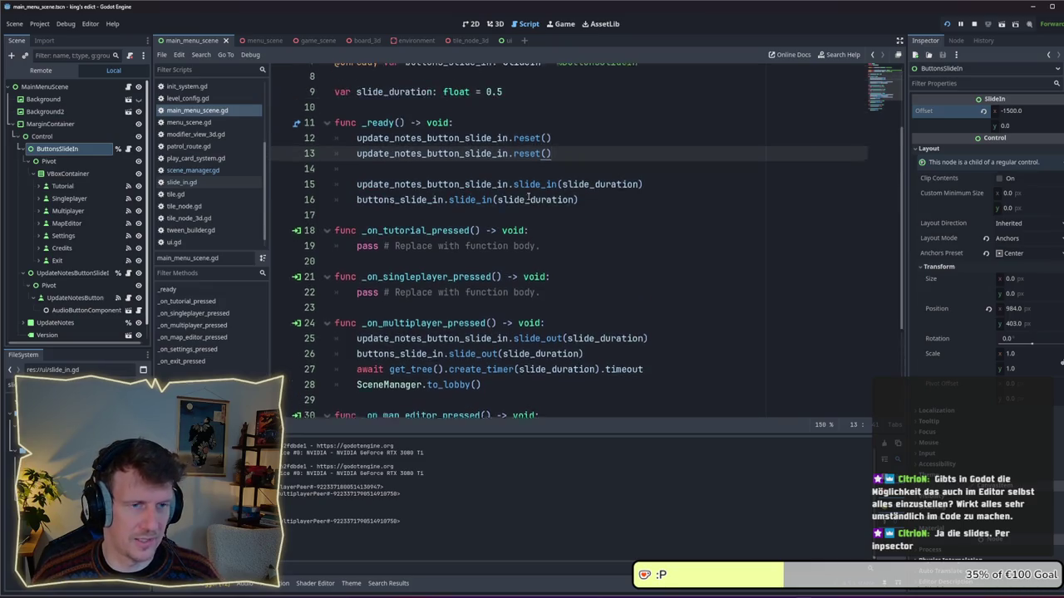
left_click(529, 196, "ctrl")
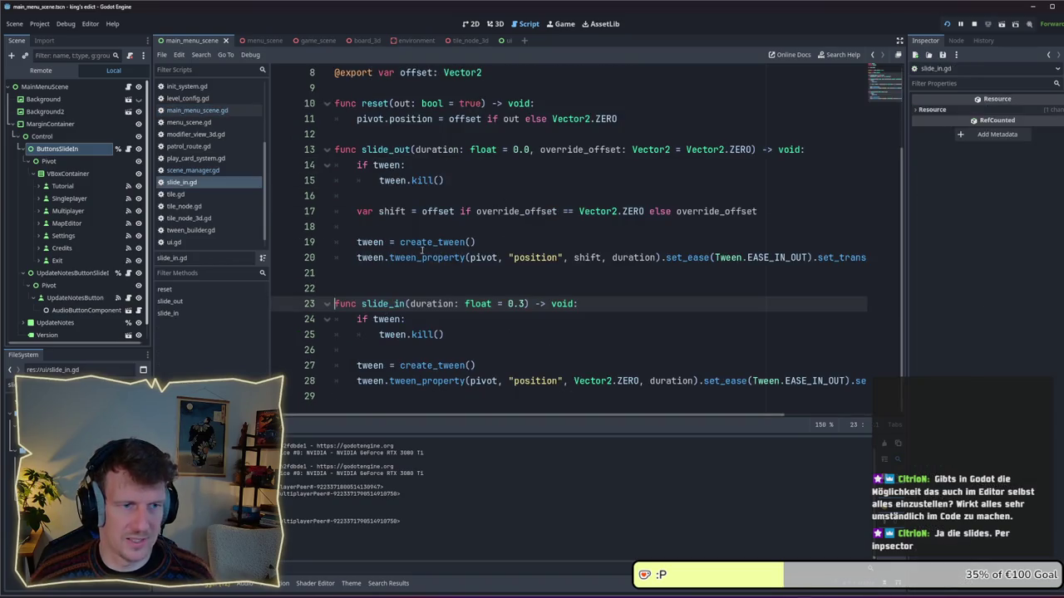
mouse_move(431, 256)
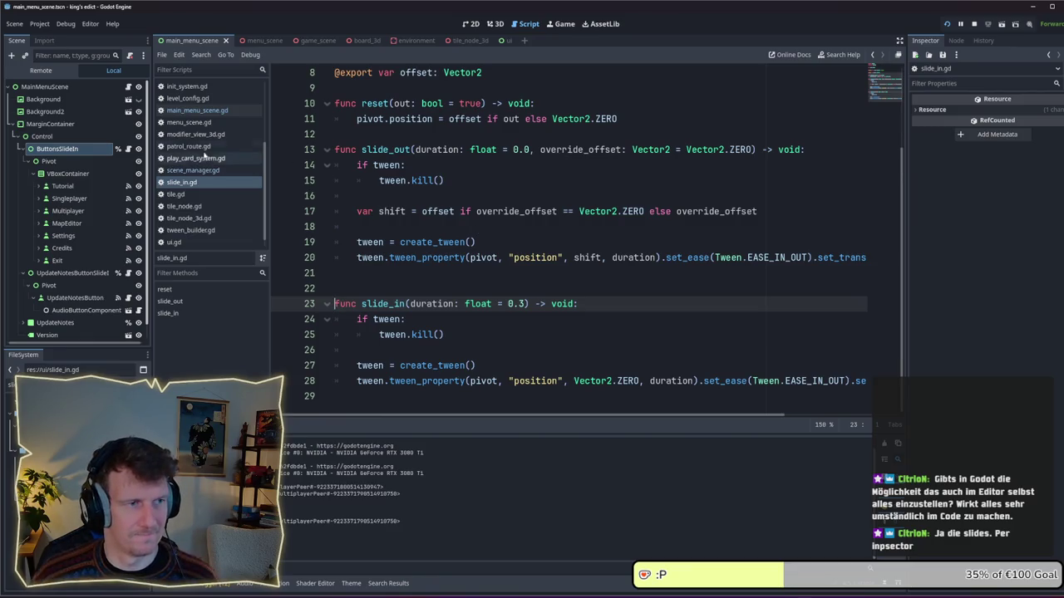
left_click(198, 111)
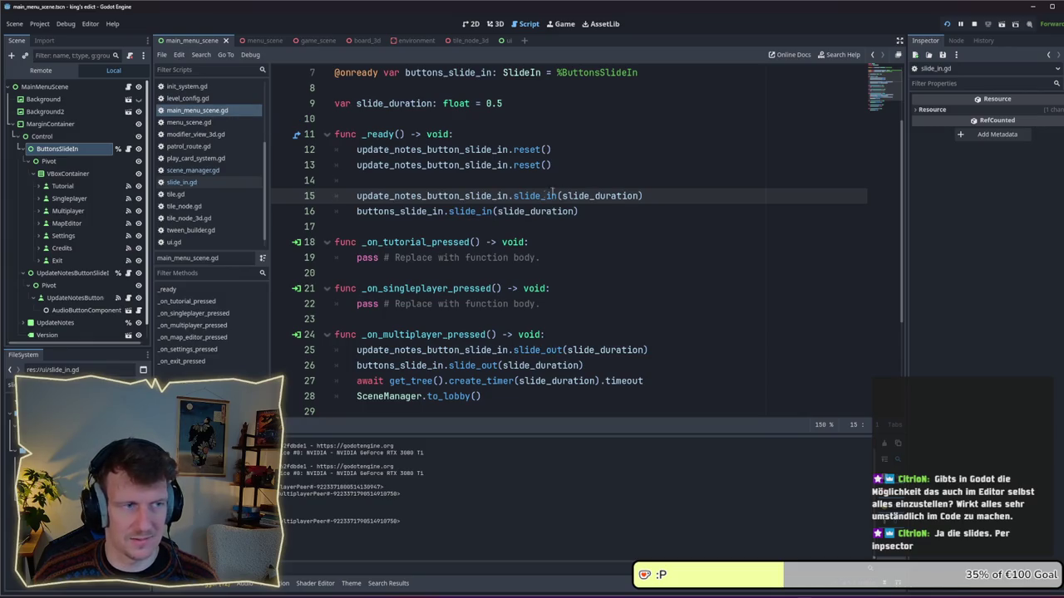
mouse_move(551, 198)
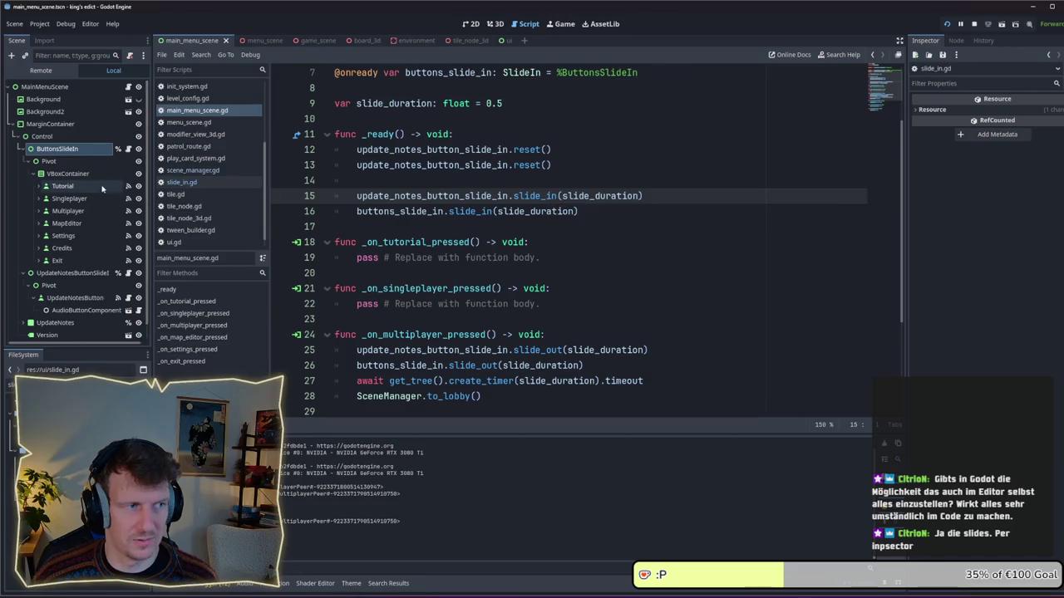
left_click(58, 161)
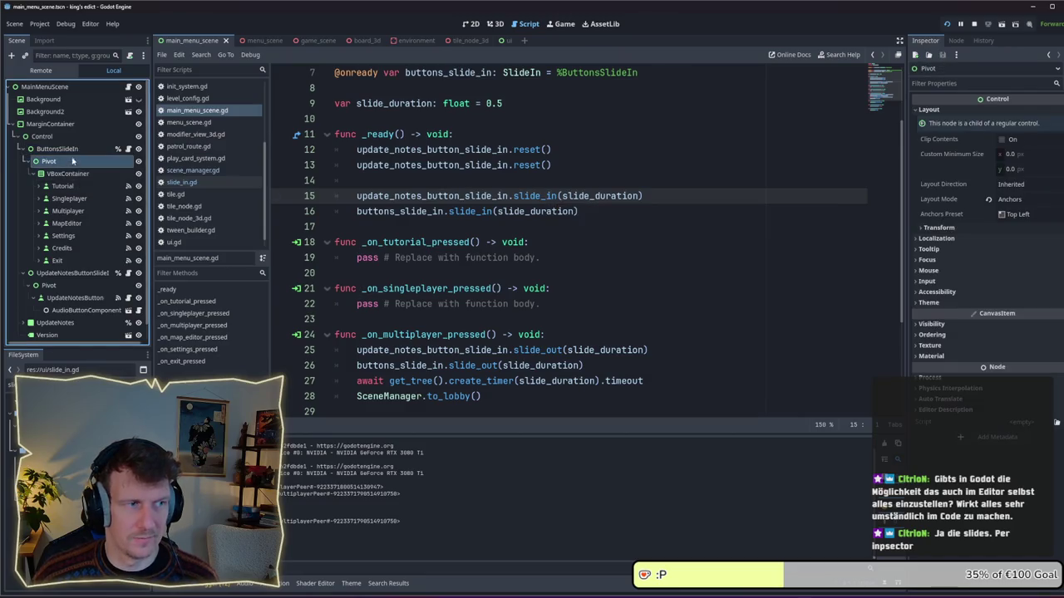
left_click(57, 149)
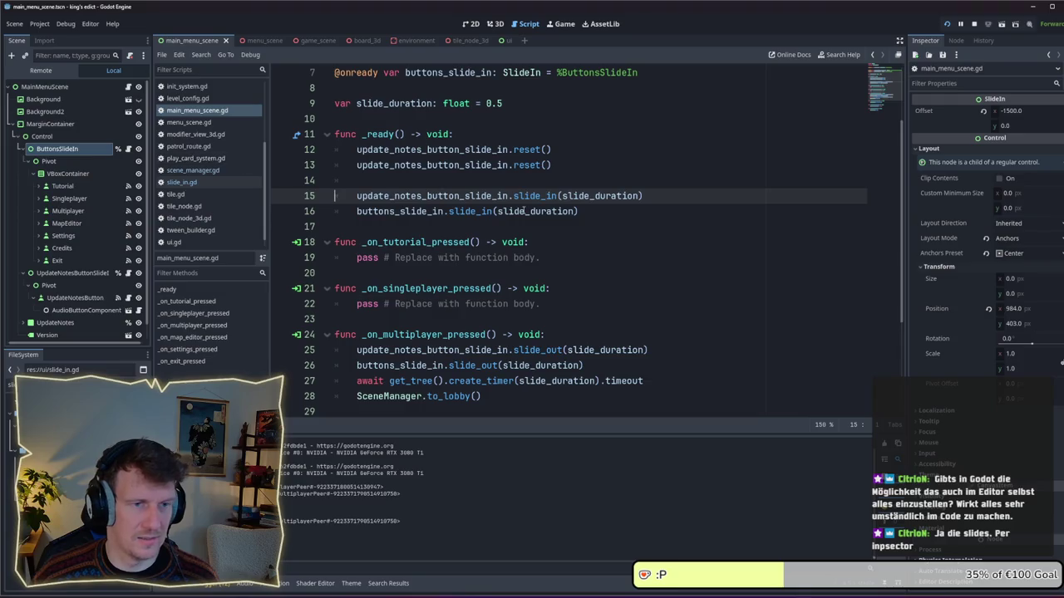
mouse_move(525, 212)
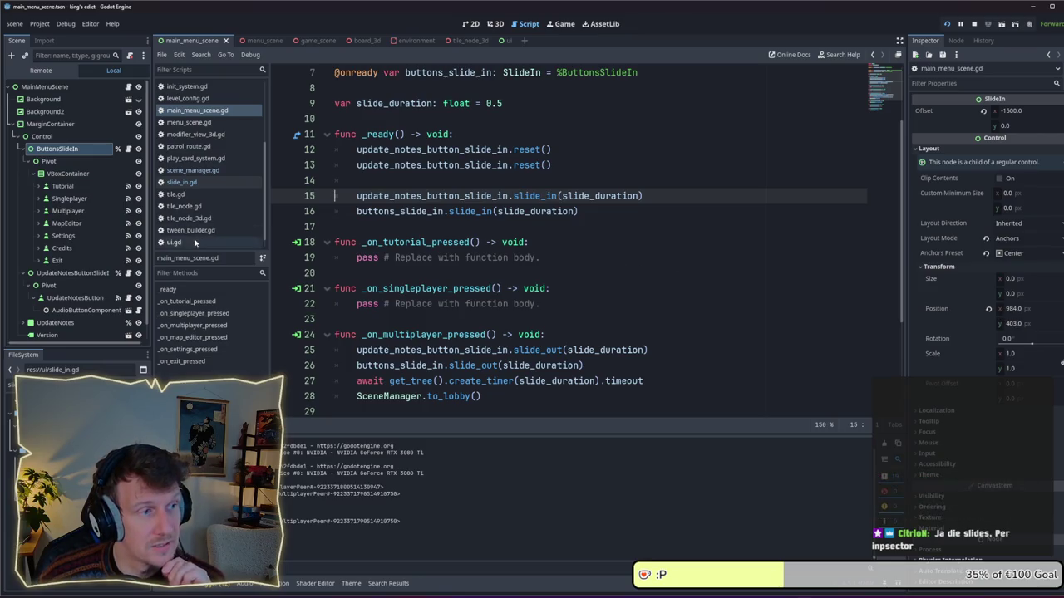
left_click(67, 124)
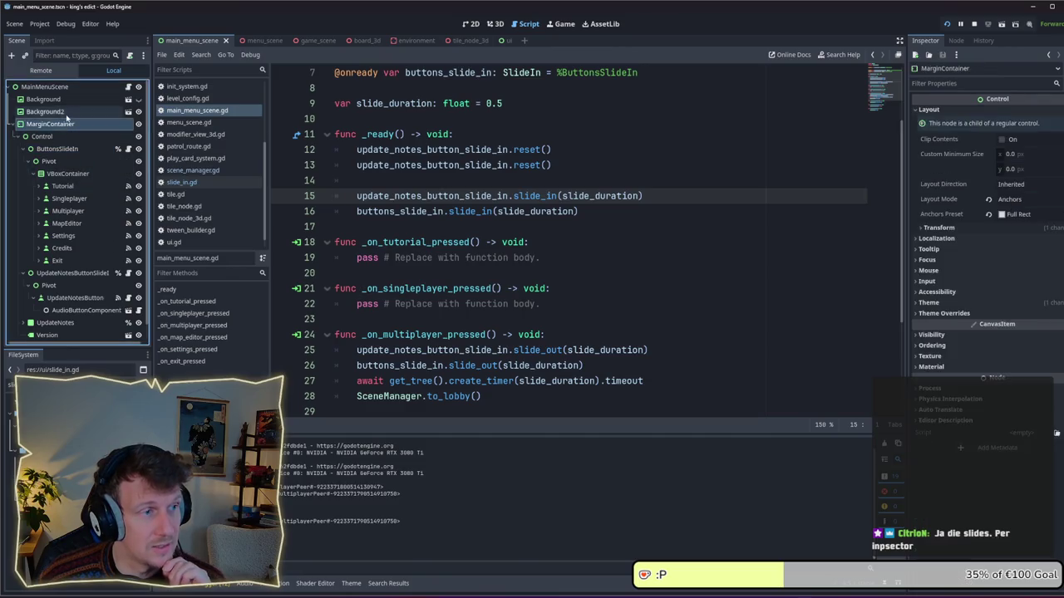
left_click(67, 112)
left_click(64, 100)
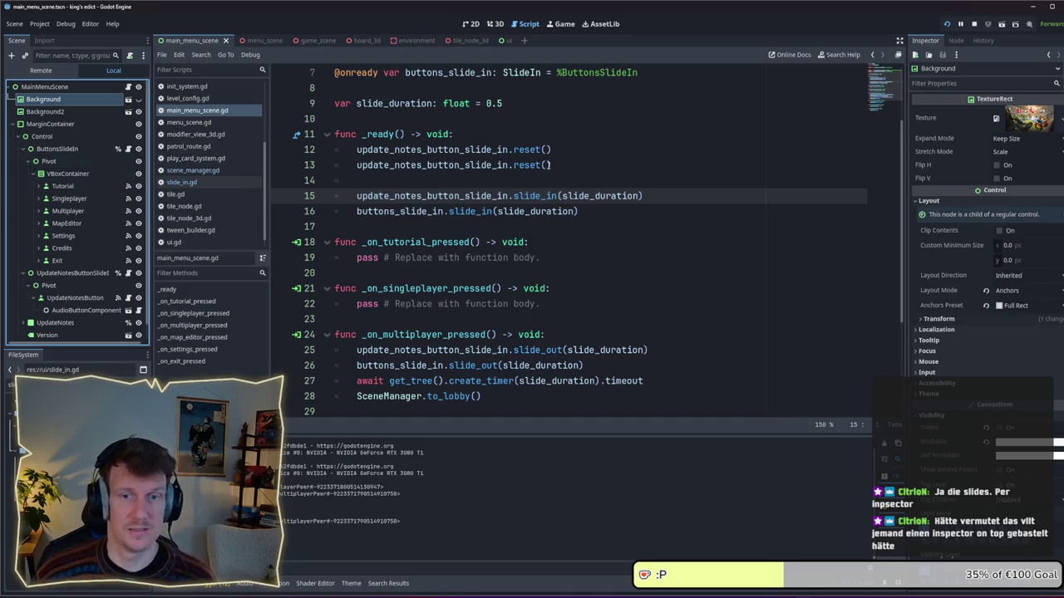
left_click(538, 183)
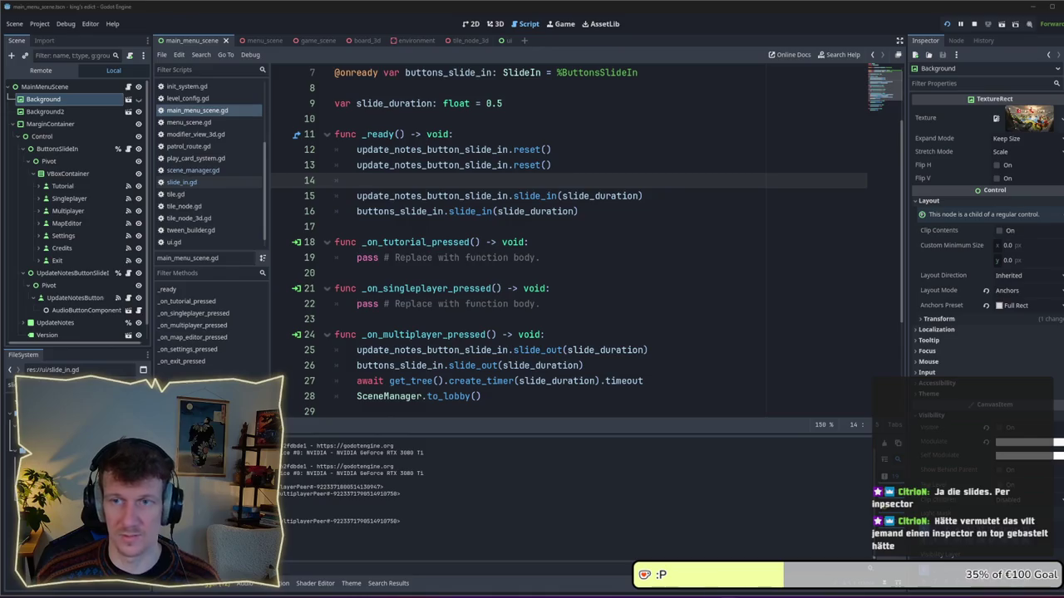
left_click(618, 227)
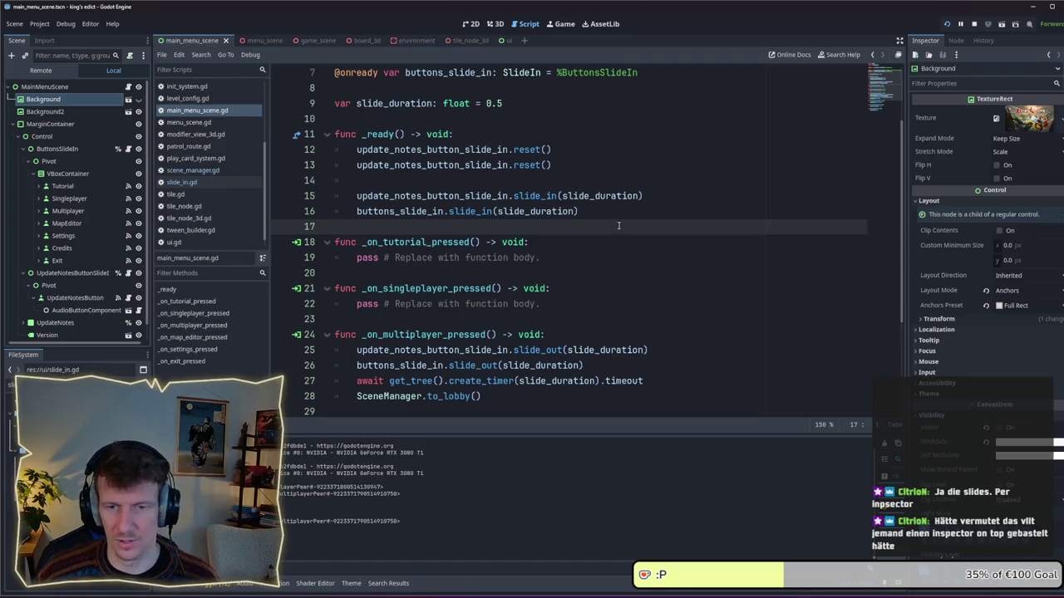
scroll(618, 226, "down", 1)
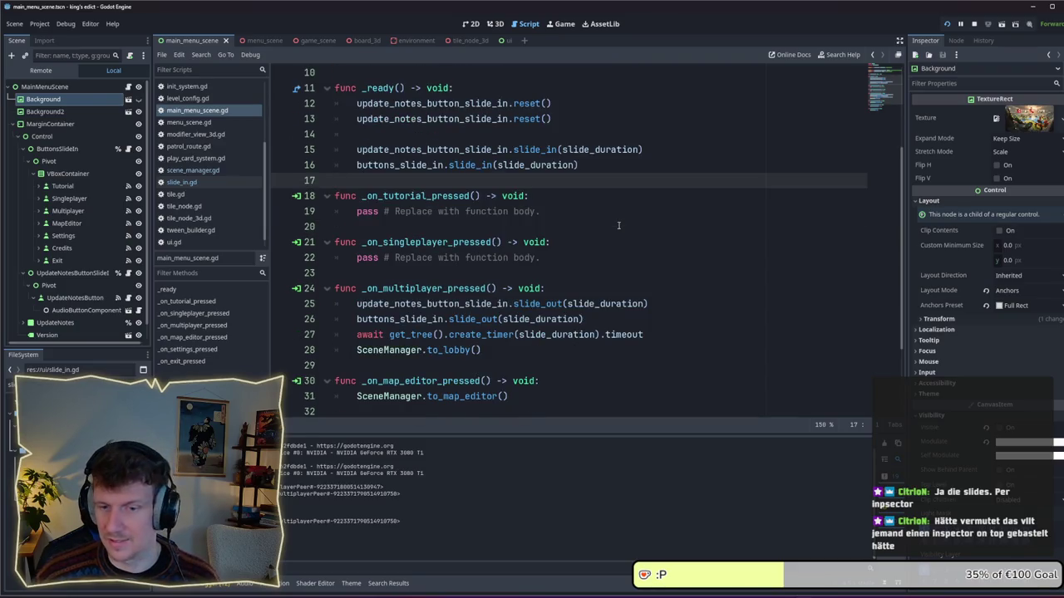
left_click(565, 216)
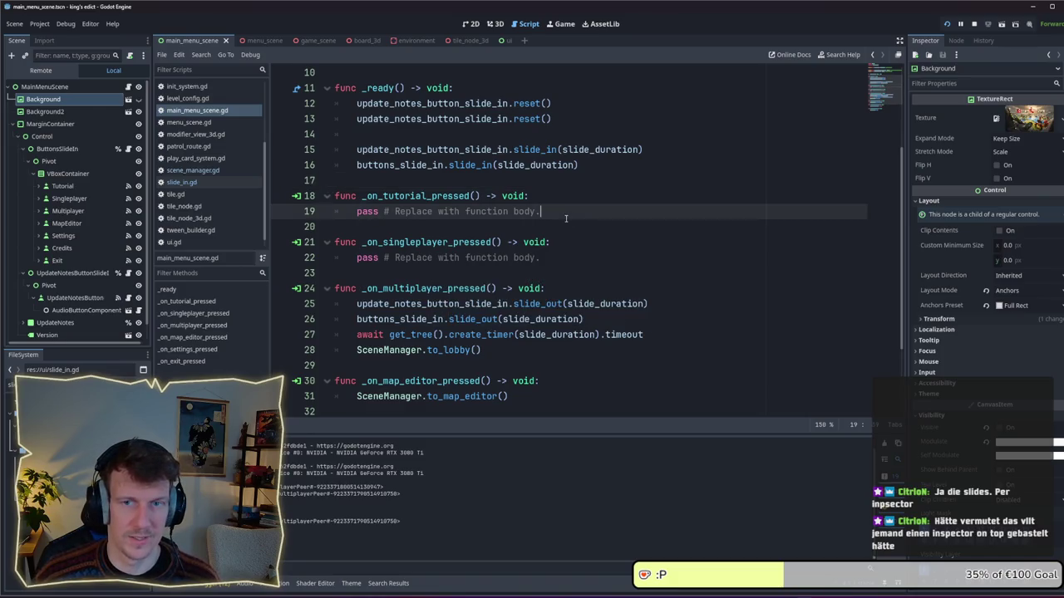
key("alt+Tab")
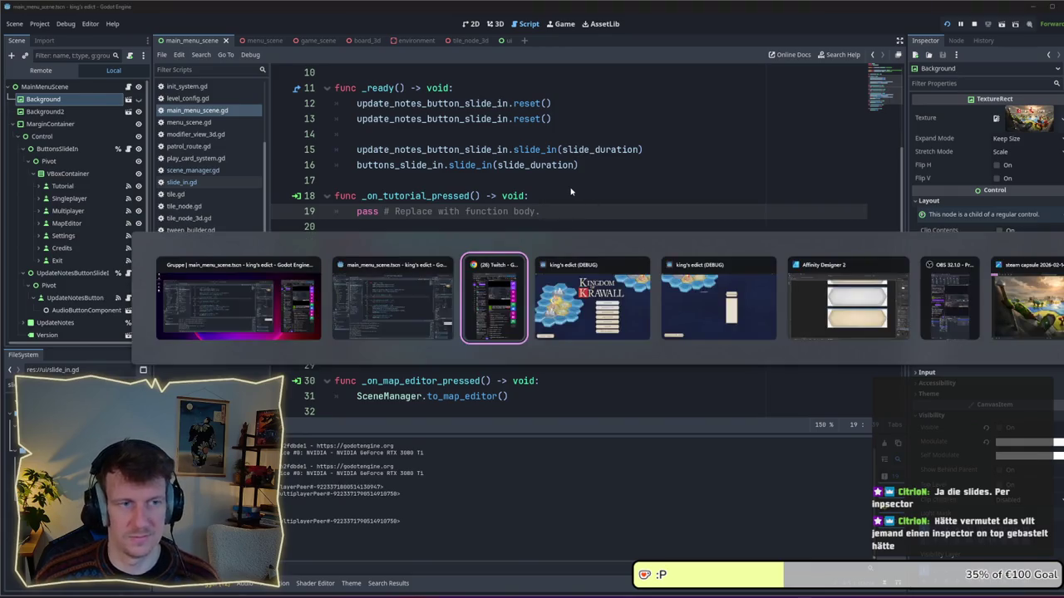
Bring the running game forward and test the Map Editor slide, then return to the main menu
left_click(554, 306)
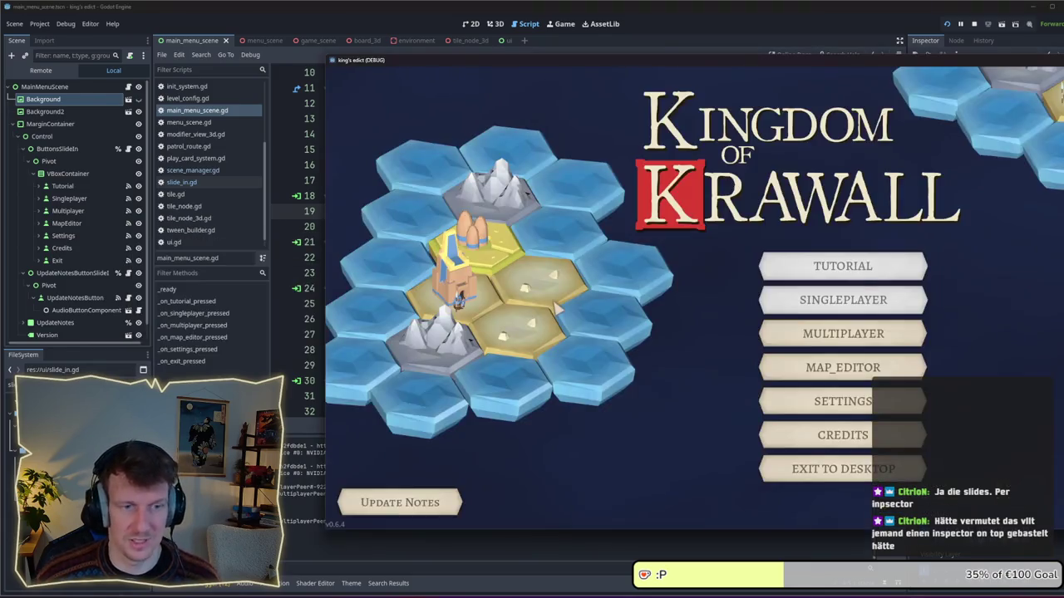
left_click(818, 357)
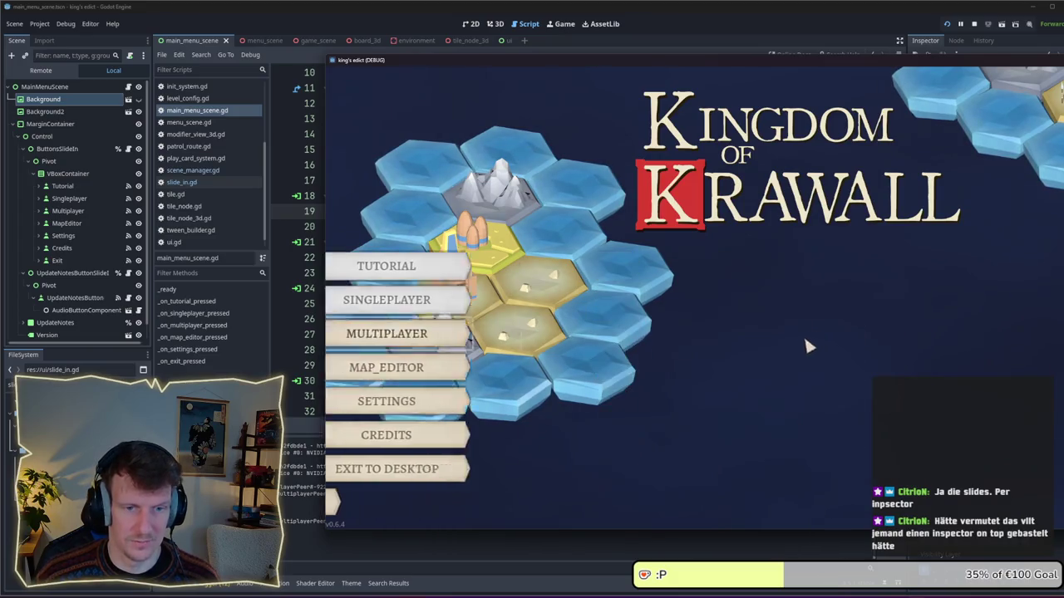
left_click(416, 493)
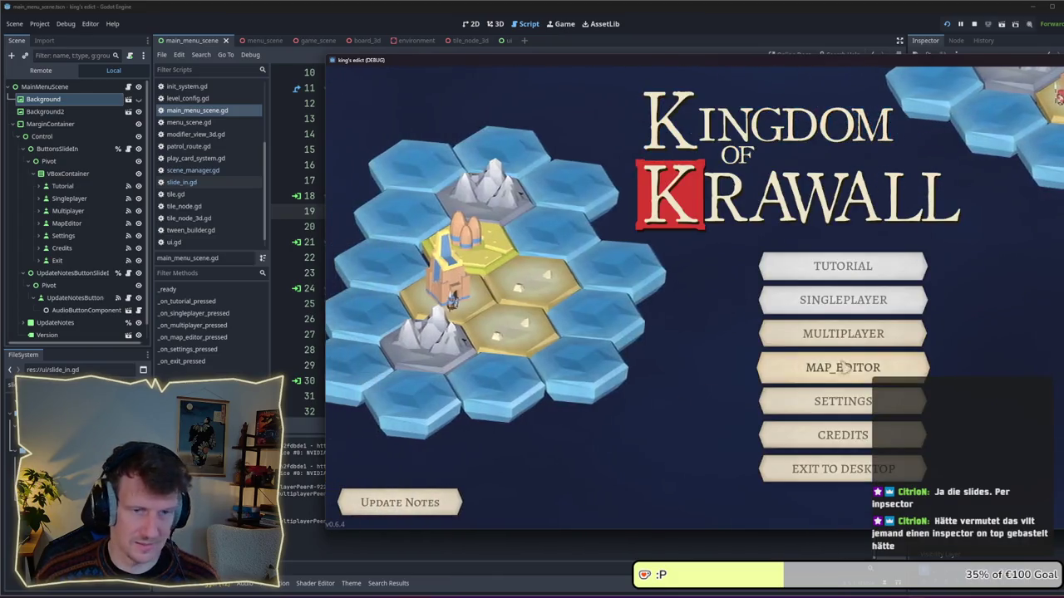
Toggle between Multiplayer and the main menu several times to watch the slide-out, then stop the game
left_click(844, 335)
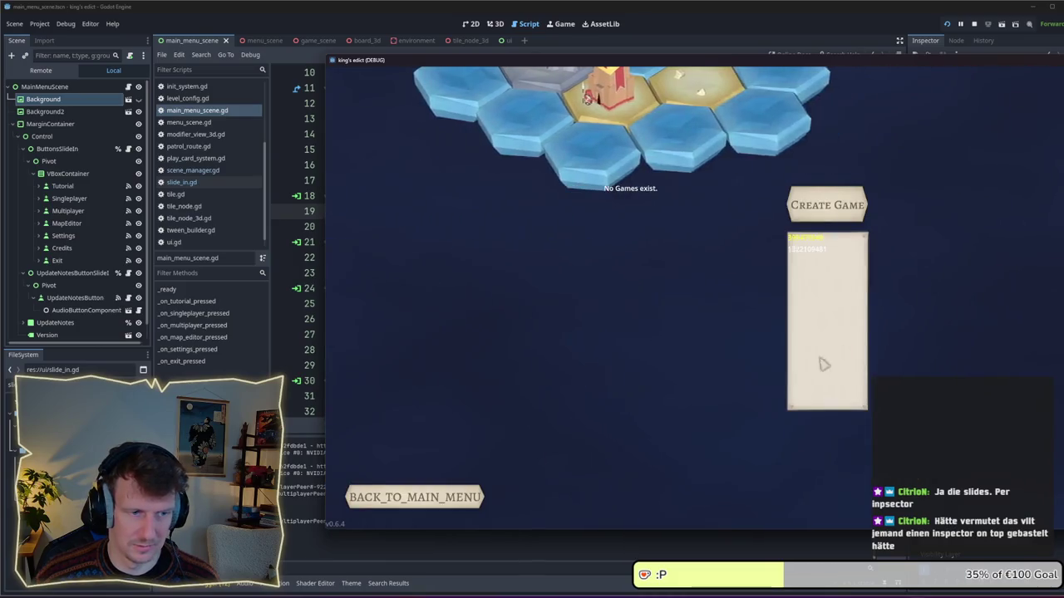
left_click(416, 497)
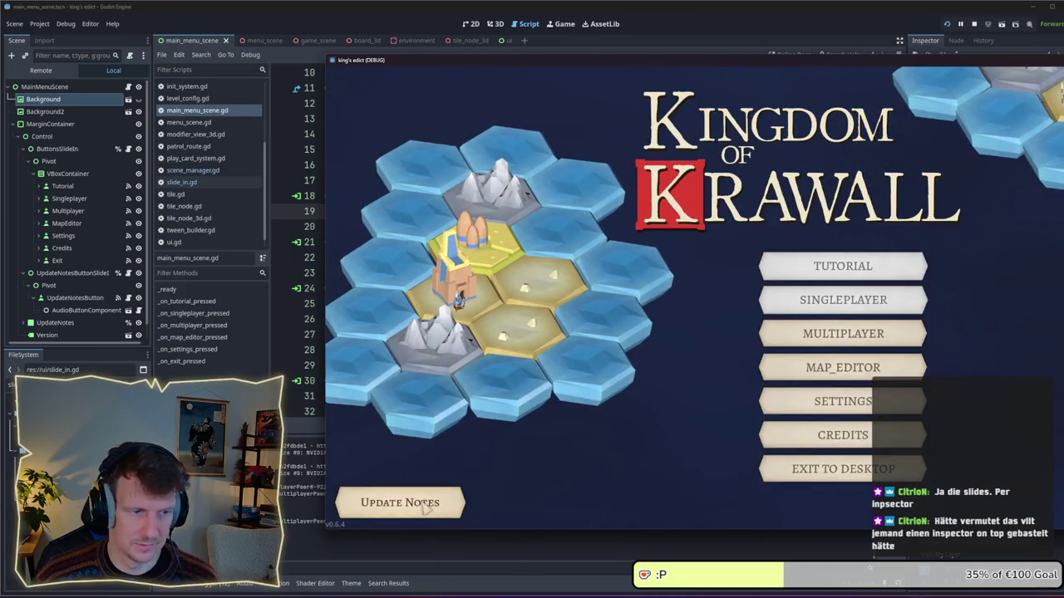
left_click(846, 336)
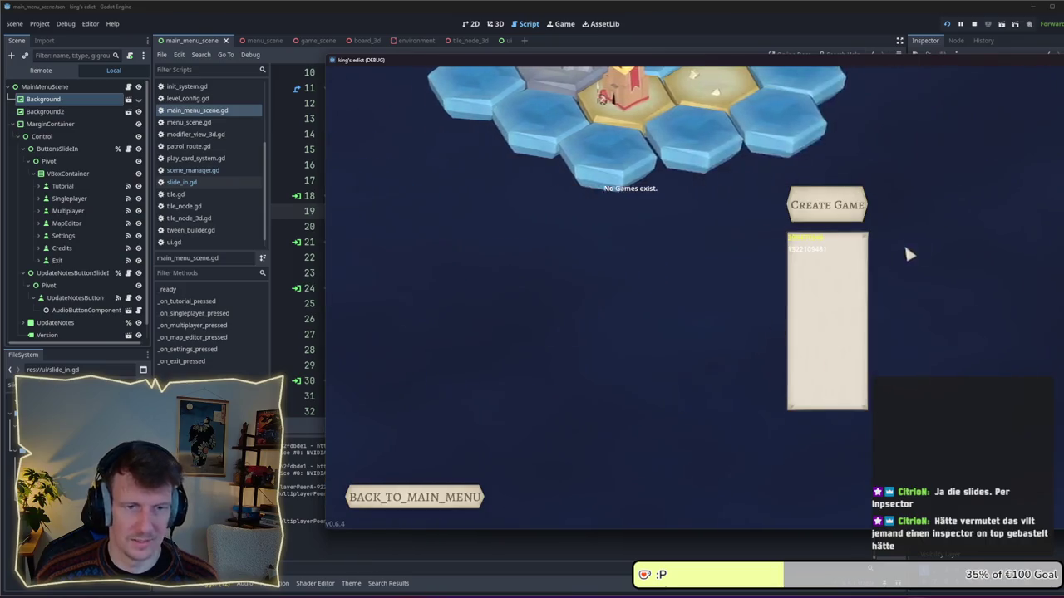
left_click(453, 496)
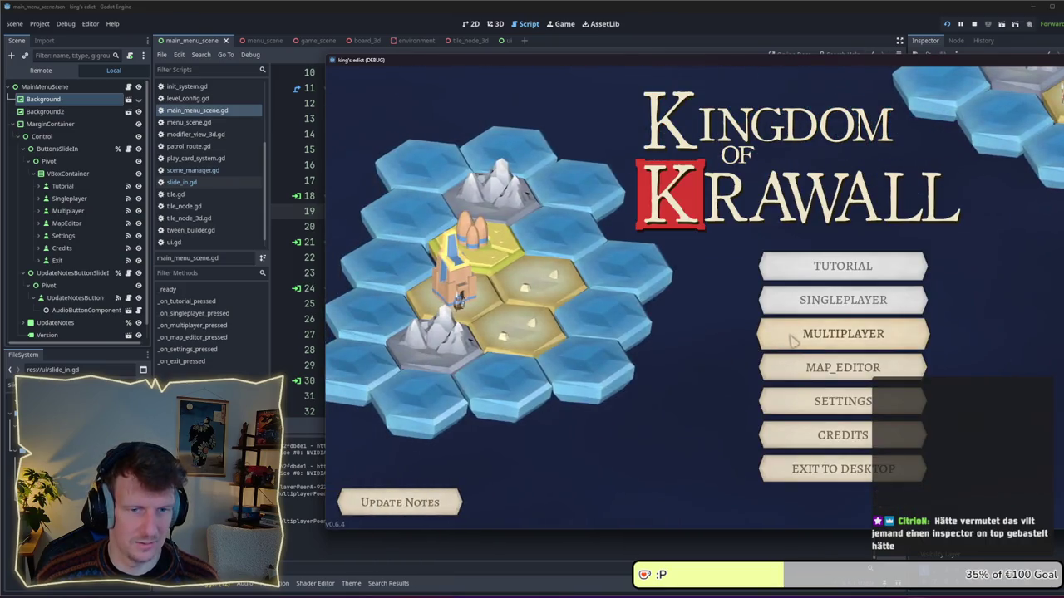
left_click(791, 333)
left_click(467, 496)
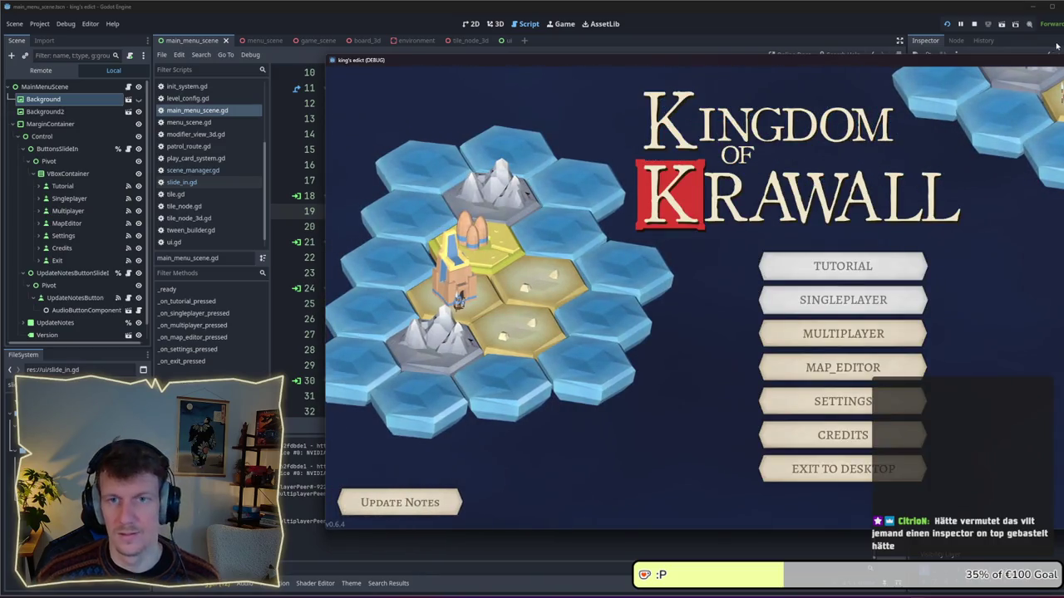
left_click(849, 334)
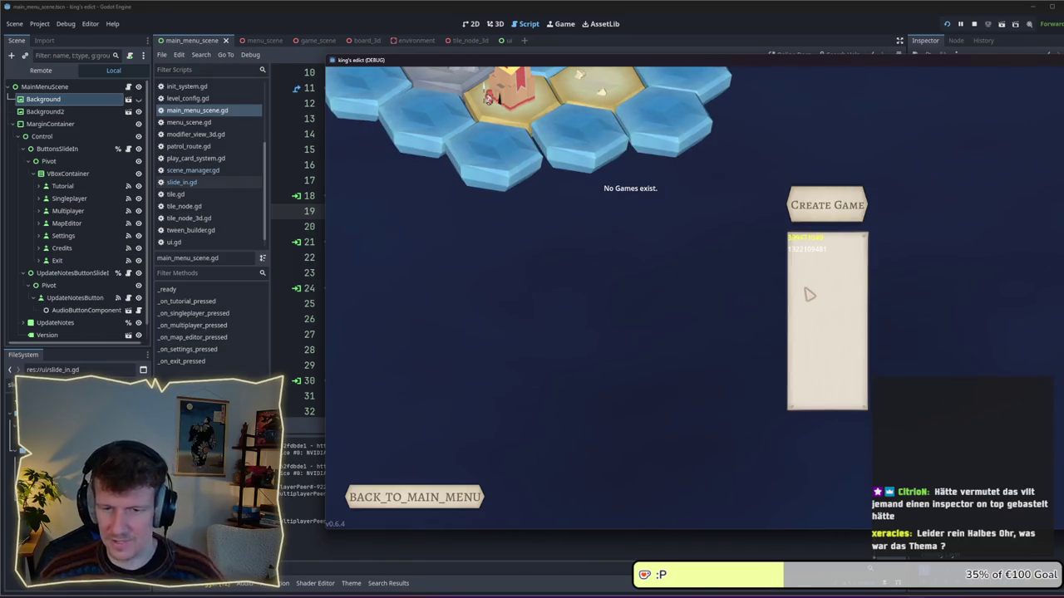
left_click(974, 23)
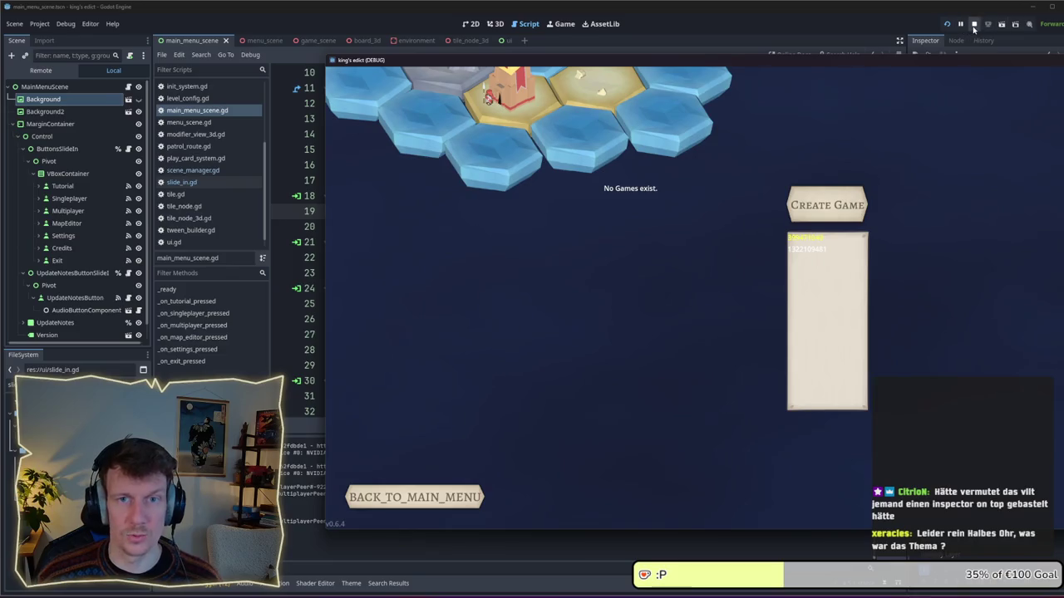
scroll(523, 234, "up", 1)
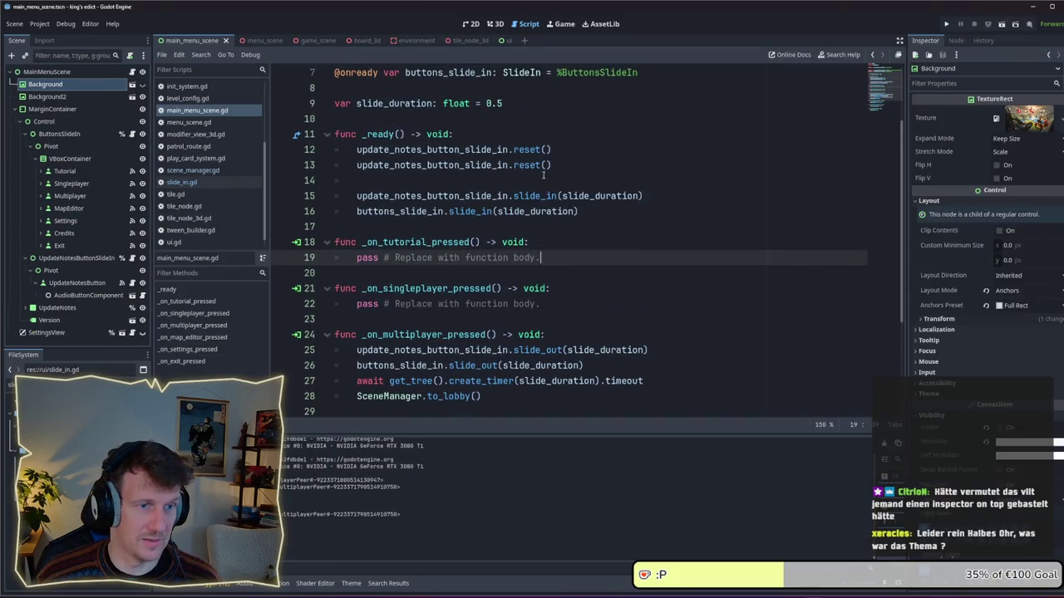
In the 2D view, select VBoxContainer, collapse Transform, and open slide_in.gd from ButtonsSlideIn
scroll(487, 205, "down", 3)
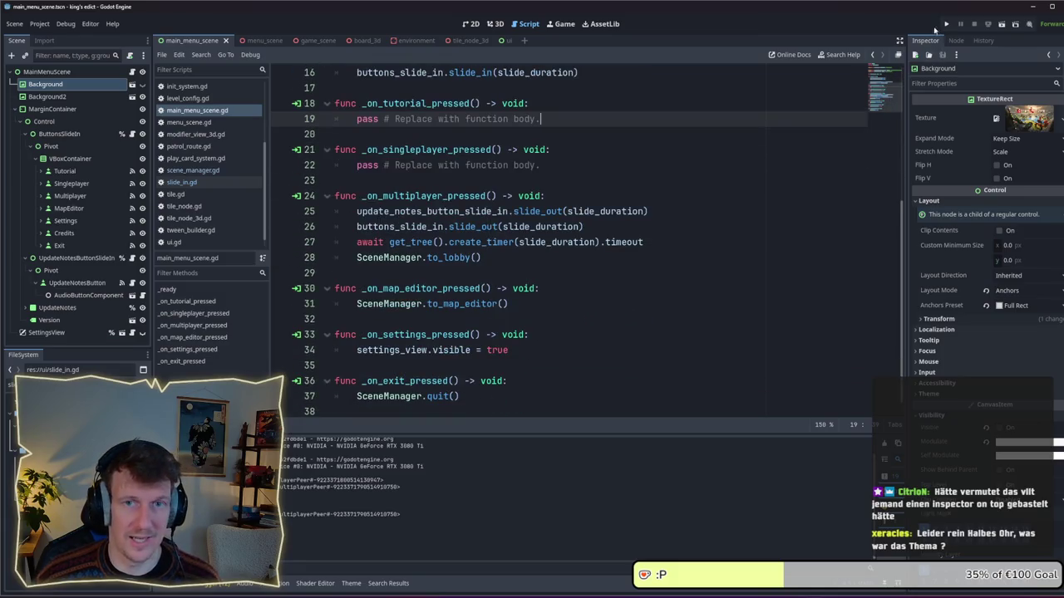
mouse_move(528, 209)
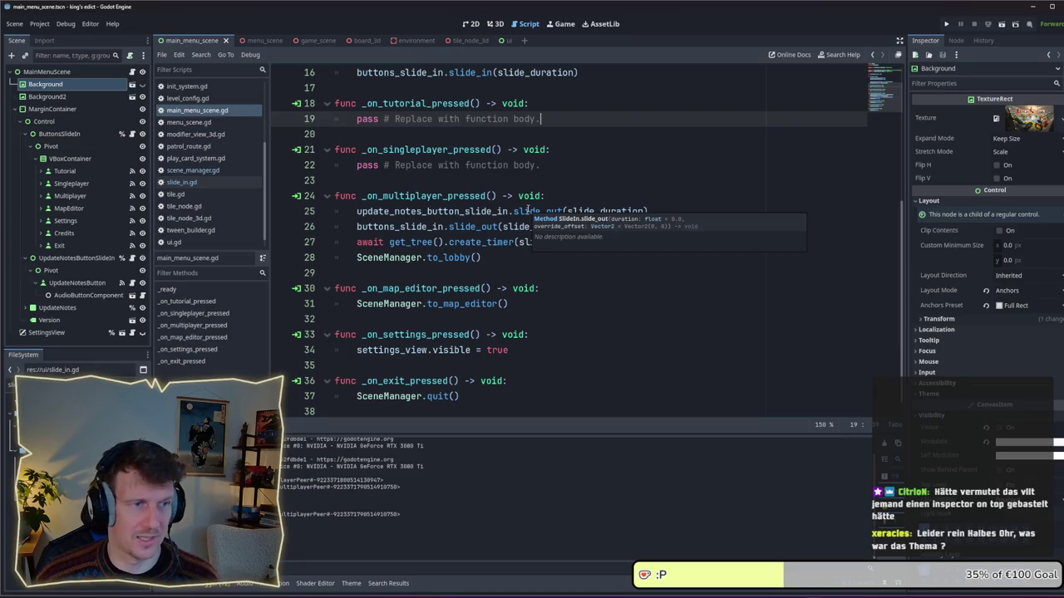
left_click(471, 23)
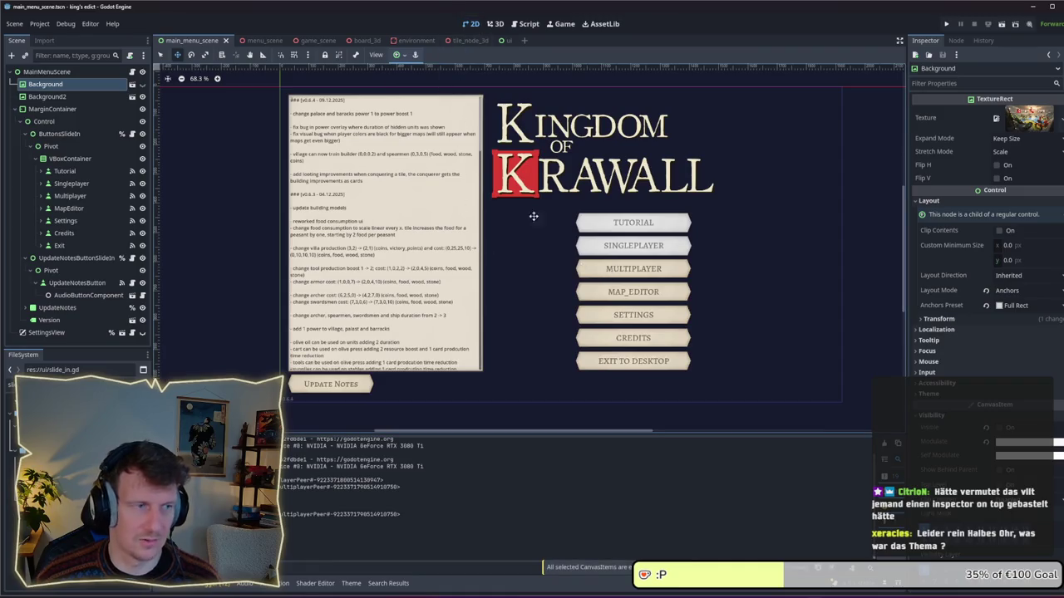
left_click(74, 161)
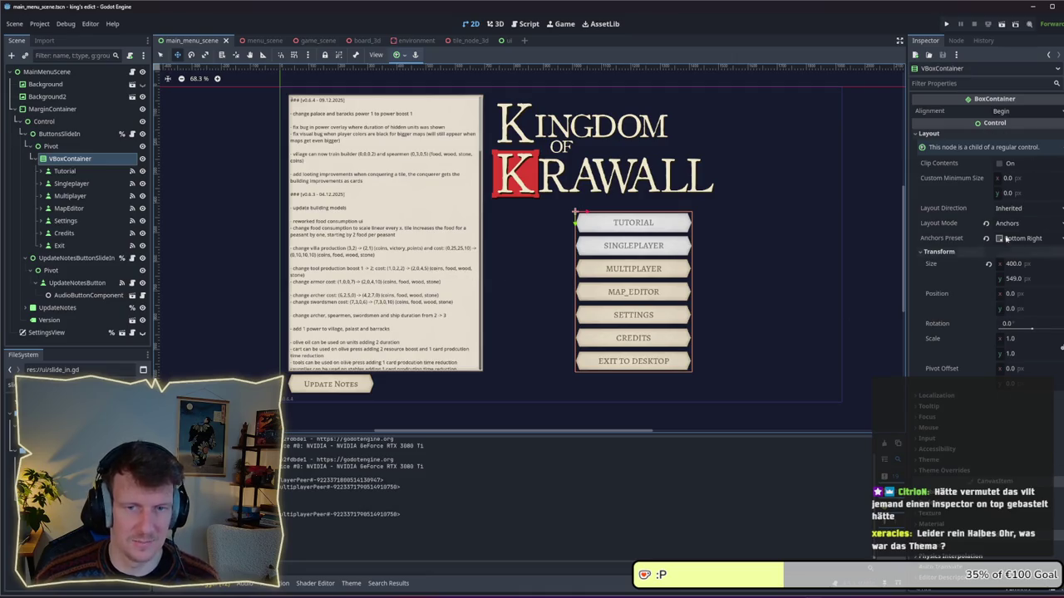
left_click(968, 252)
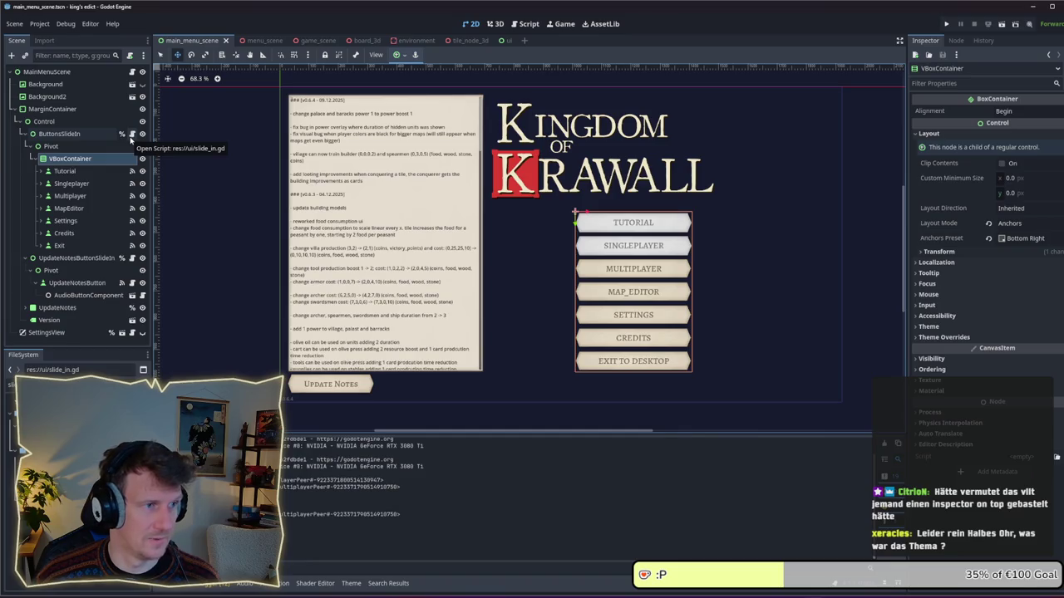
left_click(132, 134)
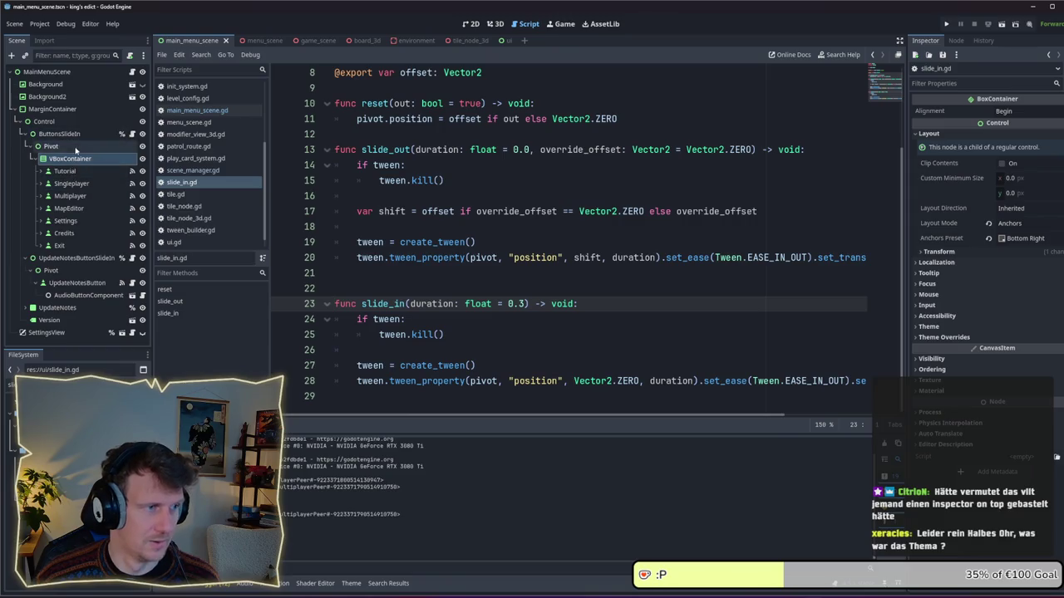
Open the main menu script and go to the slide_out tween's ease and transition on line 20
left_click(92, 158)
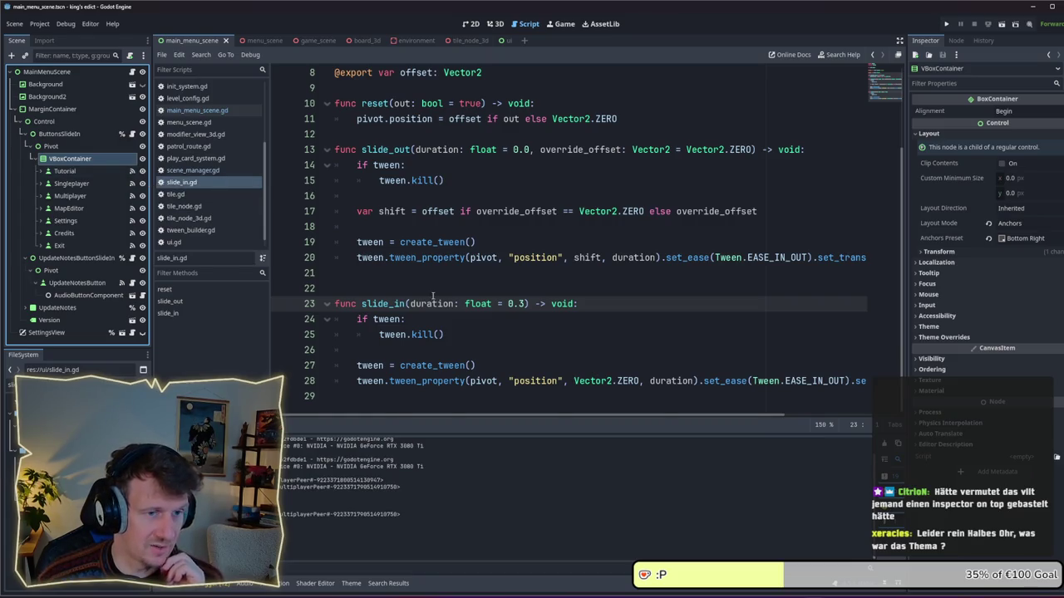
left_click(132, 73)
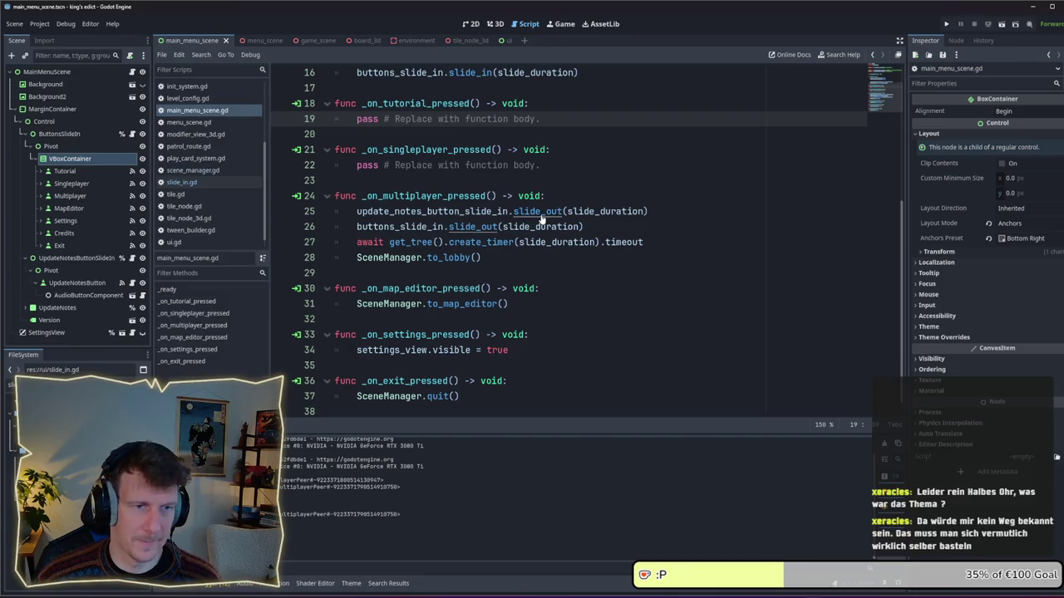
left_click(540, 217, "ctrl")
scroll(611, 298, "down", 2)
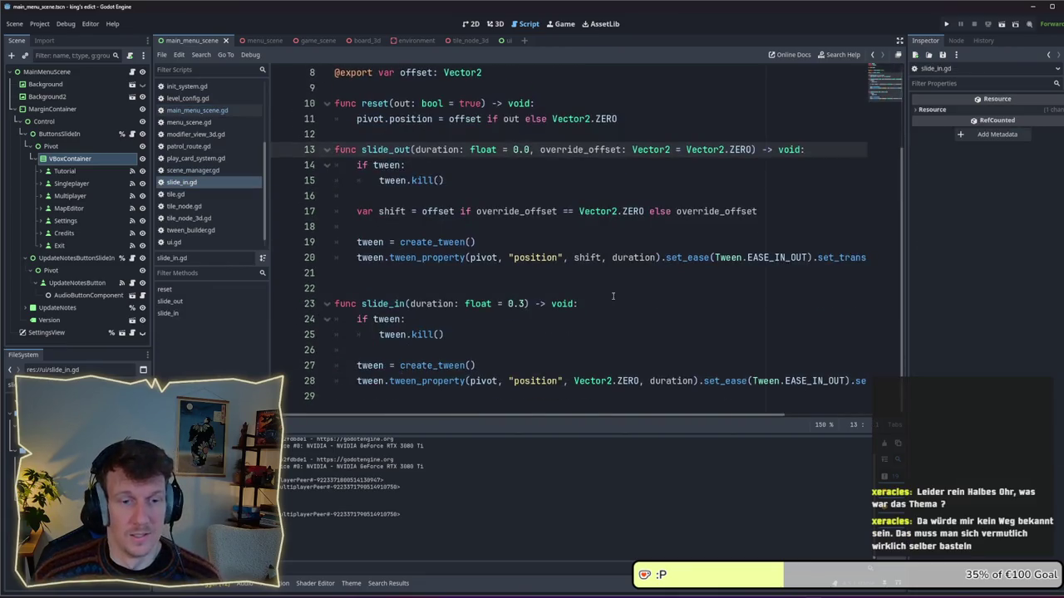
left_click_drag(806, 258, 714, 258)
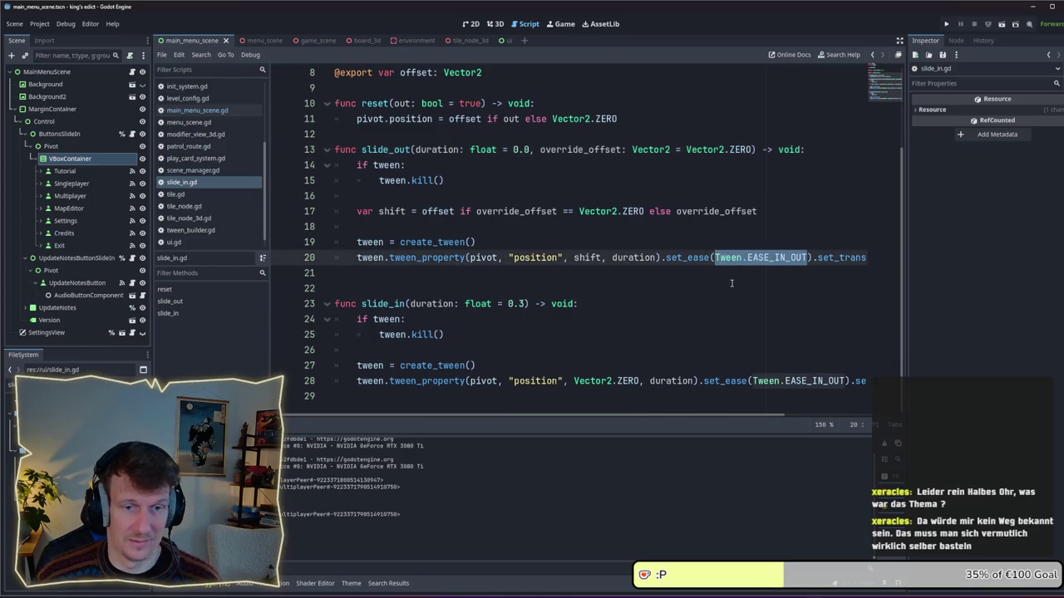
mouse_move(801, 253)
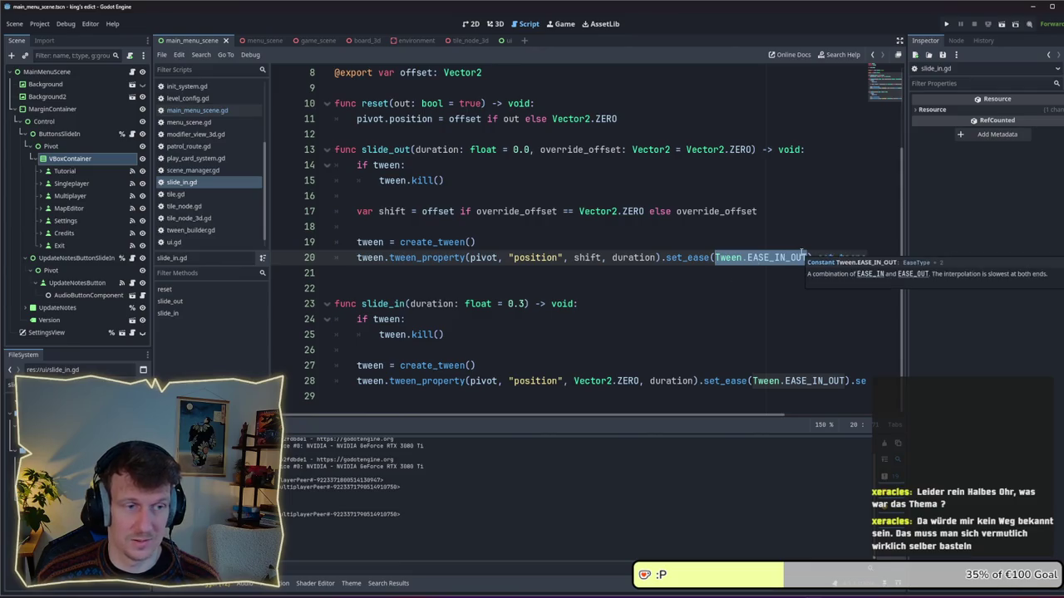
left_click(787, 418)
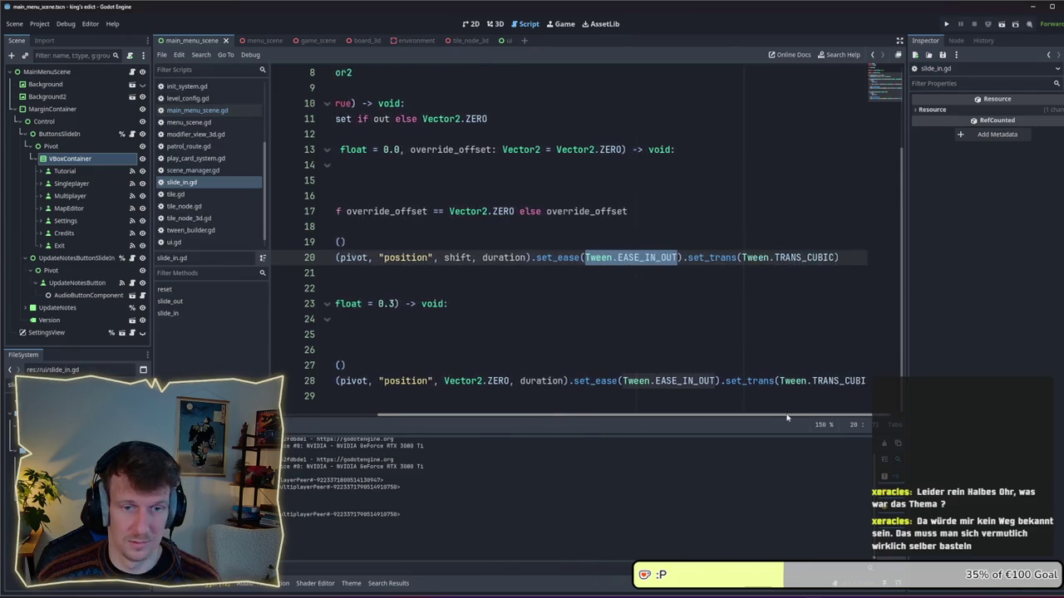
left_click_drag(788, 418, 692, 418)
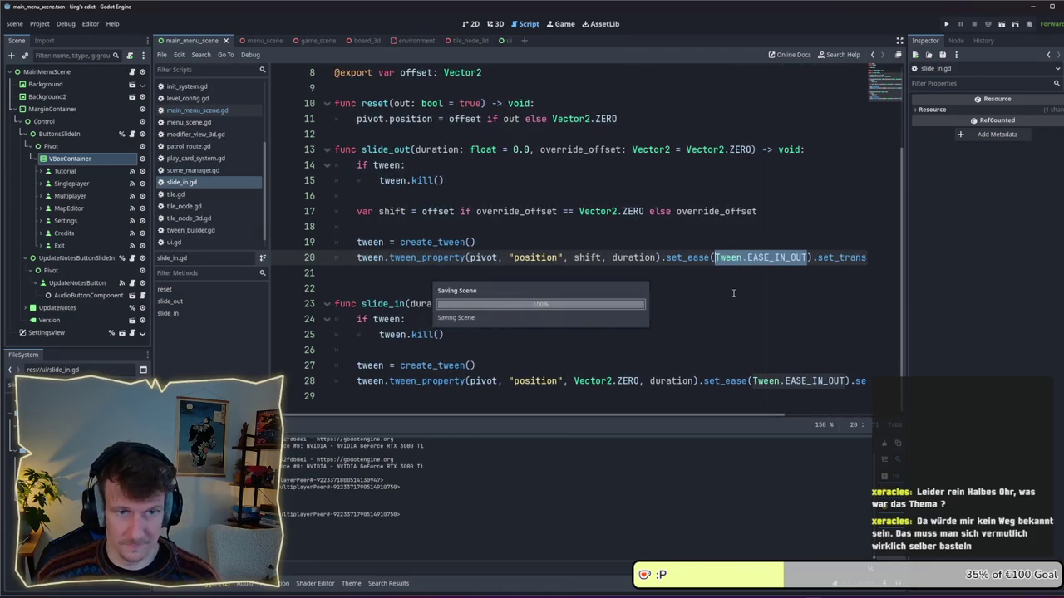
left_click_drag(671, 418, 774, 418)
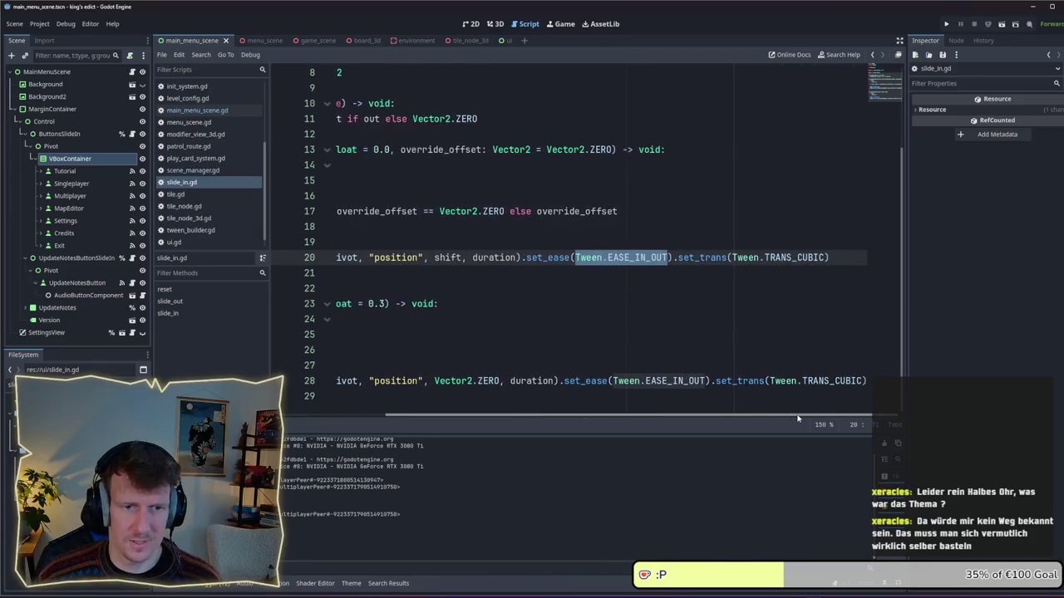
Try TRANS_LINEAR instead of TRANS_CUBIC on line 20, then undo back to TRANS_CUBIC
double_click(792, 257)
mouse_move(791, 259)
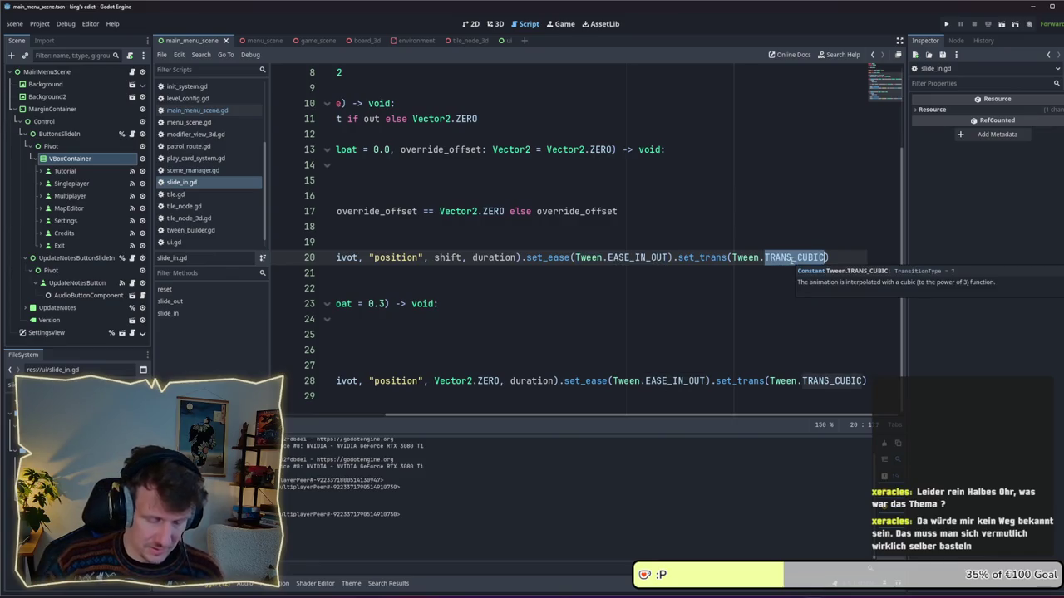
type("l")
key("Return")
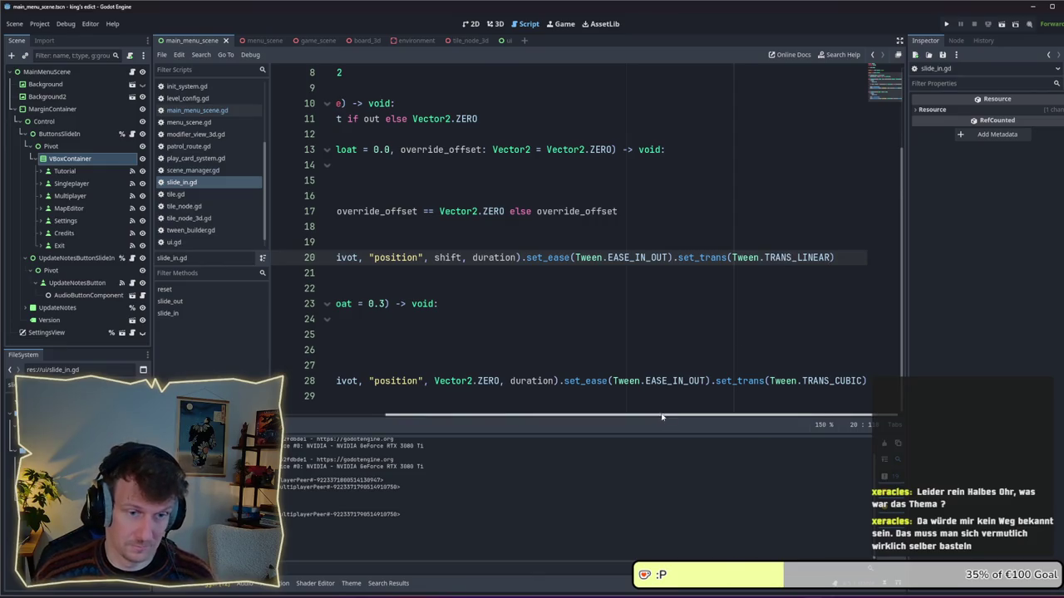
left_click_drag(623, 417, 521, 418)
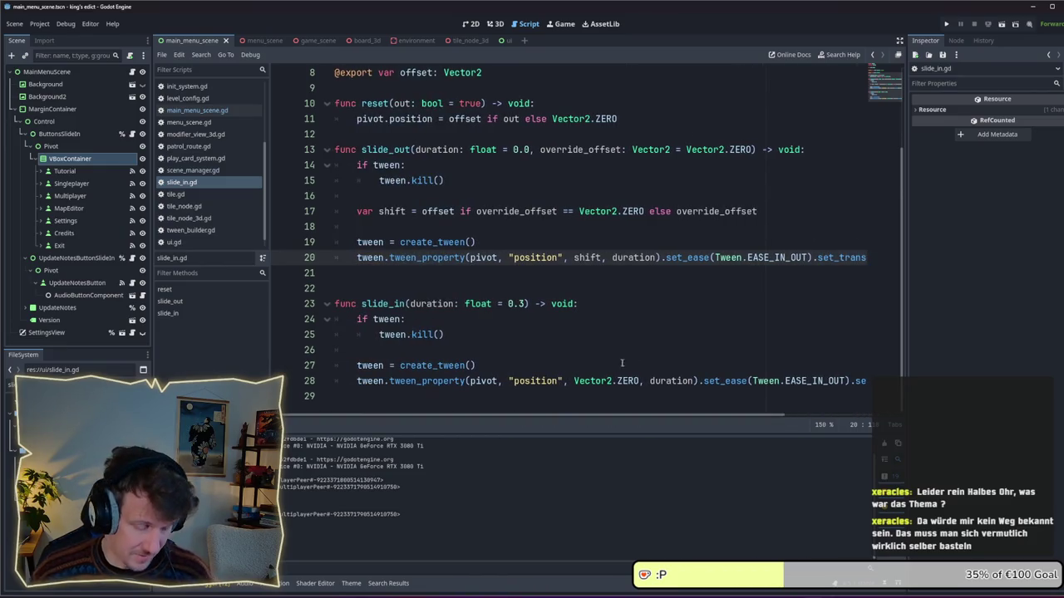
scroll(636, 352, "right", 2)
key("ctrl+z")
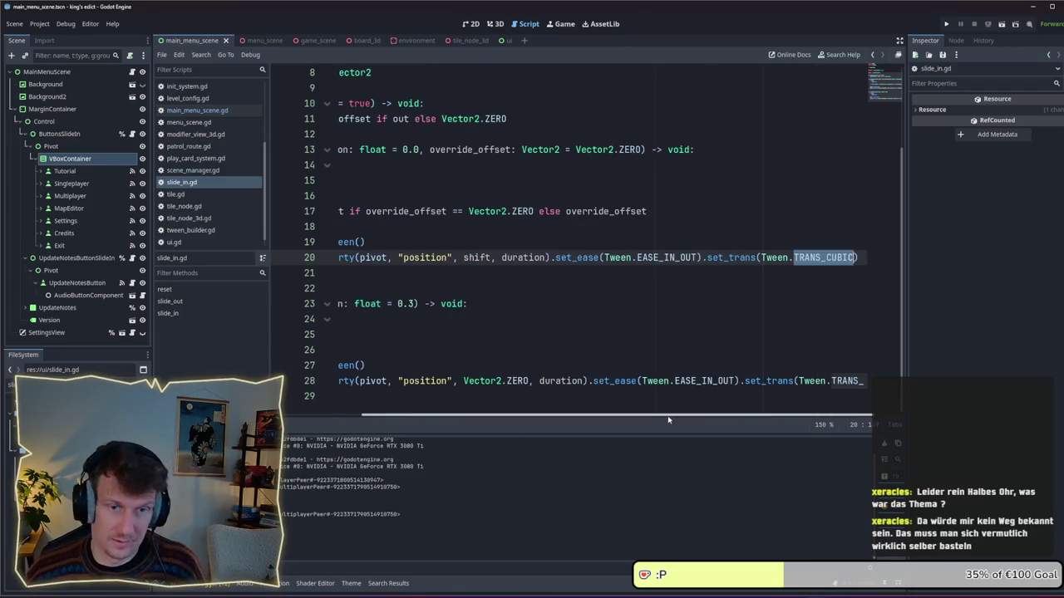
Insert a new line below the offset export on line 8
scroll(657, 366, "left", 3)
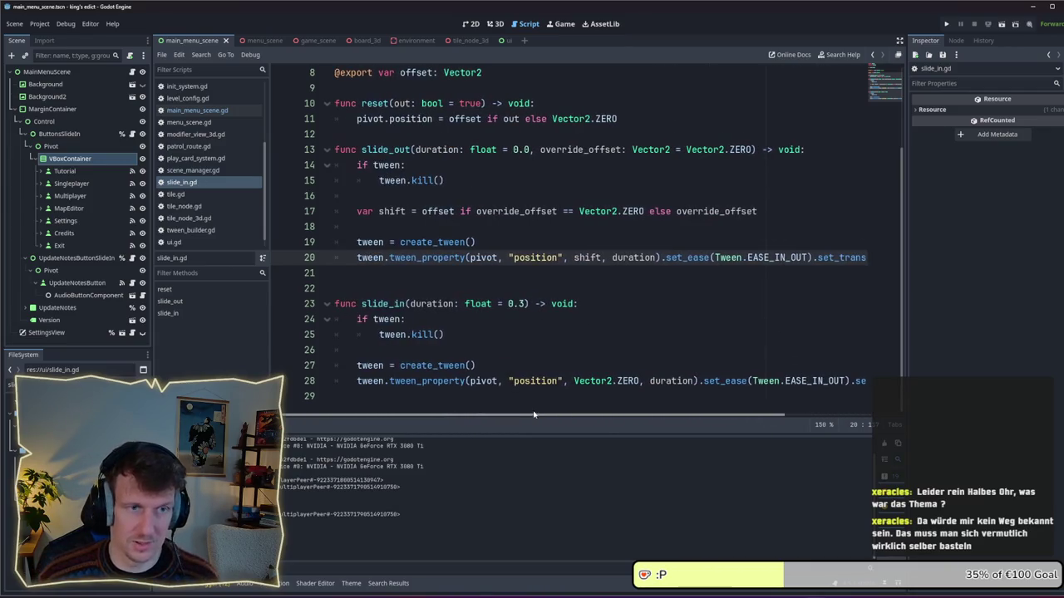
scroll(523, 179, "up", 3)
left_click(523, 179)
key("Return")
type("@export var t")
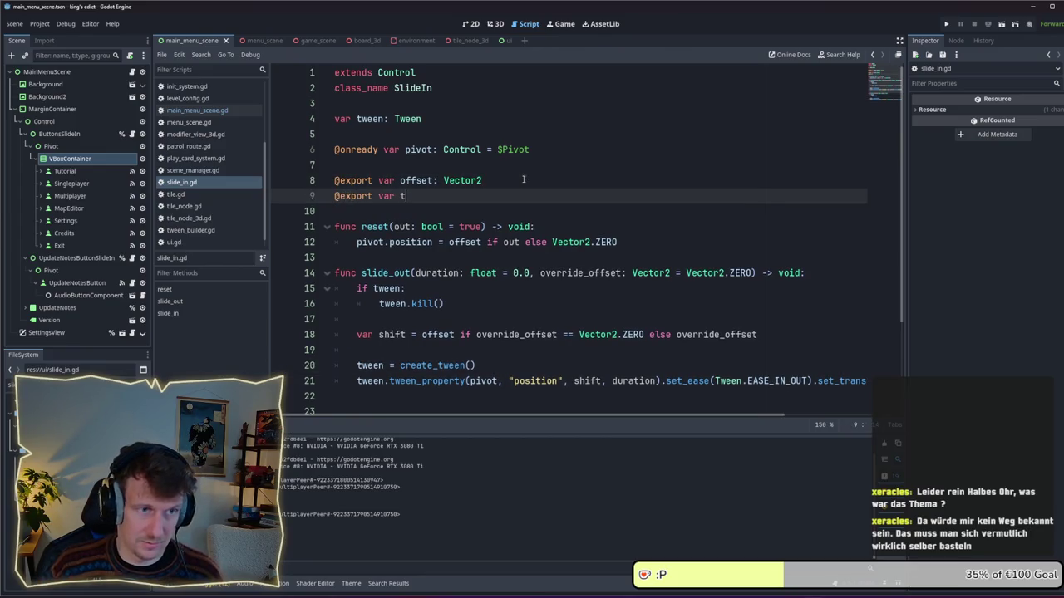
type("ransition:")
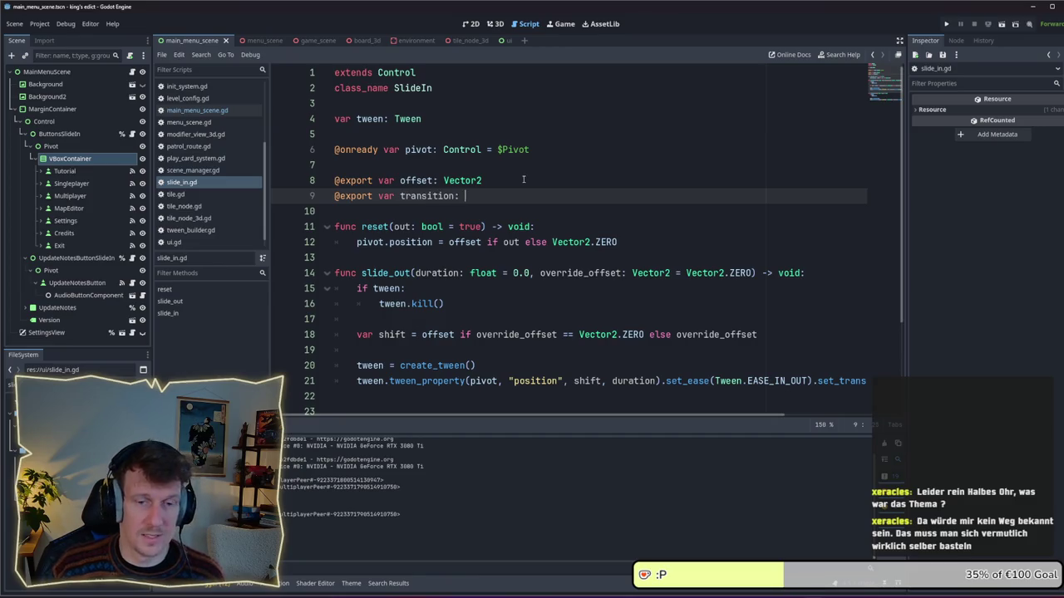
left_click_drag(603, 415, 703, 422)
type("ansition: Tween.T")
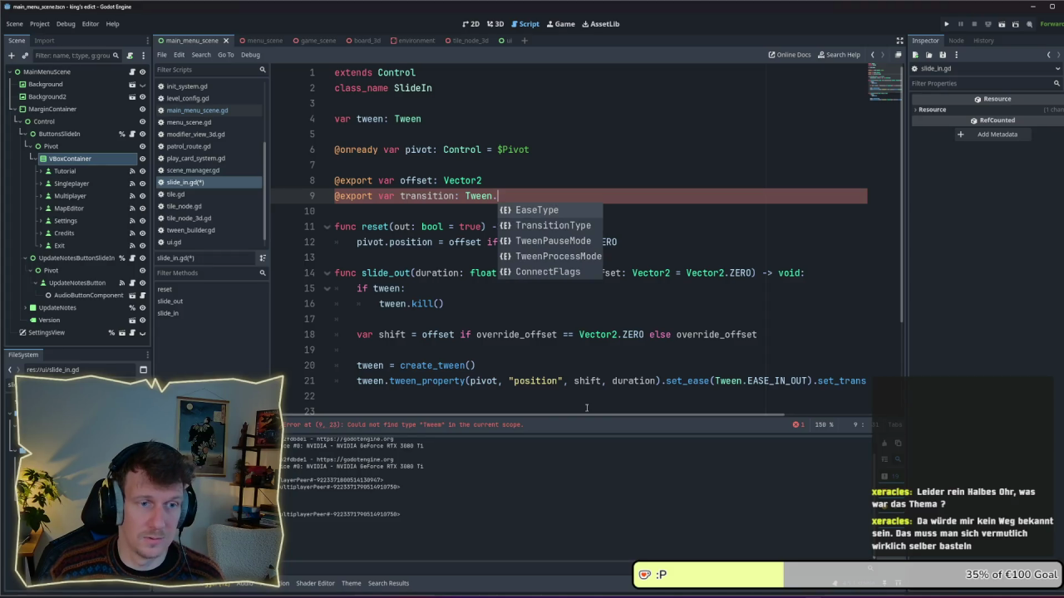
key("Return")
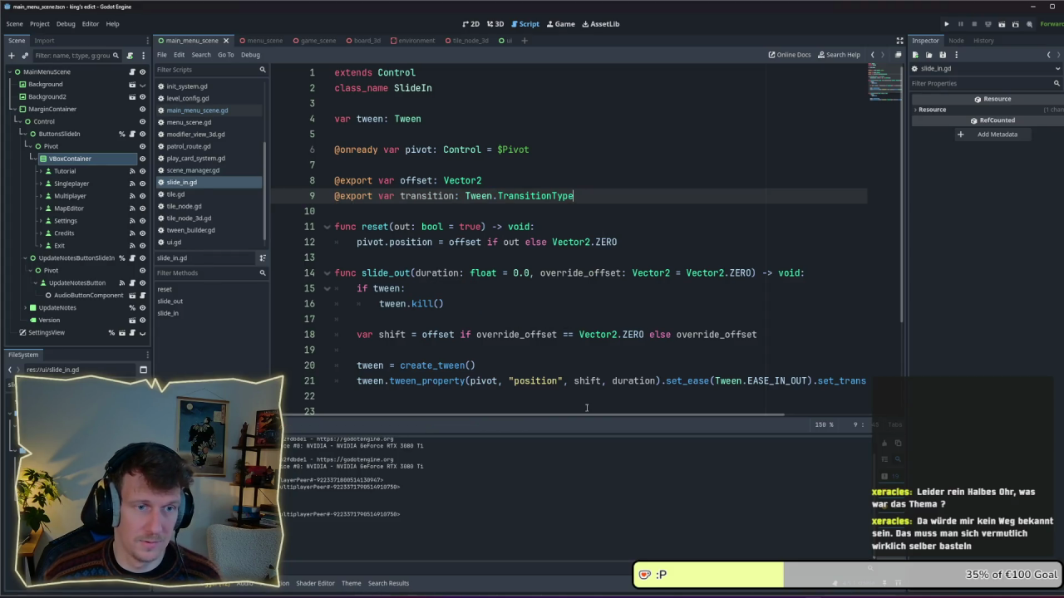
scroll(596, 263, "down", 1)
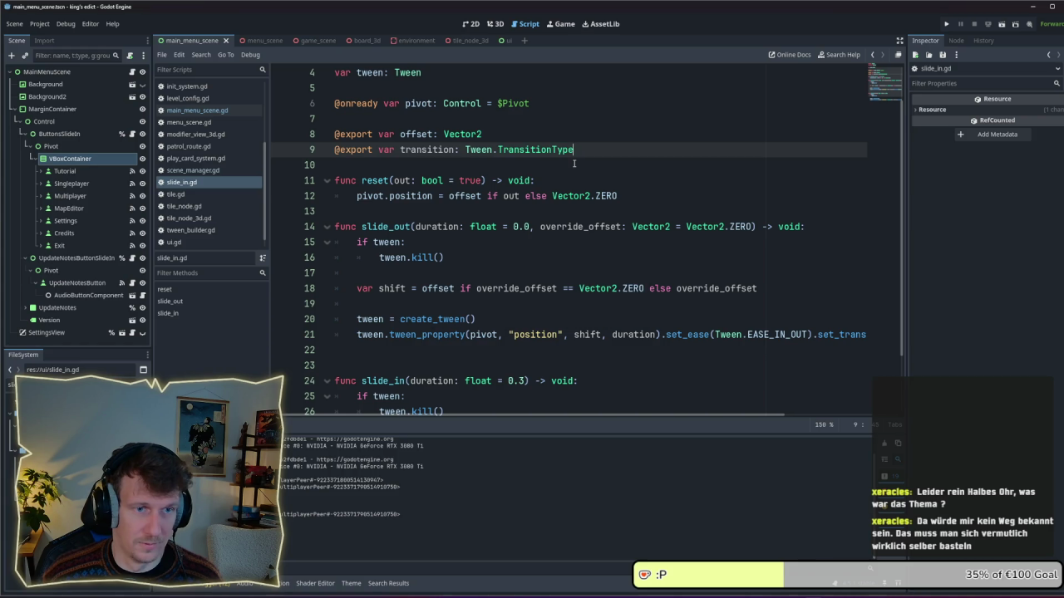
type("=Tween")
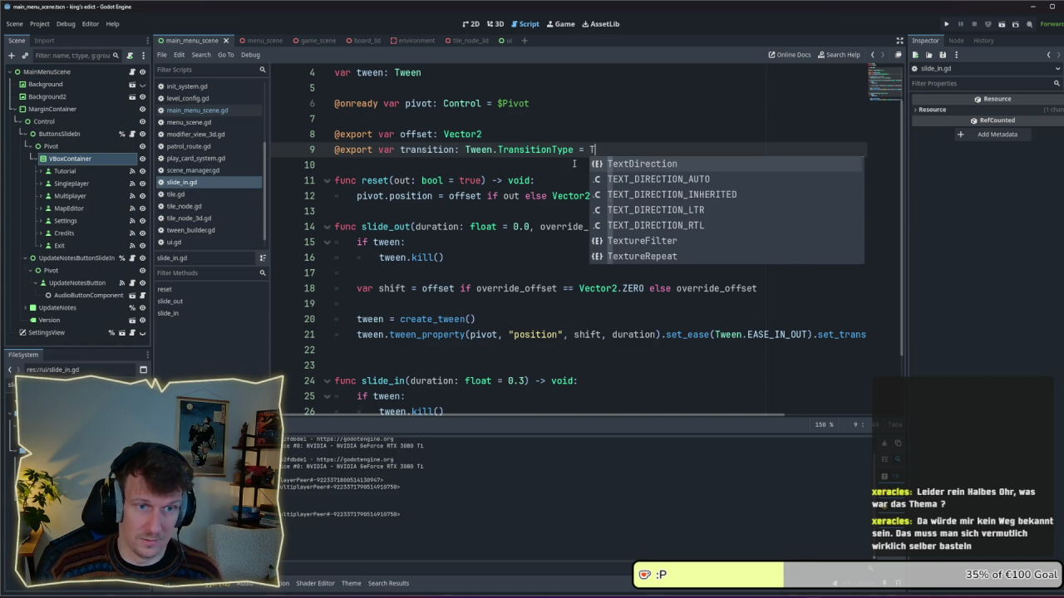
type(".")
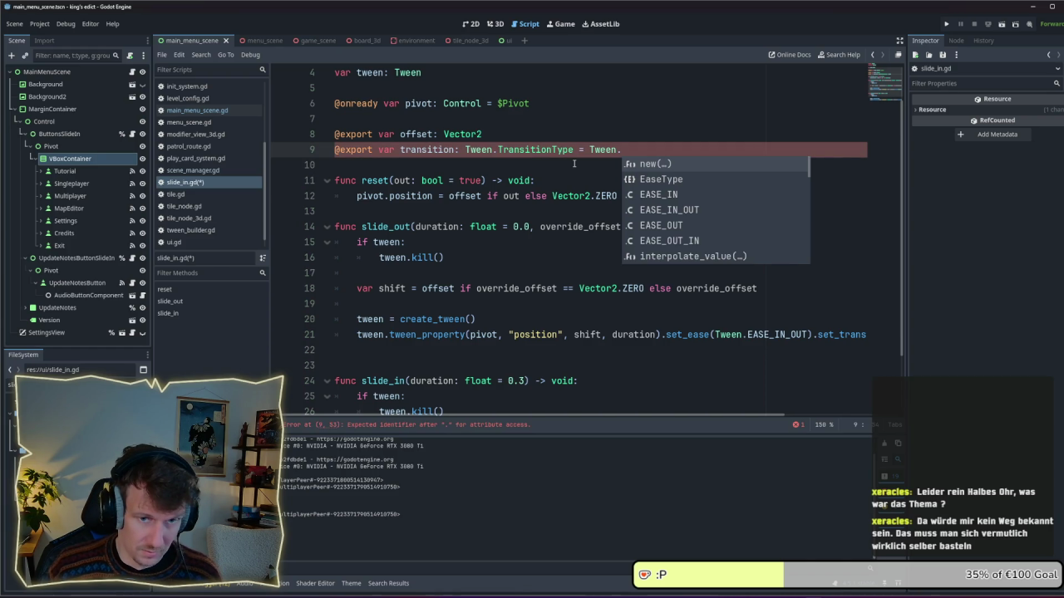
type("TRA")
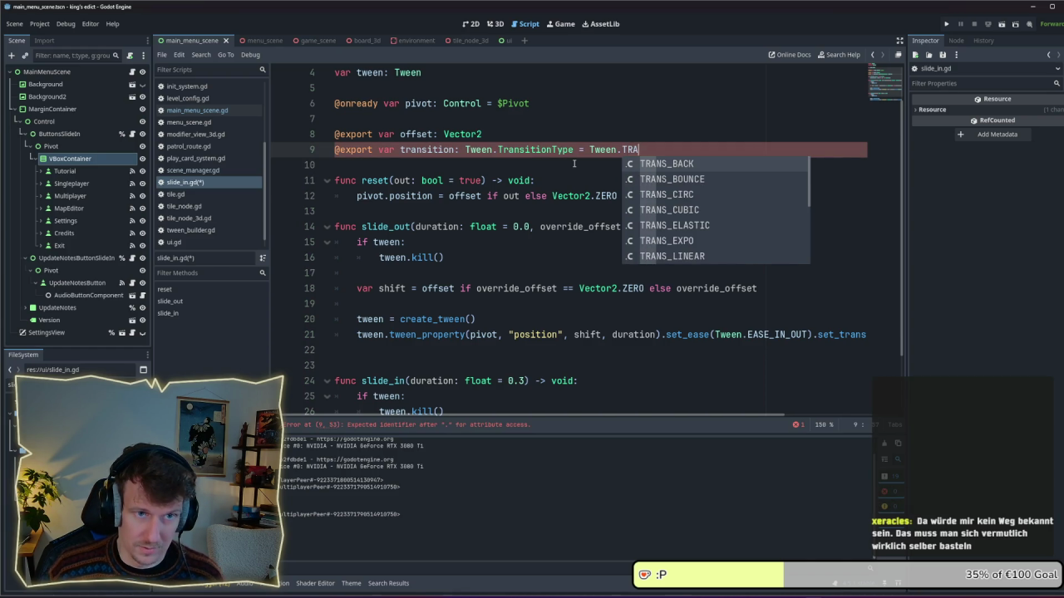
key("Down")
key("Down")
key("Down")
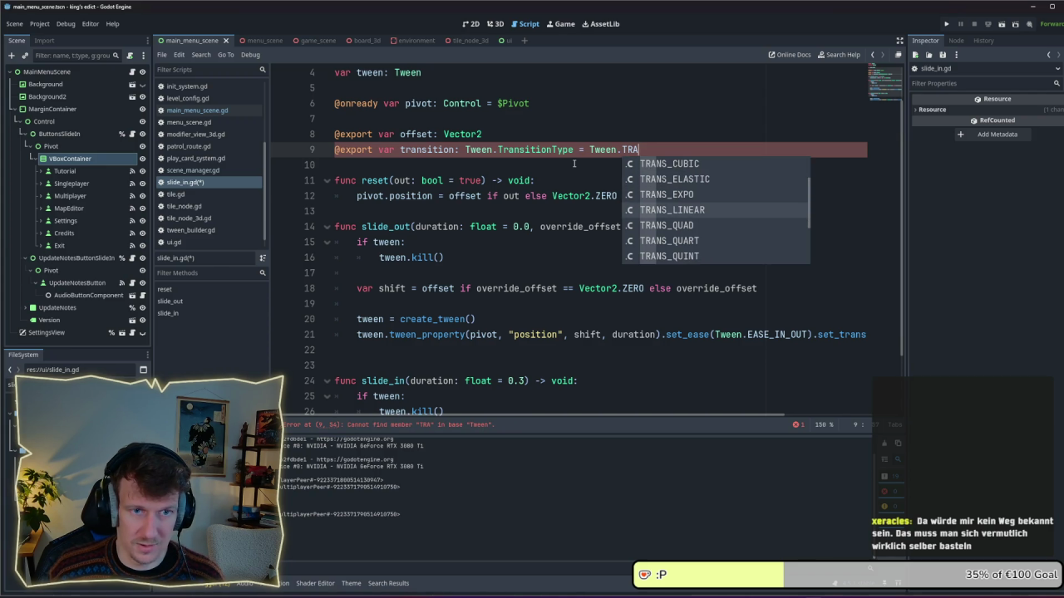
key("Down")
key("Down")
key("Down")
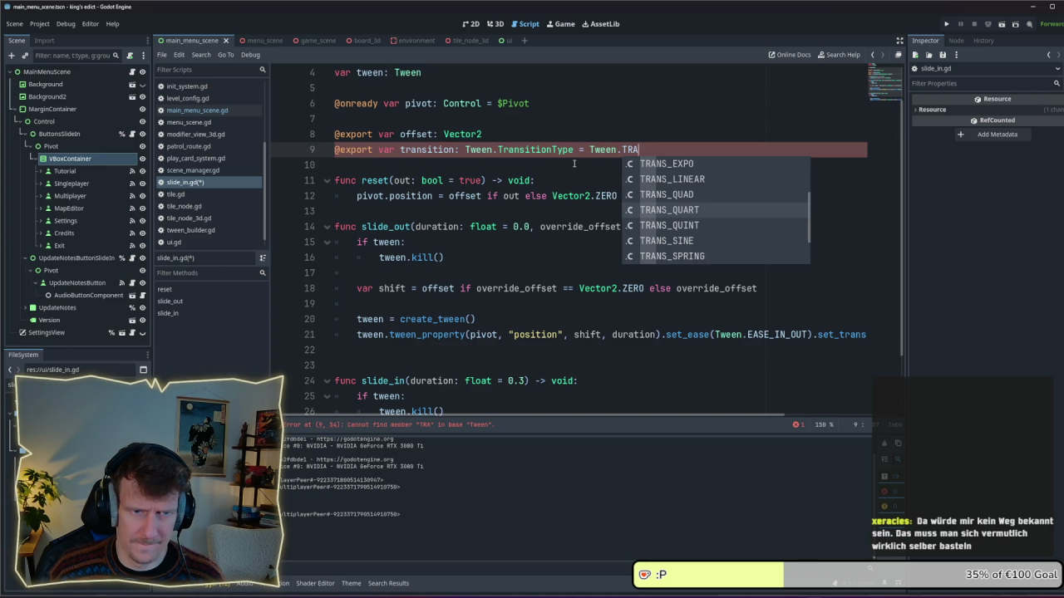
scroll(675, 216, "up", 5)
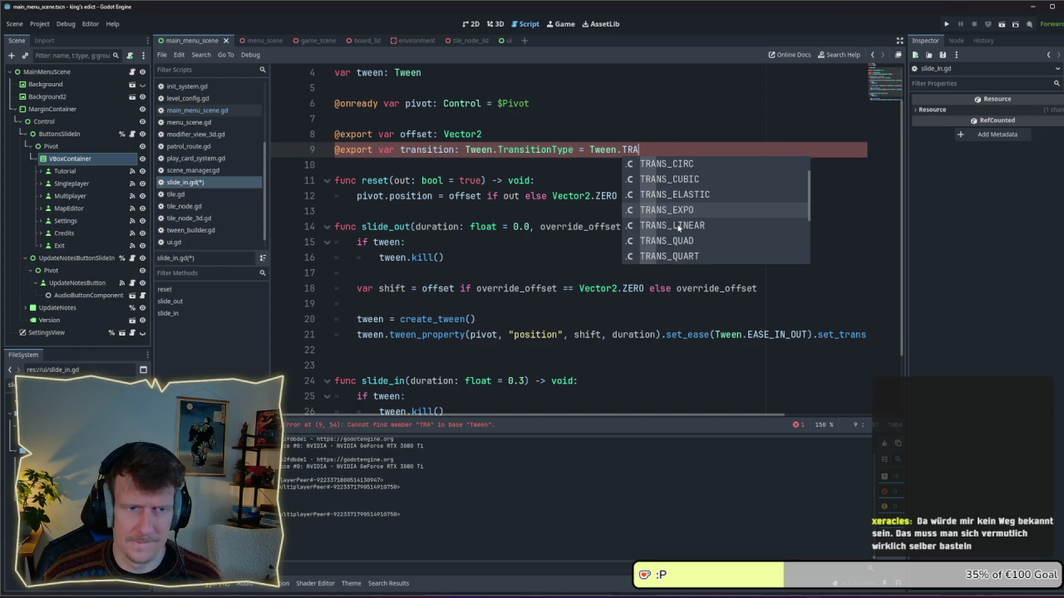
left_click(677, 178)
scroll(827, 419, "right", 5)
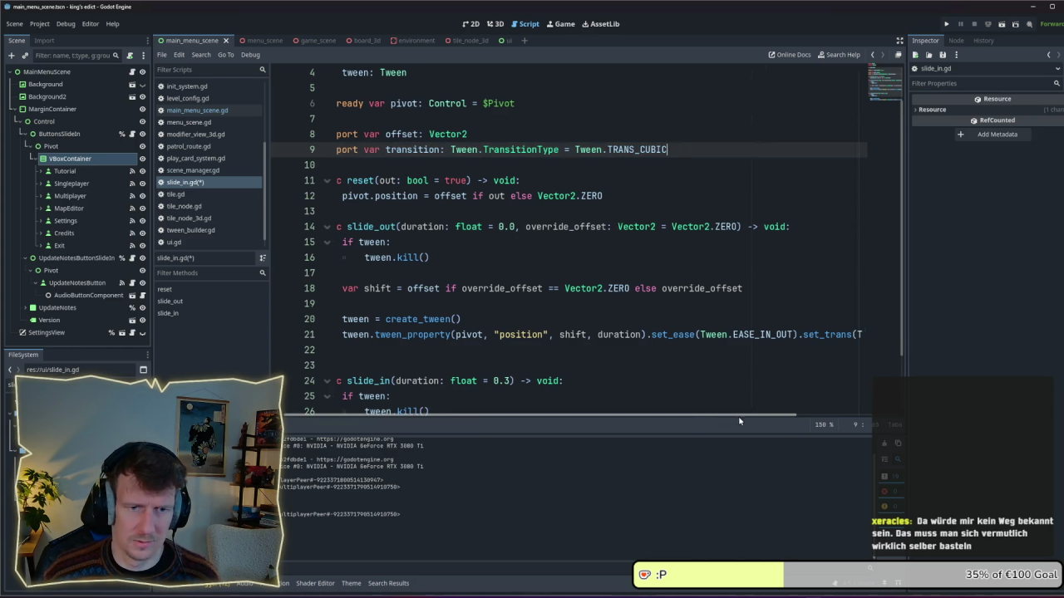
scroll(827, 423, "left", 5)
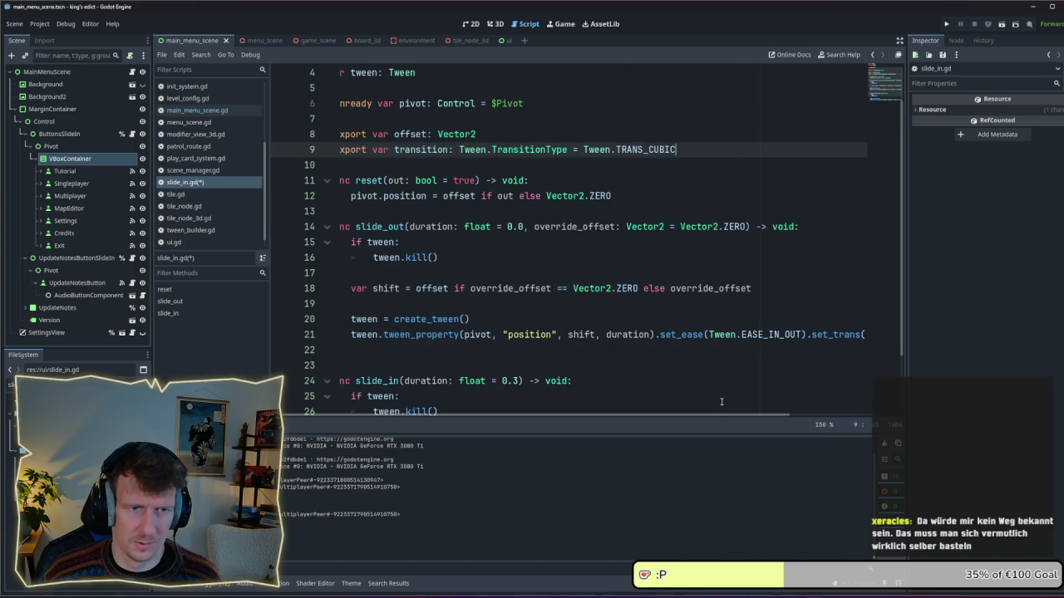
Replace Tween.TRANS_CUBIC with transition in the set_trans calls on lines 21 and 29
double_click(418, 147)
key("ctrl+c")
scroll(711, 353, "right", 5)
left_click_drag(730, 334, 828, 334)
key("ctrl+v")
scroll(758, 363, "down", 2)
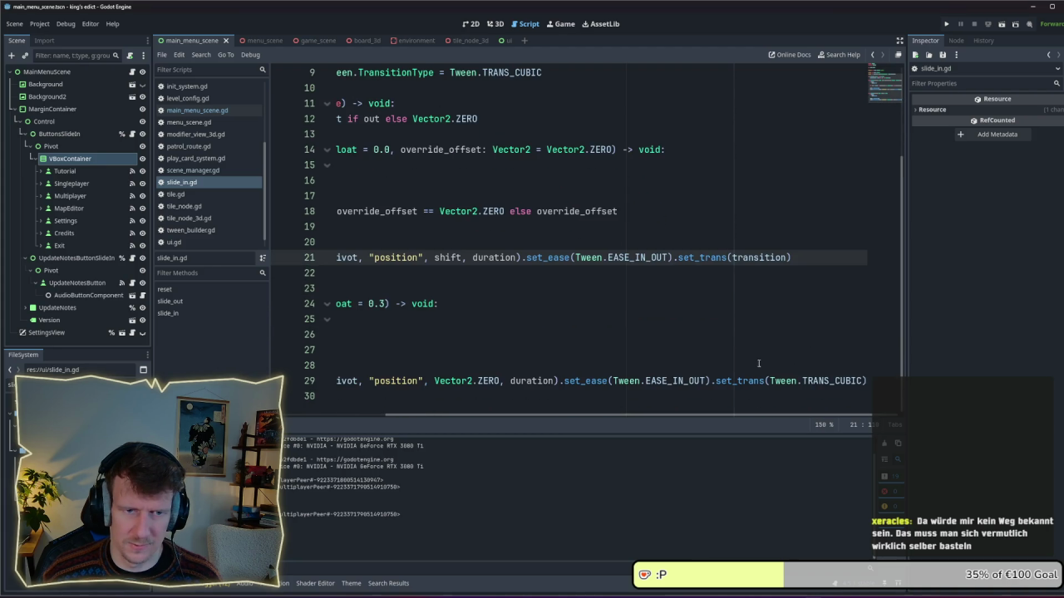
left_click_drag(771, 380, 866, 381)
key("ctrl+v")
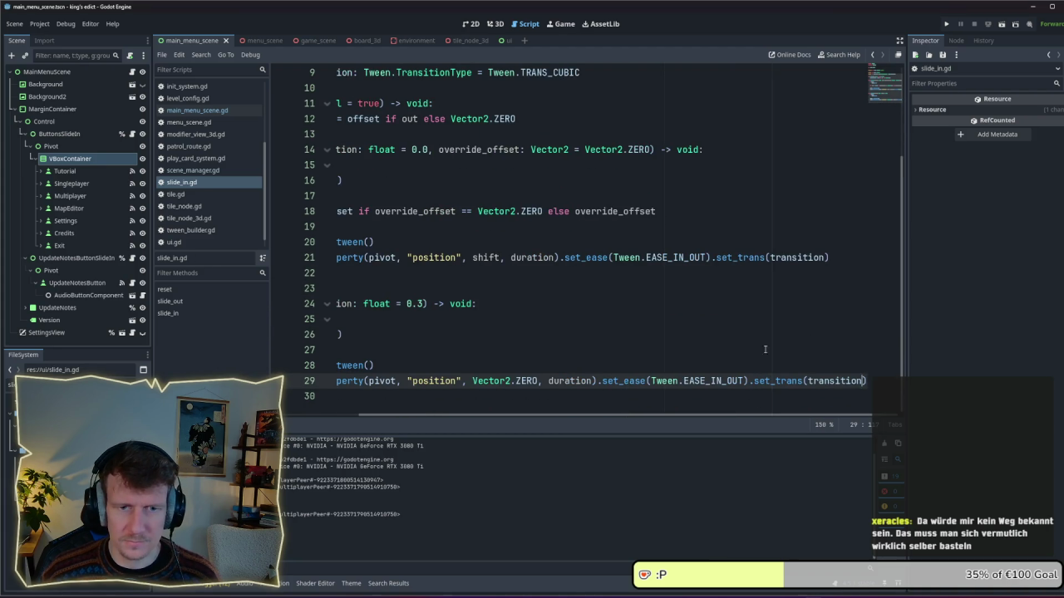
Set the ButtonsSlideIn Transition property to Trans Linear in the Inspector
left_click(60, 134)
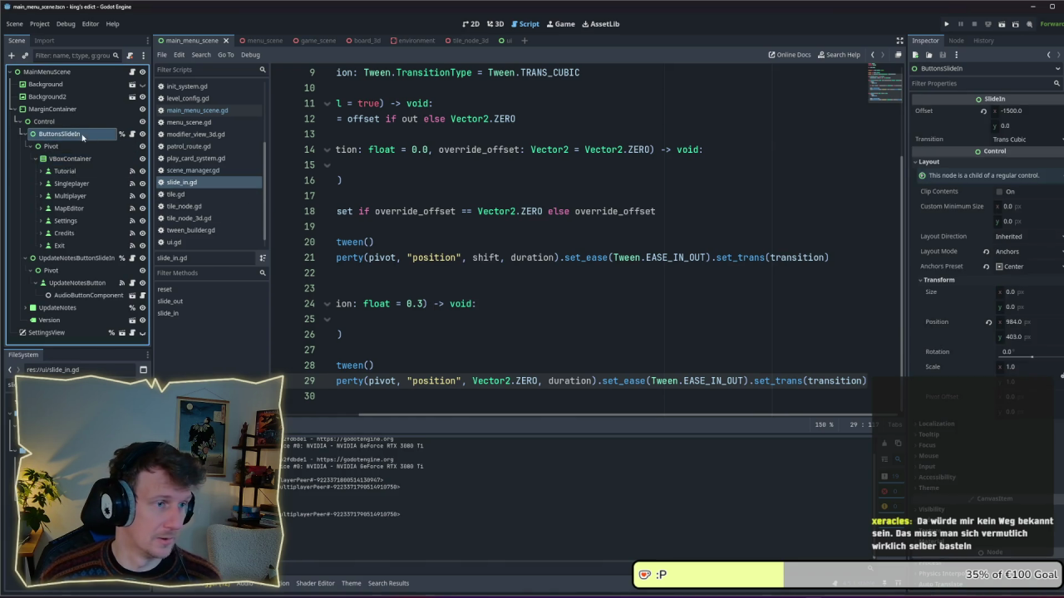
left_click(1018, 139)
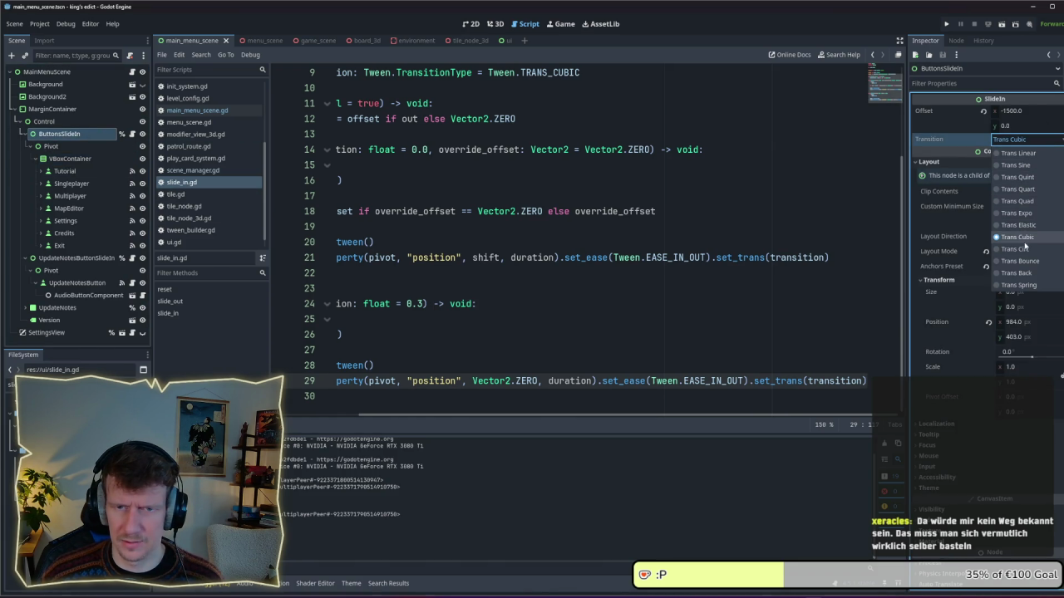
left_click(1018, 153)
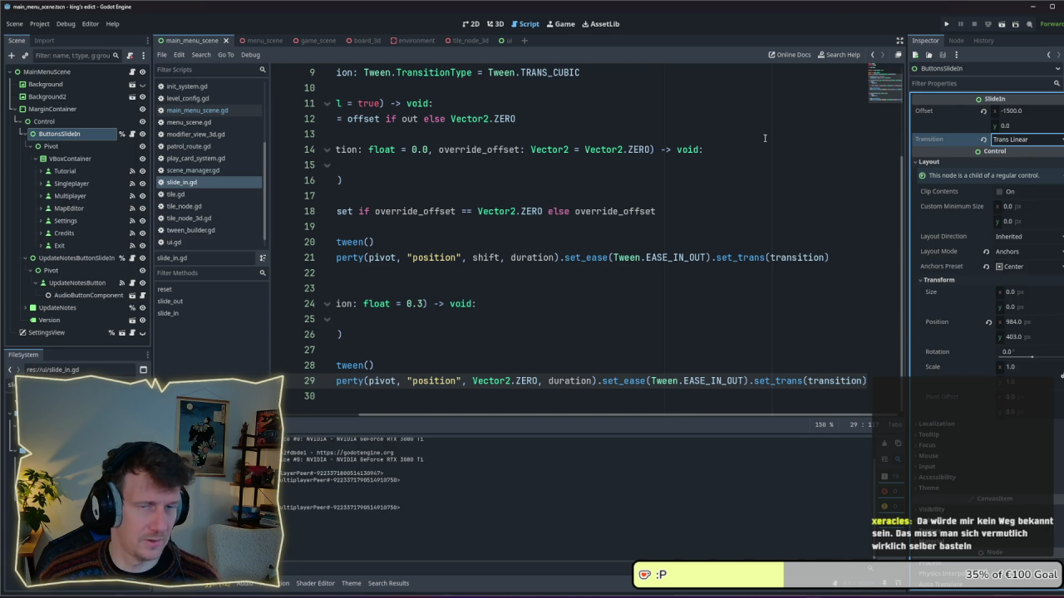
Run the game, toggle between the main menu and multiplayer lobby, then reopen the Transition list
left_click(944, 23)
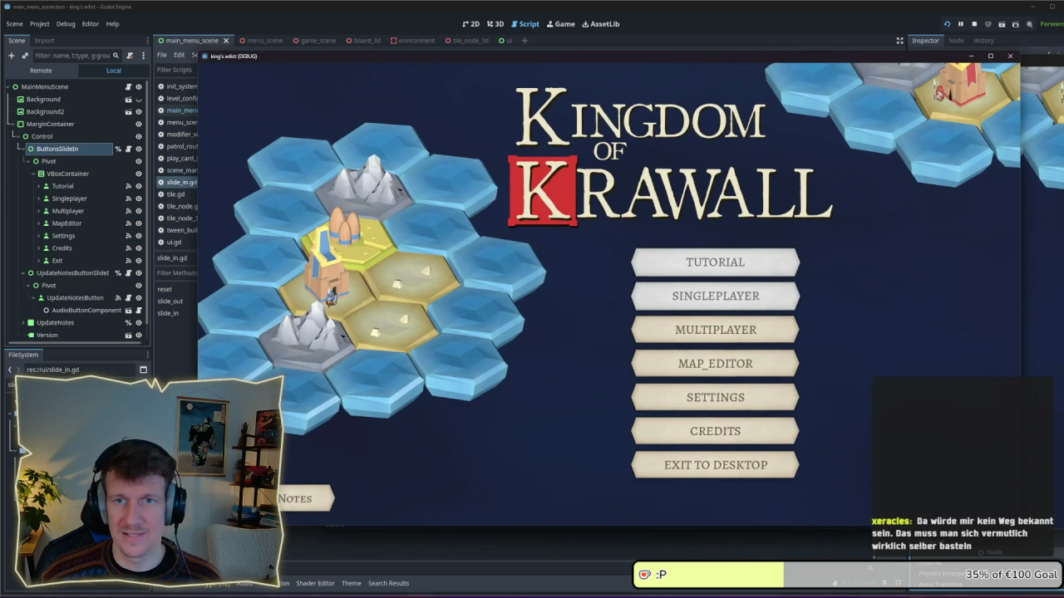
left_click(698, 328)
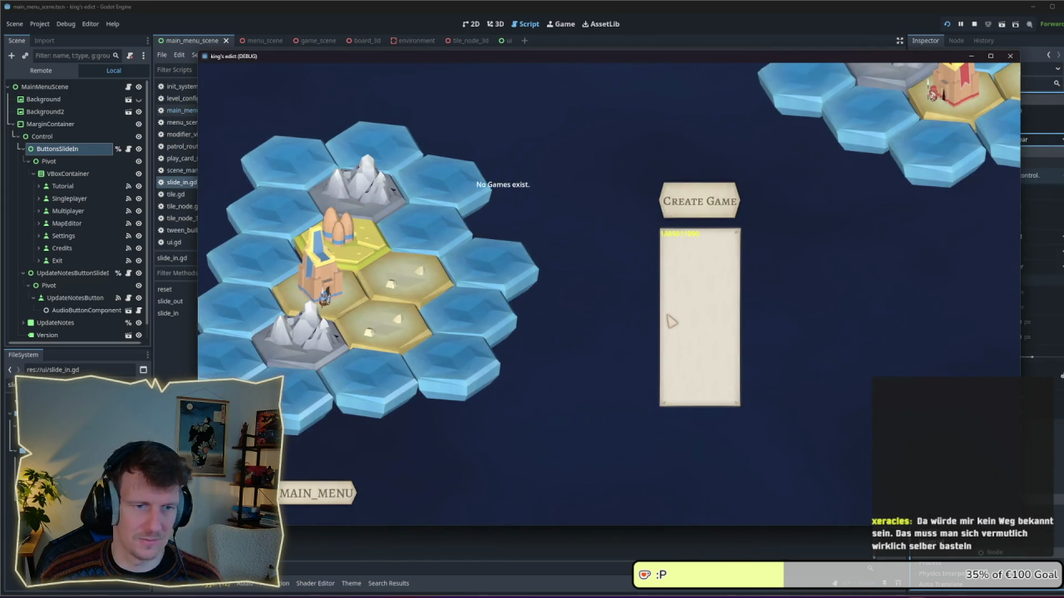
left_click(332, 493)
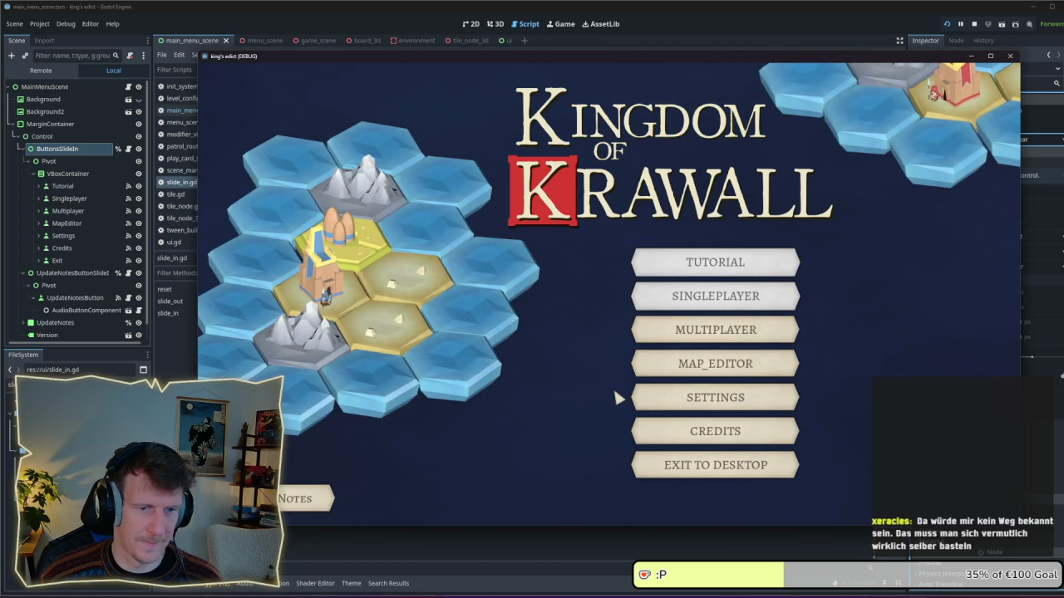
left_click(679, 345)
left_click(327, 492)
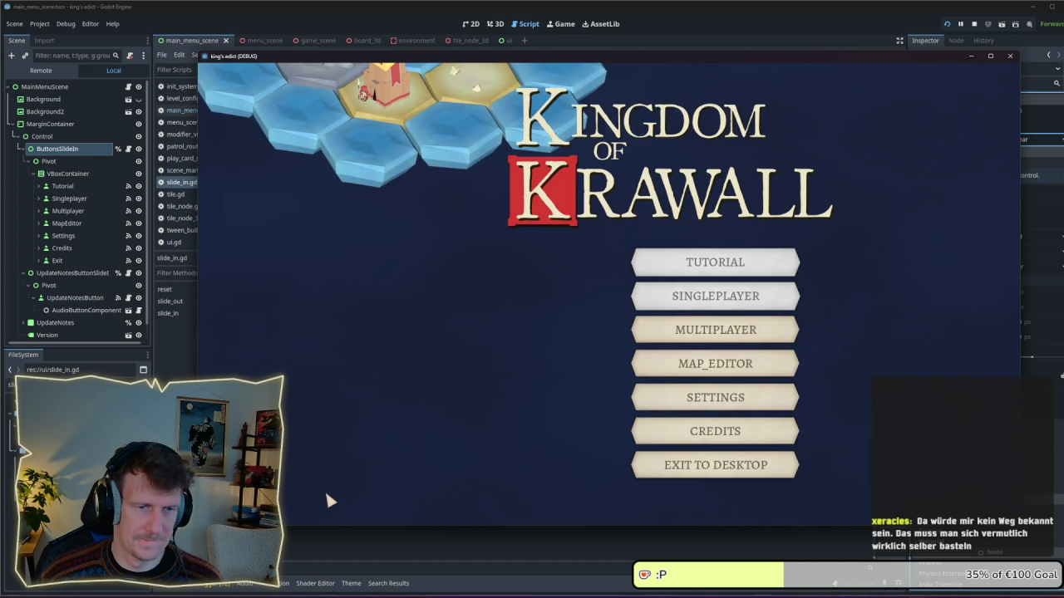
left_click(666, 333)
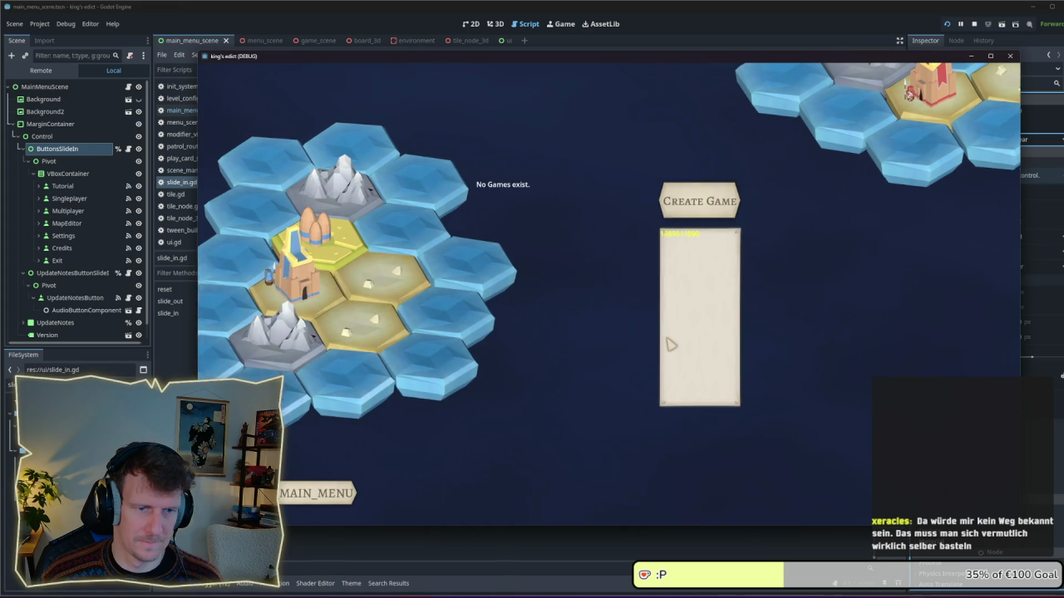
left_click(314, 493)
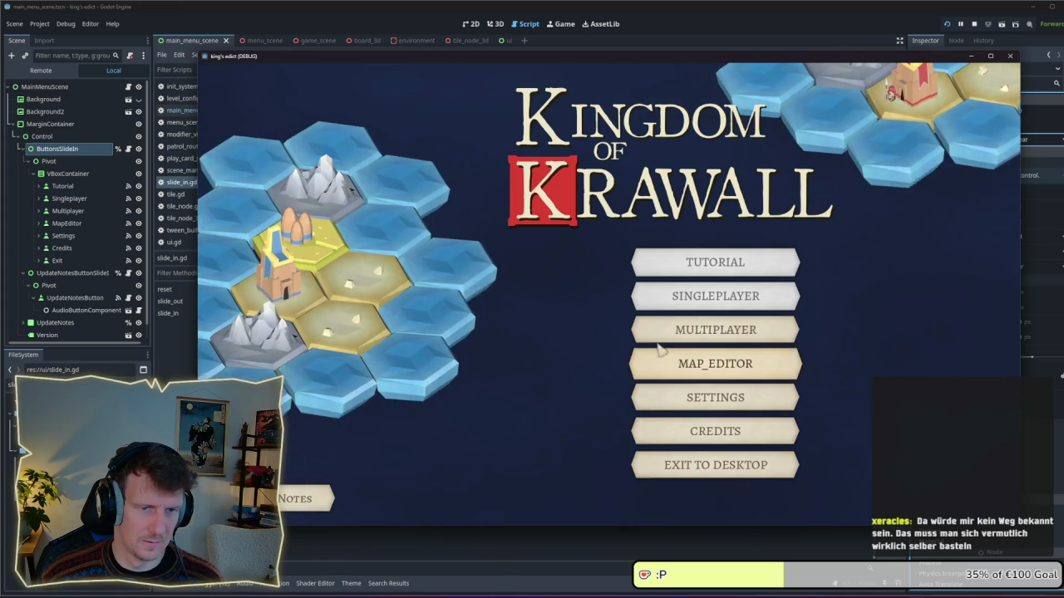
left_click(666, 337)
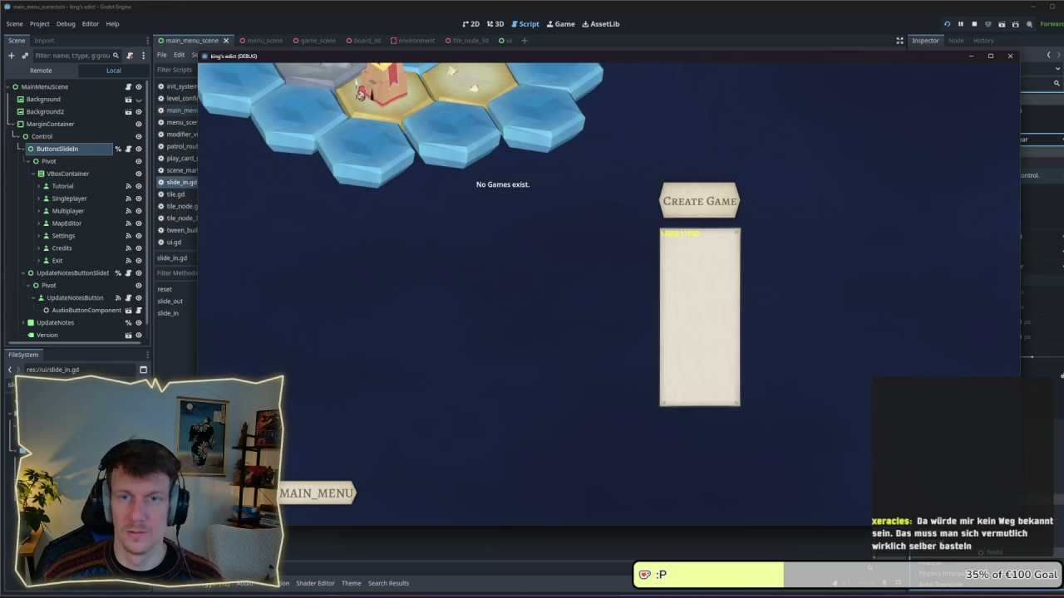
left_click(1040, 140)
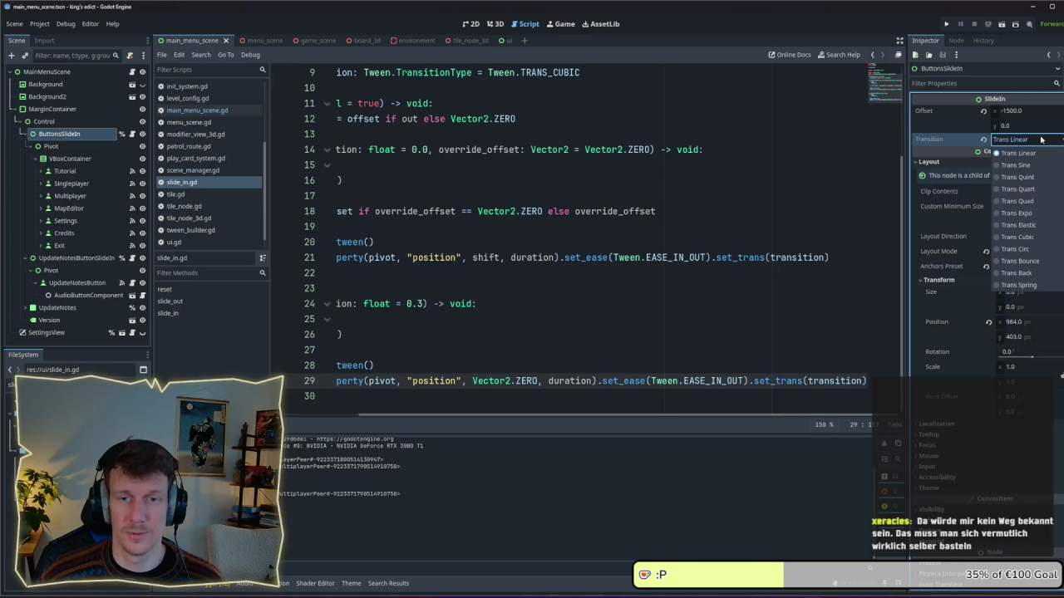
Set Transition to Trans Quad, save and run, and test the lobby slide back and forth
left_click(1034, 201)
key("F5")
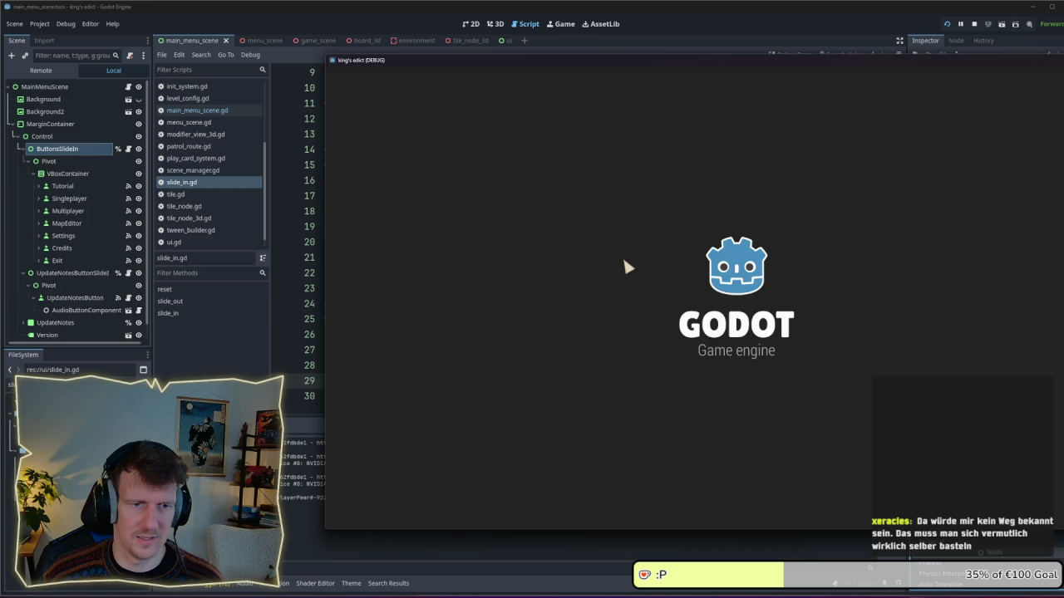
left_click(806, 337)
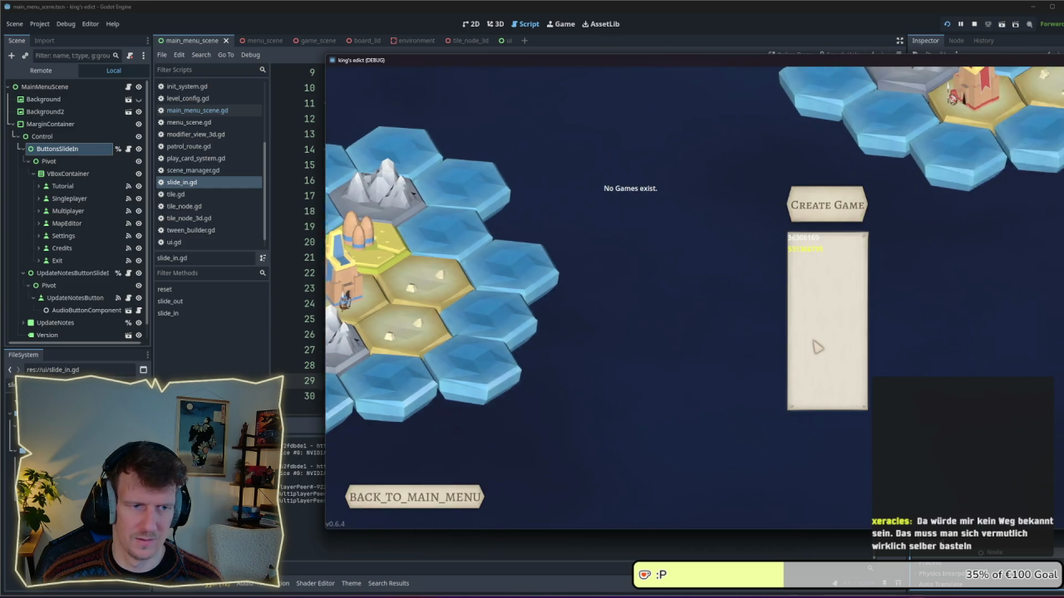
left_click(494, 496)
left_click(816, 335)
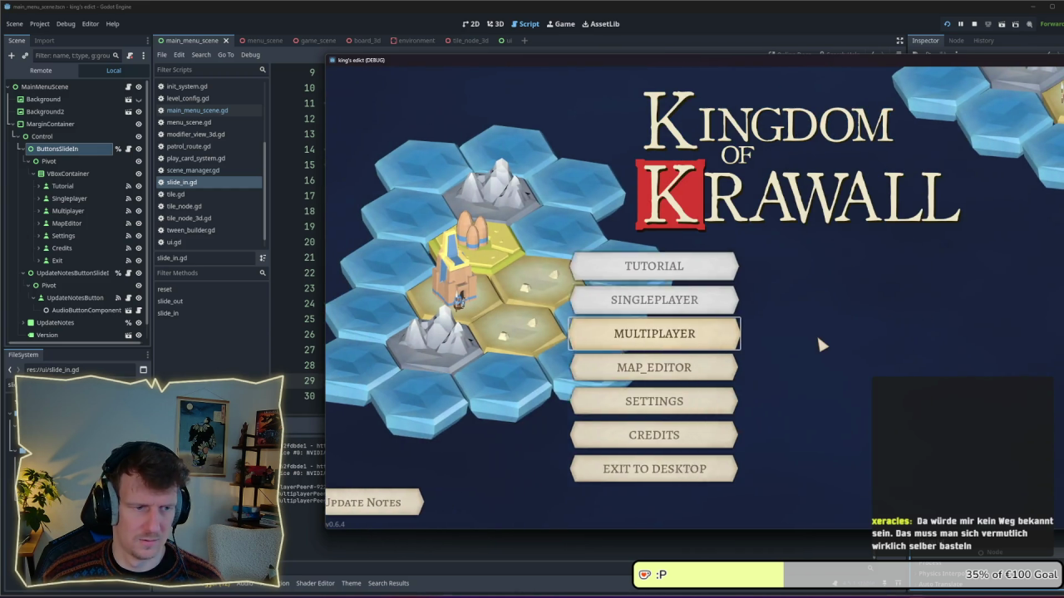
left_click(466, 496)
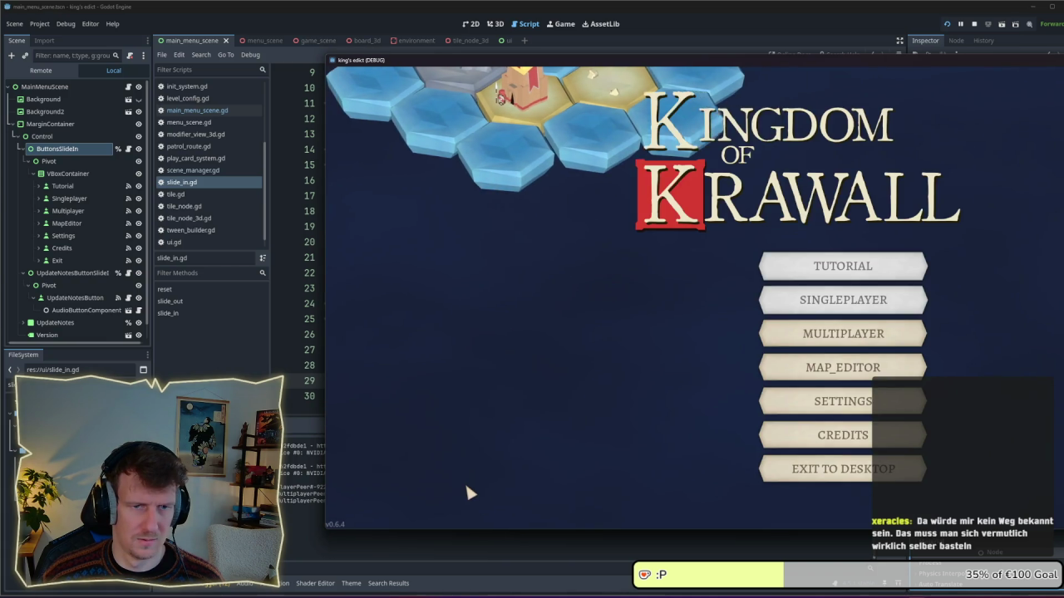
left_click(799, 336)
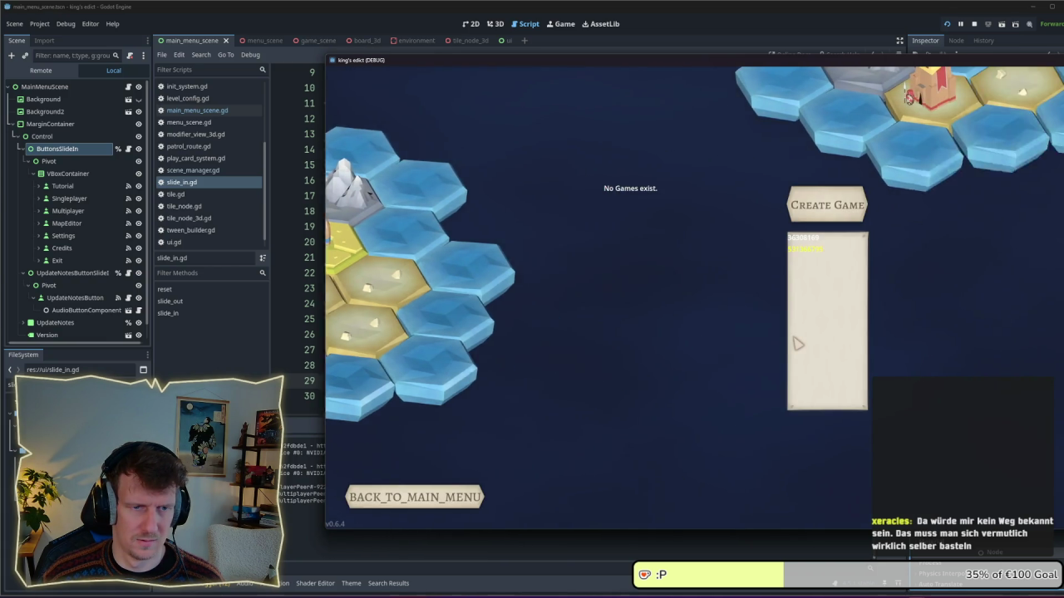
left_click(472, 499)
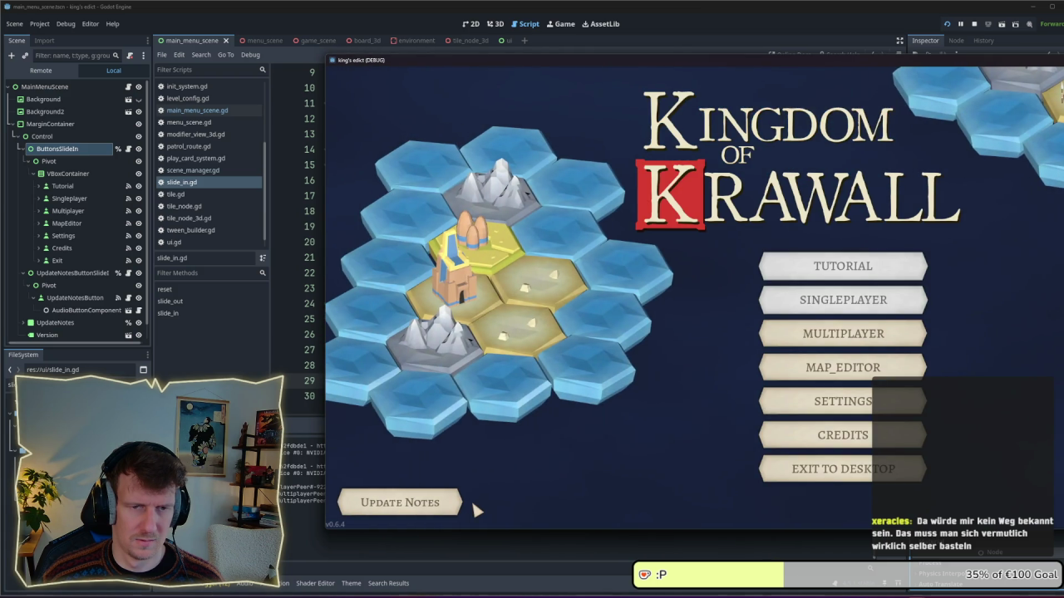
Repeat the lobby and main menu toggles a few more times, then stop the game
left_click(818, 343)
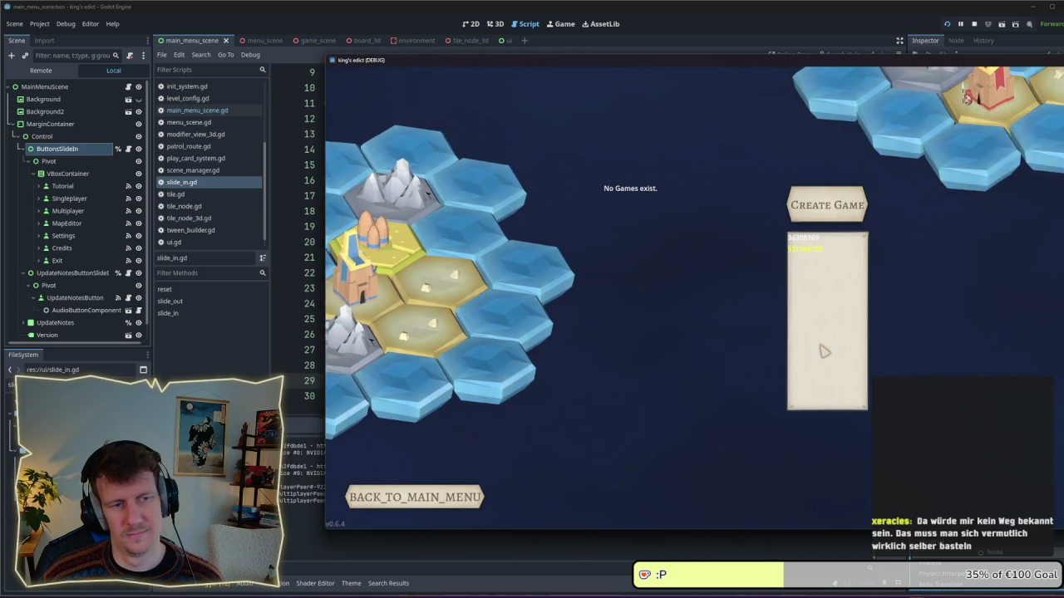
left_click(420, 497)
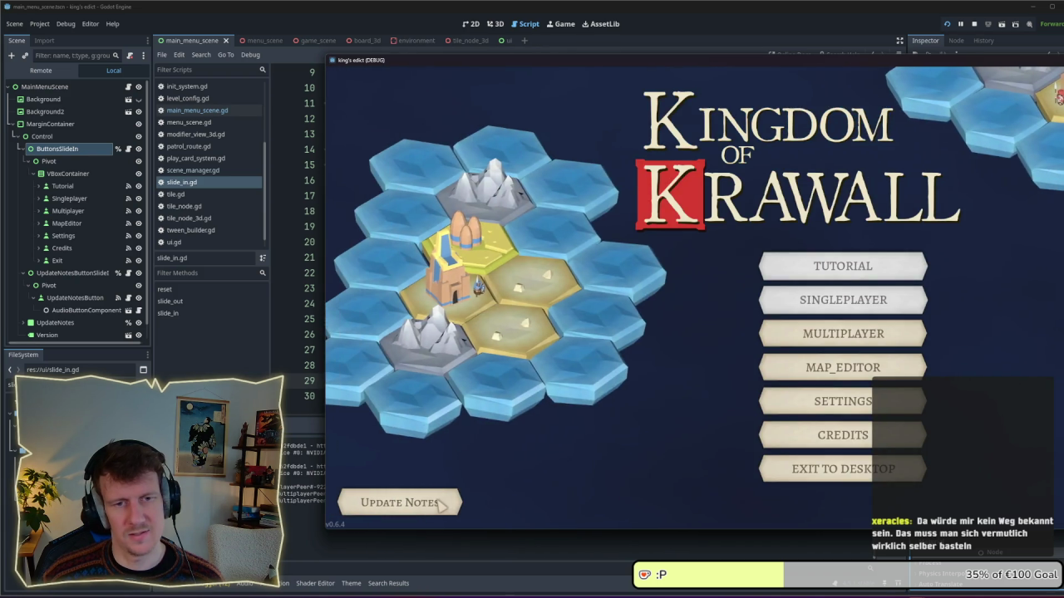
left_click(789, 337)
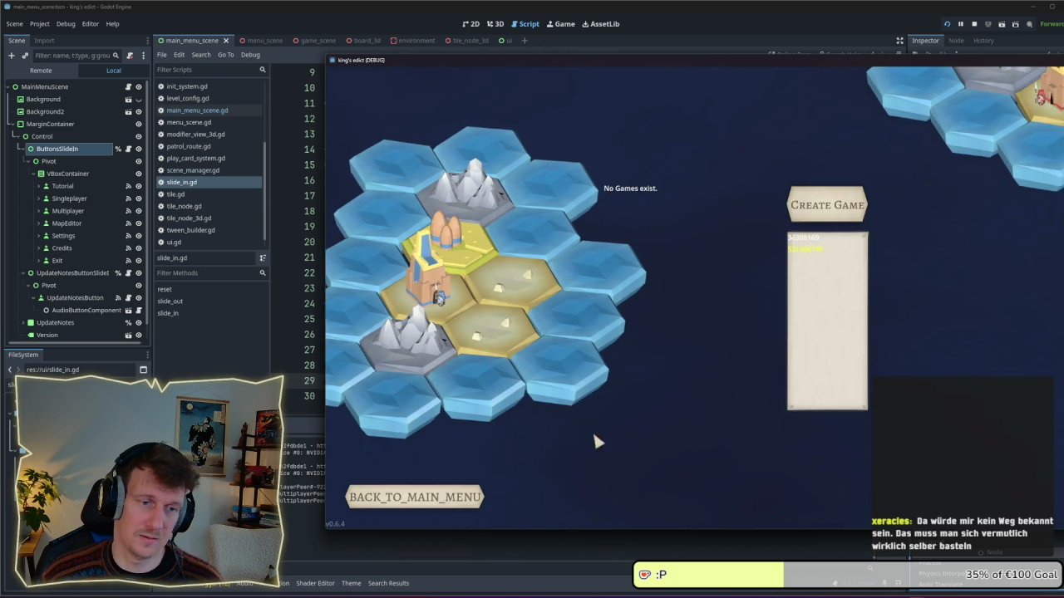
left_click(442, 496)
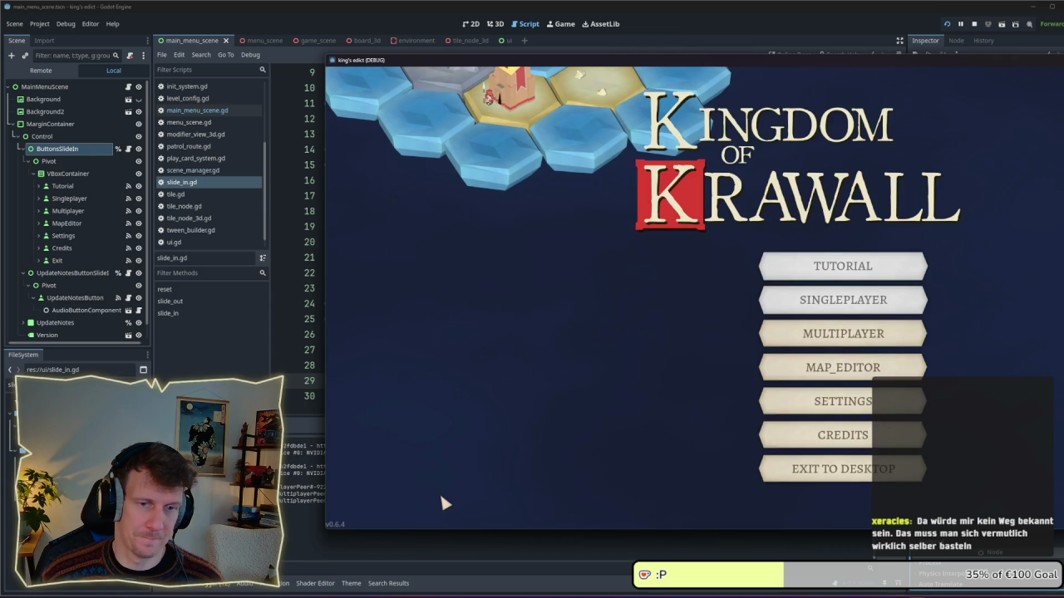
left_click(976, 25)
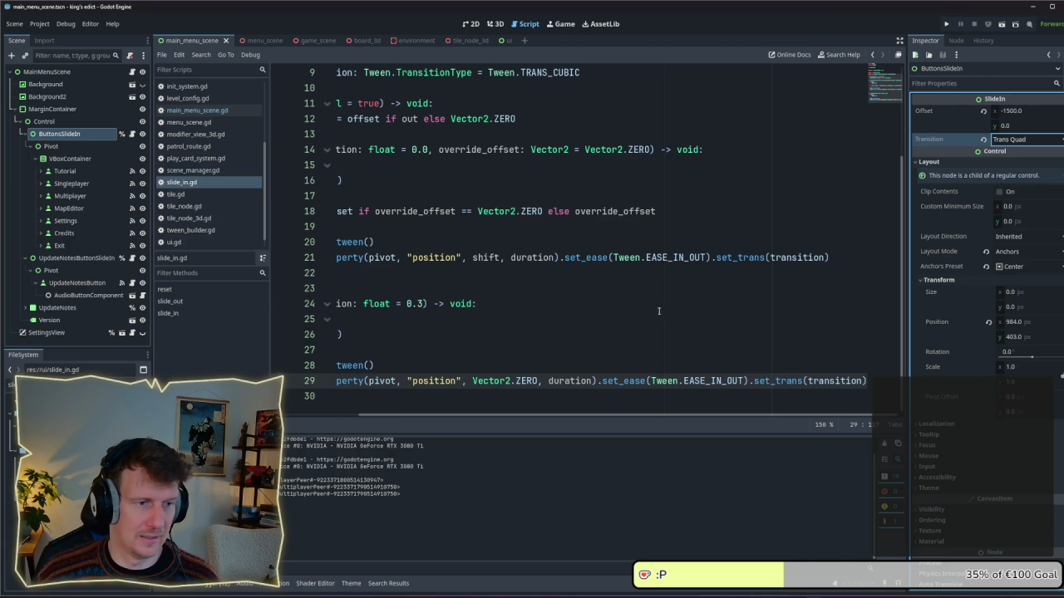
scroll(594, 407, "left", 5)
left_click(599, 335)
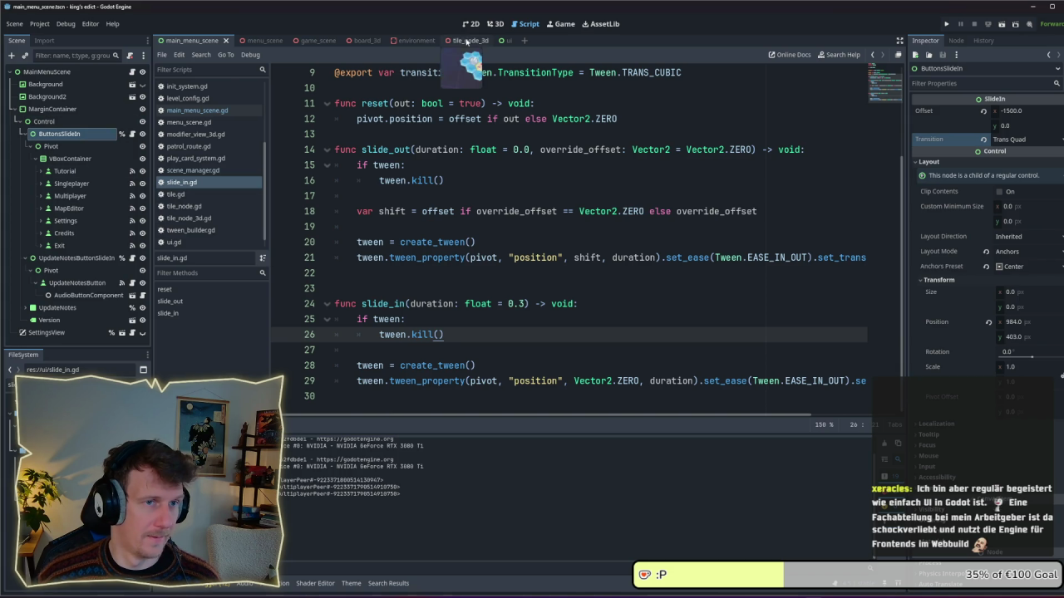
In the 2D view, expand VBoxContainer and select the ButtonsSlideIn node
left_click(470, 23)
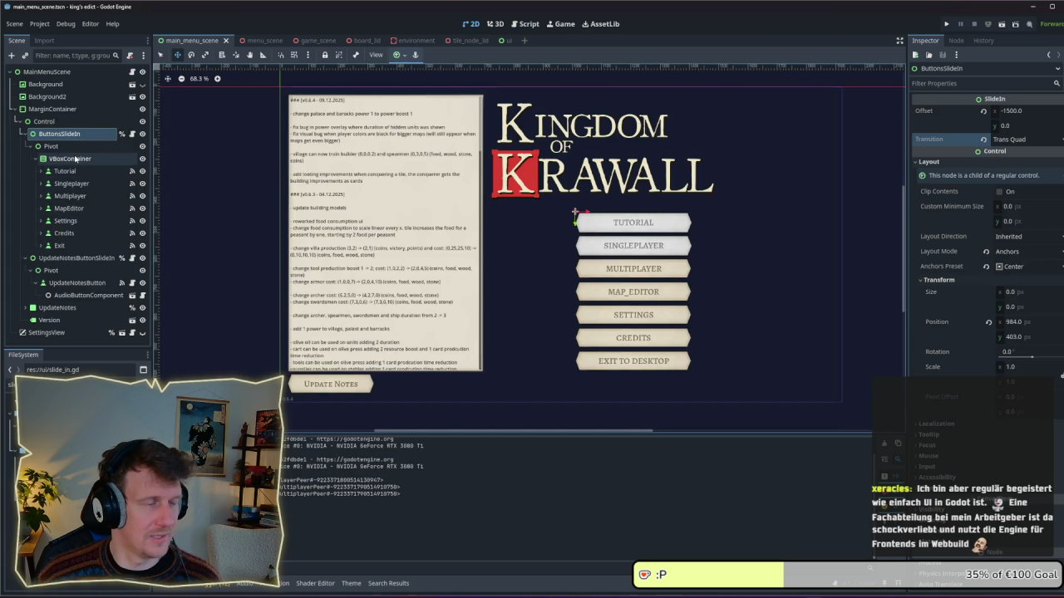
left_click(75, 158)
left_click(58, 134)
left_click(62, 157)
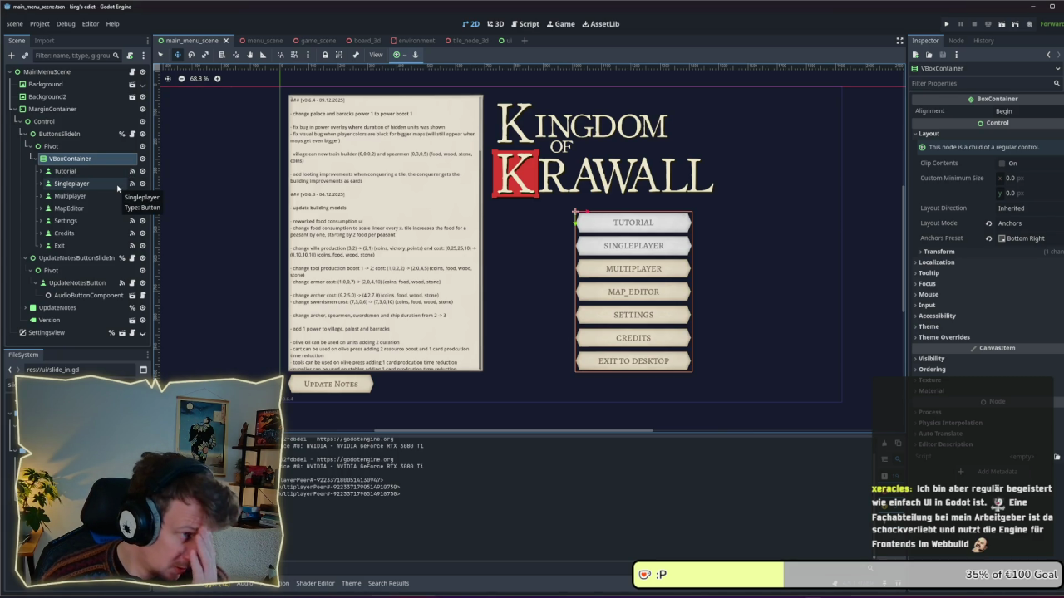
left_click(86, 135)
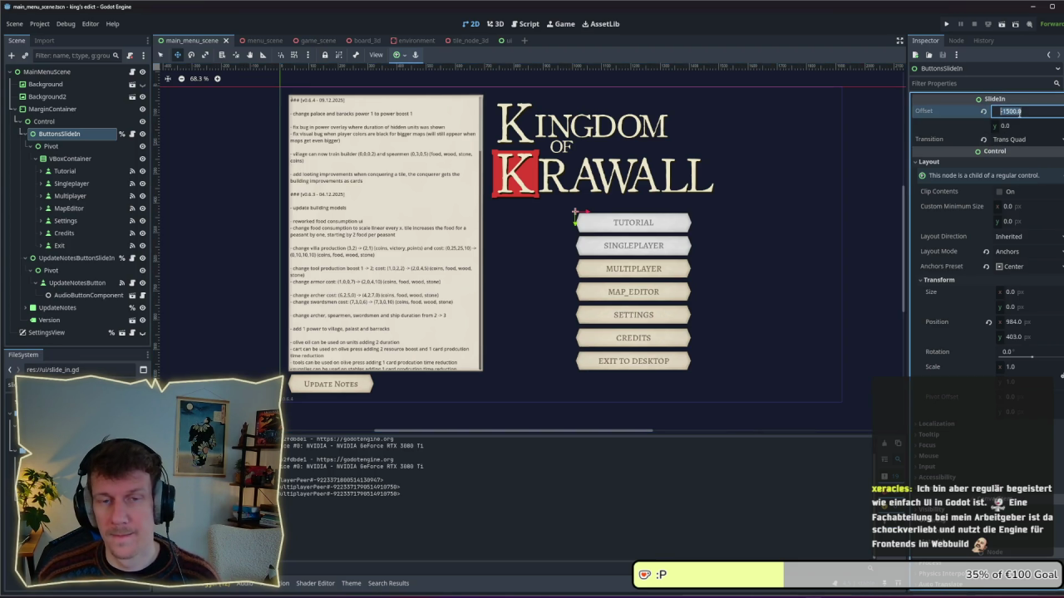
Set the Offset to x 0, y 800, save the scene, and confirm Trans Quad remains selected
left_click(1022, 127)
left_click(1025, 111)
type("0")
left_click(1018, 126)
type("800")
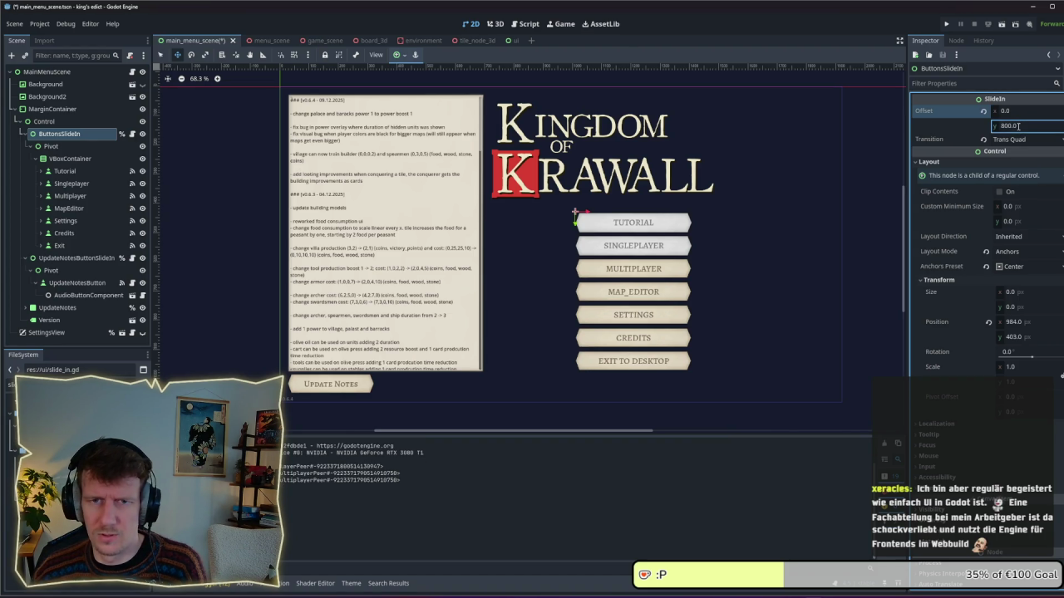
key("Return")
key("ctrl+s")
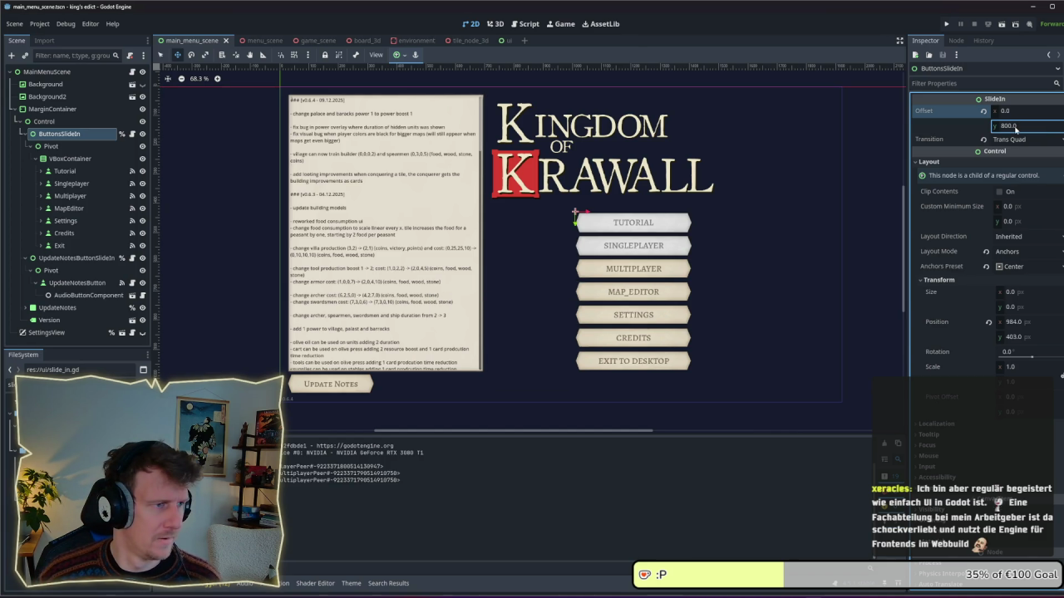
left_click(1014, 139)
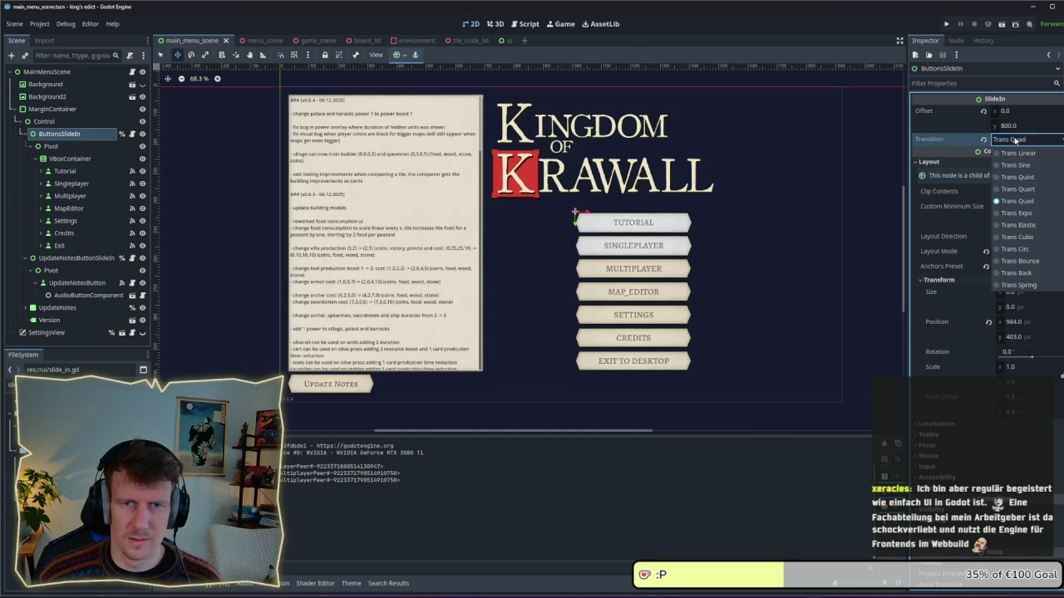
left_click(879, 101)
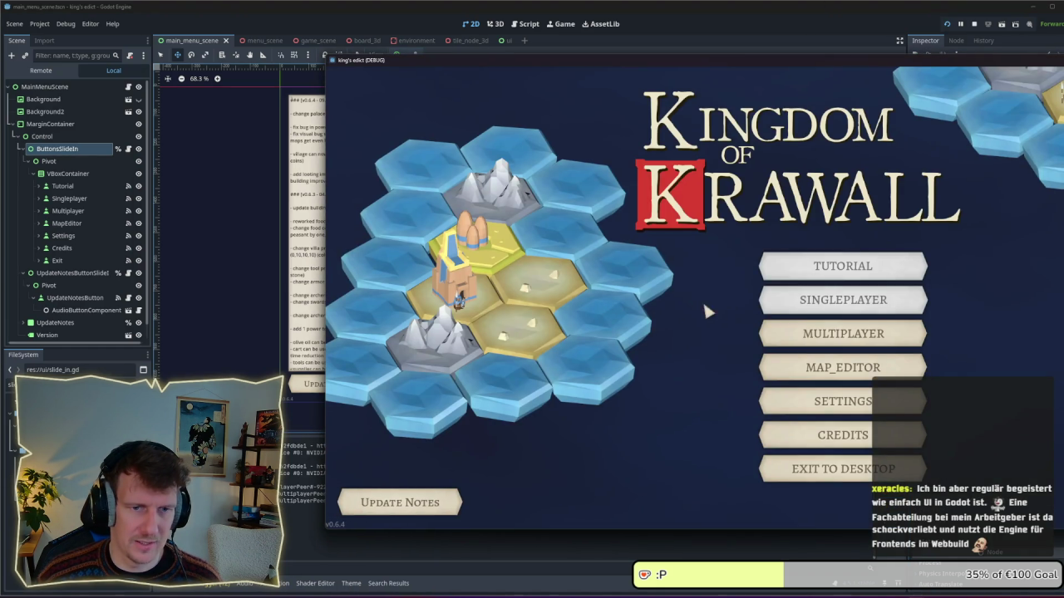
Toggle Multiplayer and the main menu to watch the vertical slide, stop the game, and select Background2
left_click(805, 334)
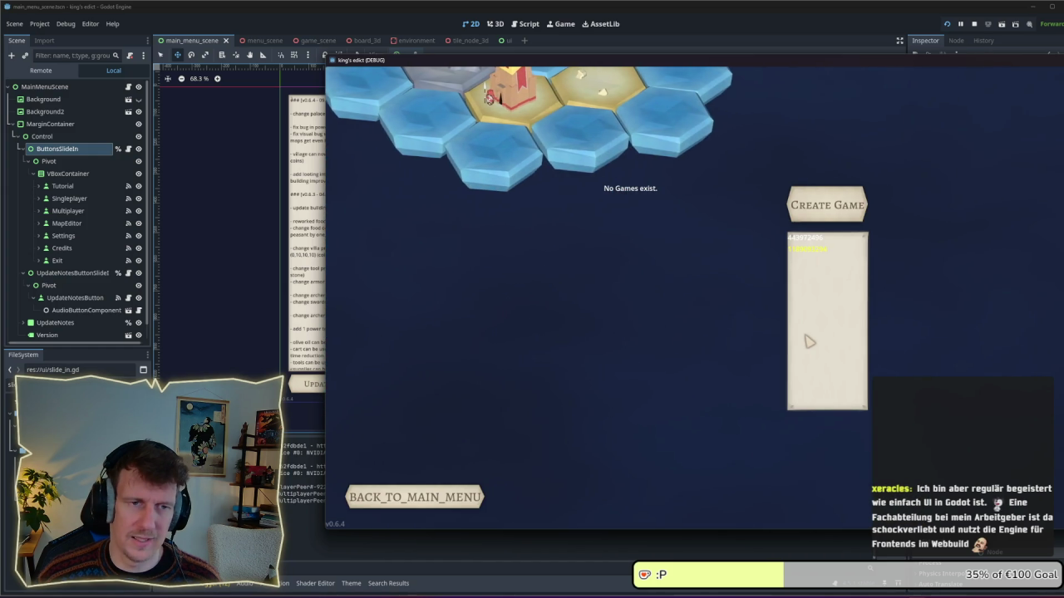
left_click(396, 504)
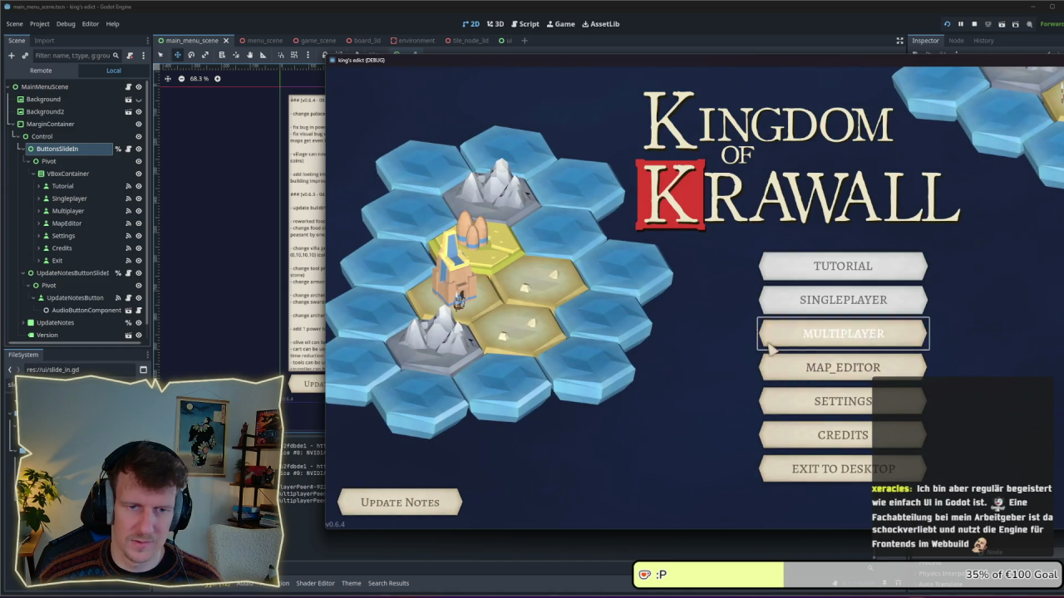
left_click(772, 335)
left_click(416, 497)
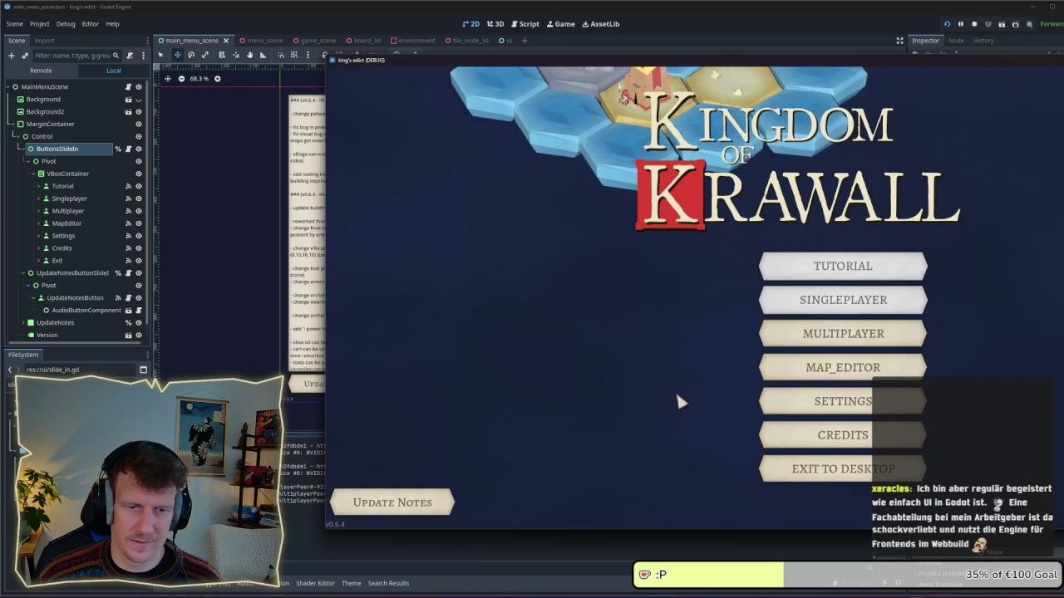
left_click(843, 336)
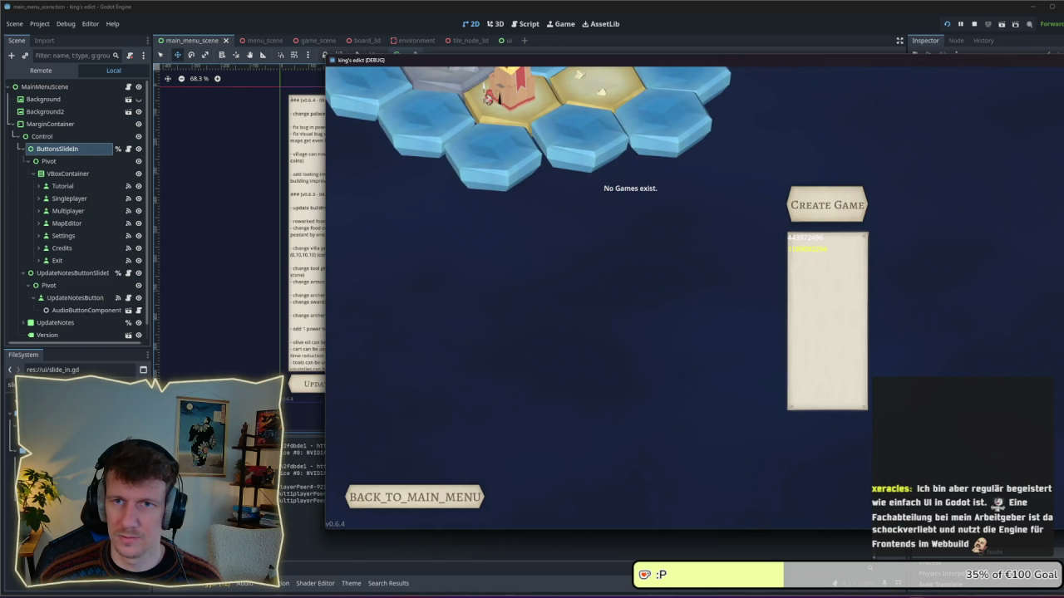
left_click(416, 496)
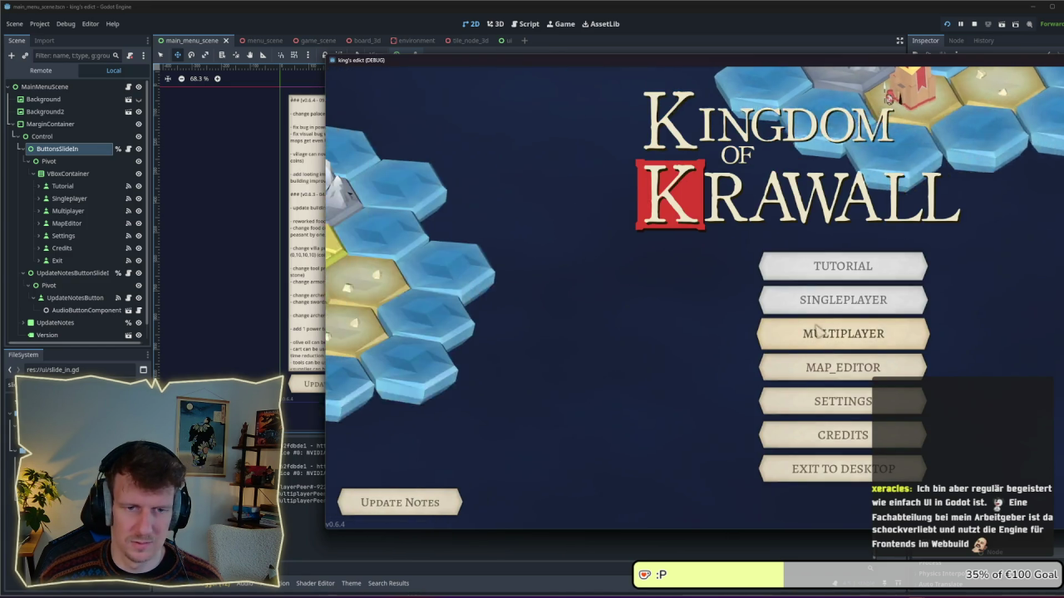
left_click(817, 332)
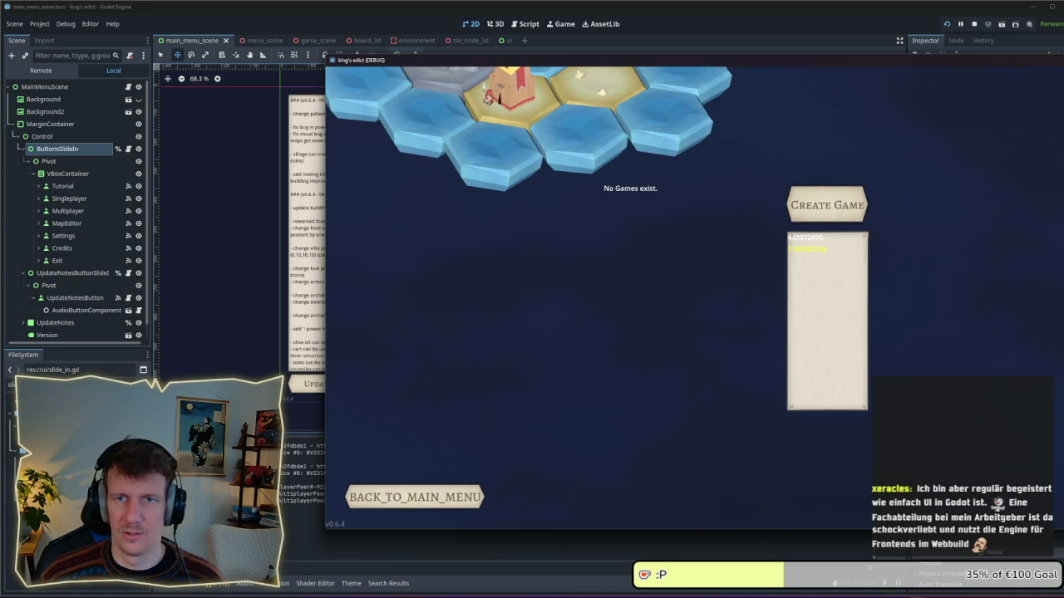
left_click(974, 23)
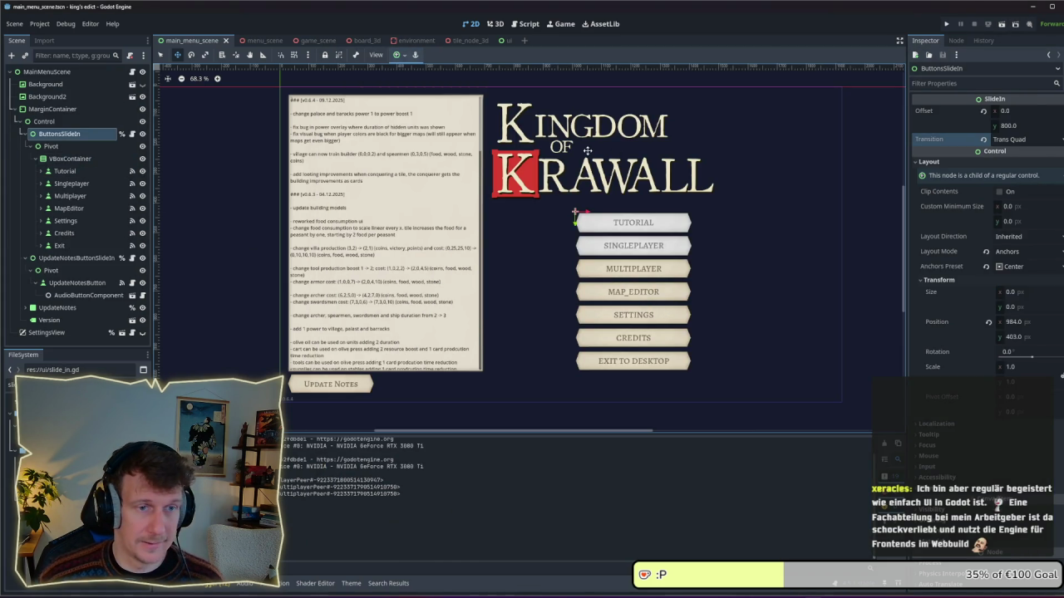
left_click(47, 96)
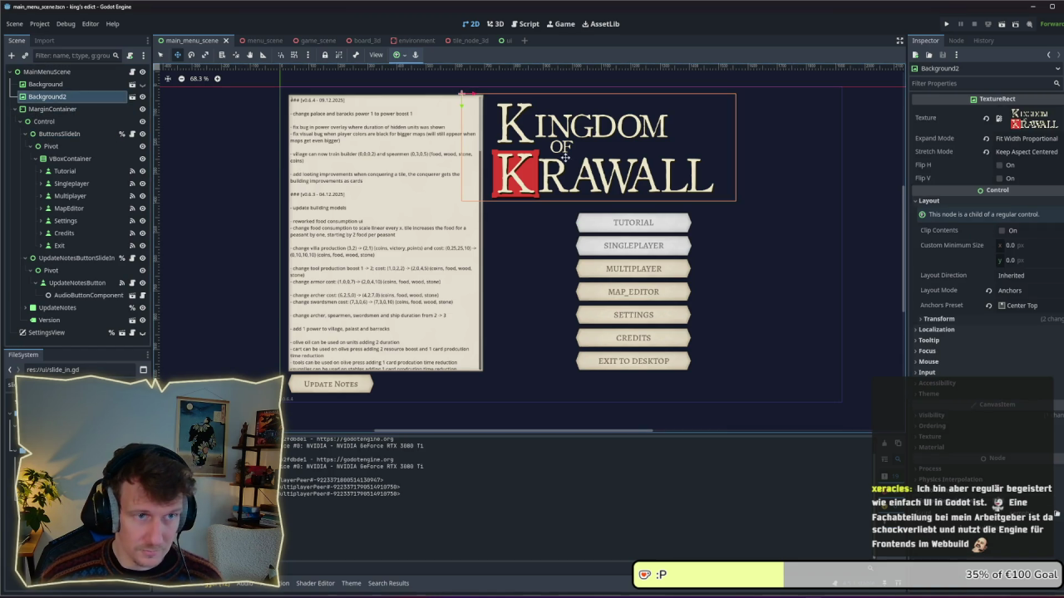
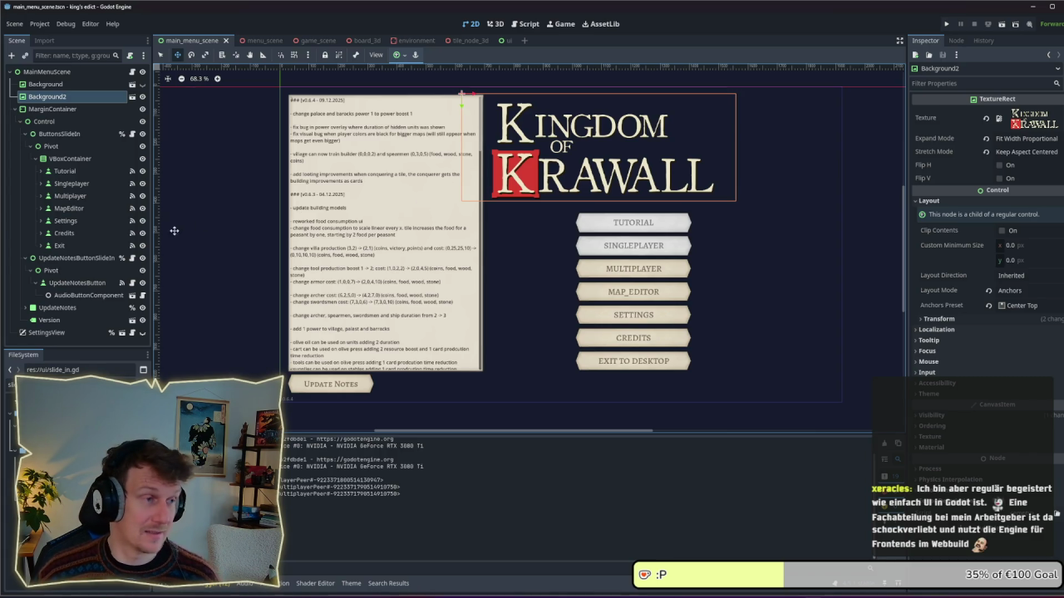
Add a new Control node under MainMenuScene, placed beside Background2, and rename it TitleSlideIn
left_click(60, 96)
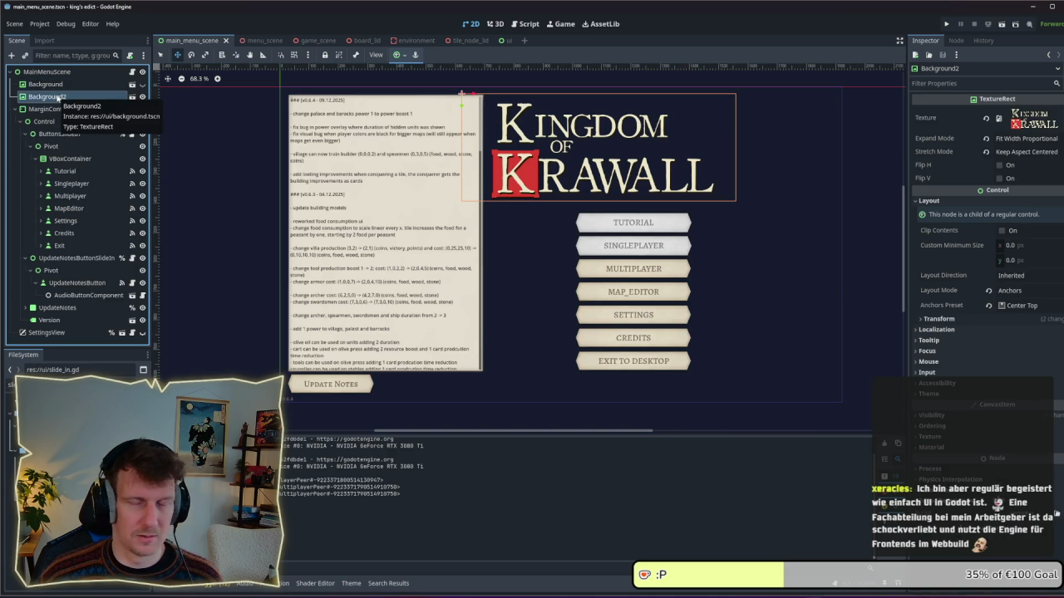
left_click(40, 72)
right_click(40, 73)
left_click(67, 98)
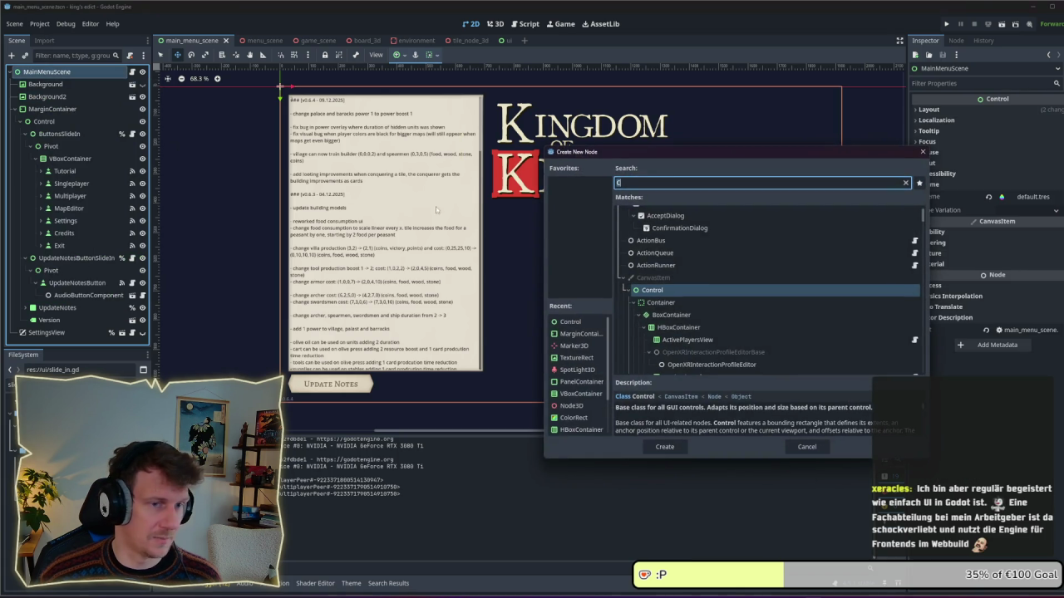
key("Return")
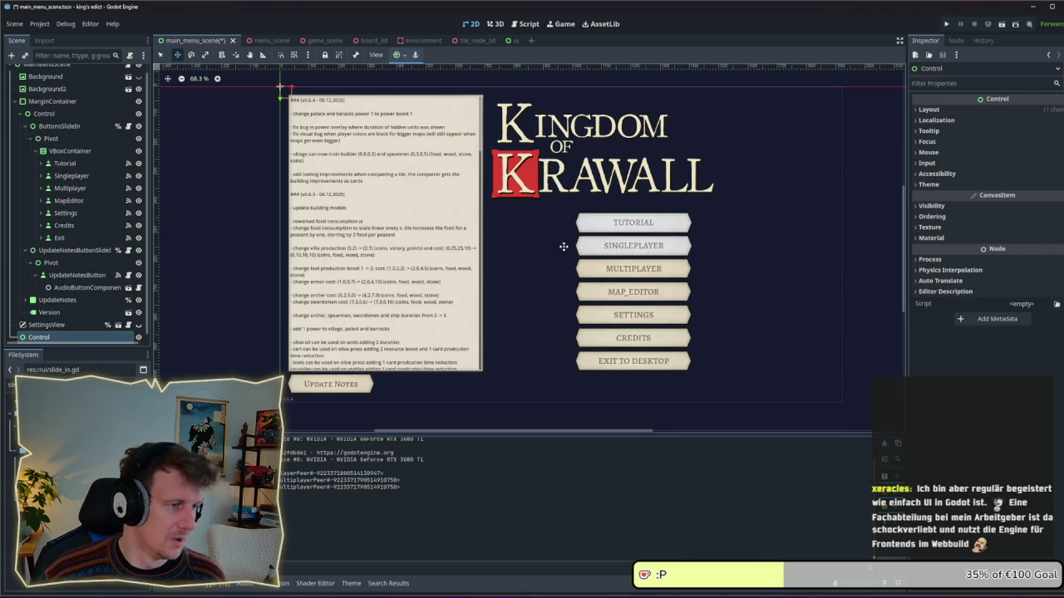
left_click_drag(59, 339, 53, 99)
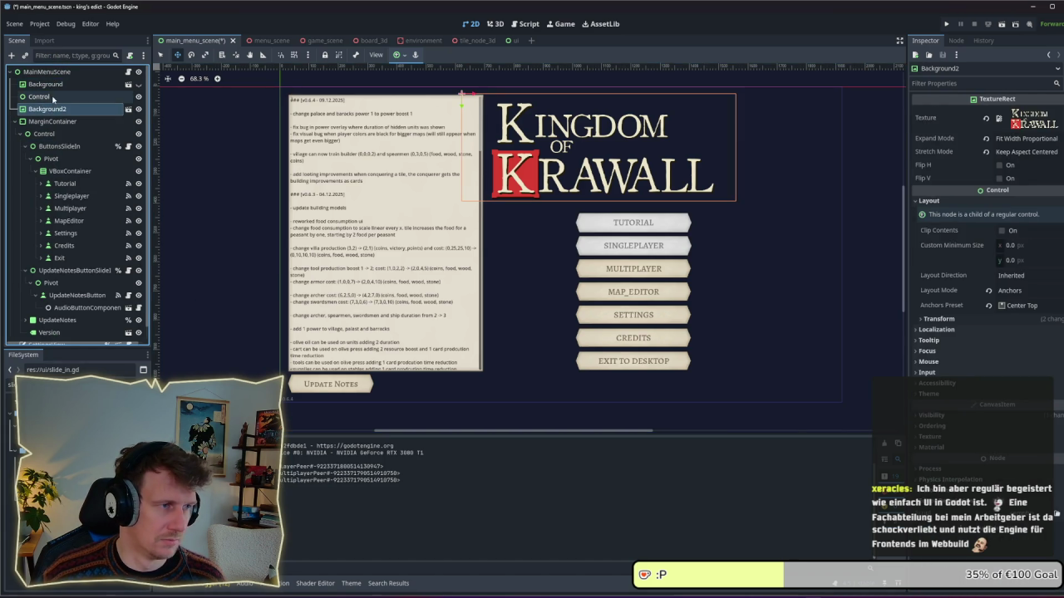
key("F2")
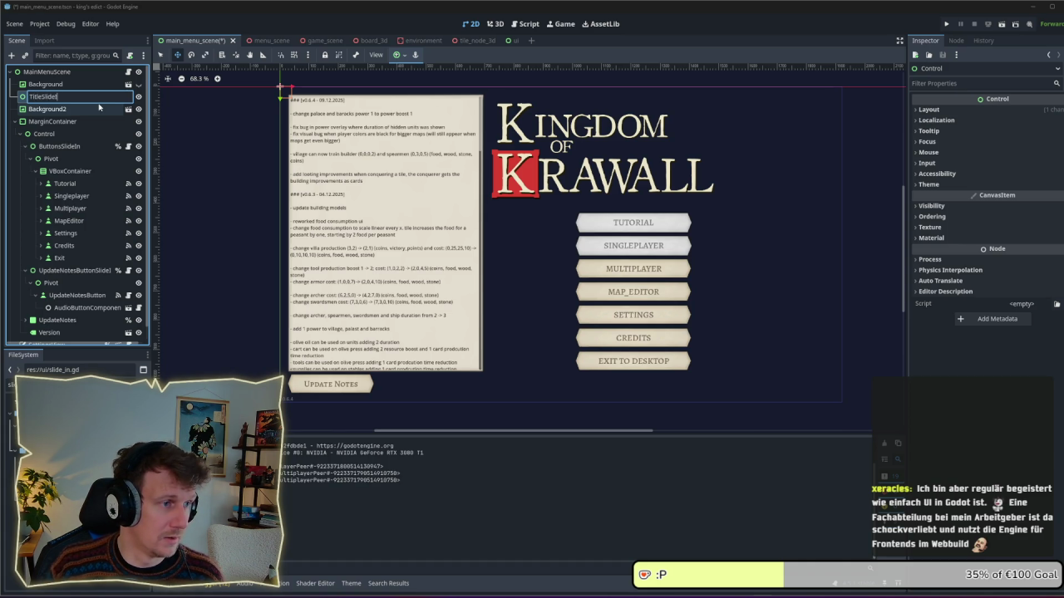
type("n")
key("Return")
Add a child Control named Pivot under TitleSlideIn and reparent Background2 beneath Pivot
right_click(64, 98)
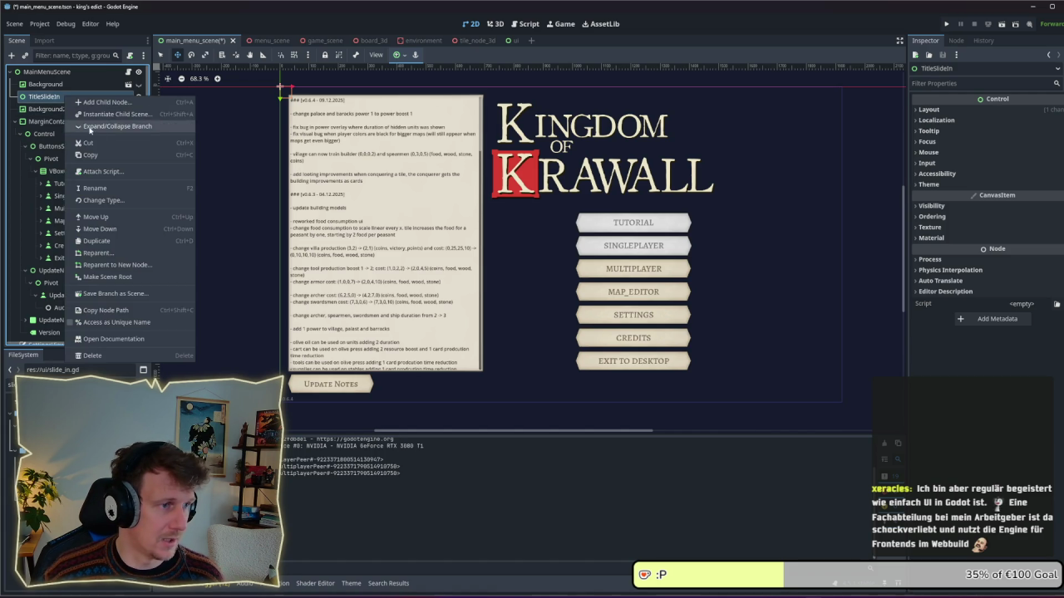
left_click(99, 102)
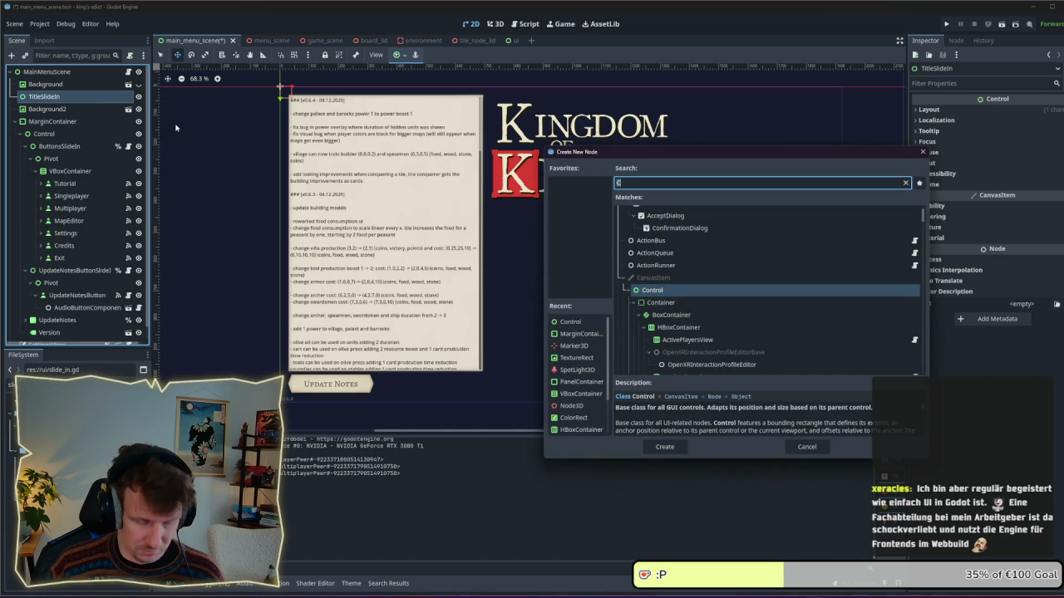
key("Return")
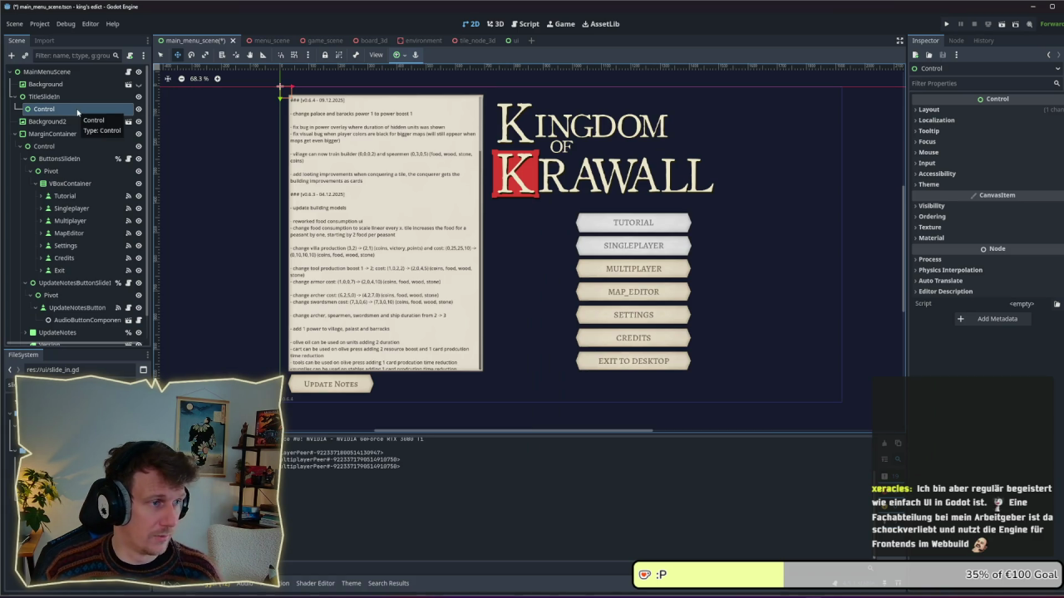
double_click(77, 108)
type("Piv")
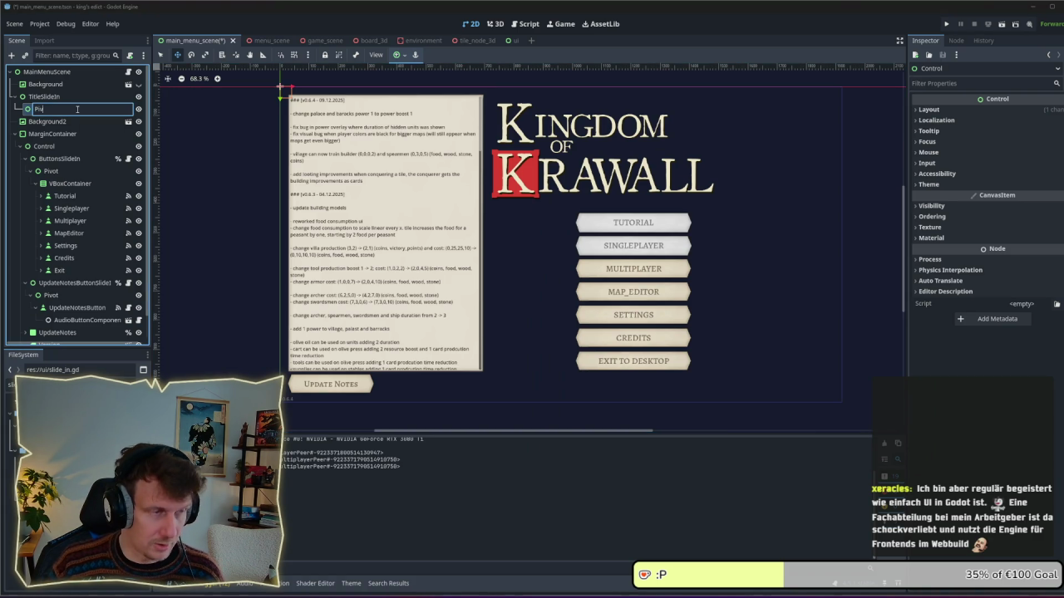
type("ot")
key("Return")
left_click(55, 121)
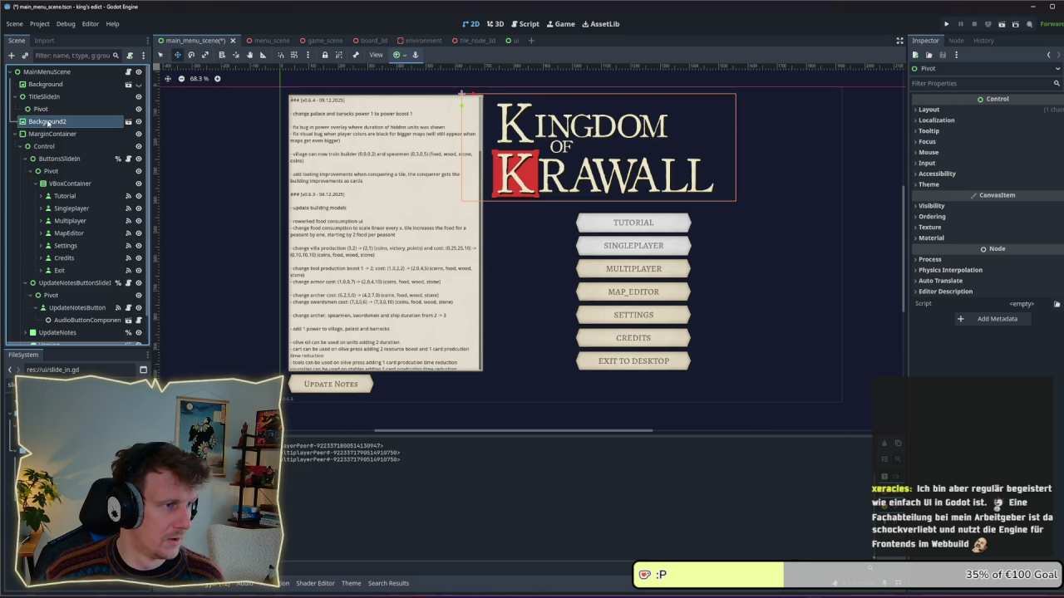
left_click_drag(55, 121, 66, 108)
left_click(46, 96)
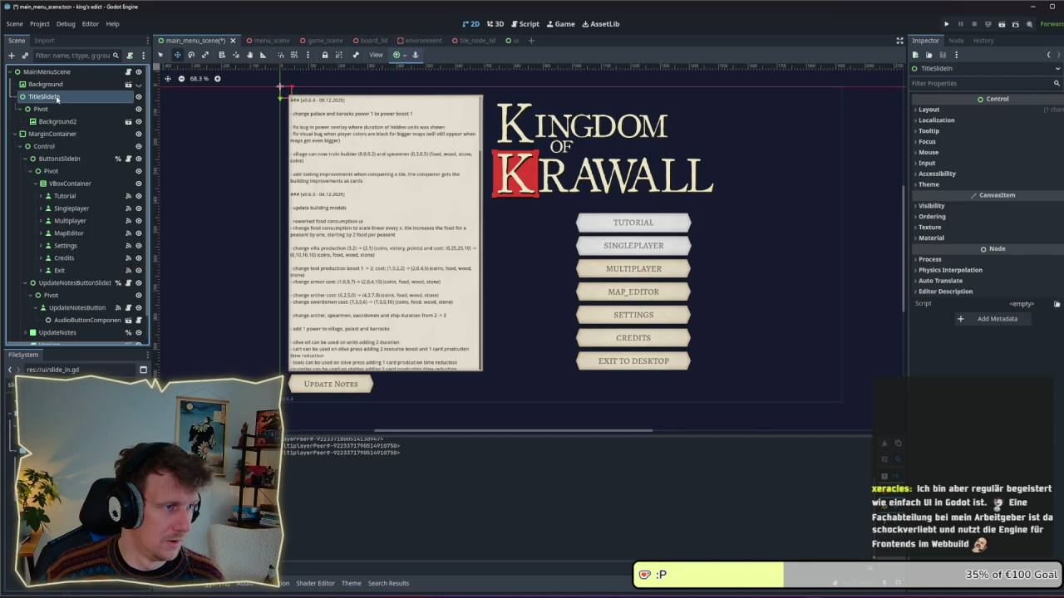
key("q")
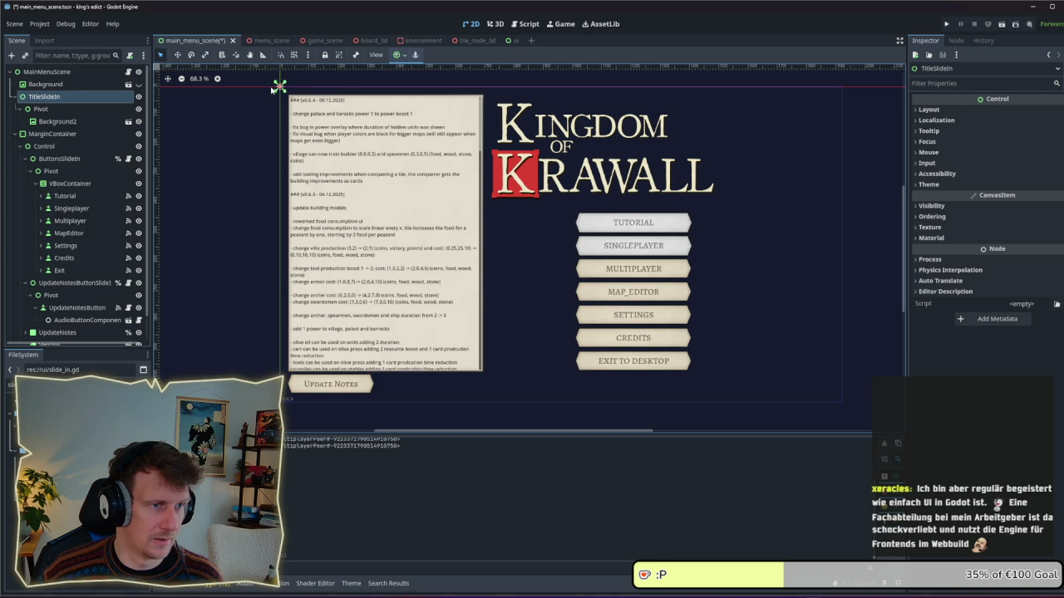
Nudge the Pivot slightly left, then give TitleSlideIn Anchors layout mode with the Center Top preset
left_click(72, 109)
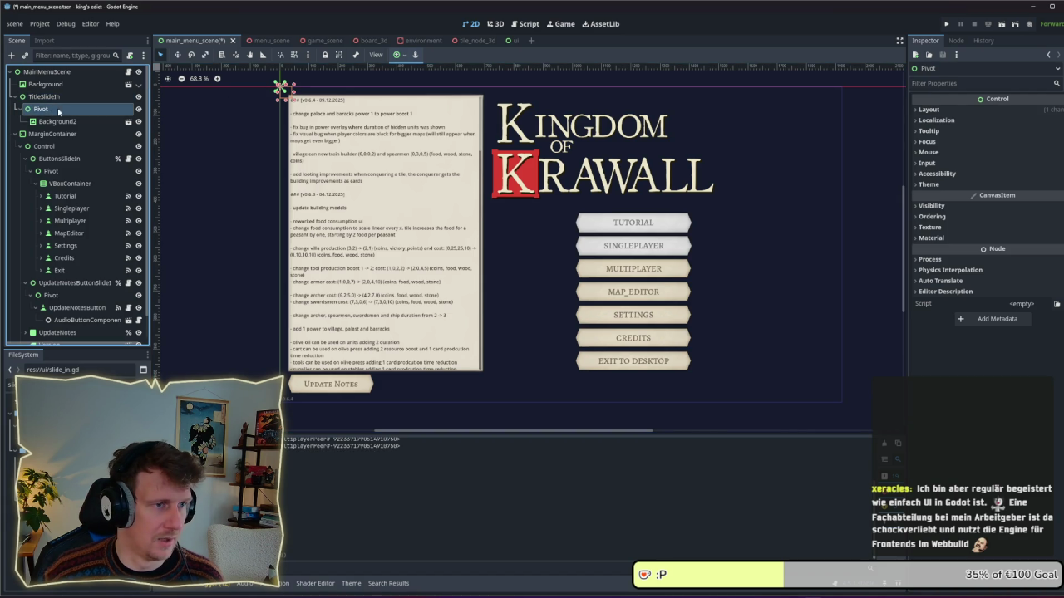
left_click_drag(293, 101, 288, 101)
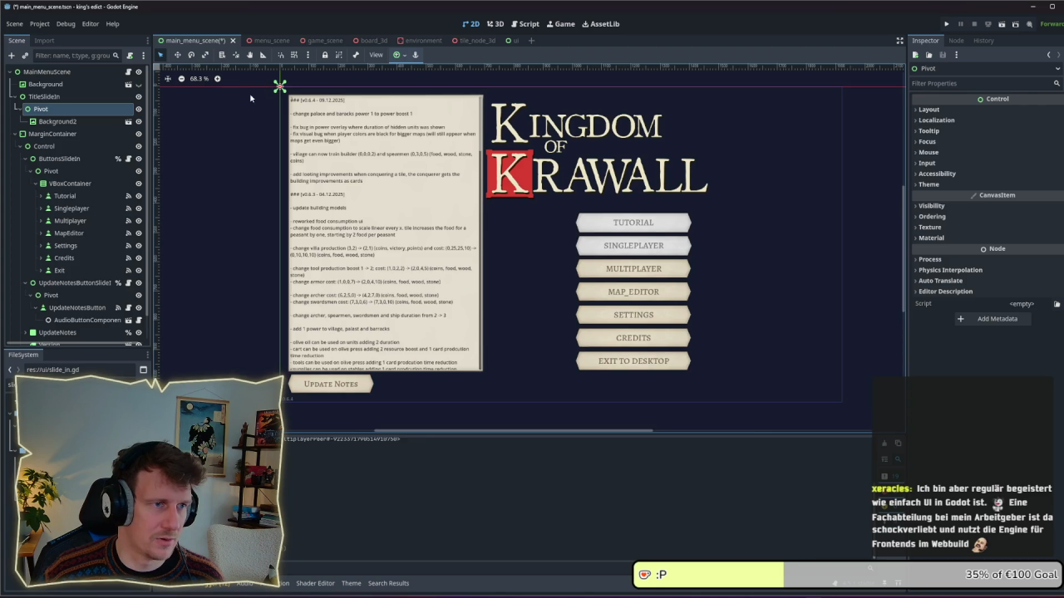
left_click(56, 122)
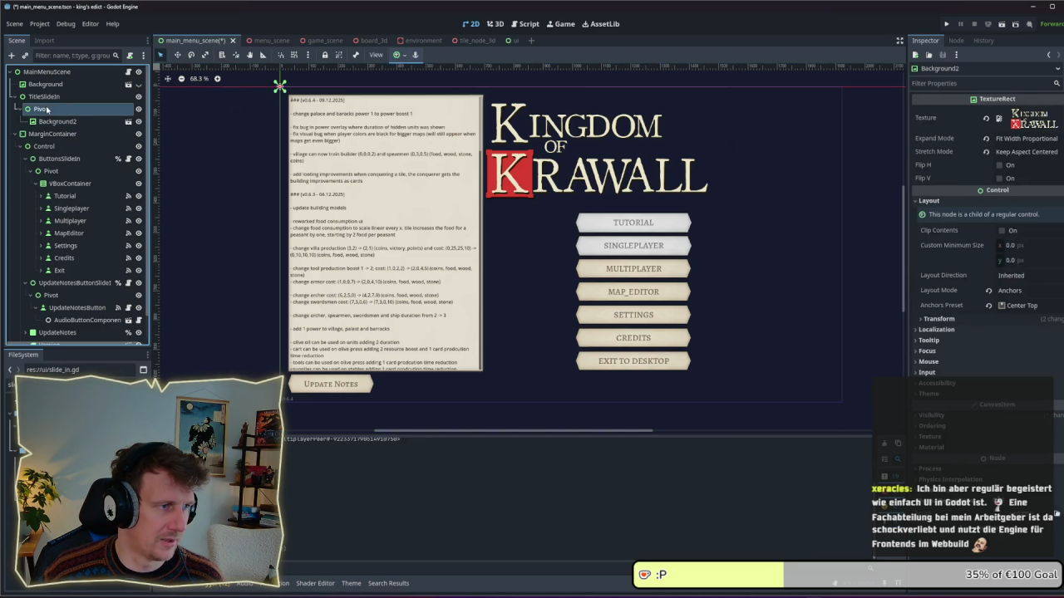
left_click(44, 96)
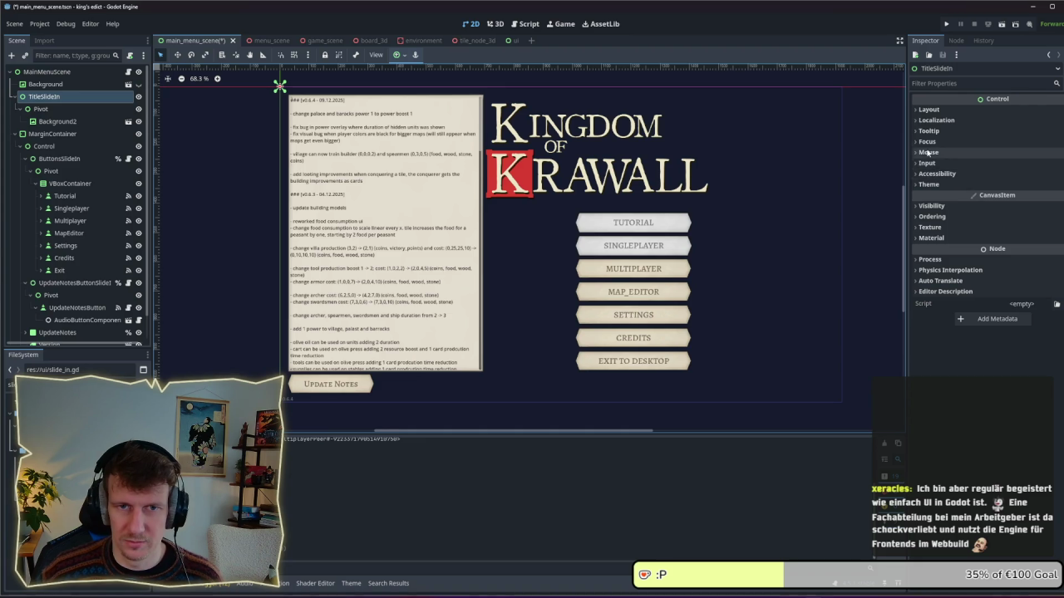
left_click(926, 109)
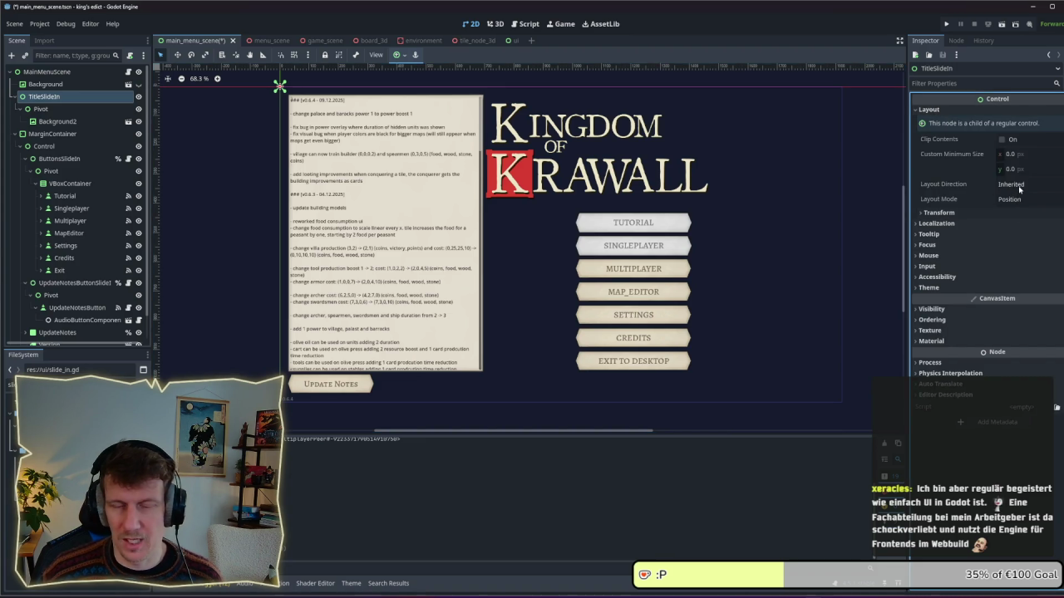
left_click(1006, 214)
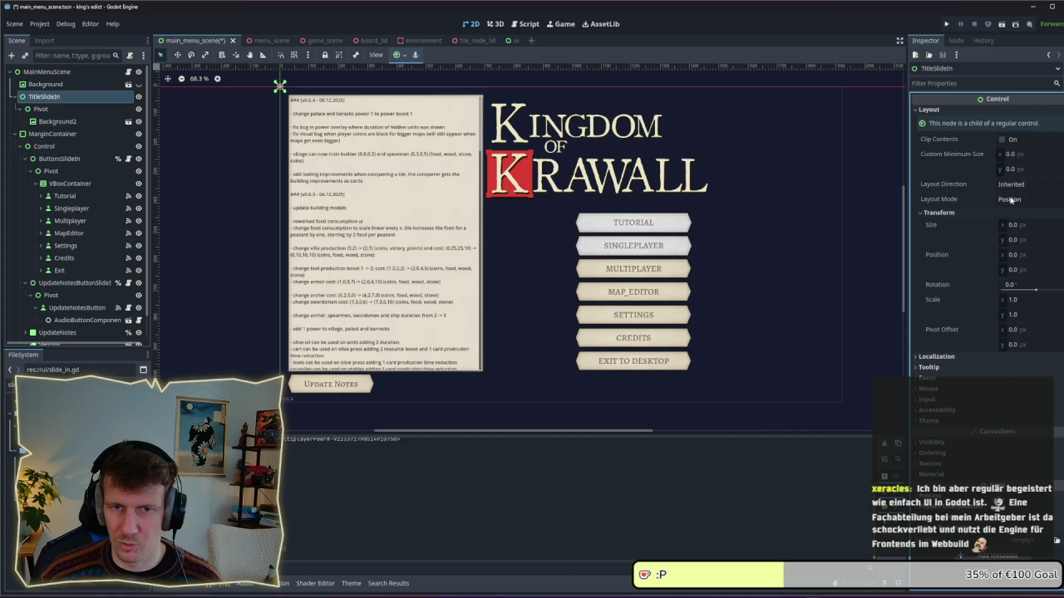
left_click(1010, 199)
left_click(1011, 227)
left_click(1014, 214)
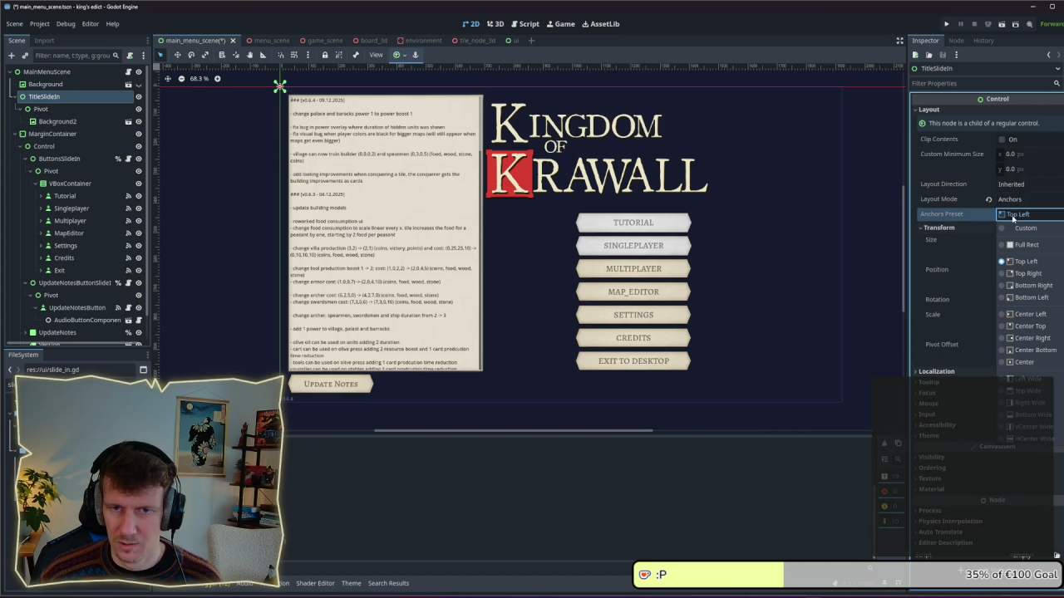
key("Escape")
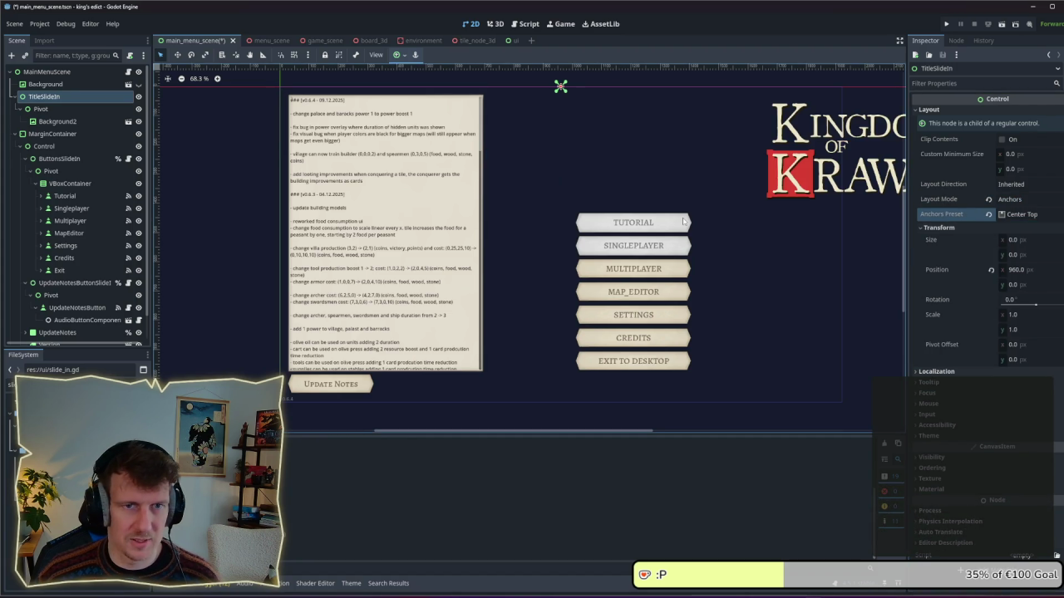
Reset Background2's Transform Position to 0, 0
left_click(40, 109)
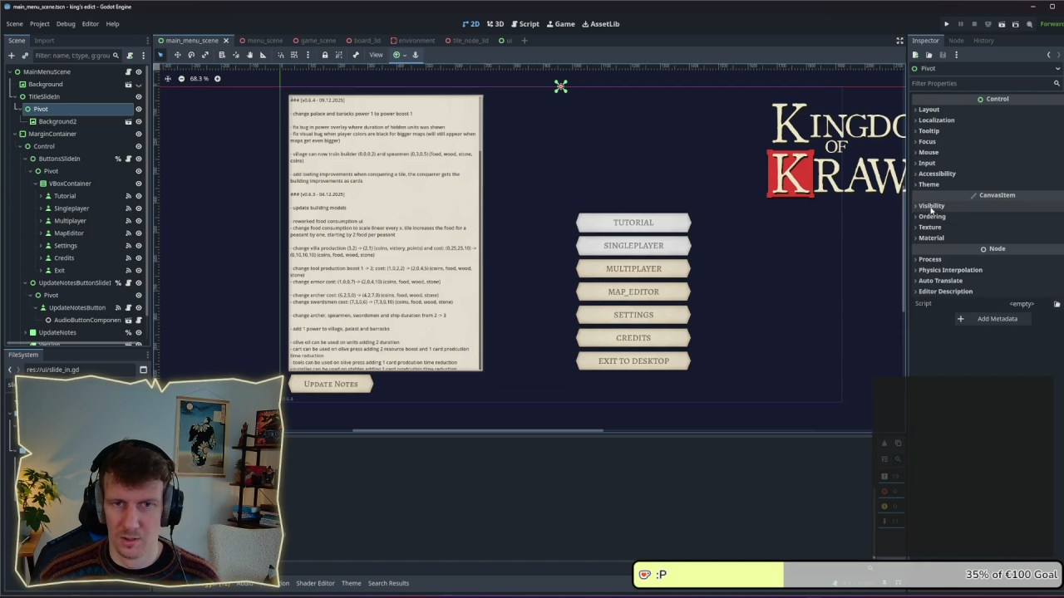
left_click(929, 110)
left_click(57, 122)
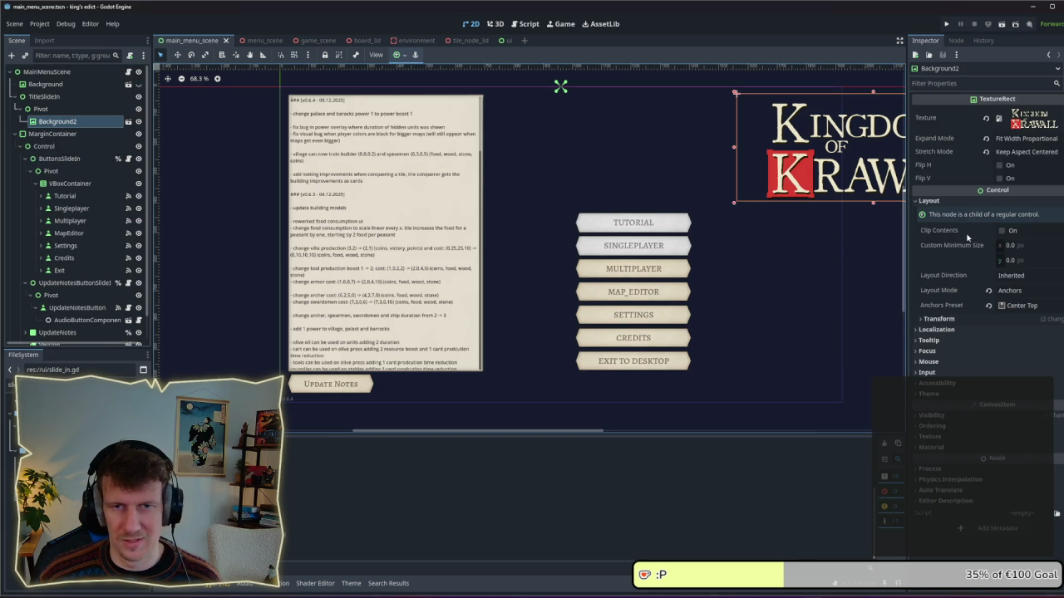
left_click(935, 319)
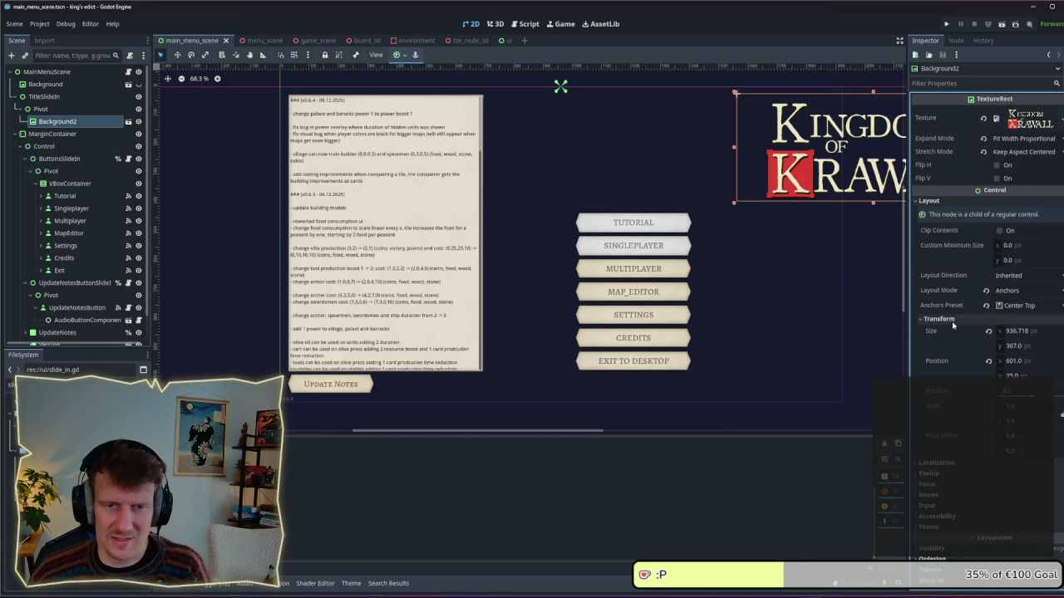
left_click(1028, 362)
type("0")
key("Tab")
key("Return")
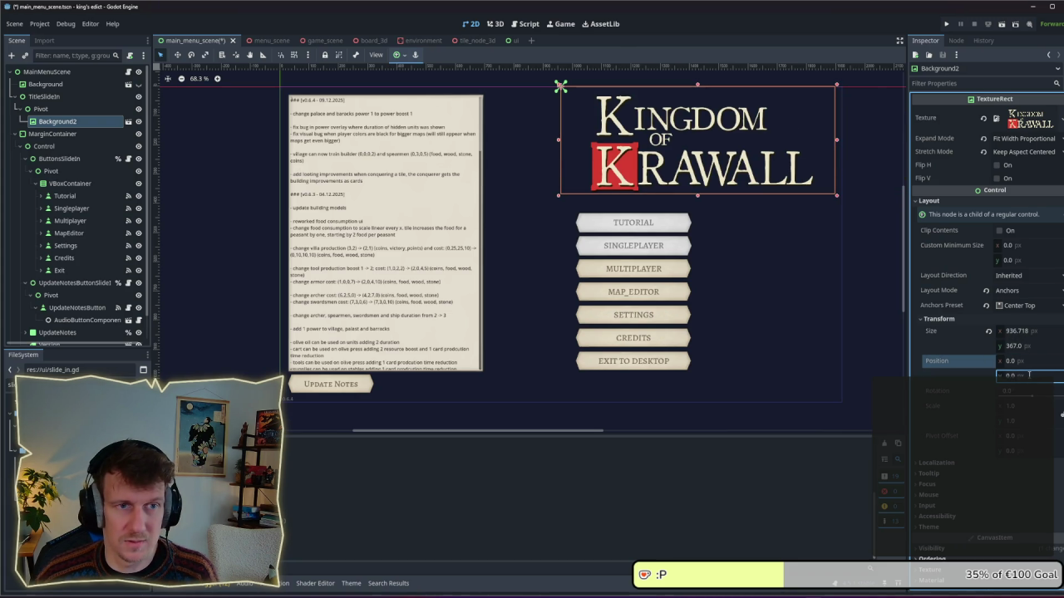
left_click(700, 166)
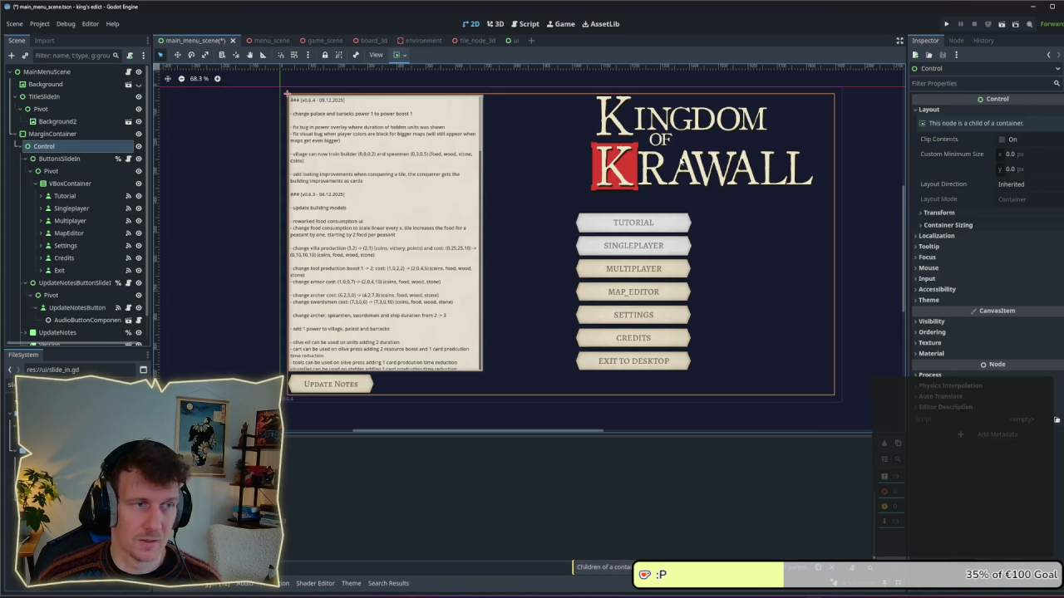
Move TitleSlideIn left toward the page centre and save the main menu scene
left_click(55, 98)
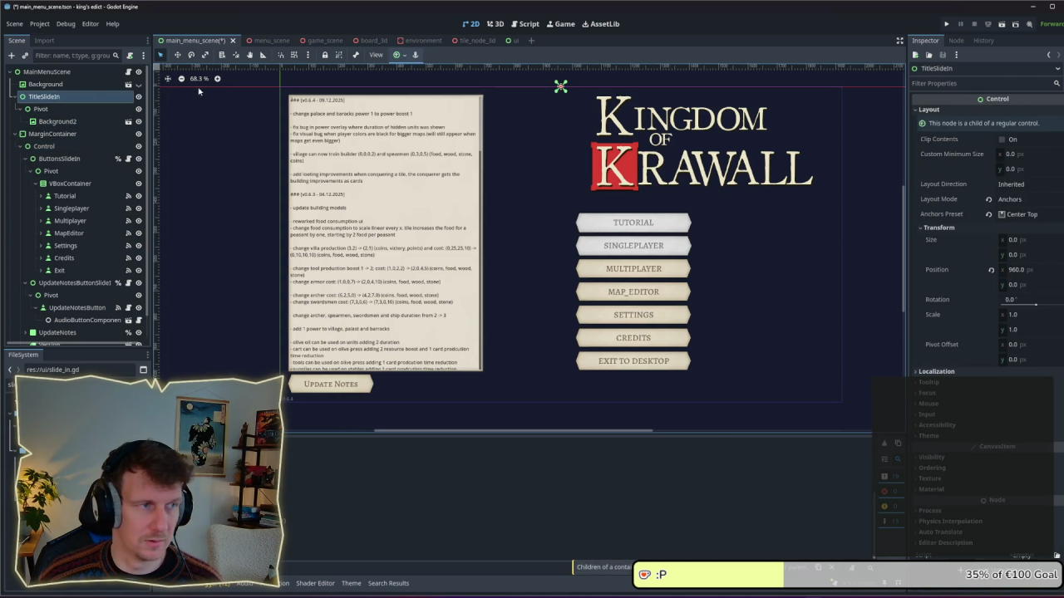
left_click(177, 55)
left_click_drag(669, 143, 592, 141)
key("ctrl+s")
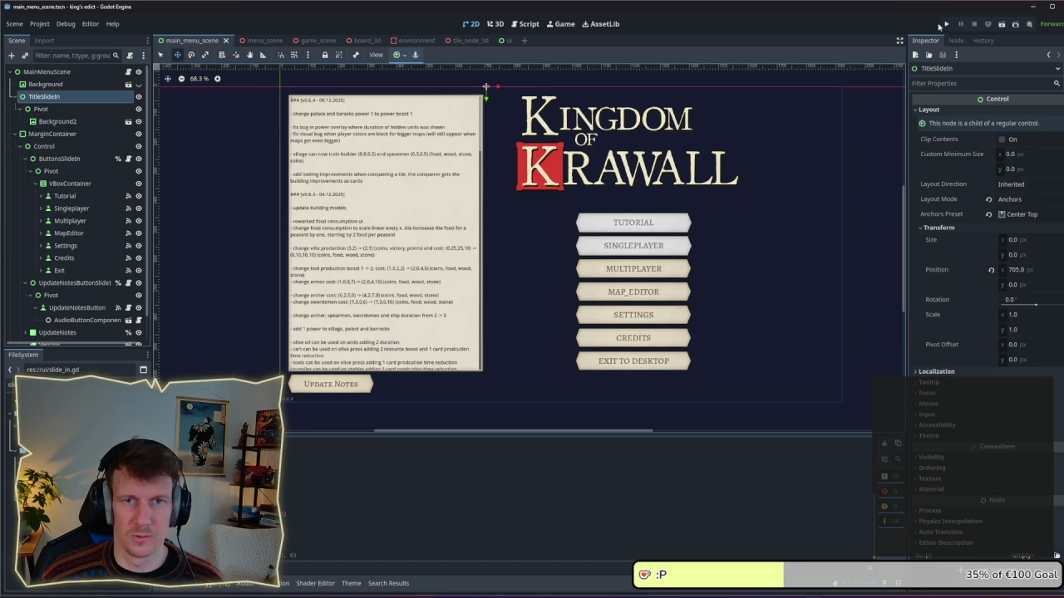
Run the game and compare its menu with the editor, settling TitleSlideIn's x position at 620
left_click(944, 24)
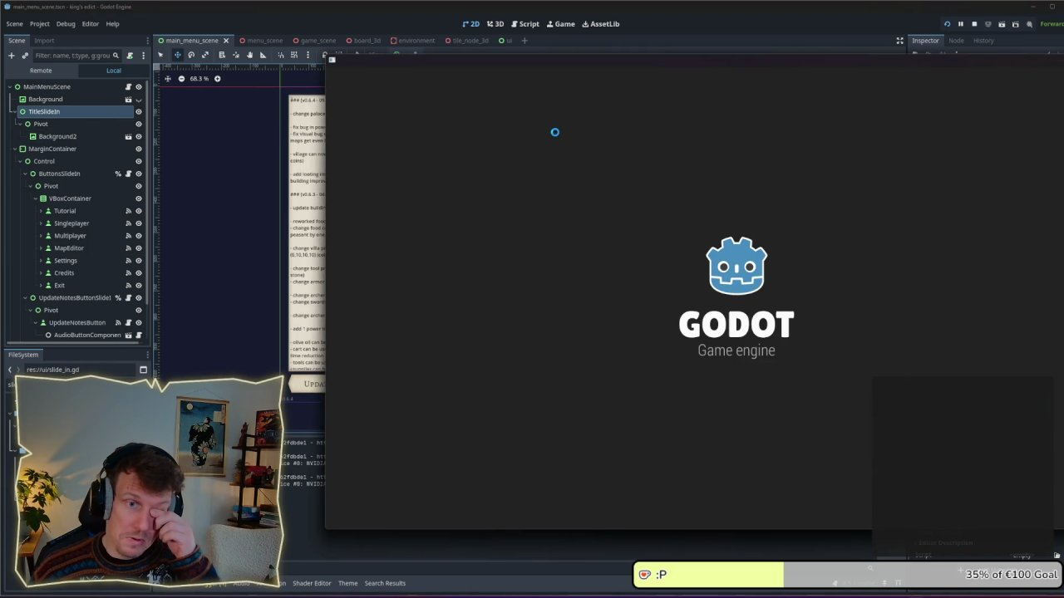
left_click(67, 113)
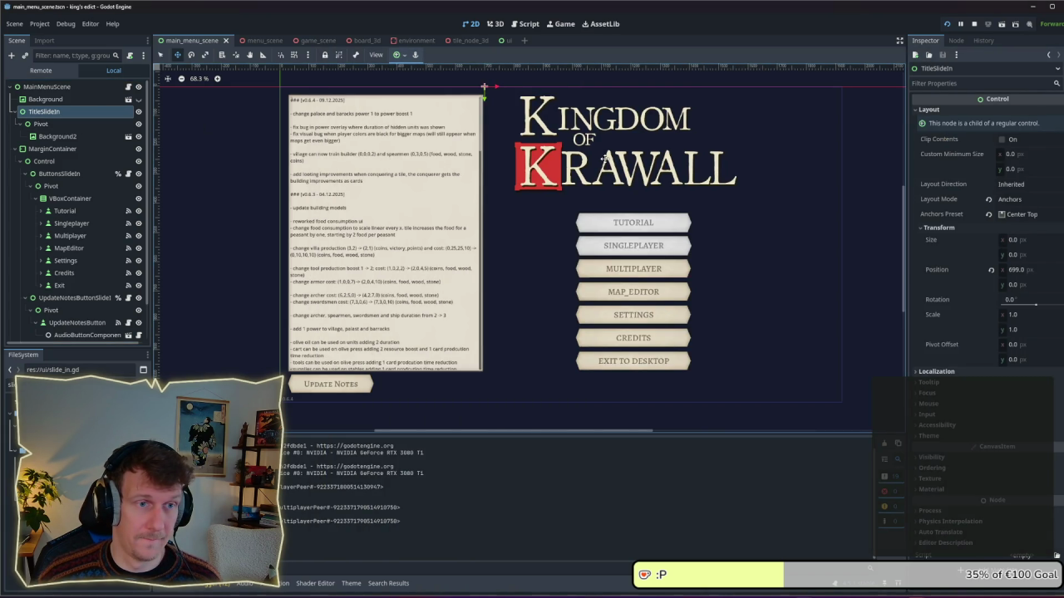
key("alt+Tab")
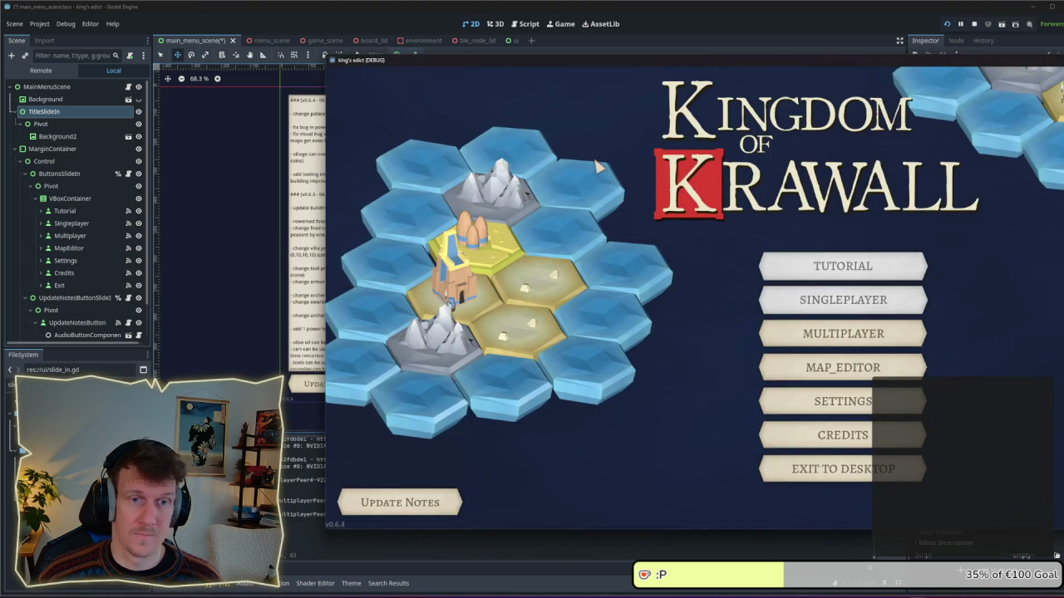
key("alt+Tab")
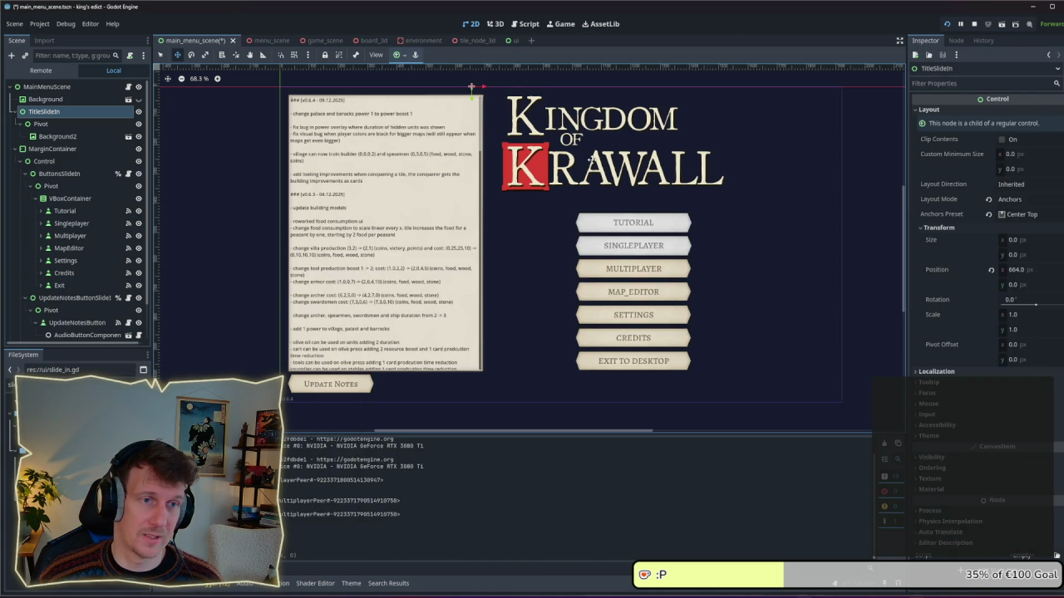
key("alt+Tab")
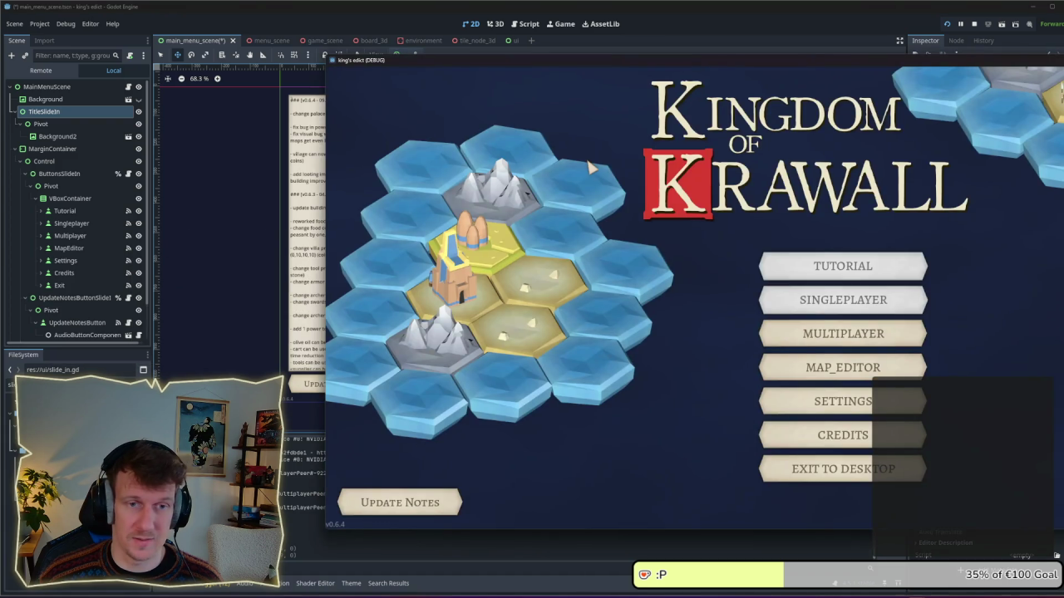
key("alt+Tab")
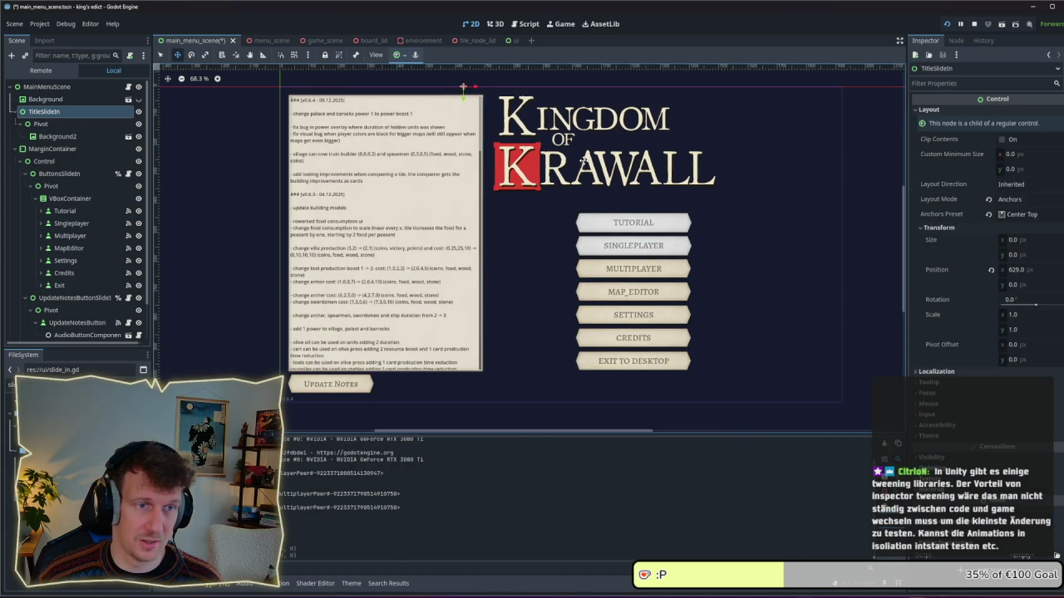
key("alt+Tab")
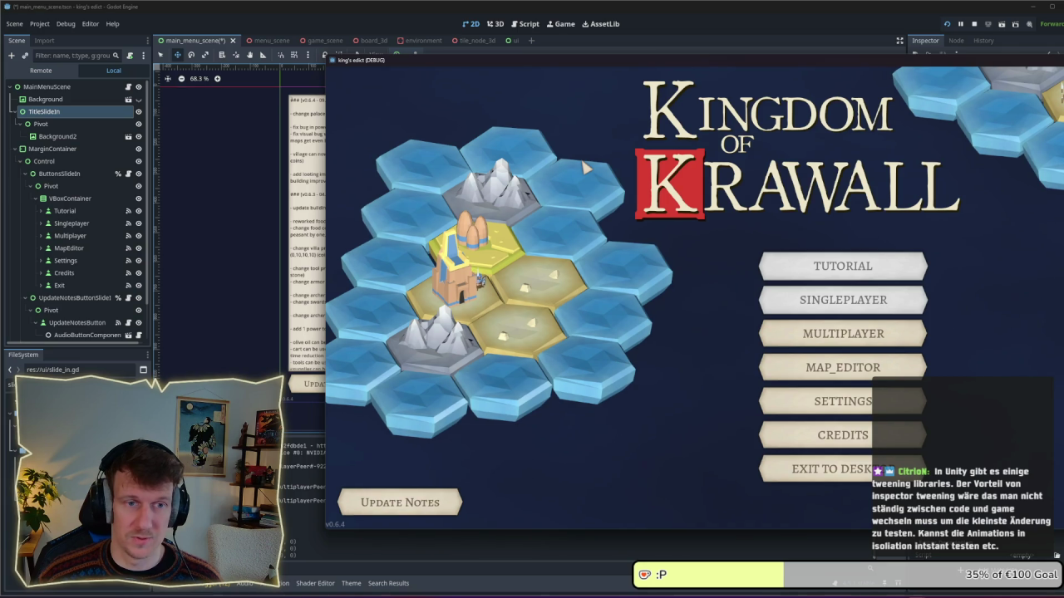
left_click(44, 112)
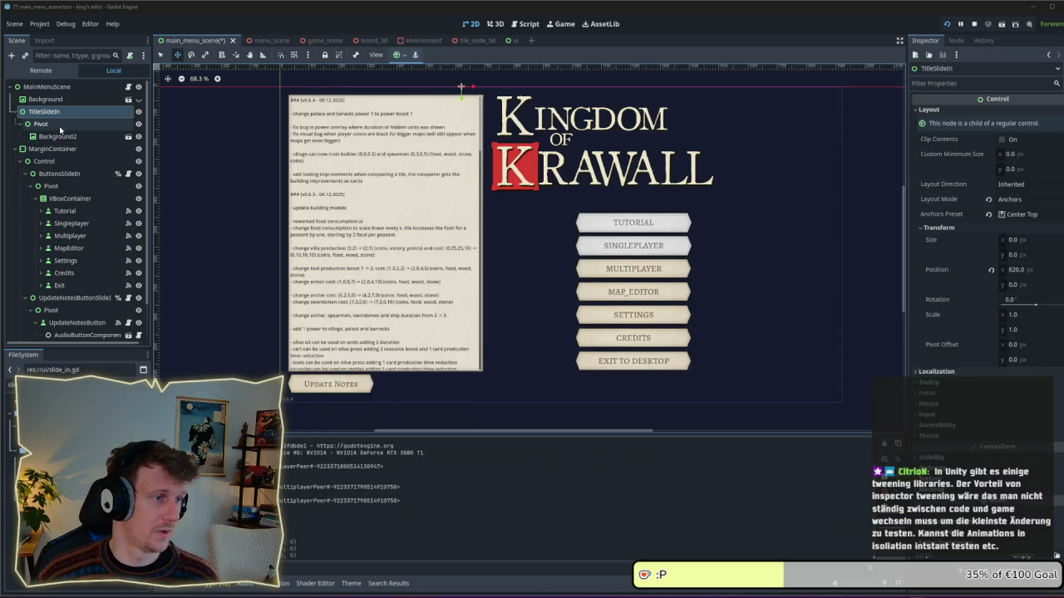
Mark TitleSlideIn as Access as Unique Name, save, then preview the menu with F5 and close the game
right_click(44, 111)
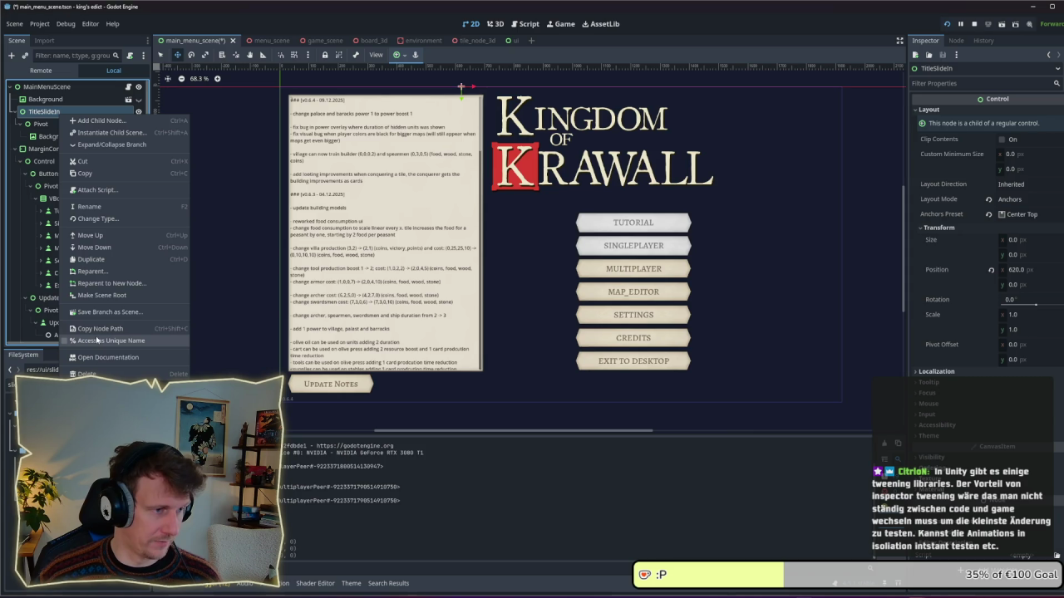
left_click(96, 340)
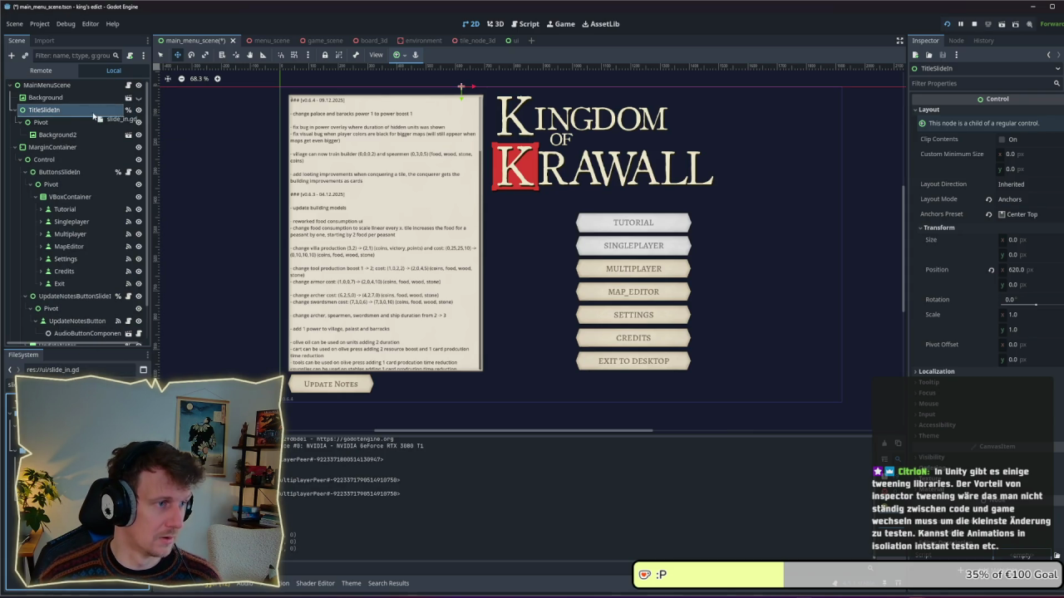
key("ctrl+s")
left_click(72, 130)
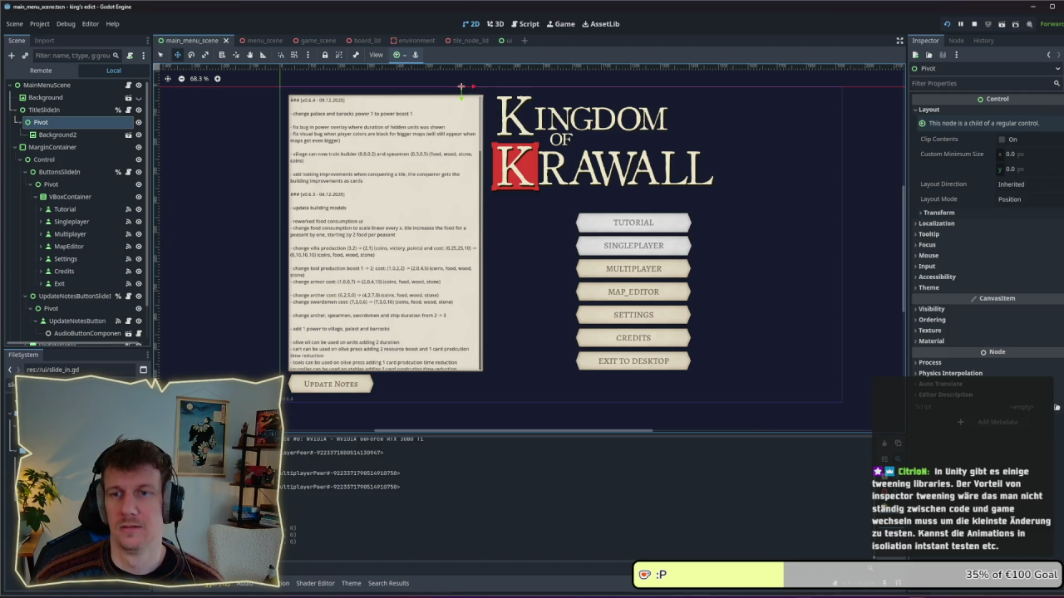
key("F5")
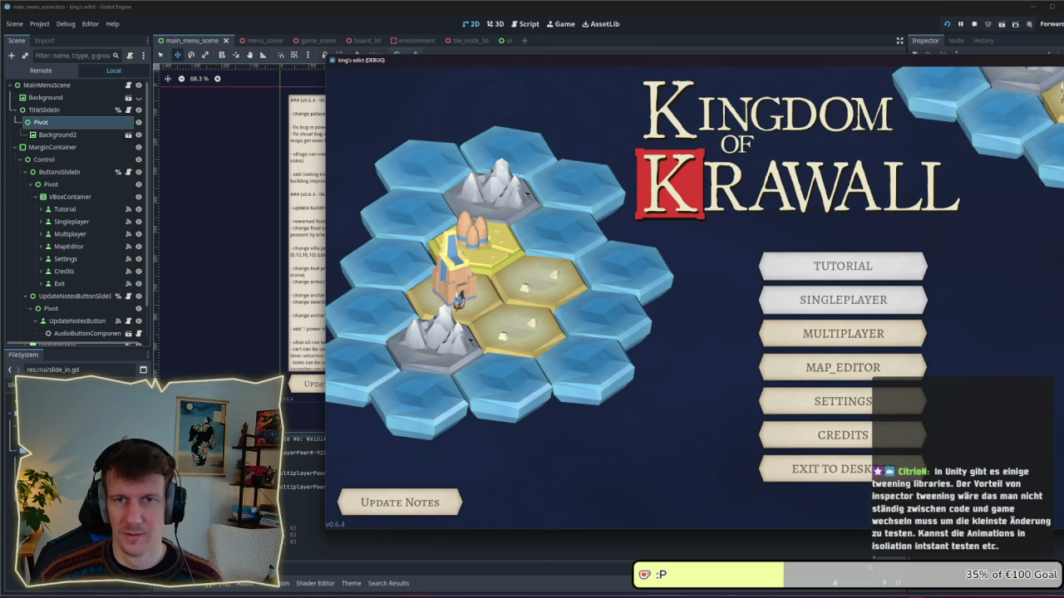
left_click(974, 23)
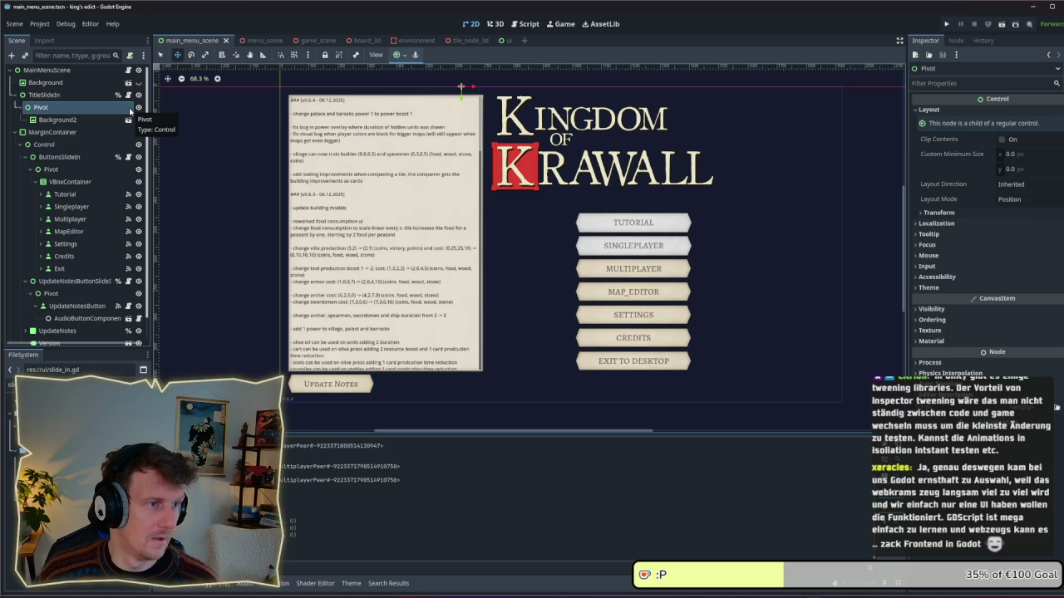
left_click(127, 95)
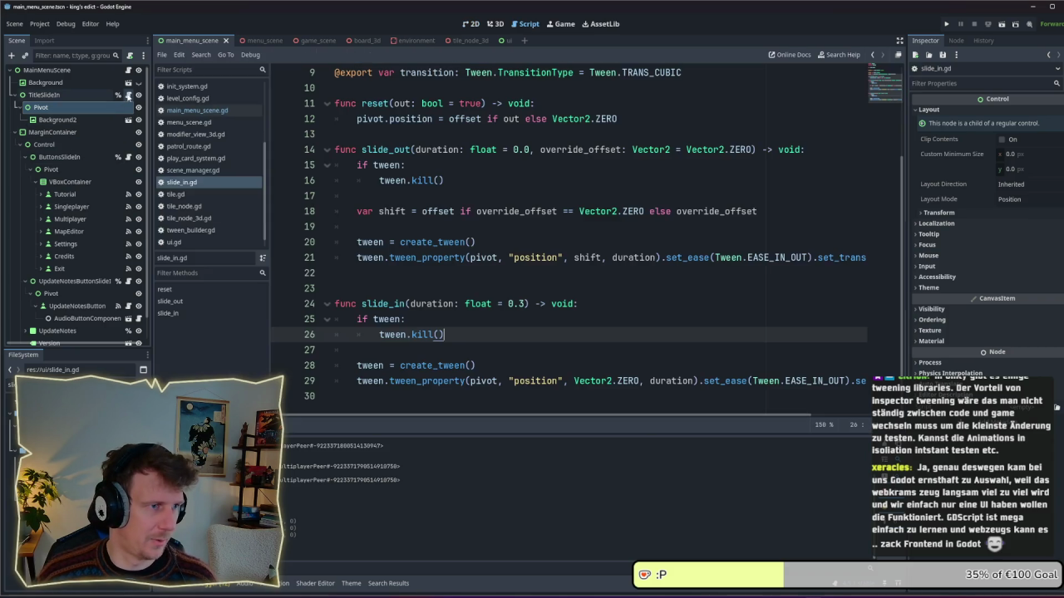
scroll(358, 119, "up", 3)
left_click(335, 73)
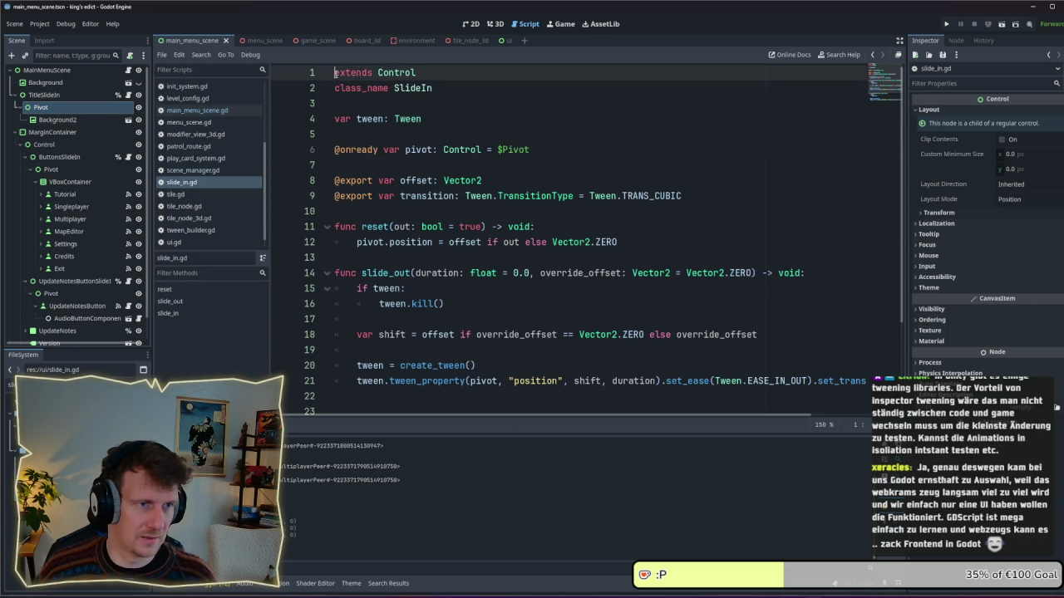
key("Return")
key("Up")
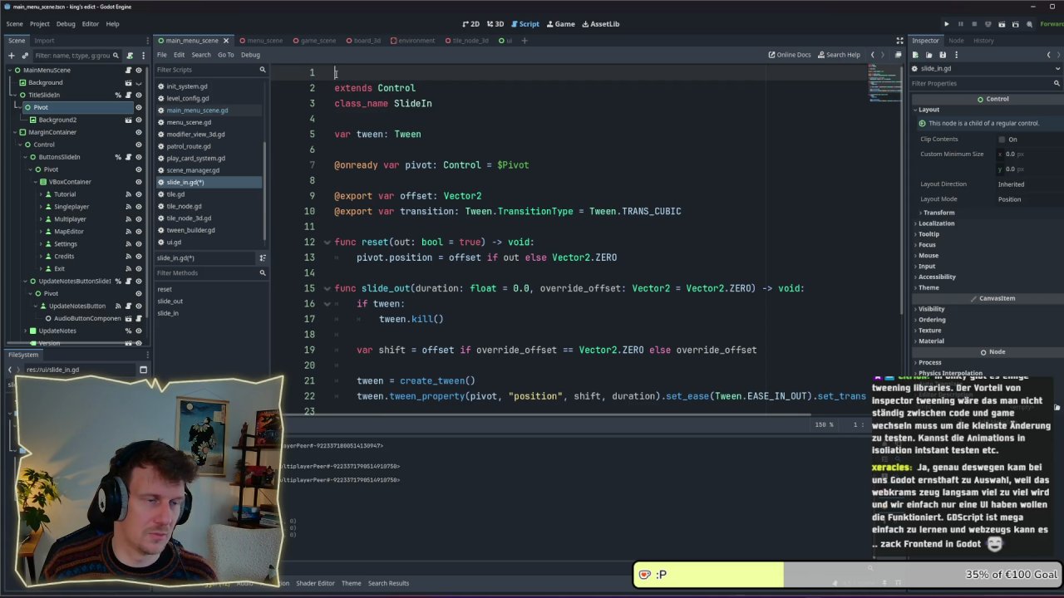
type("@tool")
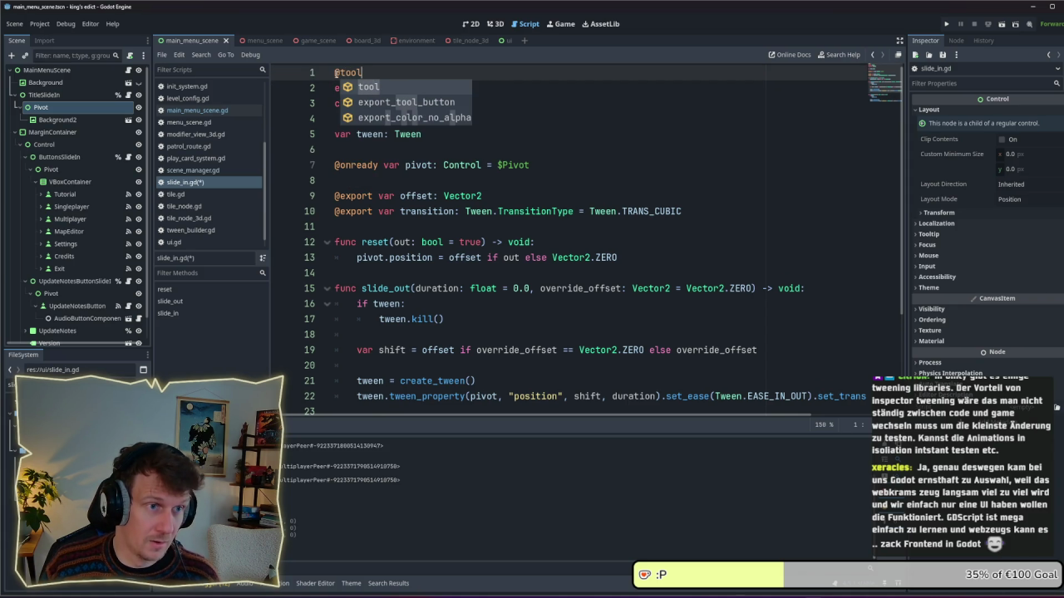
key("ctrl+s")
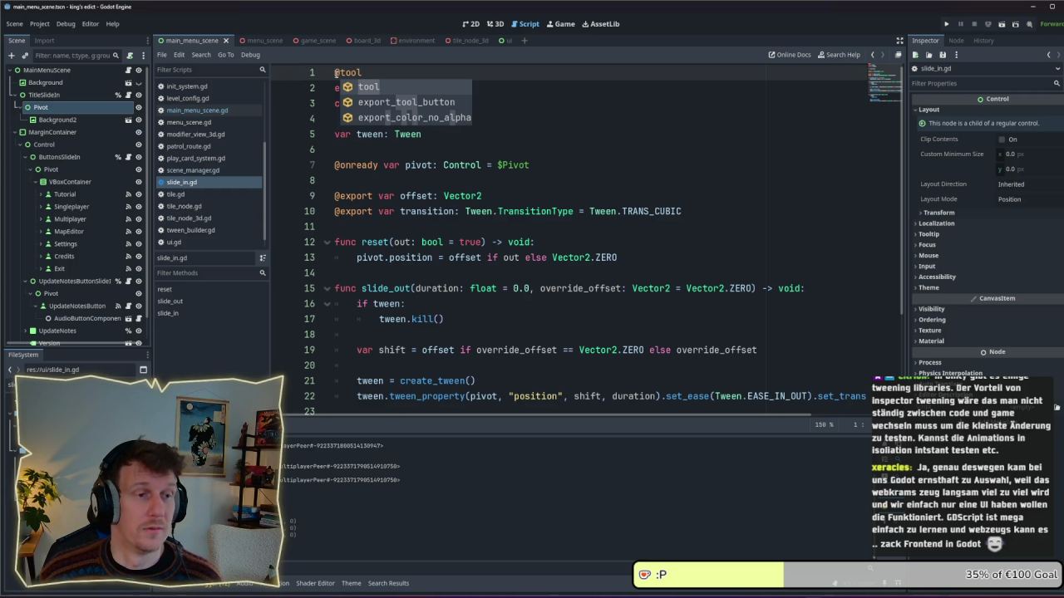
left_click(391, 148)
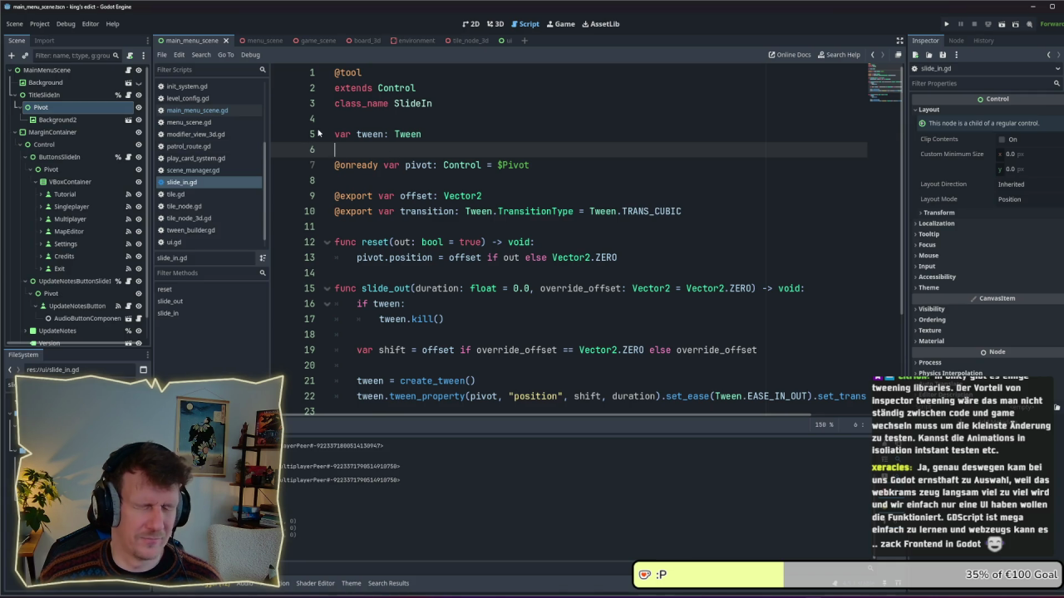
left_click(362, 181)
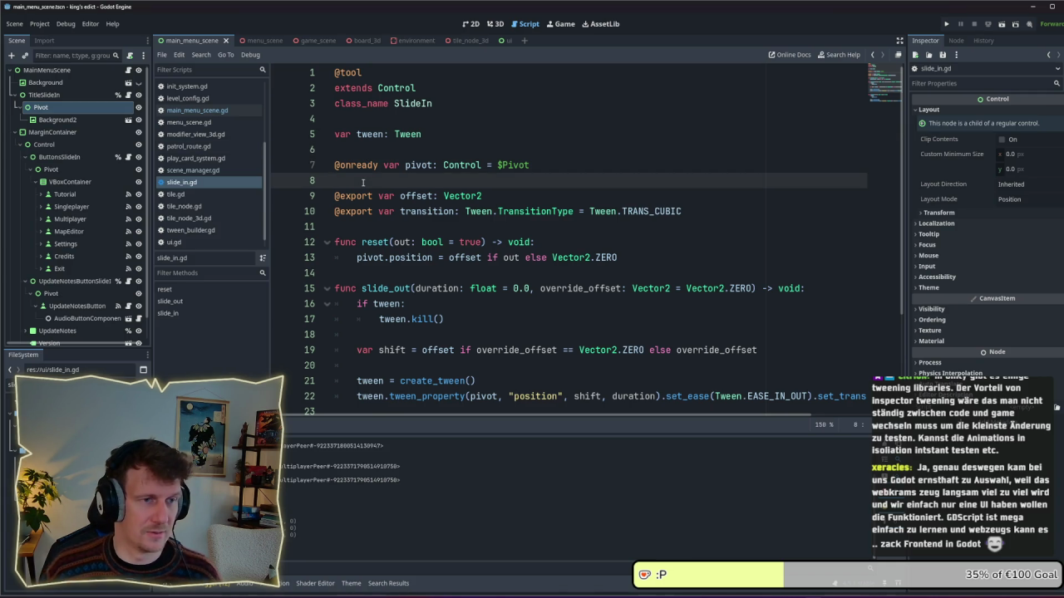
key("Down")
key("Up")
key("Up")
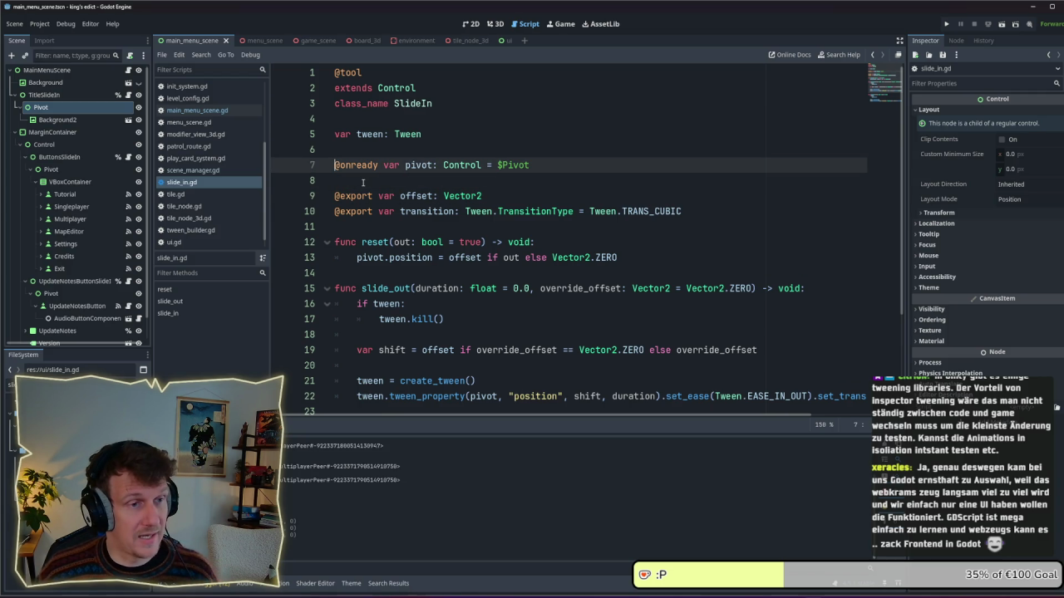
key("Return")
key("Return")
key("Up")
key("Up")
type("@")
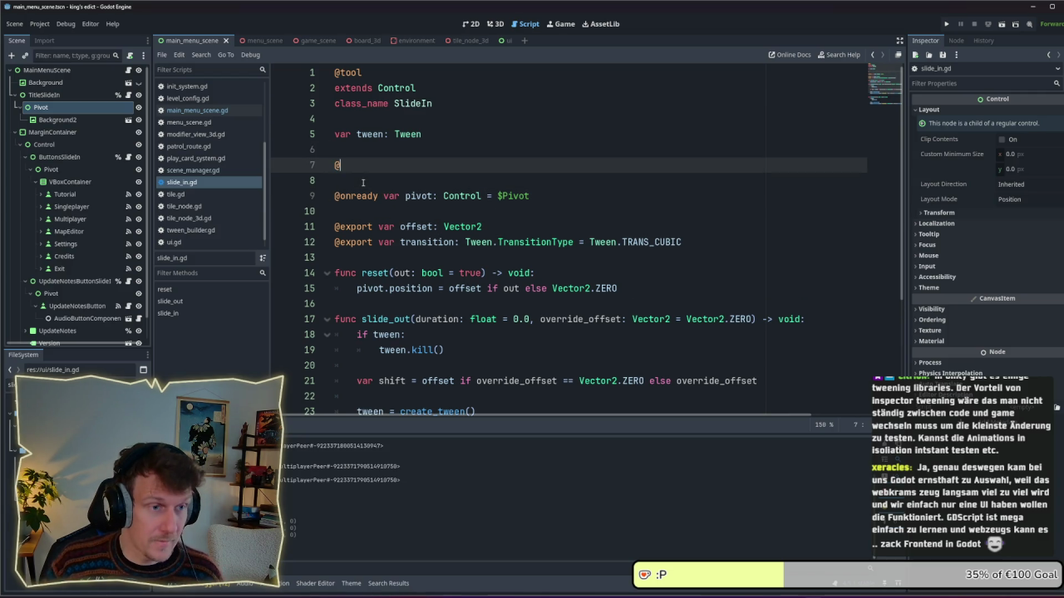
type("export ")
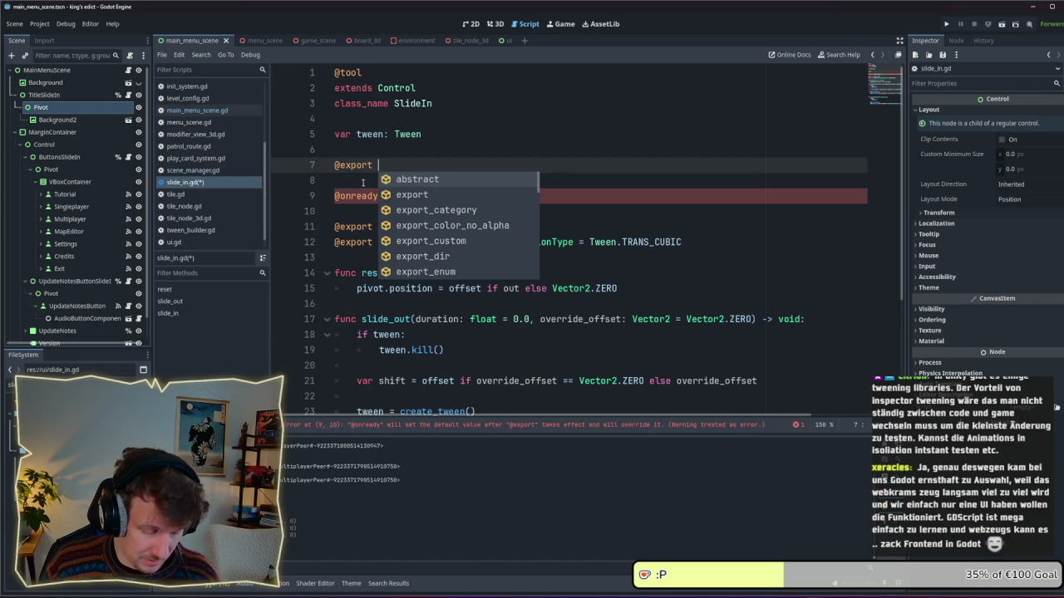
type("slide_")
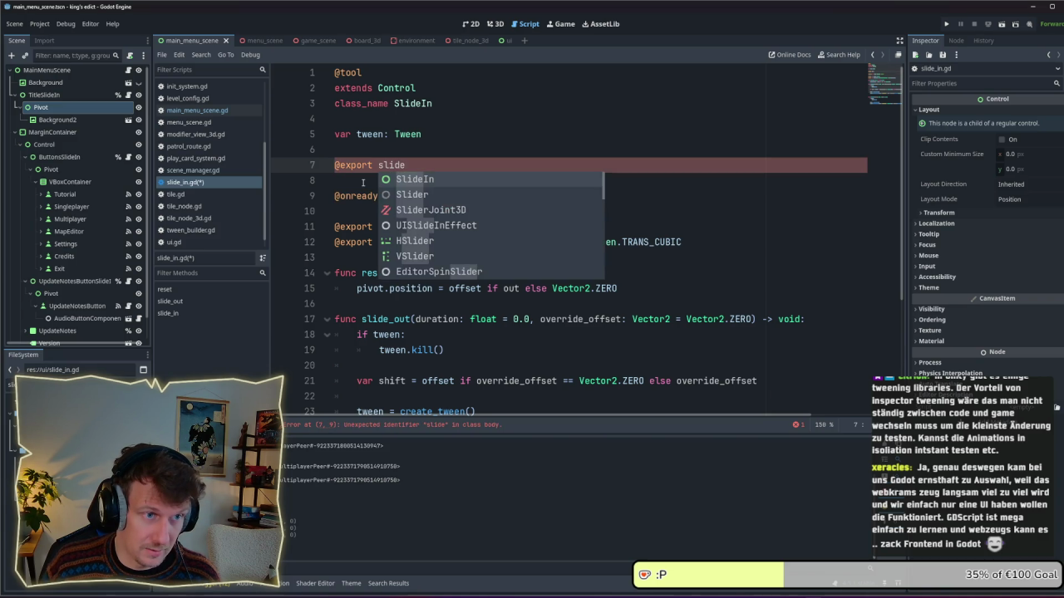
key("ctrl+BackSpace")
type("do_slide_")
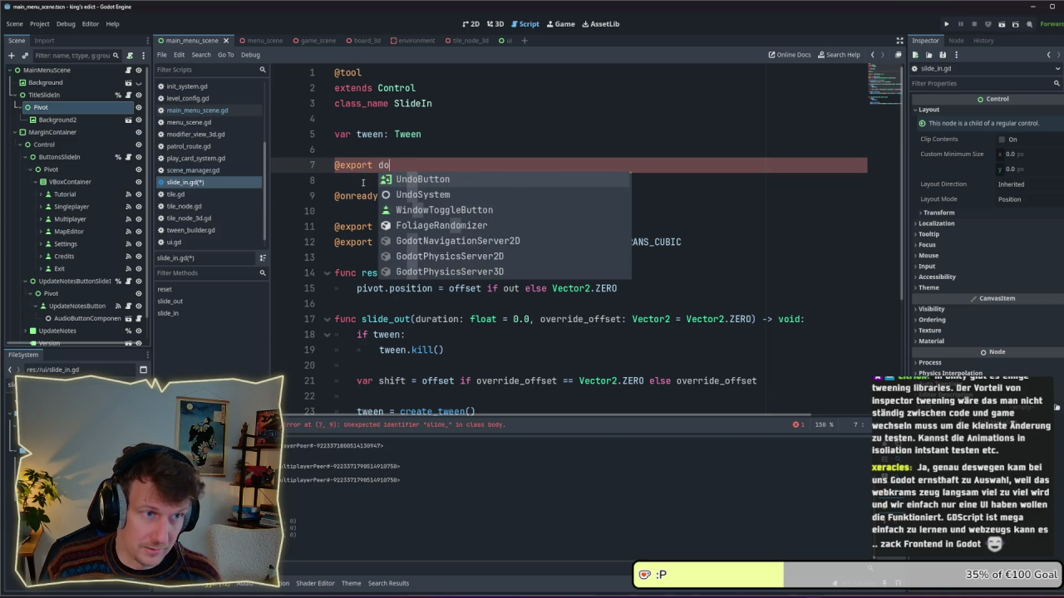
type("in: ")
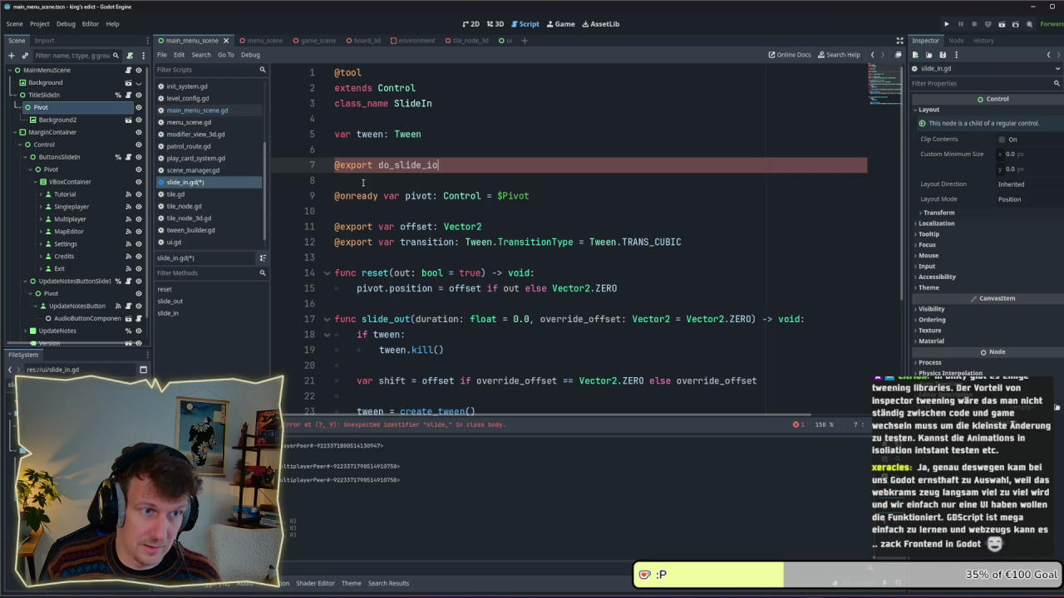
type("bool ")
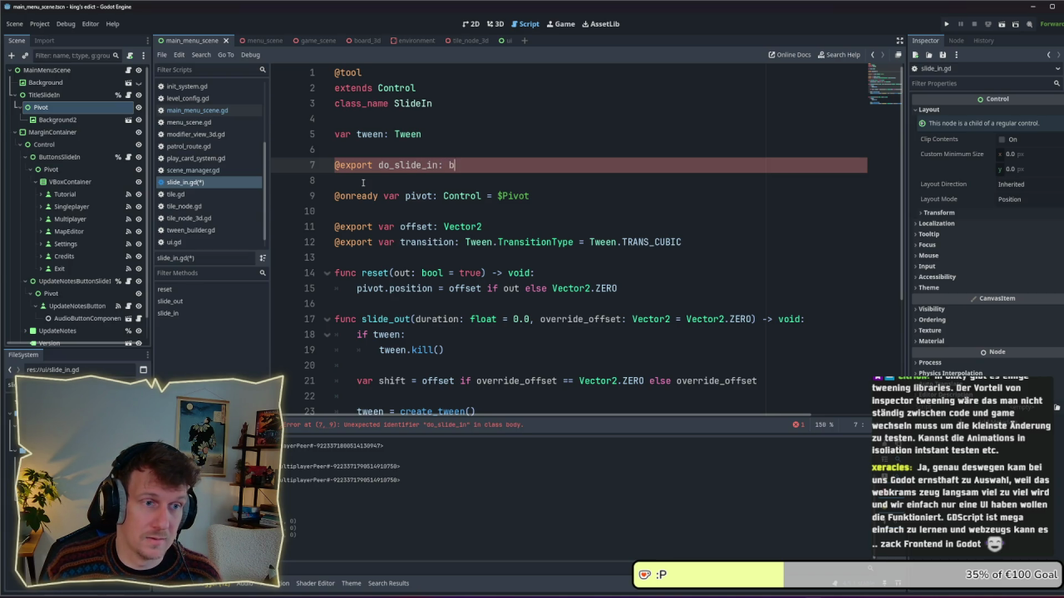
type("= ")
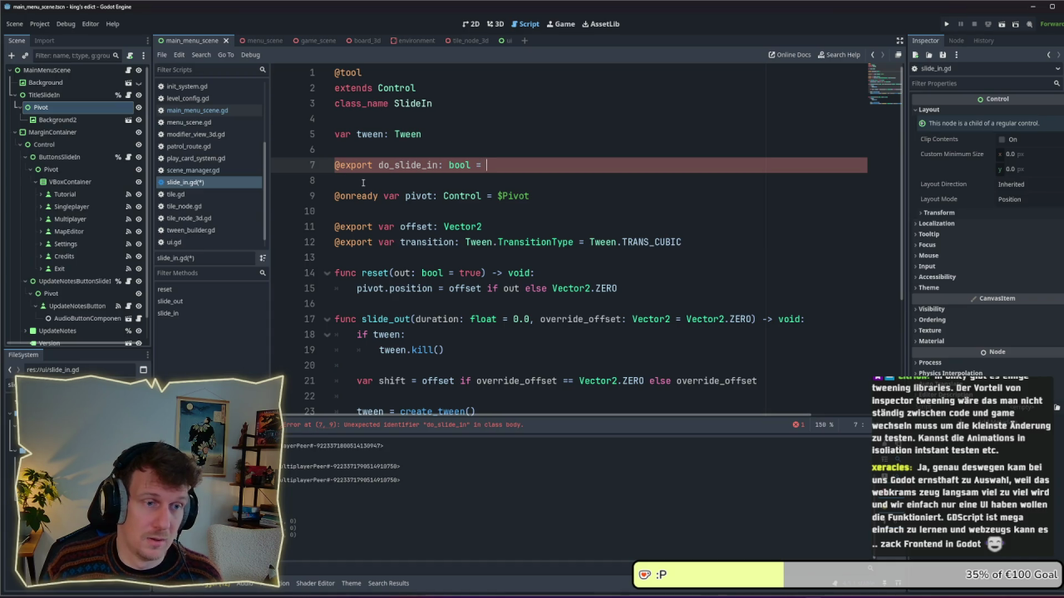
type("false")
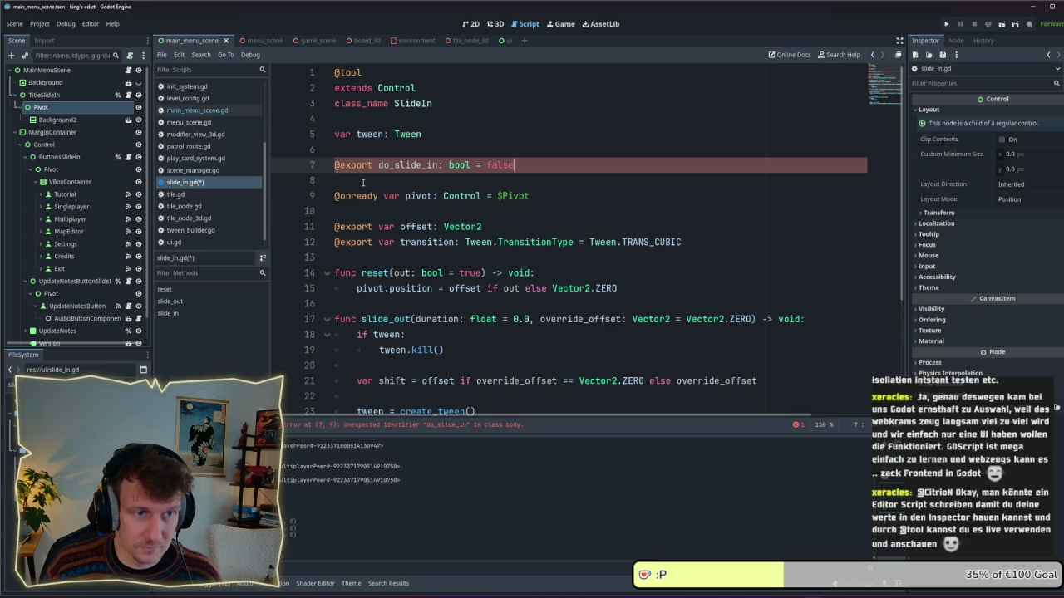
key("Return")
type("@export o")
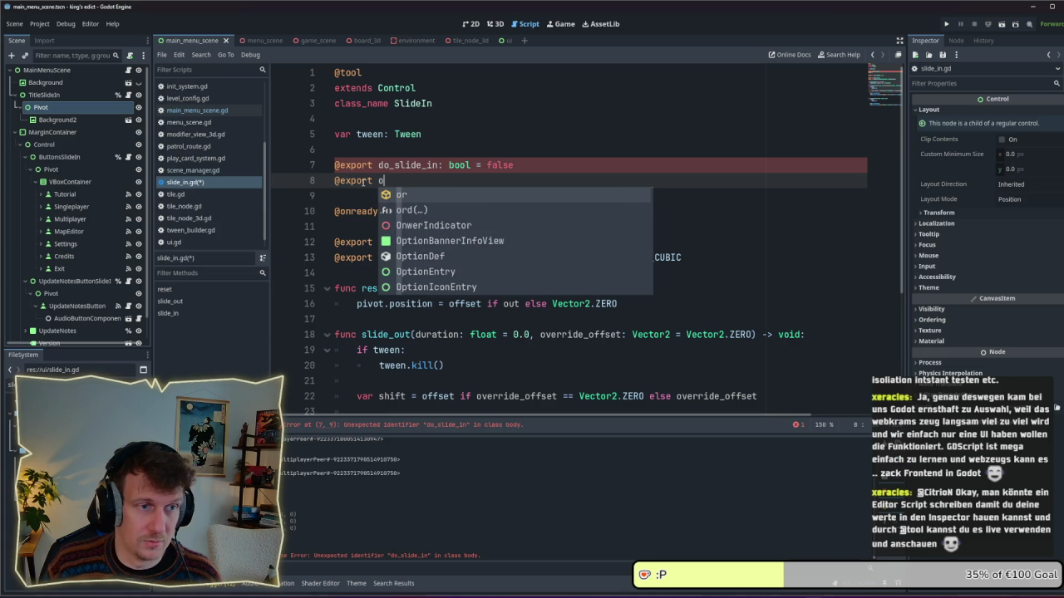
key("BackSpace")
type("do_slide_out: bool")
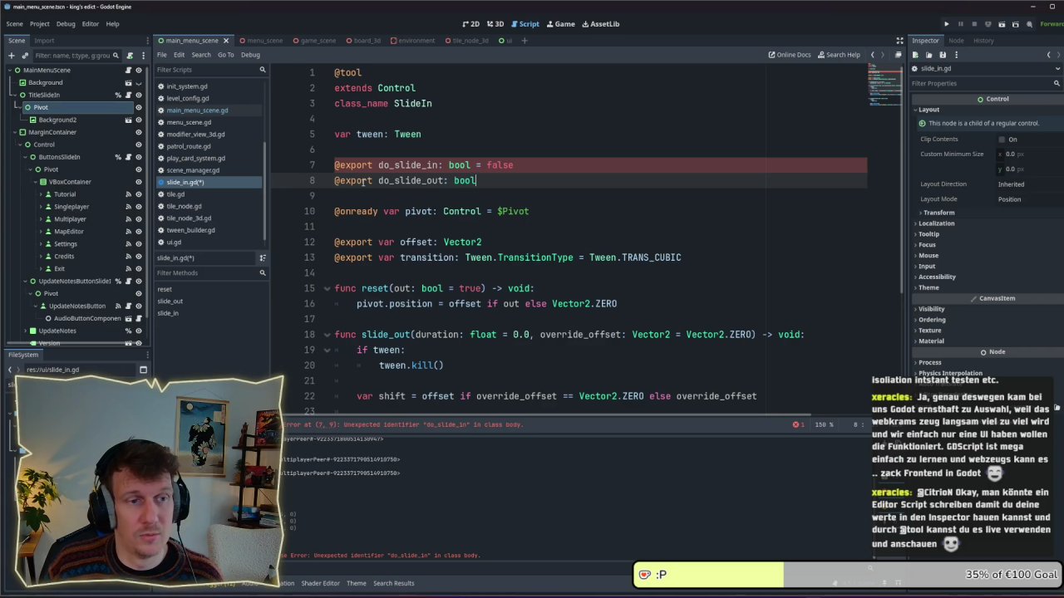
type(" = false")
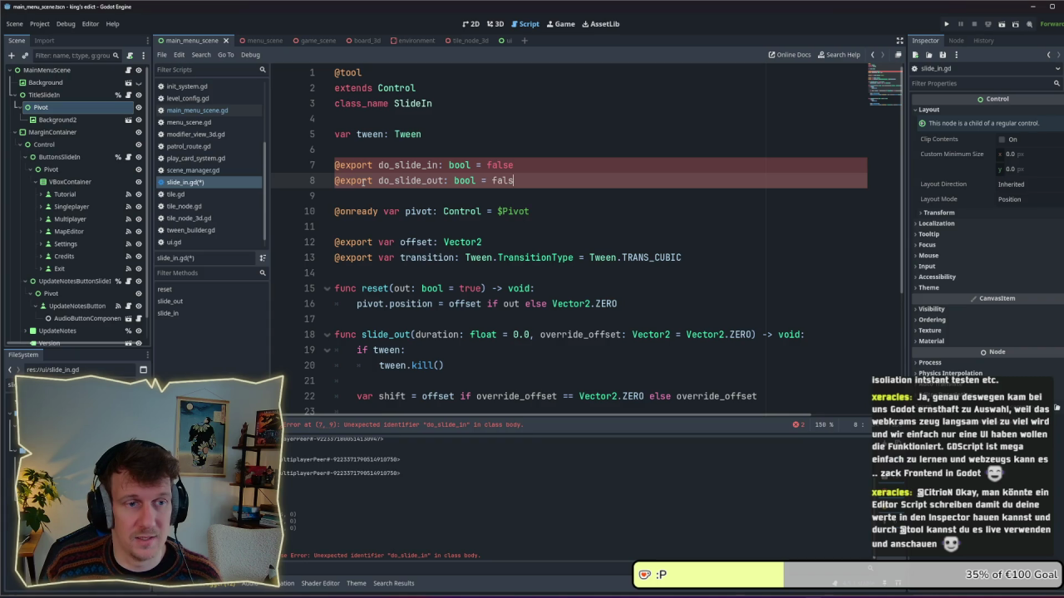
key("Home")
key("Return")
Append a colon to the do_slide_in line and begin a set(): setter beneath it
type("@")
key("BackSpace")
key("Up")
key("End")
type(":")
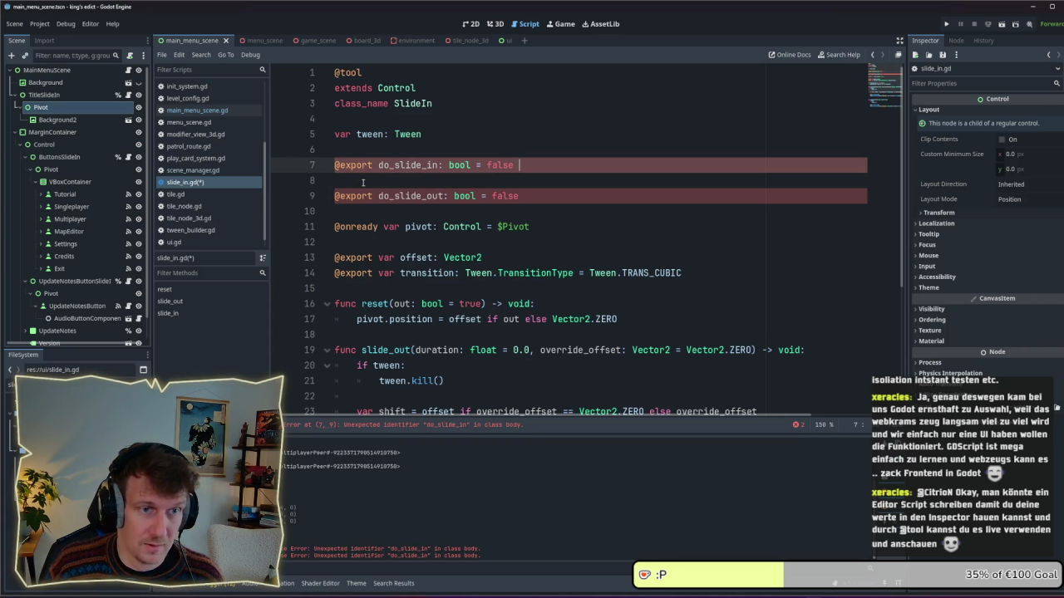
key("Return")
type("set():")
Complete the do_slide_in setter as set(_value): with slide_out() as its body
key("Left")
key("Left")
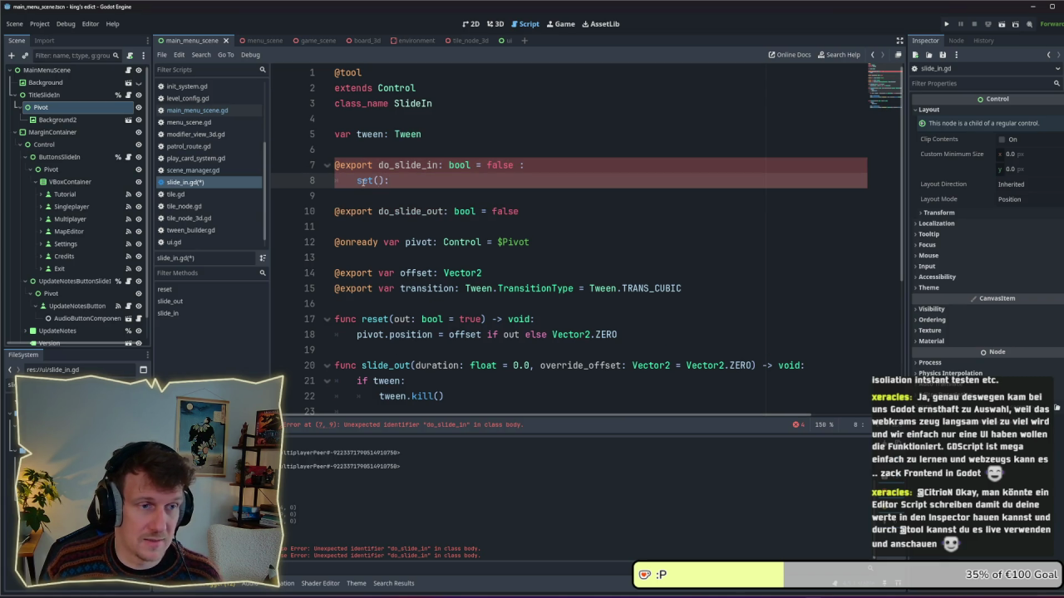
type("_value")
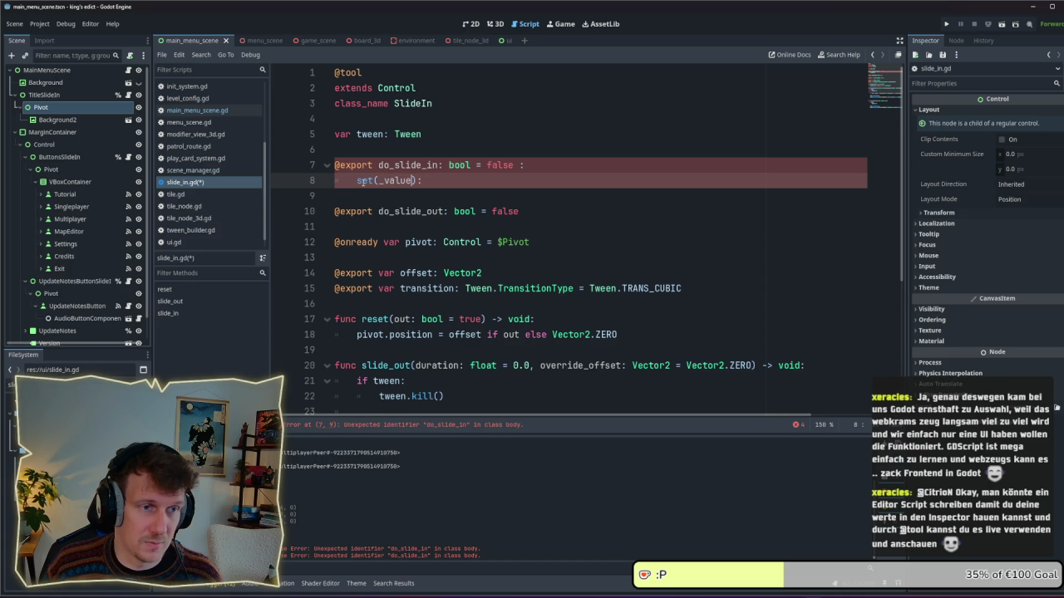
key("End")
key("Return")
type("slid")
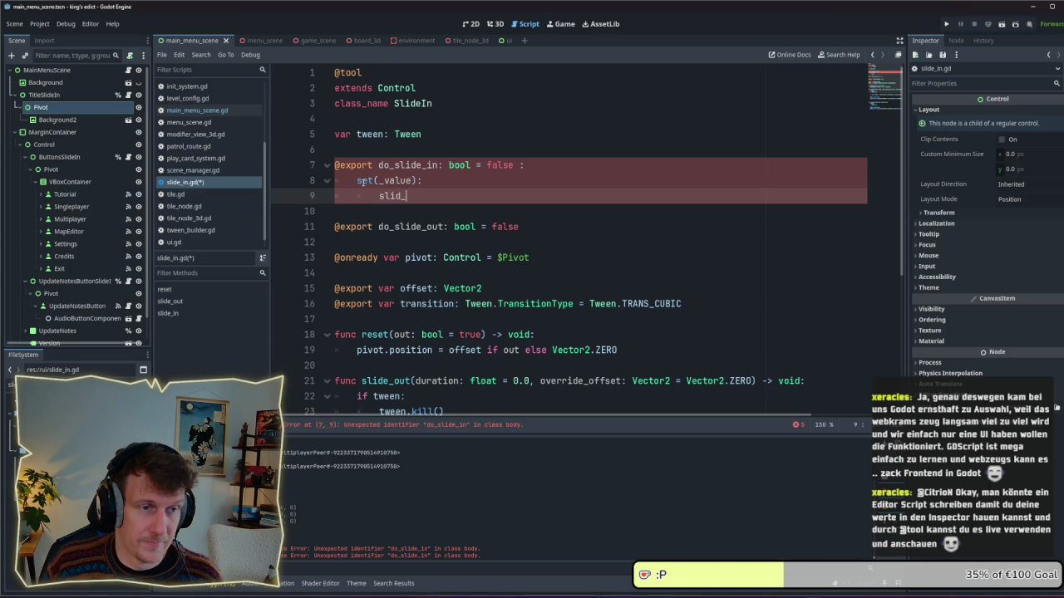
type("e_ou")
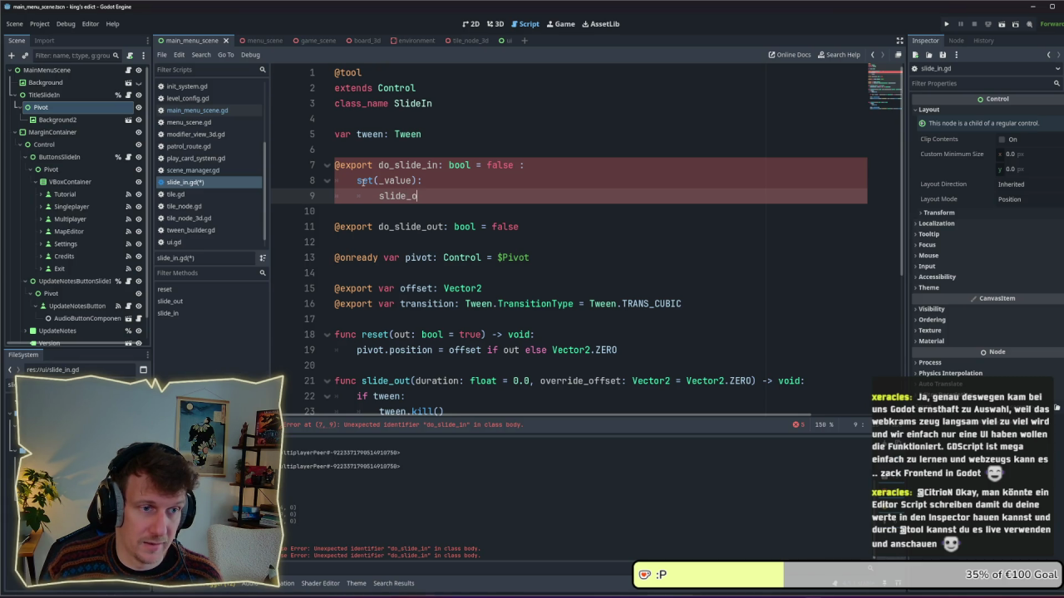
type("t()")
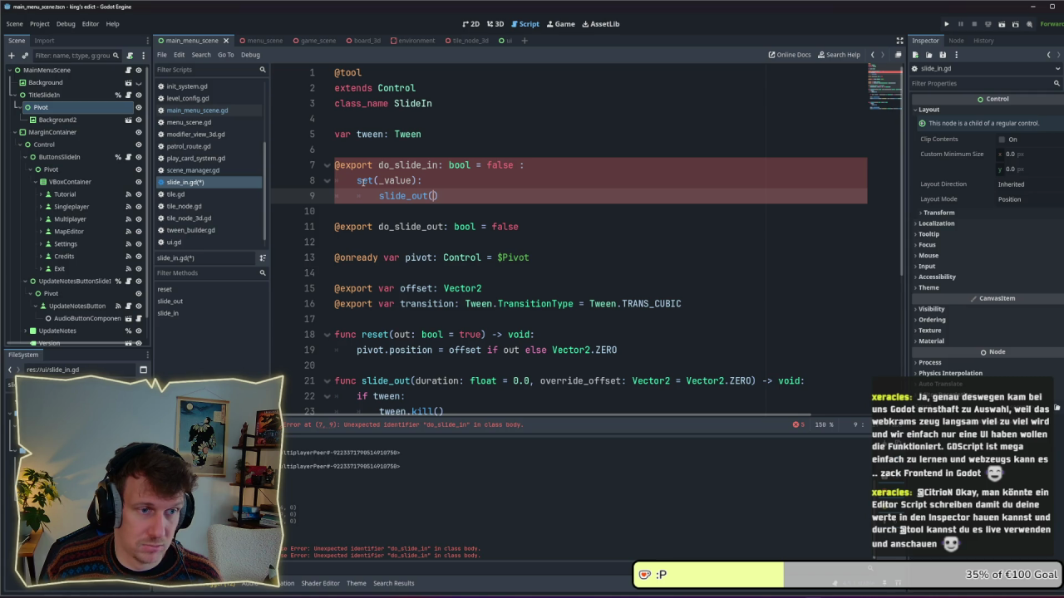
scroll(403, 242, "down", 5)
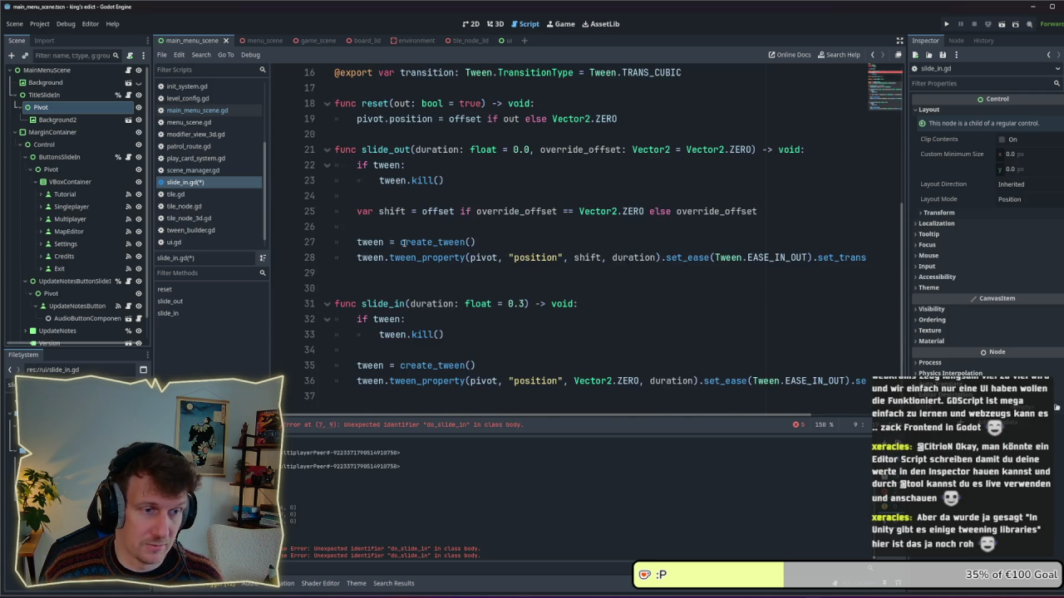
scroll(403, 242, "up", 5)
scroll(405, 242, "down", 1)
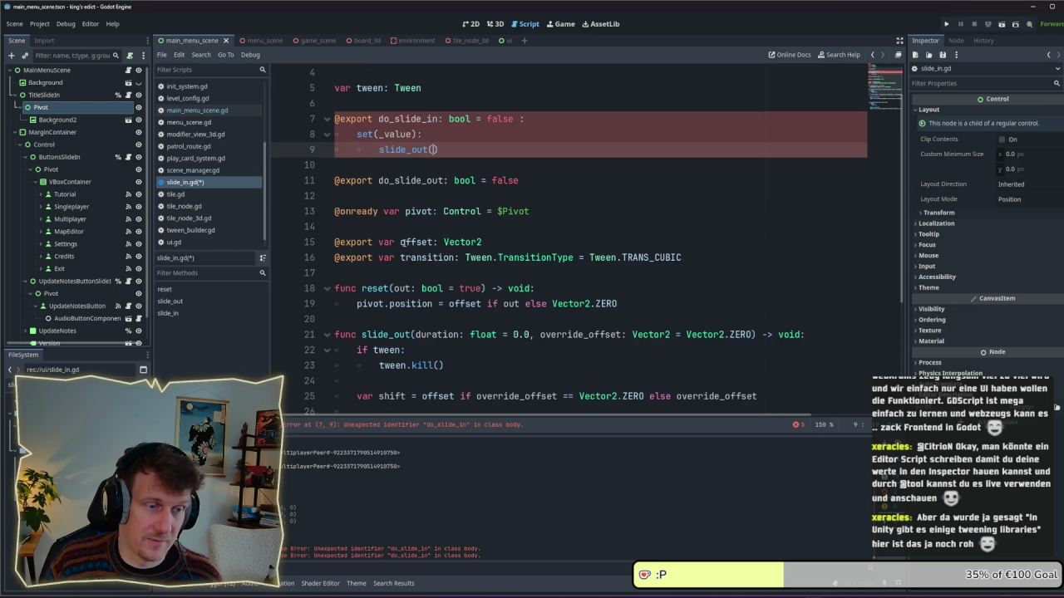
left_click(404, 267)
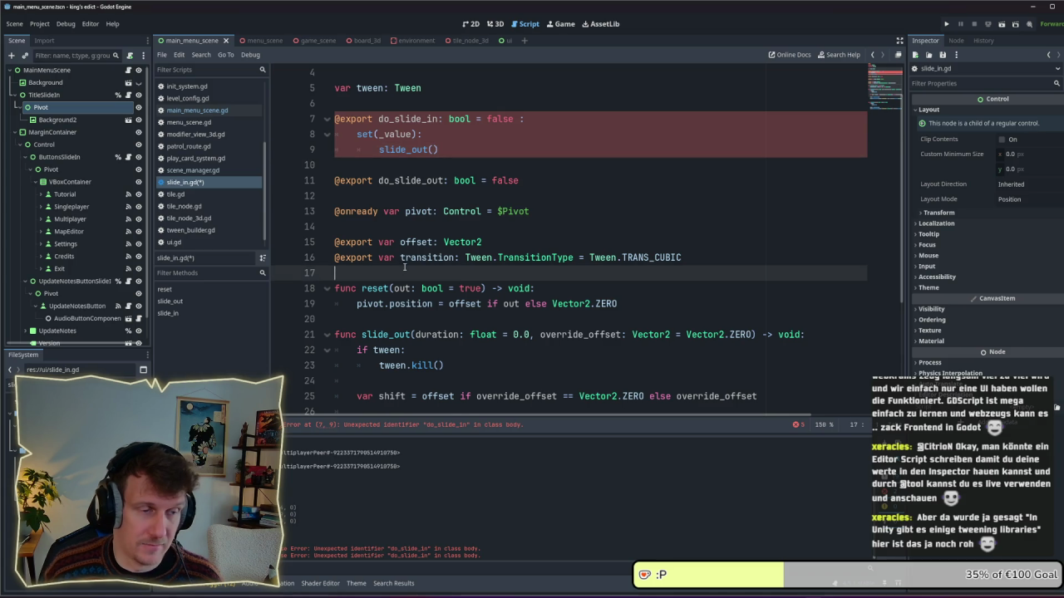
Add an exported slide_in_duration float defaulting to 0.5 below the transition export and save
key("Return")
key("Up")
type("@export var ")
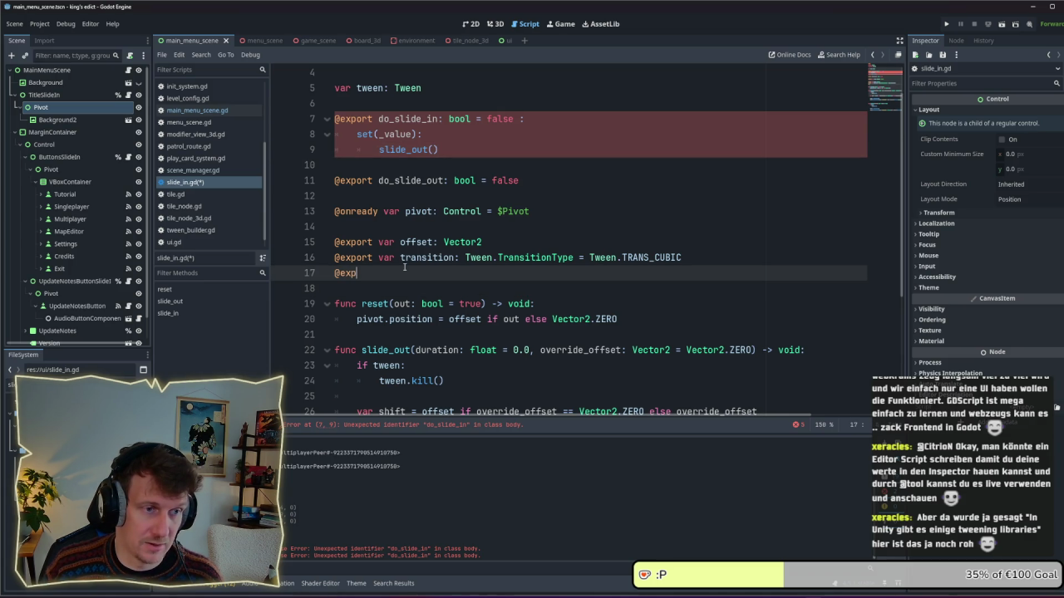
type("slide_du")
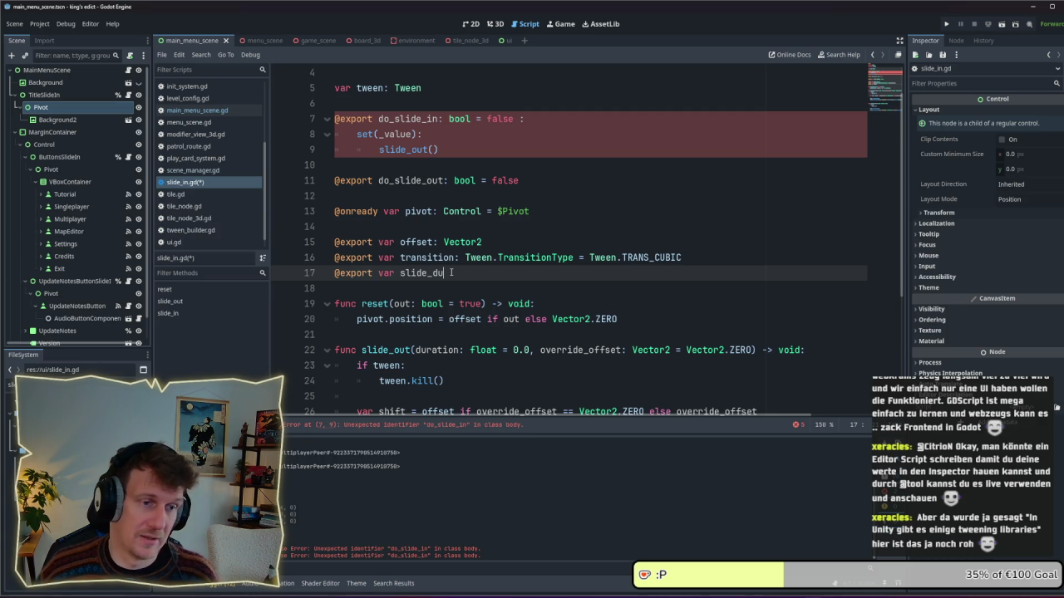
key("ctrl+shift+Left")
key("ctrl+shift+Left")
key("shift+Home")
key("BackSpace")
key("BackSpace")
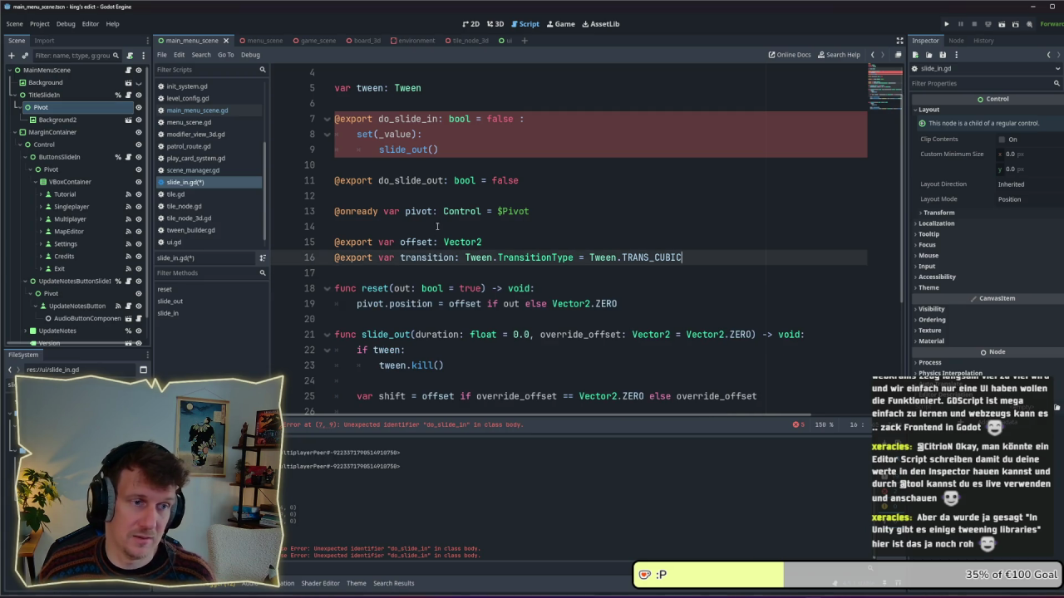
key("ctrl+z")
key("ctrl+z")
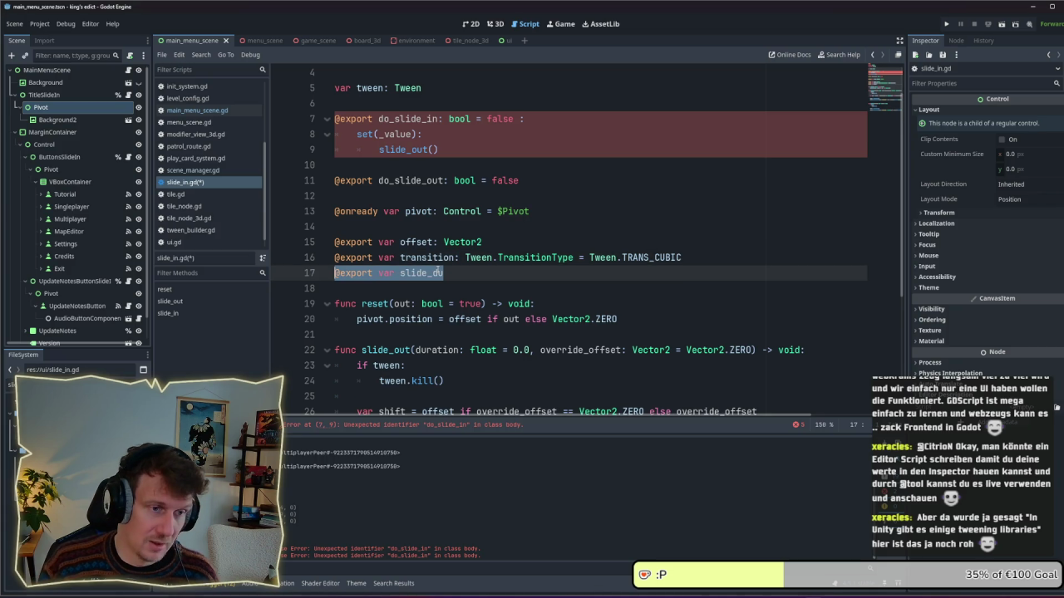
type("ration")
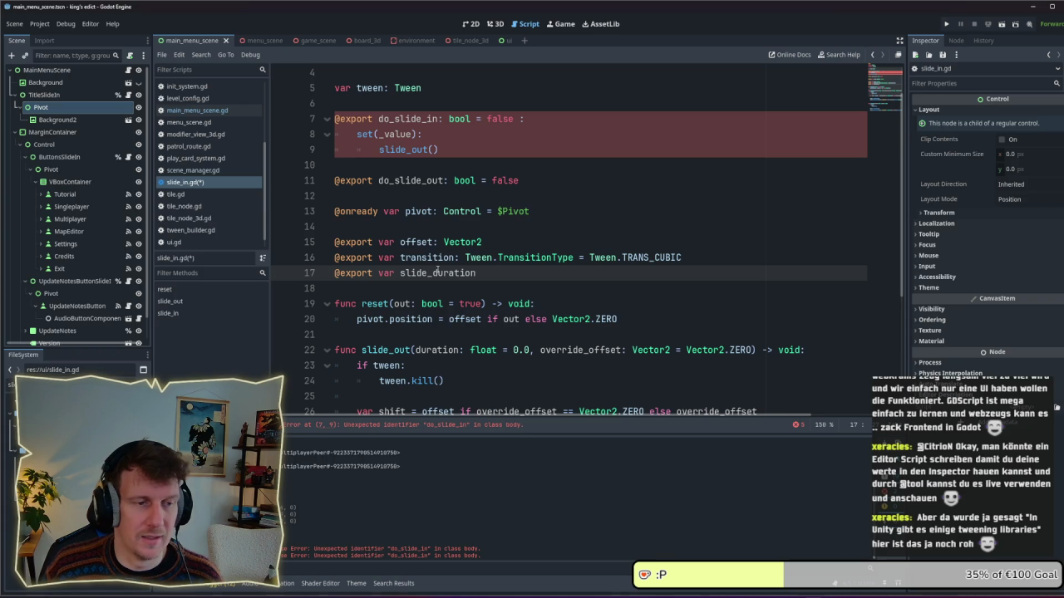
type("_in_")
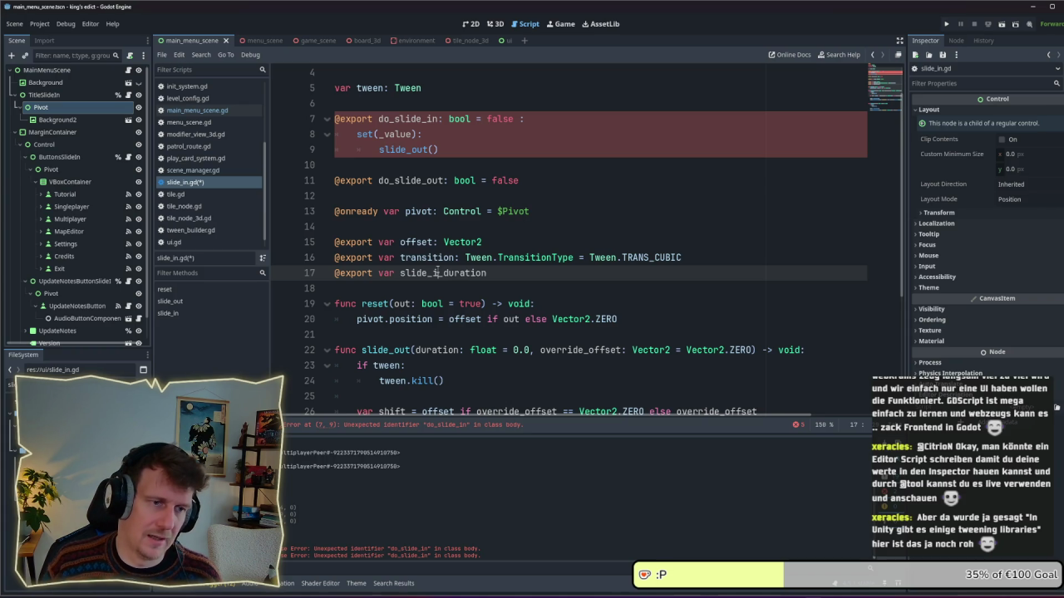
type(" float = 0.")
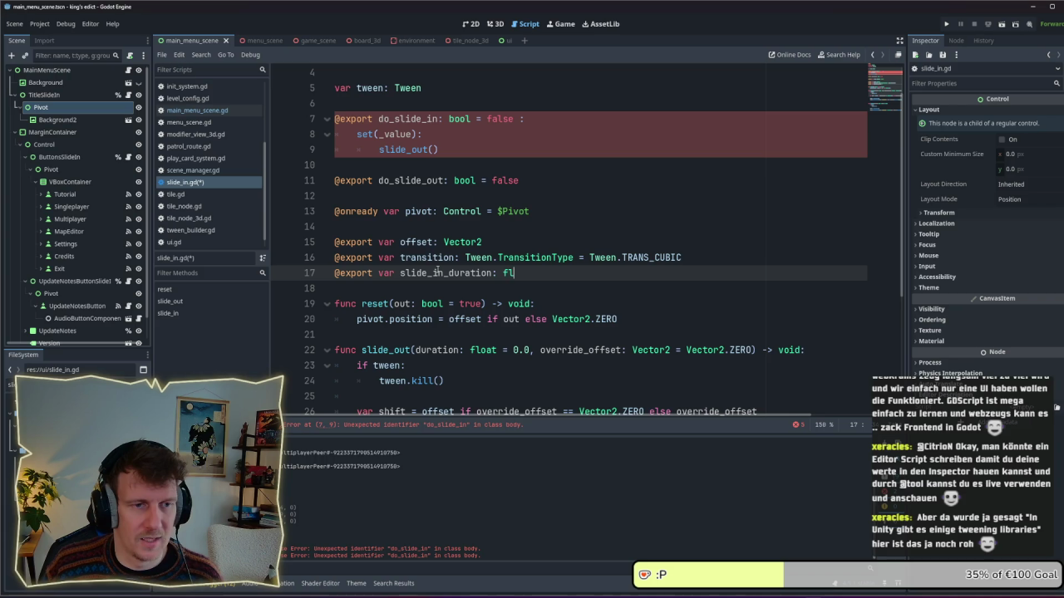
type("36")
key("BackSpace")
key("BackSpace")
type("5")
key("ctrl+s")
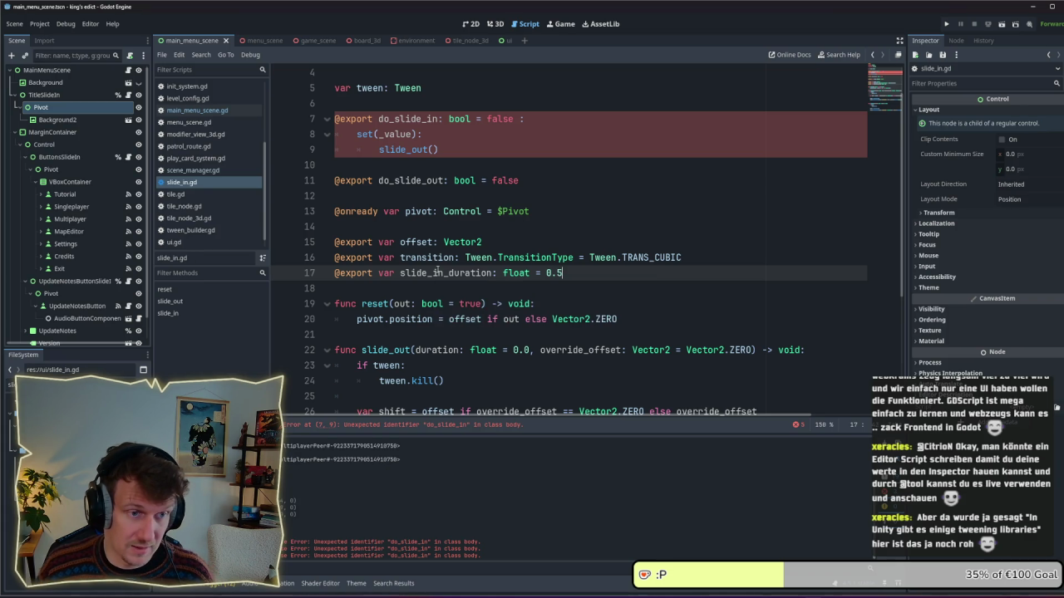
Duplicate the duration line as slide_out_duration and save
key("ctrl+shift+d")
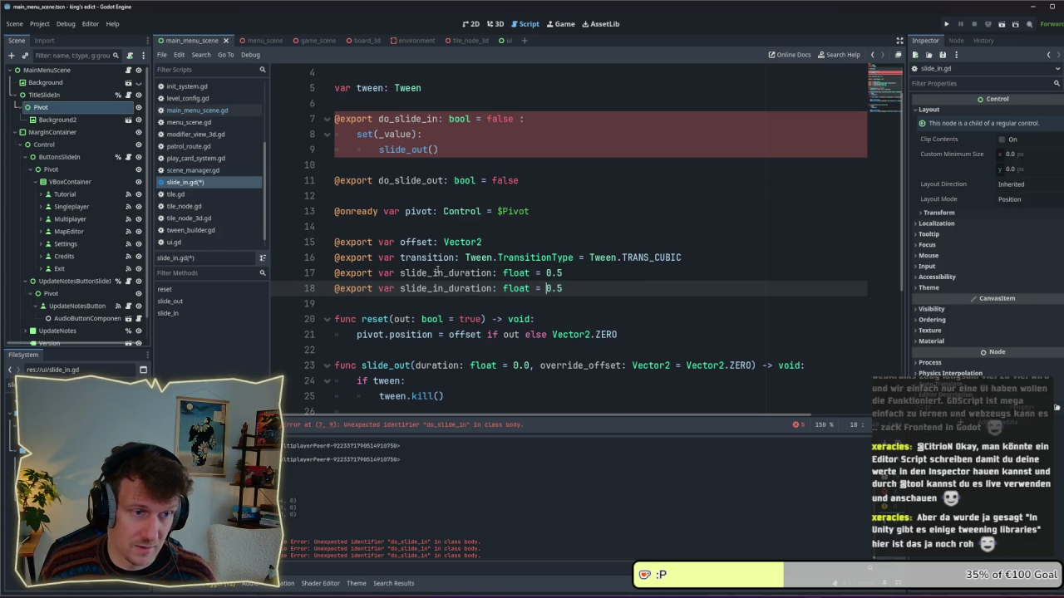
key("Delete")
key("Delete")
type("out")
key("ctrl+s")
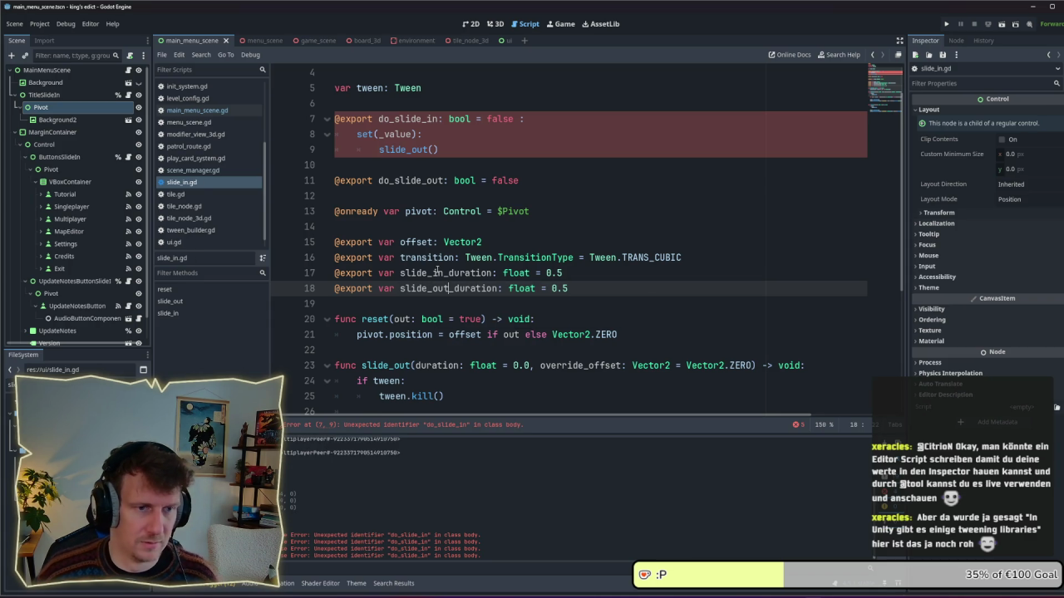
Pass slide_out_duration as the argument of the do_slide_in setter's slide_out call and save
double_click(486, 287)
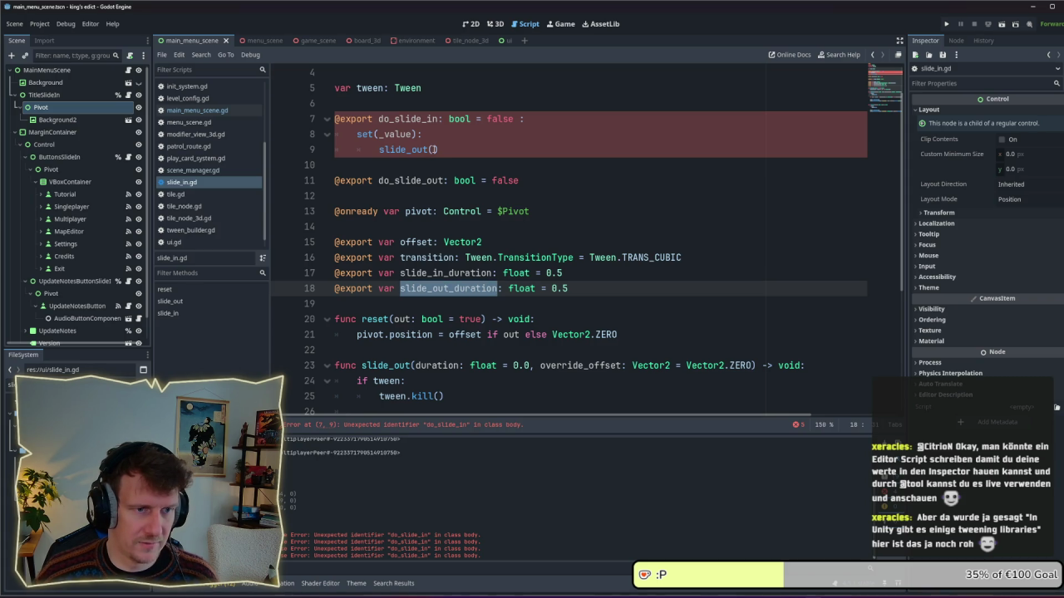
double_click(460, 272)
key("ctrl+c")
left_click(432, 149)
key("ctrl+v")
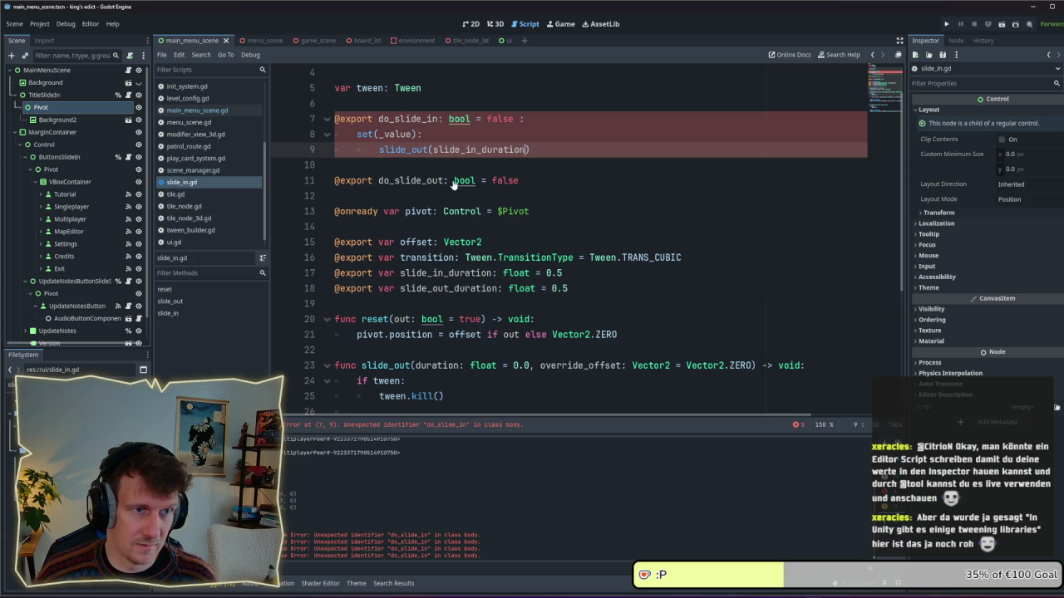
double_click(459, 288)
key("ctrl+c")
double_click(478, 149)
key("ctrl+v")
left_click(526, 165)
key("ctrl+s")
left_click(411, 134)
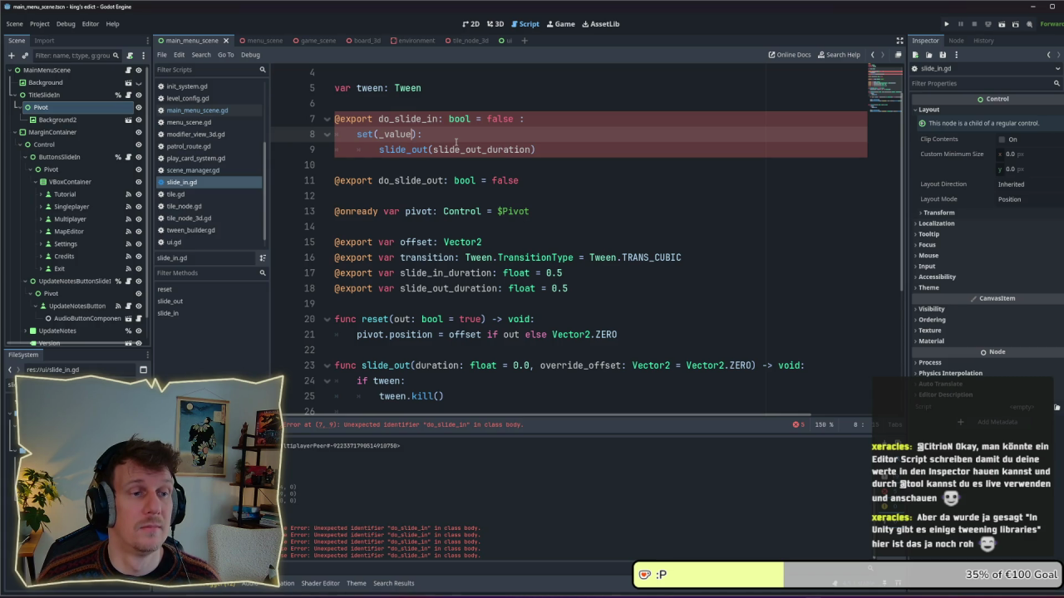
left_click(380, 121)
type("var")
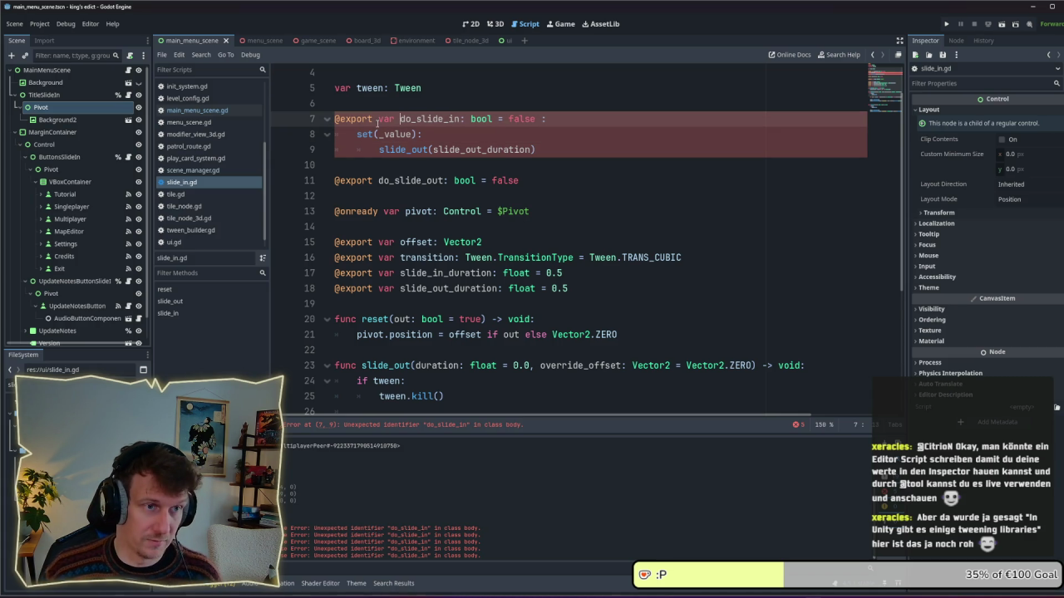
left_click(378, 180)
type("var")
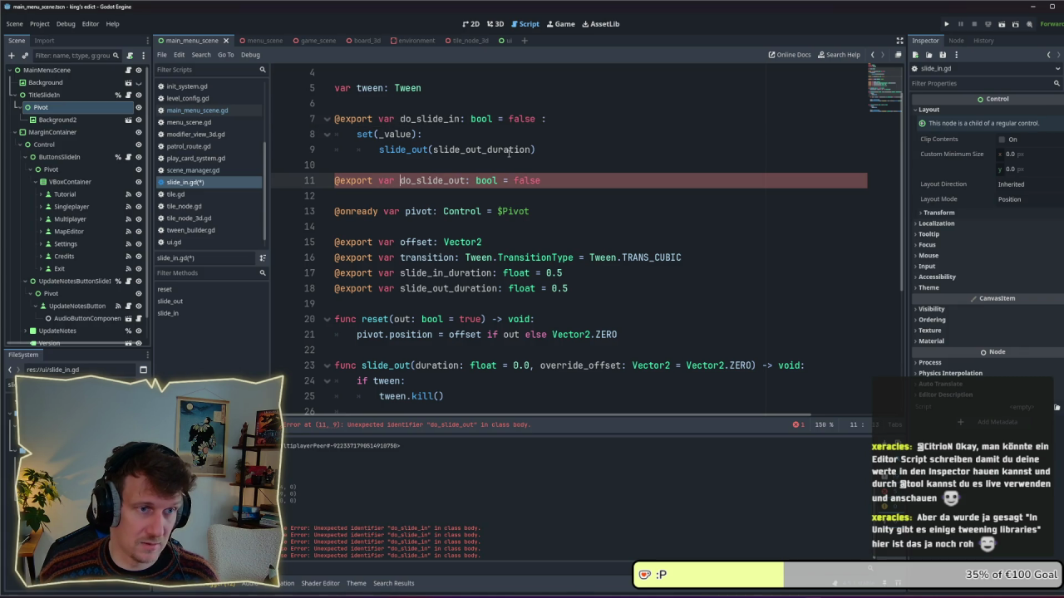
key("Up")
key("Up")
Give do_slide_out a copied set(_value) setter calling slide_out(slide_in_duration)
left_click(317, 134, "shift")
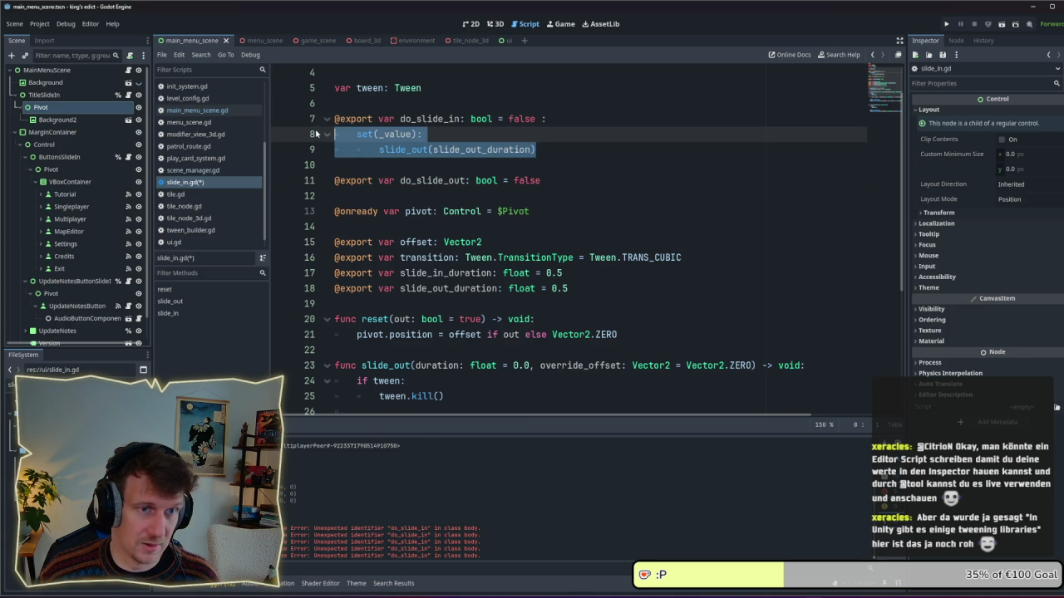
left_click(549, 180)
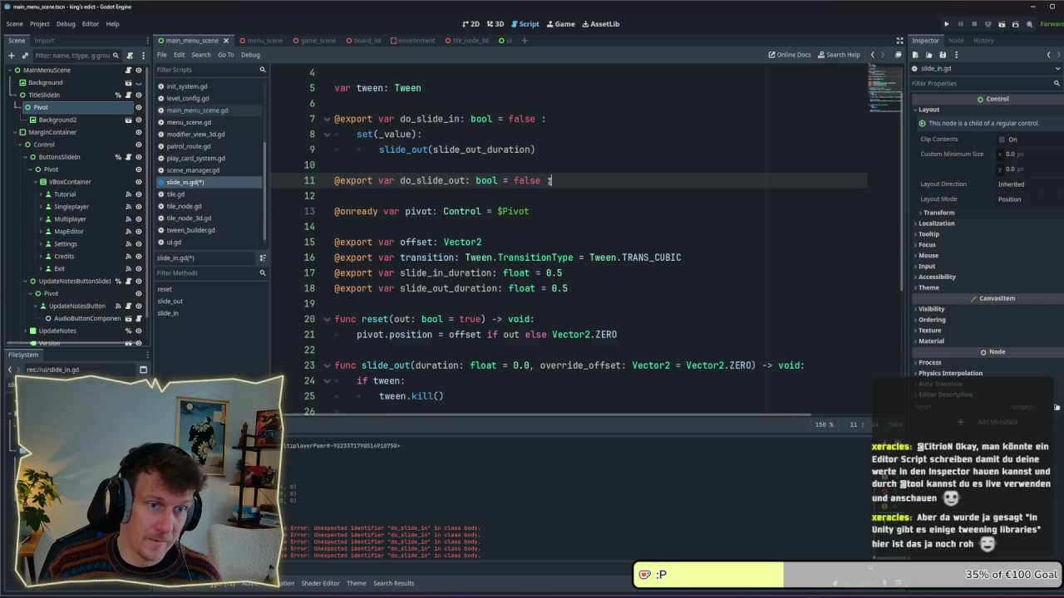
key("Return")
key("ctrl+v")
key("Up")
key("Home")
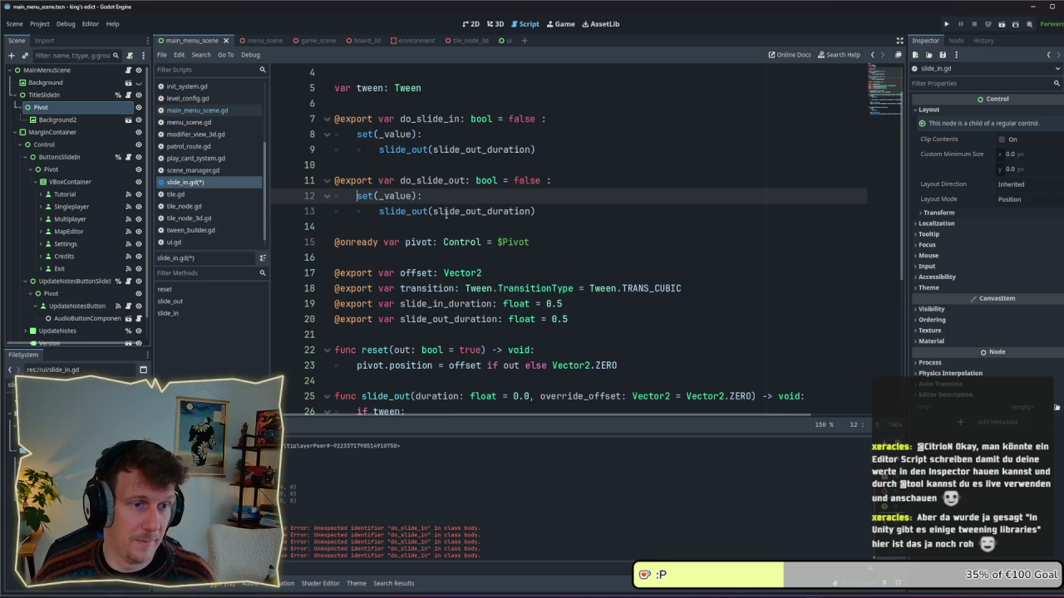
double_click(431, 180)
double_click(472, 211)
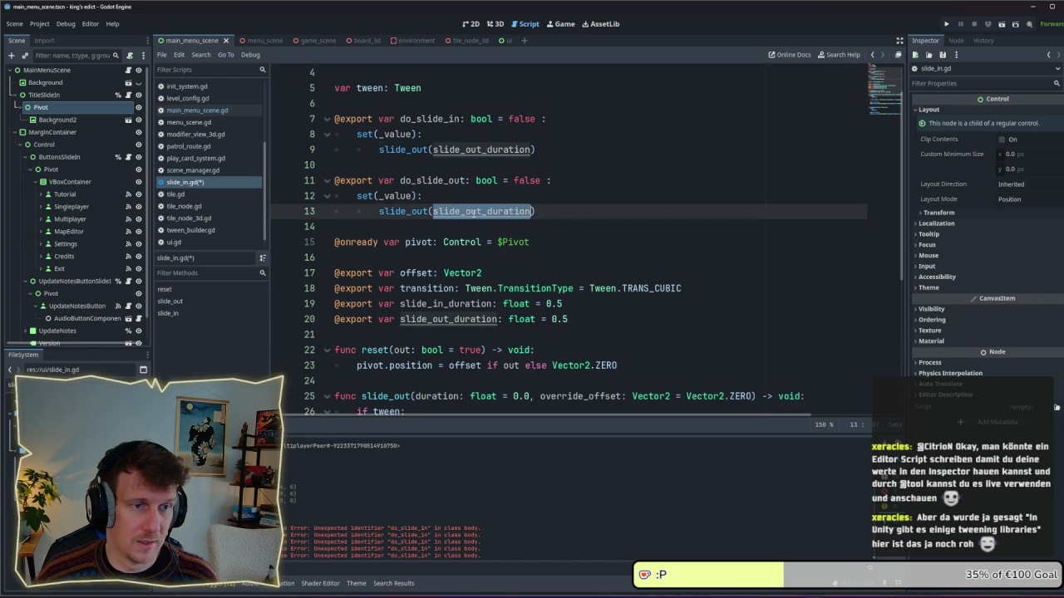
double_click(463, 304)
key("ctrl+c")
left_click(476, 211)
double_click(477, 211)
key("ctrl+v")
scroll(491, 229, "down", 2)
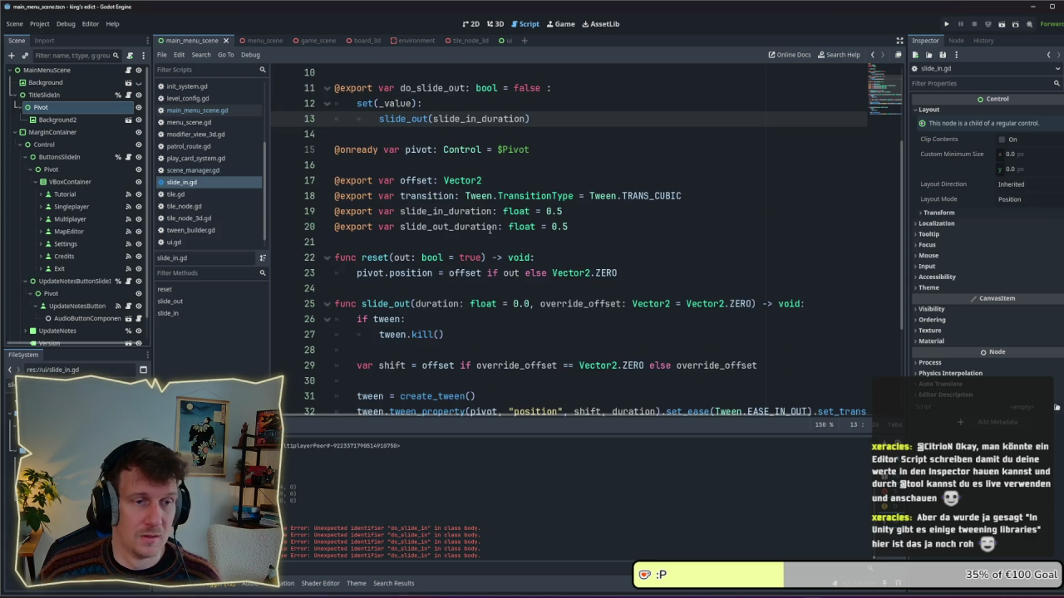
Save the main menu scene with Ctrl+S
left_click(501, 180)
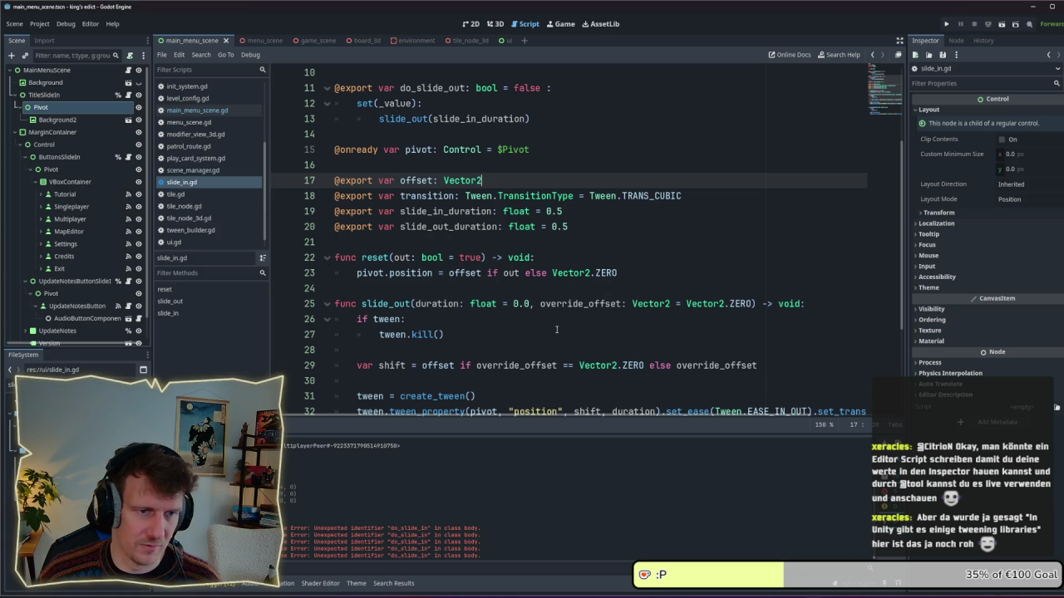
scroll(556, 330, "down", 1)
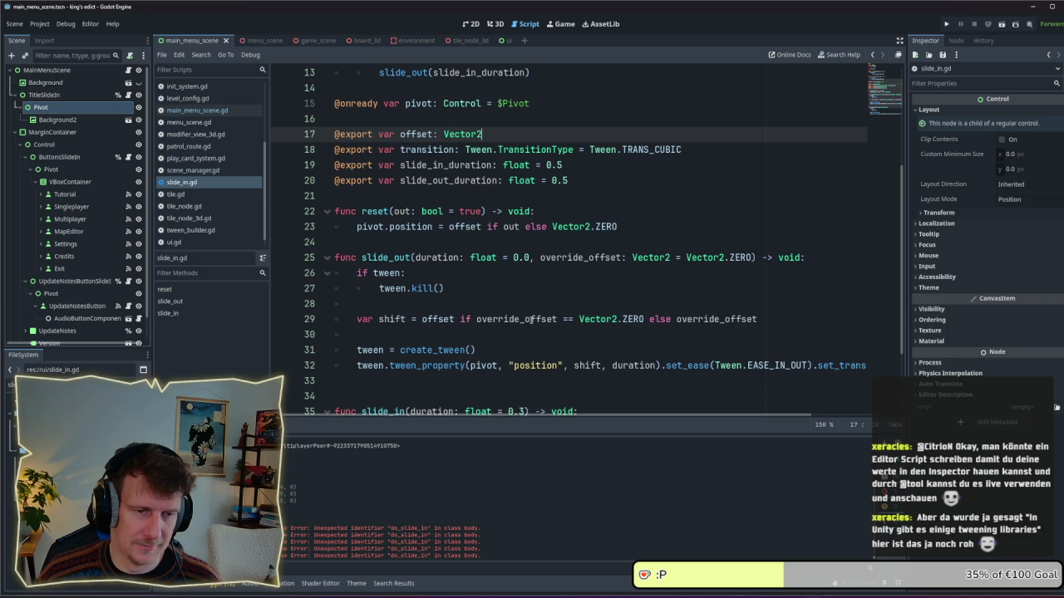
scroll(531, 321, "down", 1)
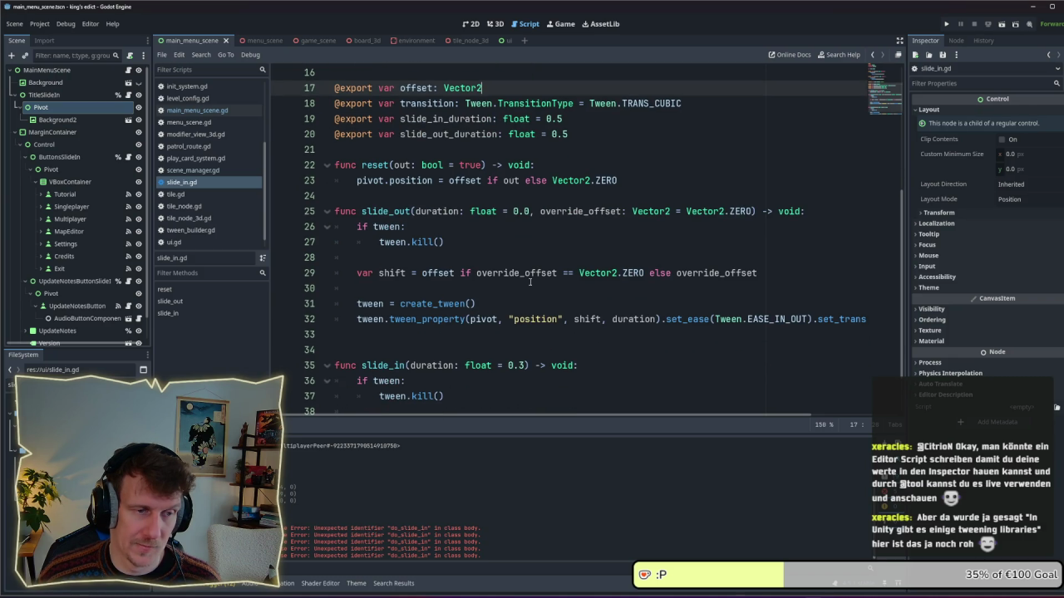
scroll(530, 282, "down", 1)
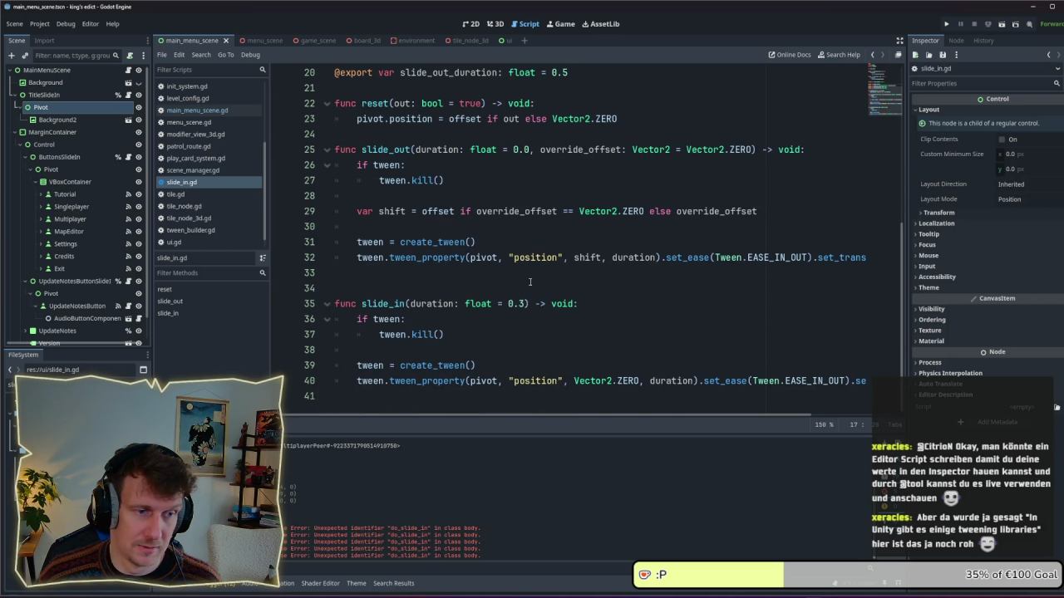
scroll(530, 282, "up", 3)
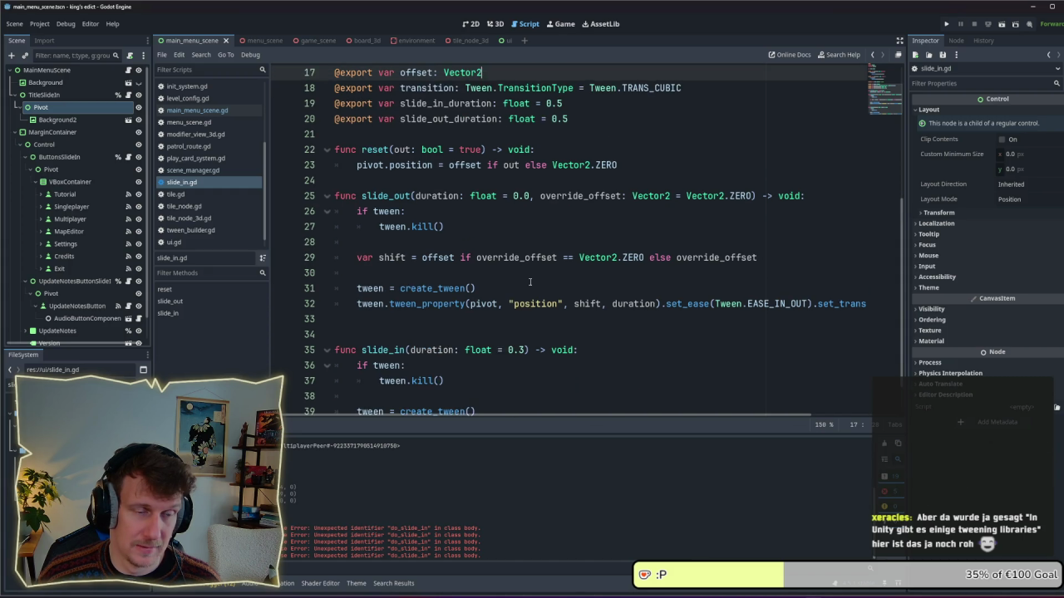
key("ctrl+s")
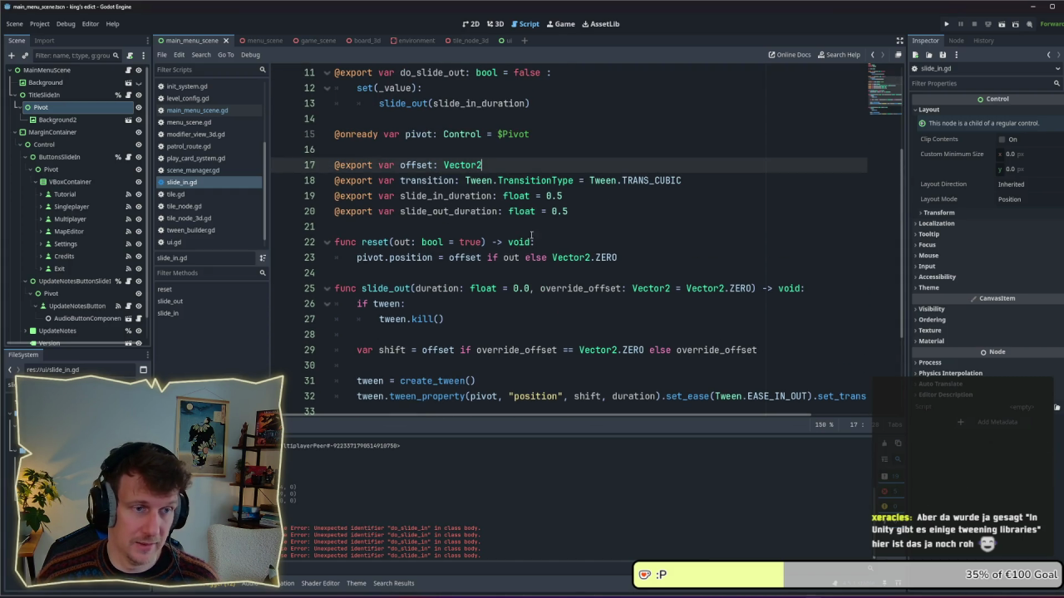
key("ctrl+s")
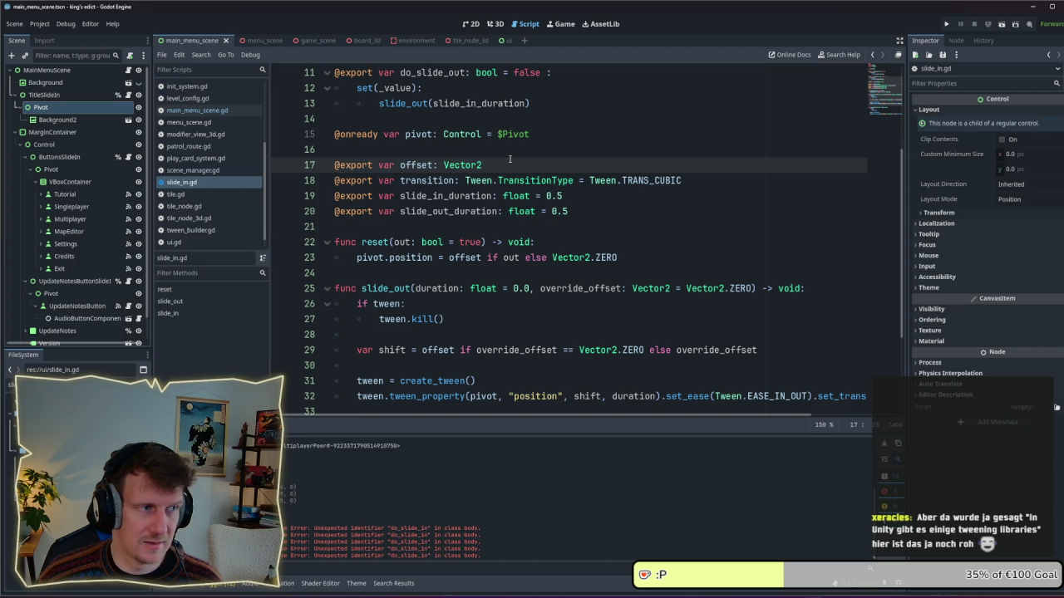
Reload the main menu scene from its saved version and return to the 2D view
scroll(510, 158, "up", 2)
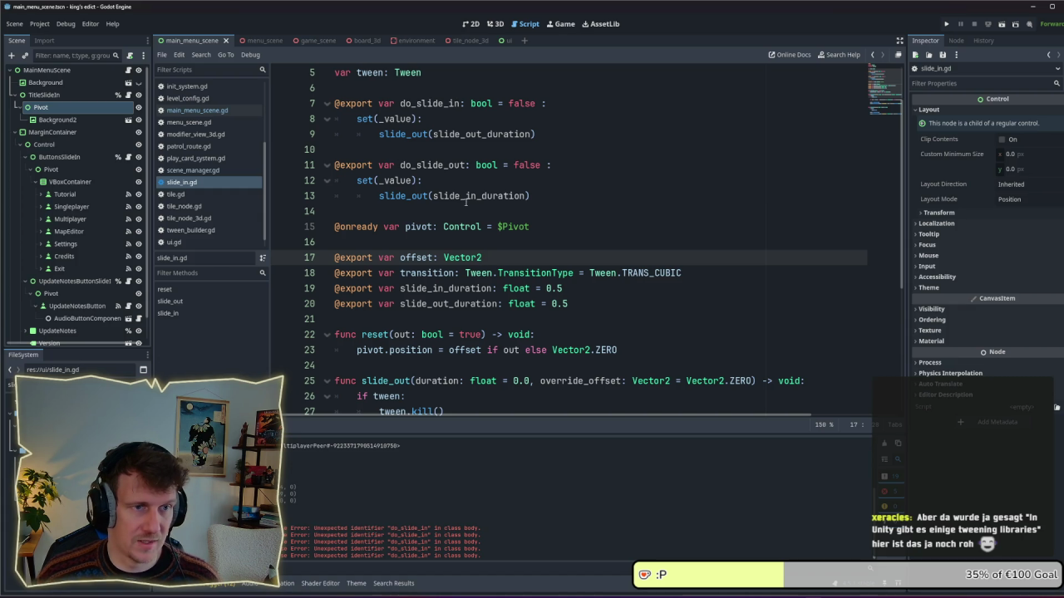
left_click(15, 25)
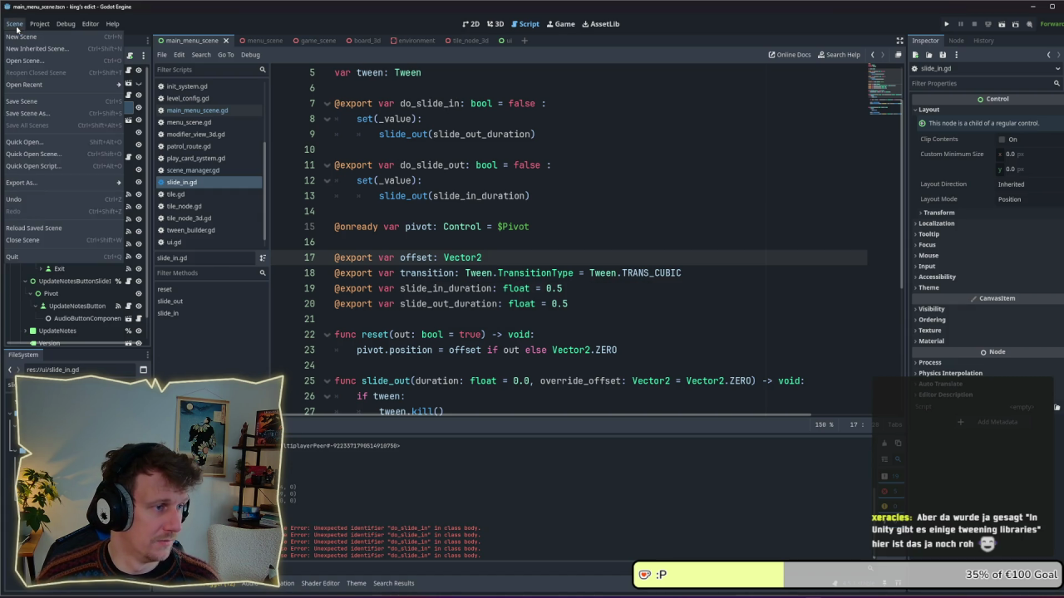
left_click(35, 228)
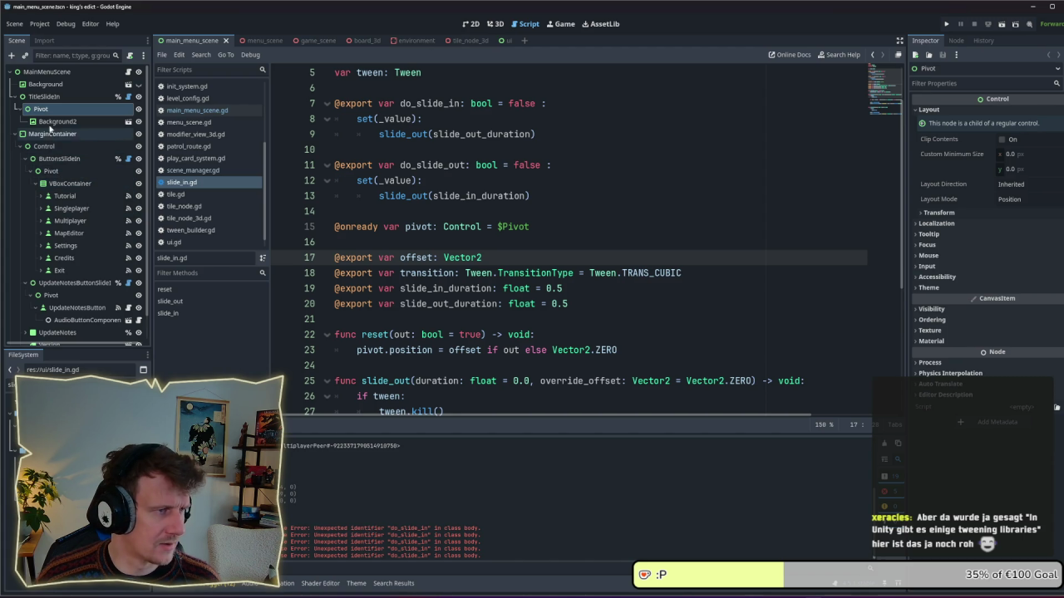
left_click(470, 23)
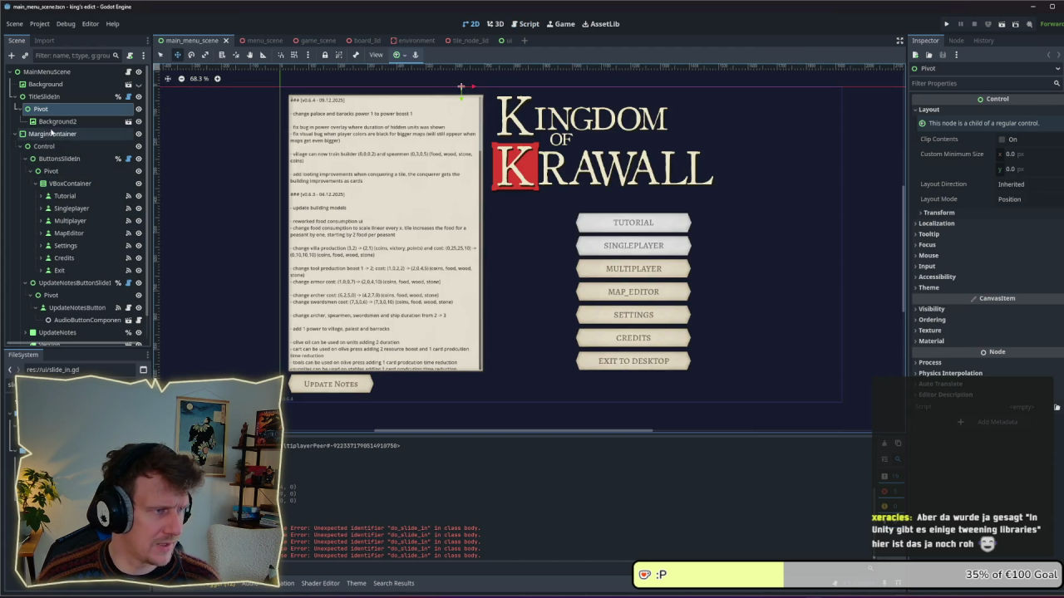
Select ButtonsSlideIn and enable Do Slide Out so the menu buttons slide out
left_click(52, 97)
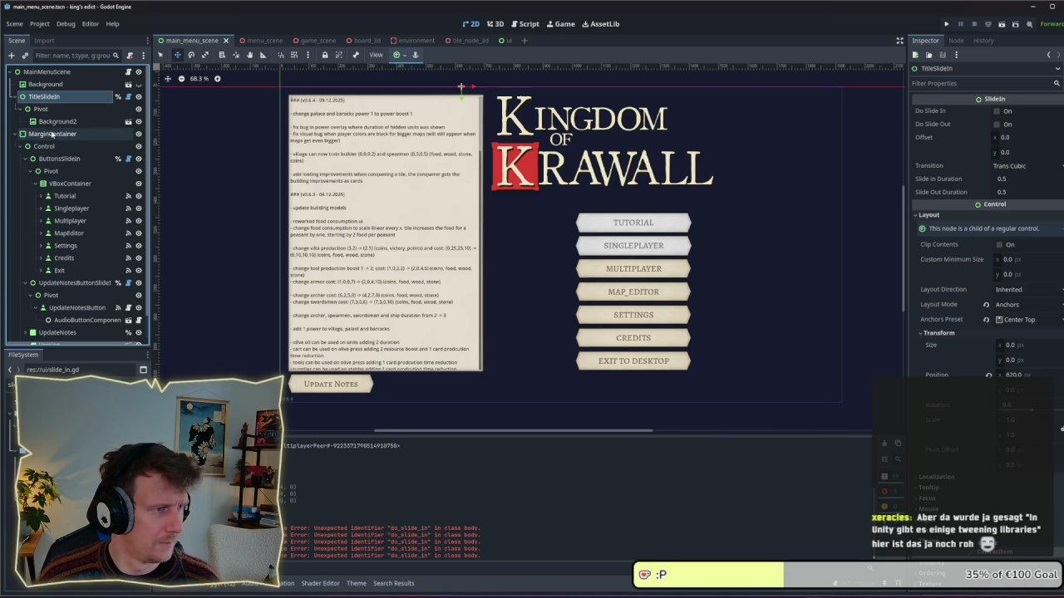
left_click(59, 159)
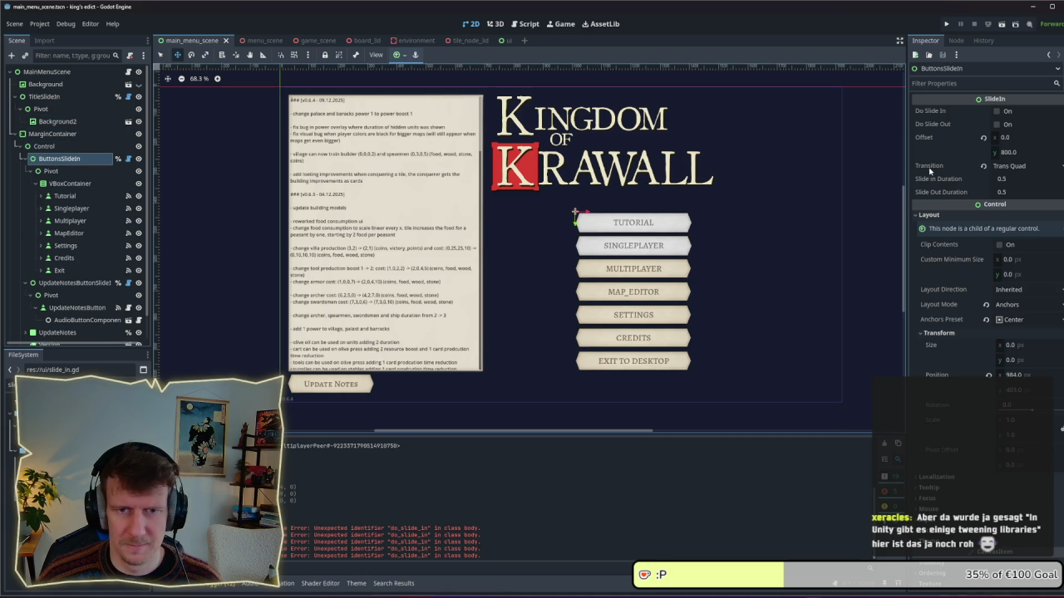
left_click(996, 123)
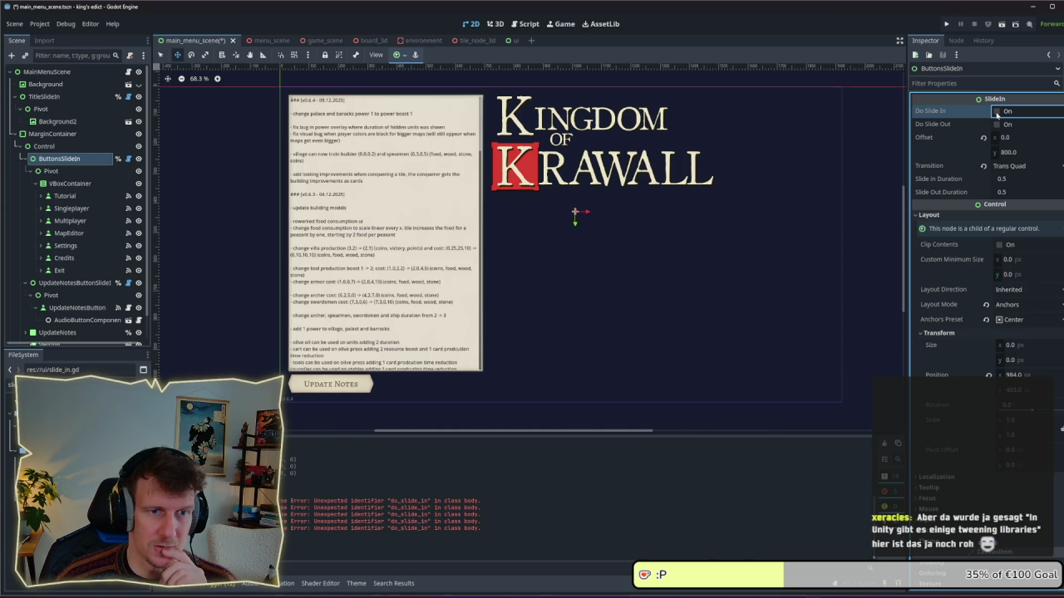
scroll(679, 290, "down", 1)
scroll(679, 289, "up", 2)
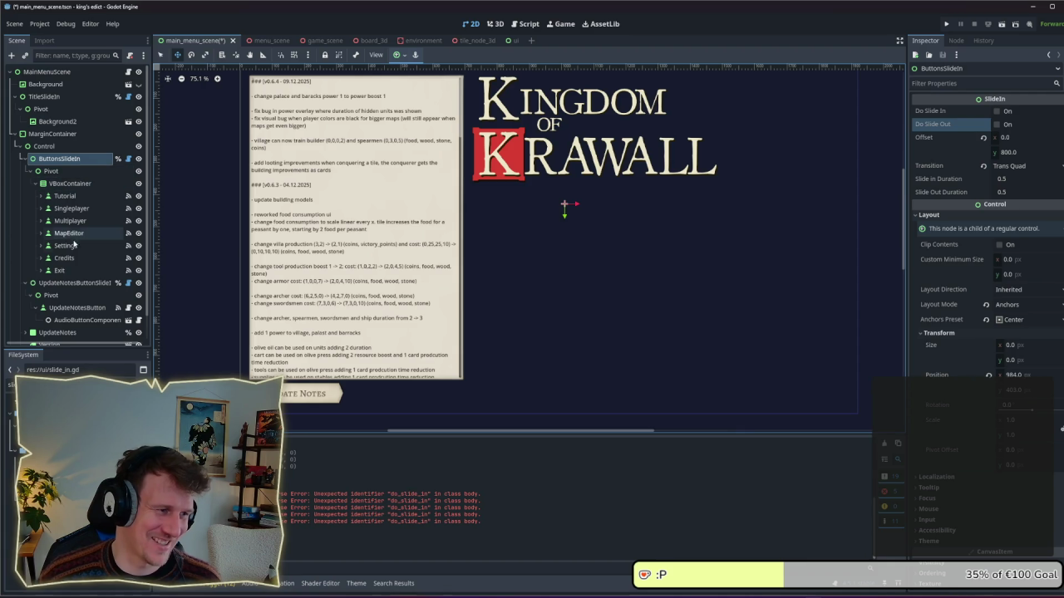
Toggle Do Slide Out then Do Slide In on UpdateNotesButtonSlideIn and open its slide_in script
left_click(72, 283)
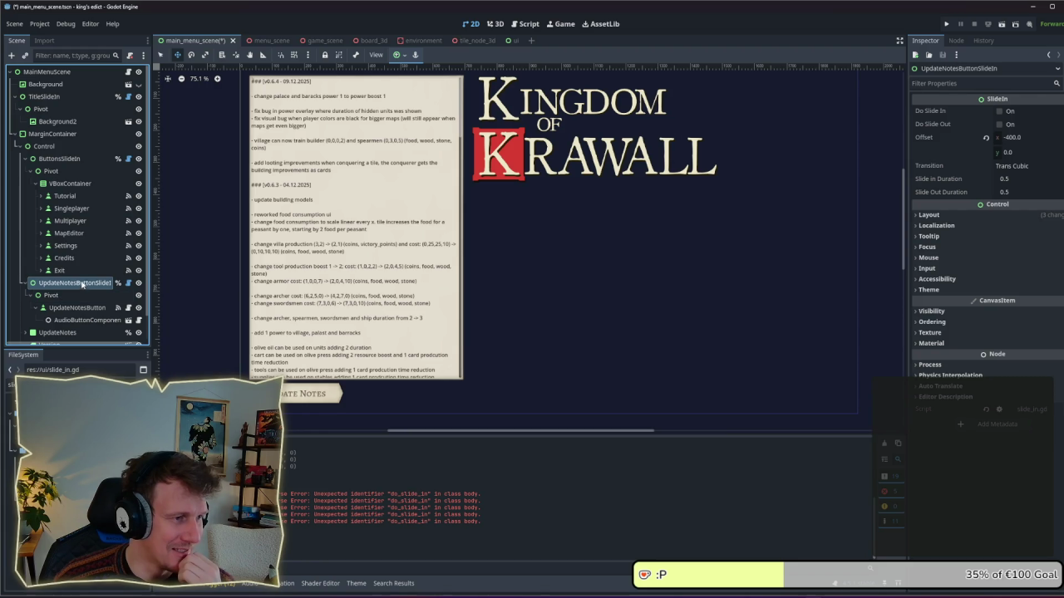
left_click(1000, 126)
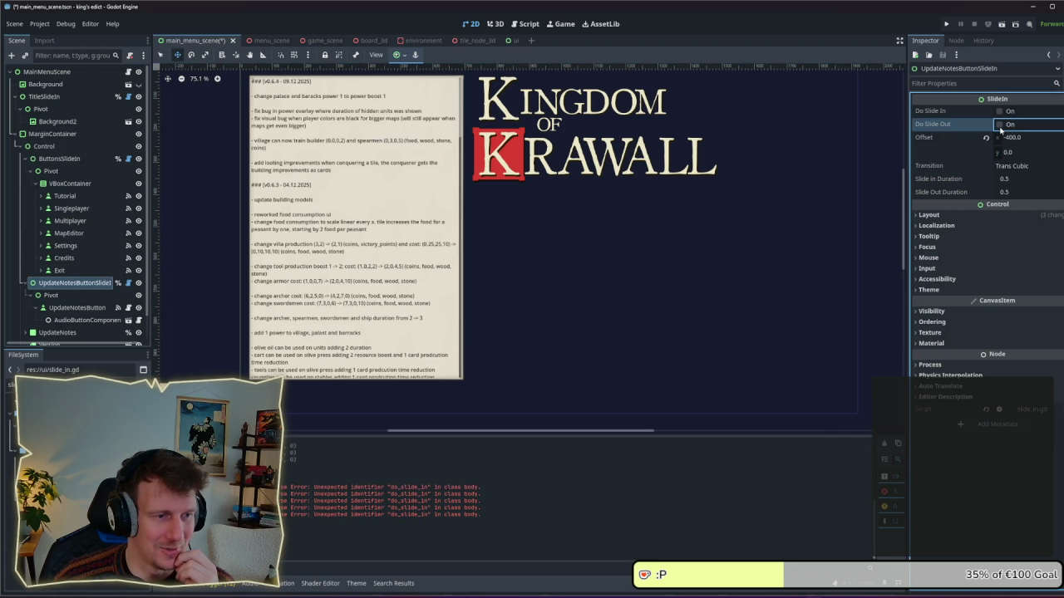
left_click(1000, 114)
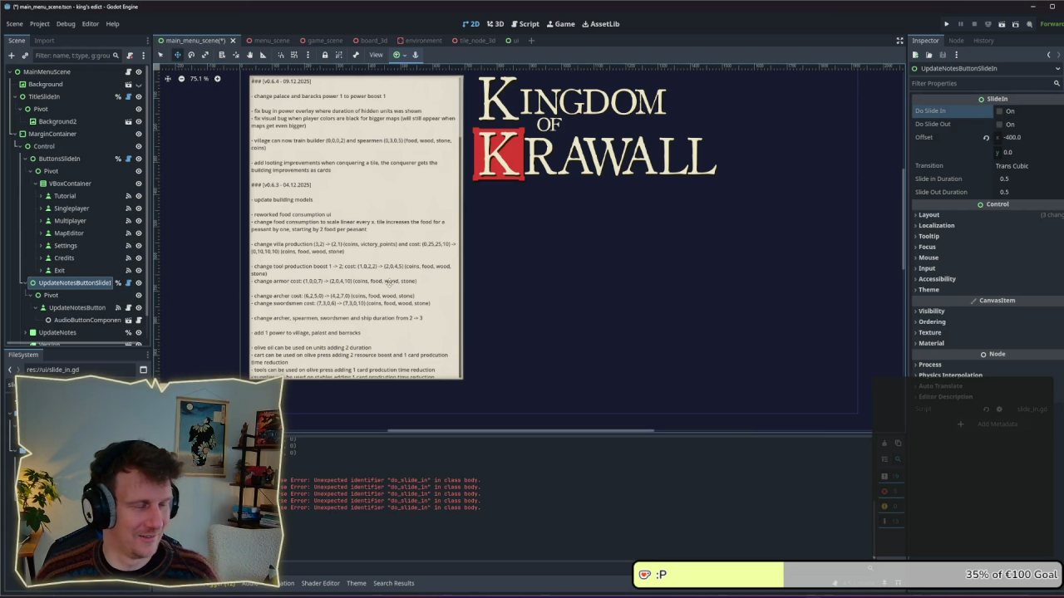
left_click(128, 284)
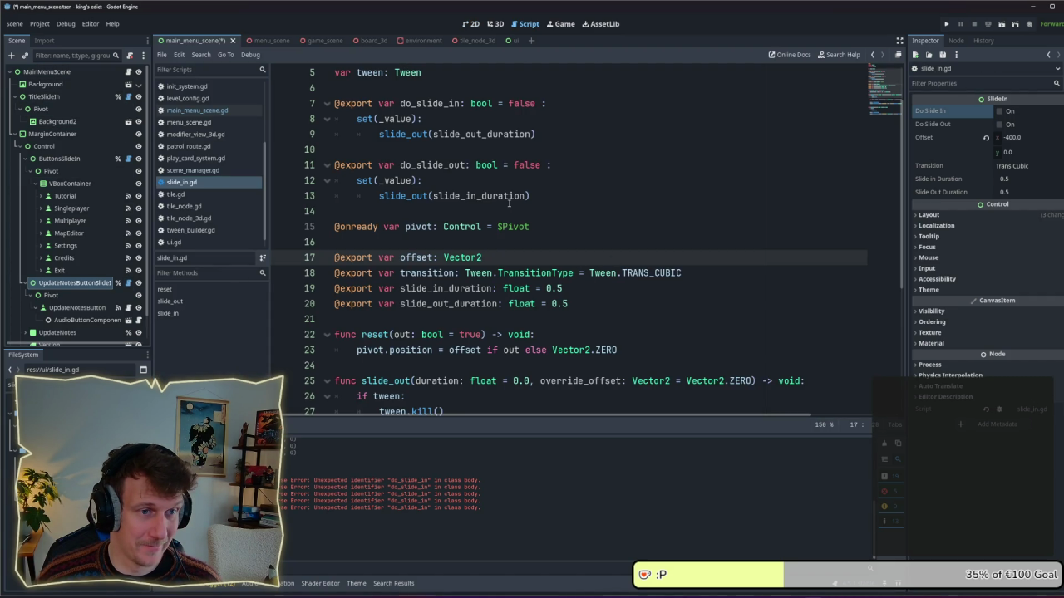
Change the slide_out call on line 9 of the do_slide_in setter to slide_in
double_click(406, 196)
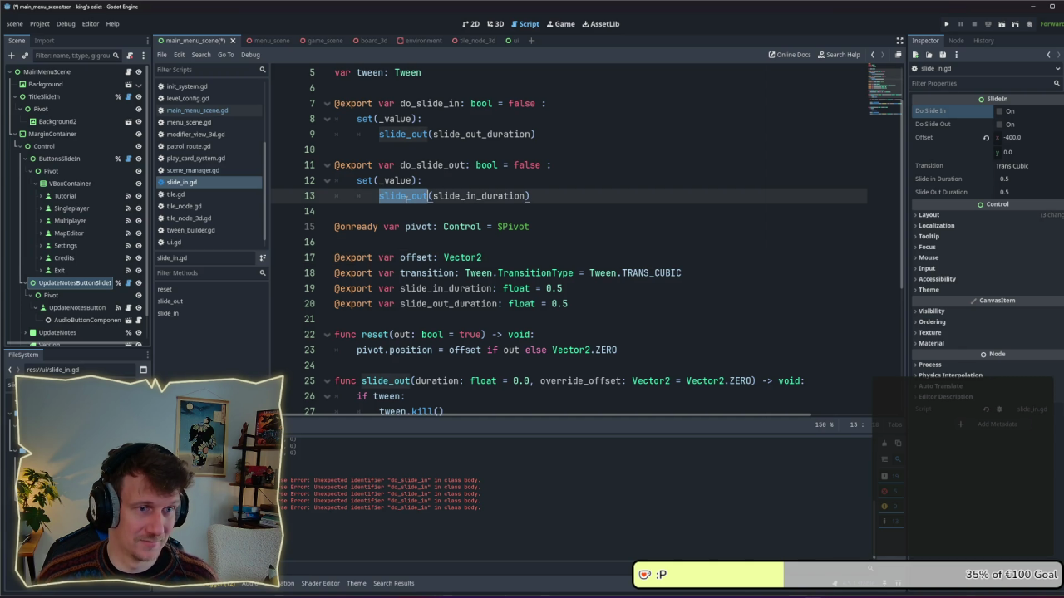
double_click(407, 134)
type("slide_in")
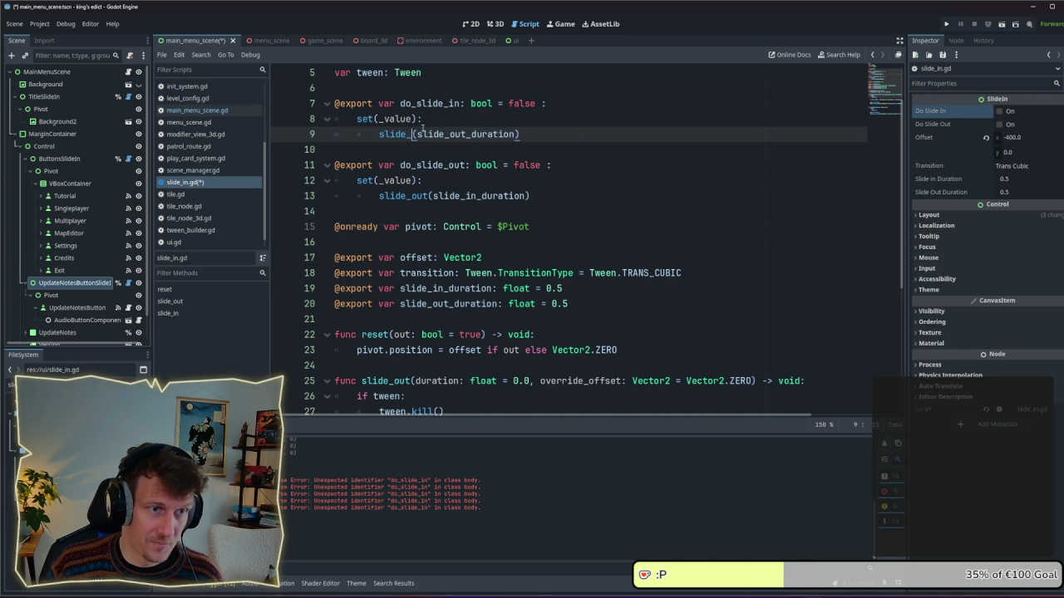
left_click(532, 134)
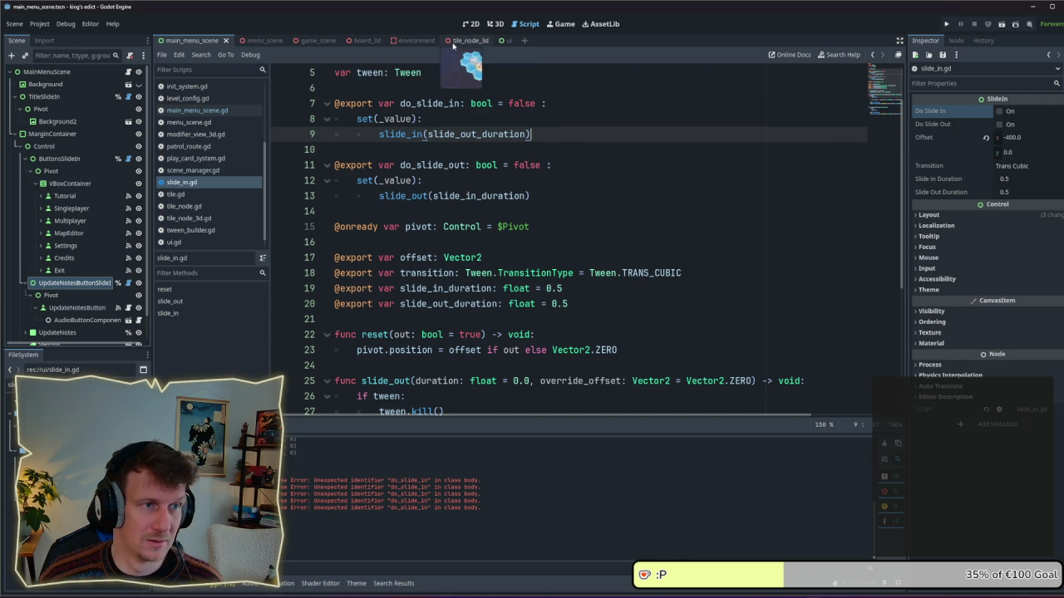
left_click(470, 24)
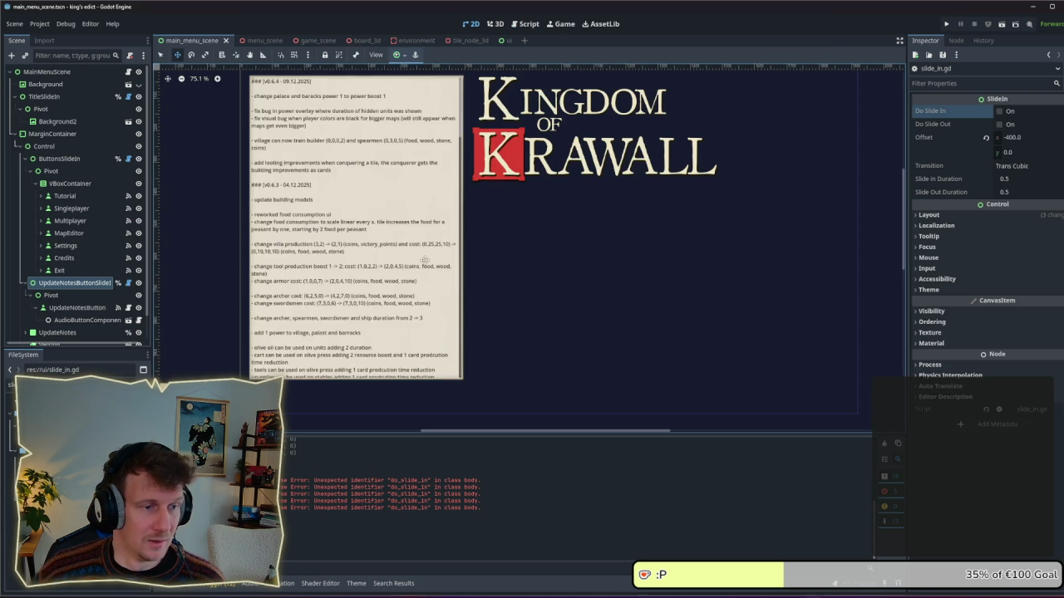
Slide the Update Notes button back in, then test ButtonsSlideIn's Do Slide In/Out toggles
left_click(1000, 113)
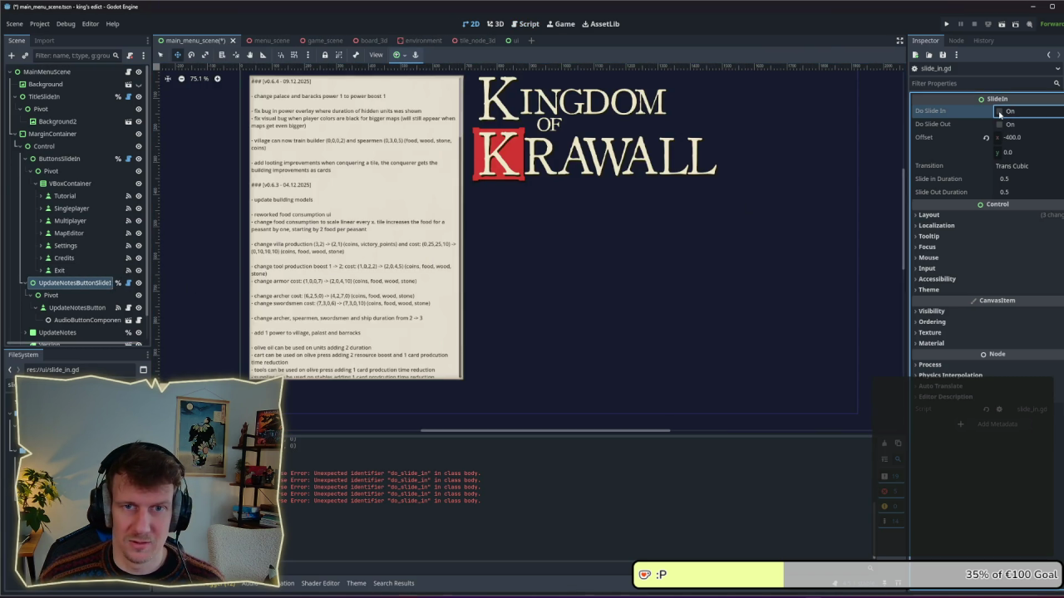
left_click(52, 133)
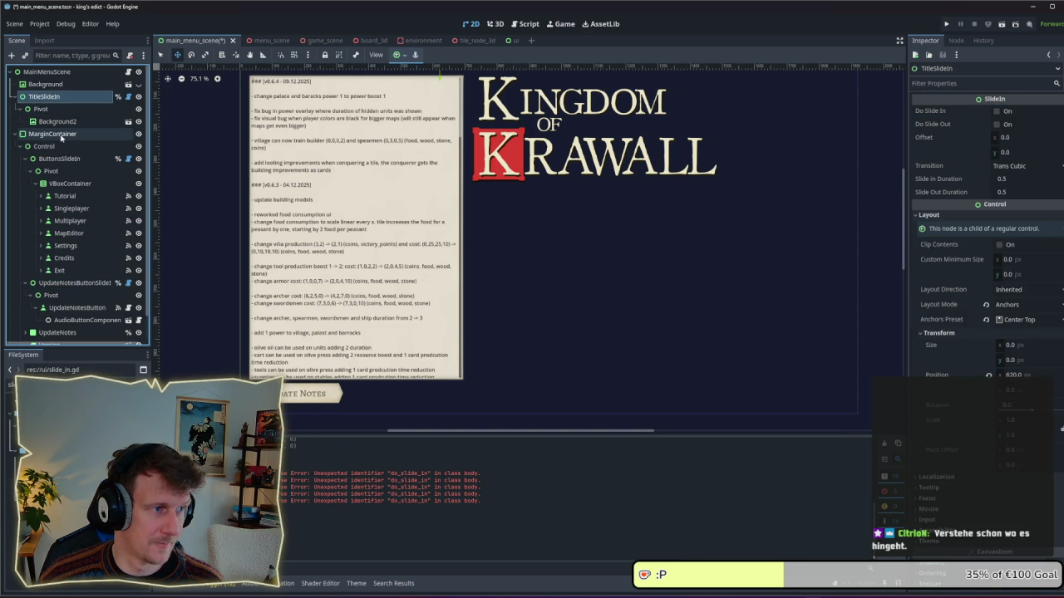
left_click(60, 158)
left_click(60, 158)
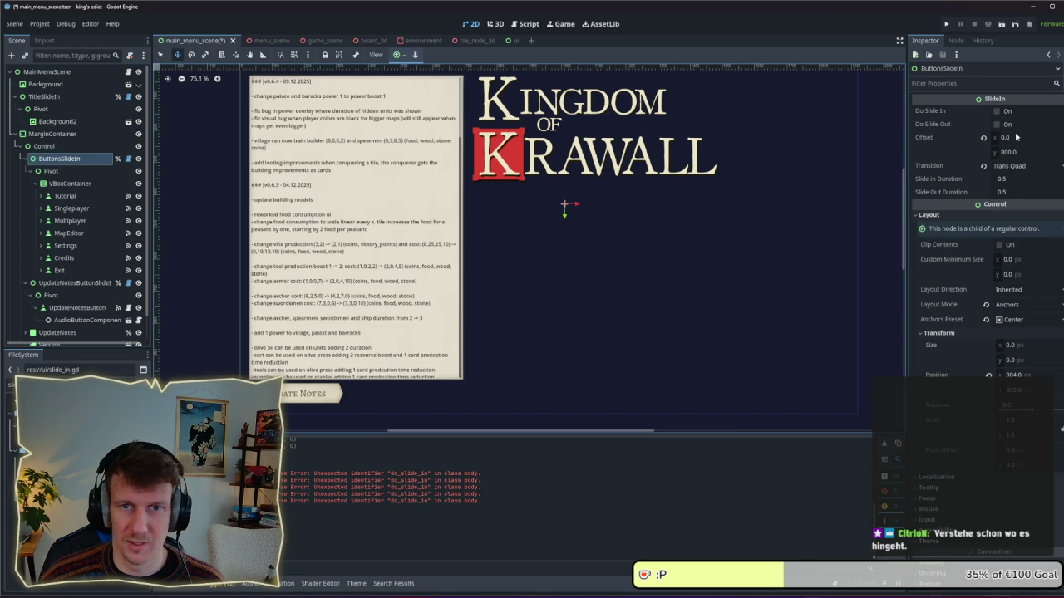
left_click(997, 112)
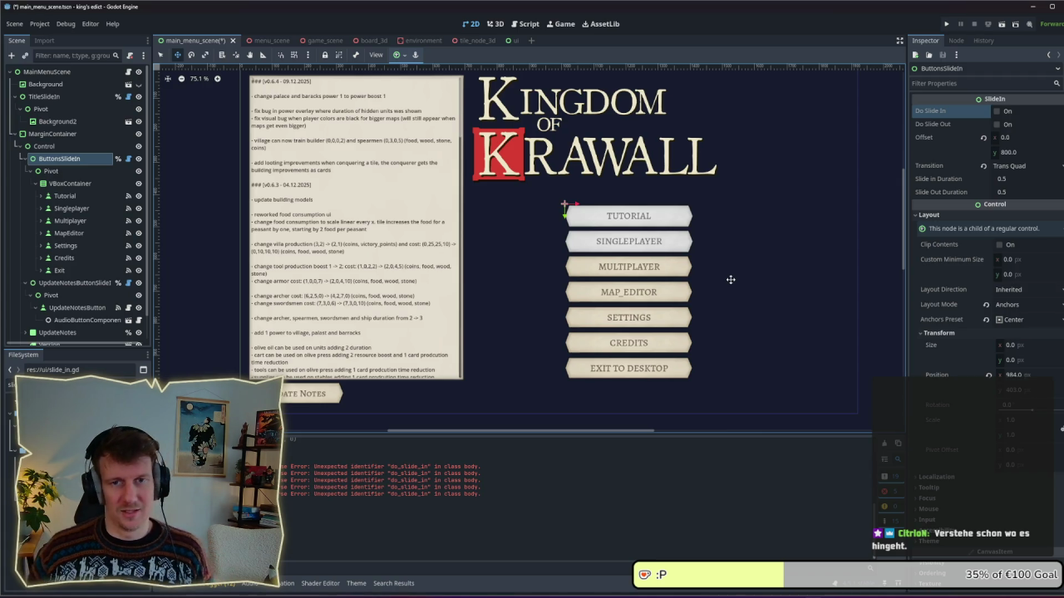
left_click(997, 124)
left_click(998, 124)
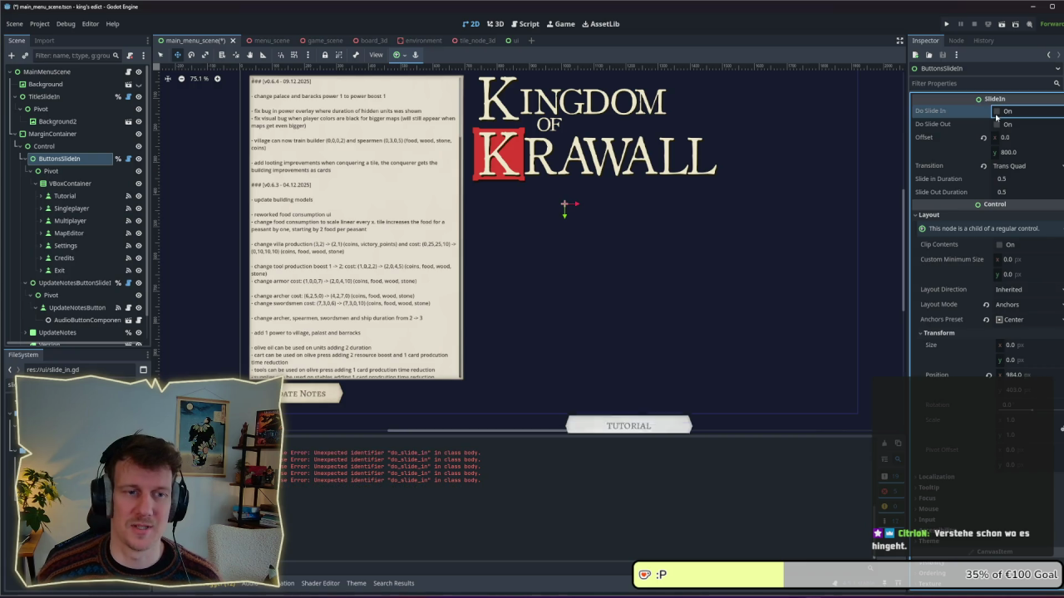
left_click(999, 125)
left_click(999, 124)
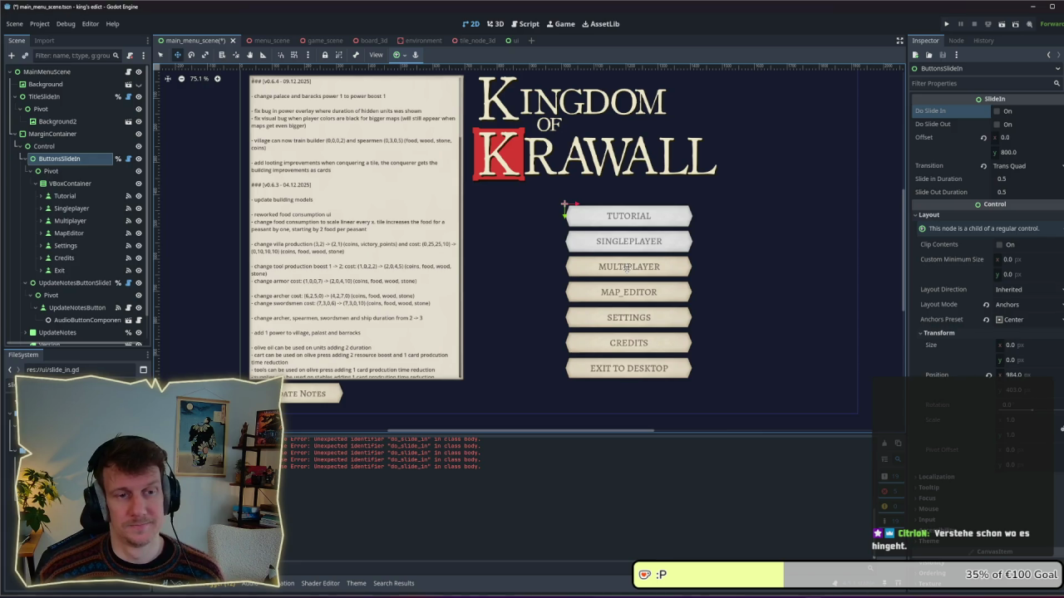
Replay the menu buttons sliding out and in, leaving them back in place
left_click(999, 126)
left_click(996, 115)
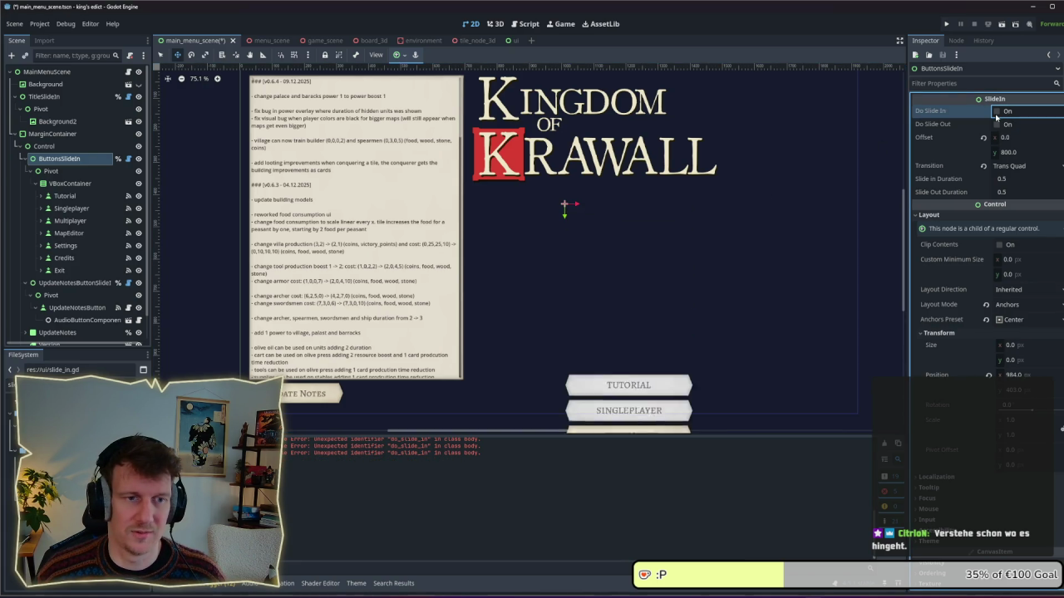
left_click(998, 125)
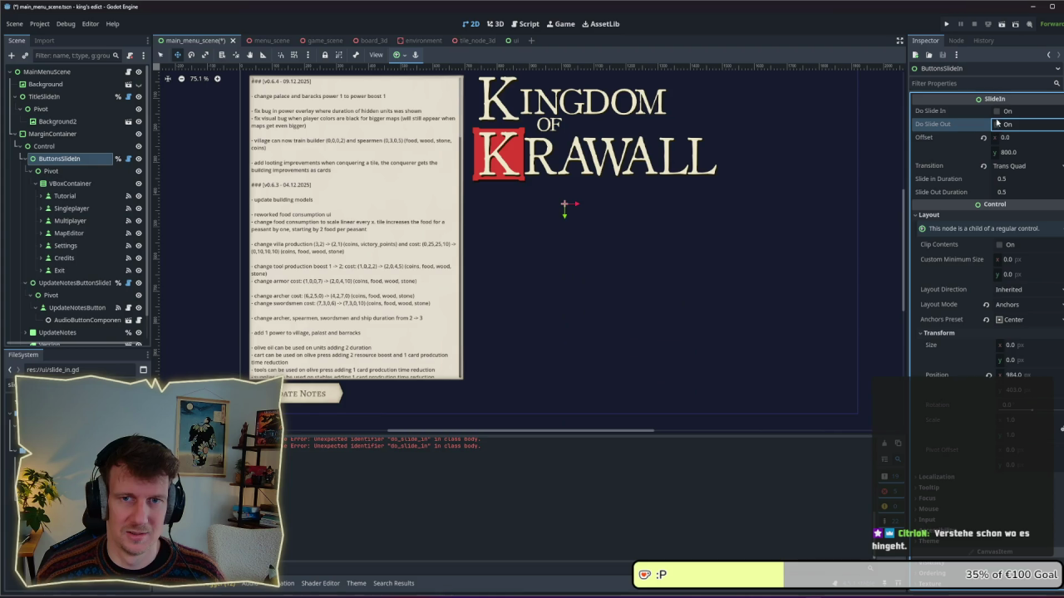
left_click(998, 123)
left_click(999, 124)
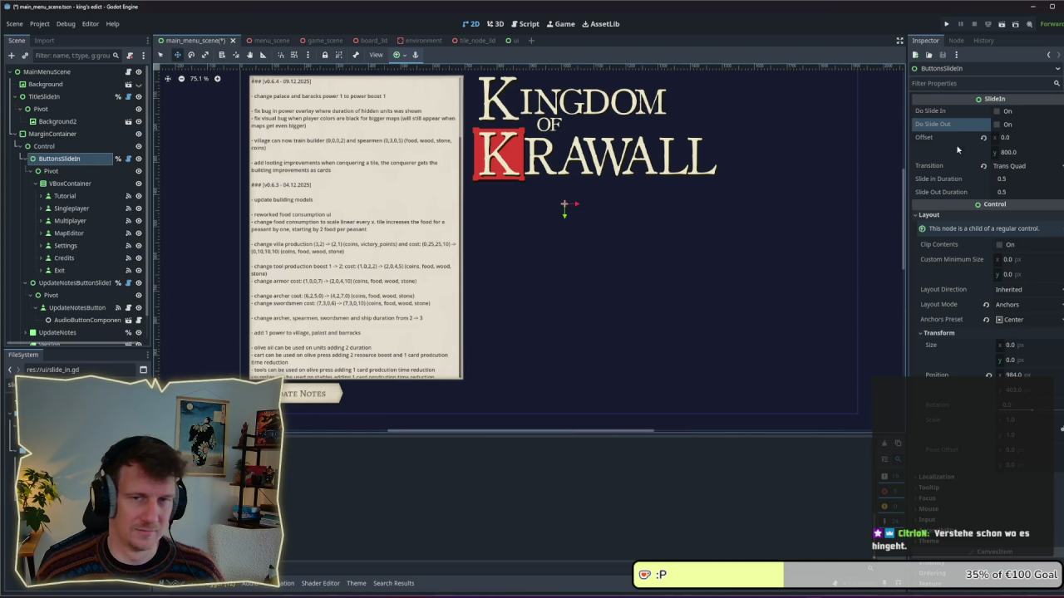
left_click(997, 111)
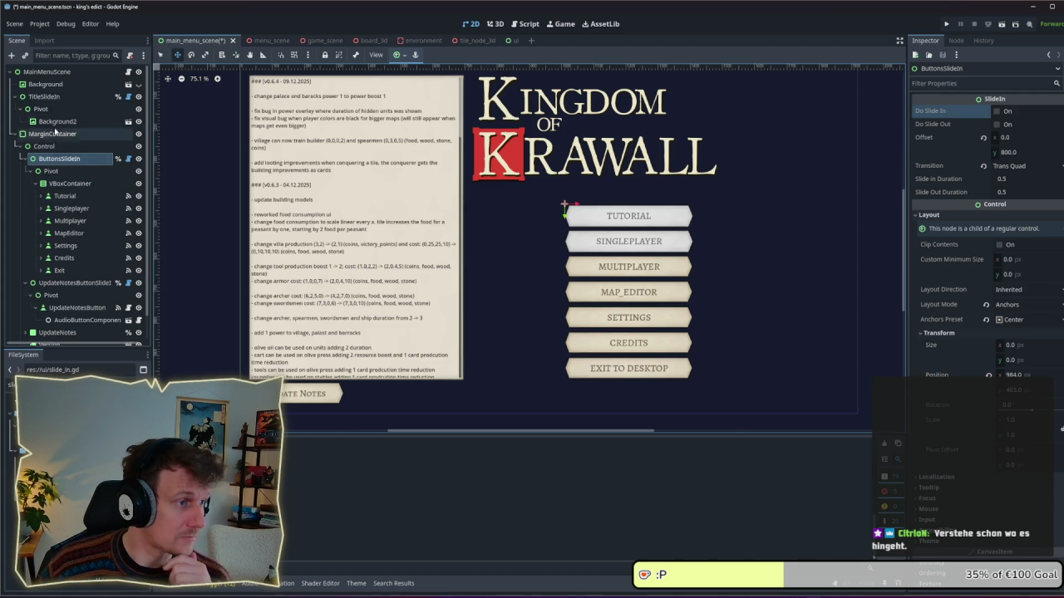
Review the SlideIn settings of TitleSlideIn and UpdateNotesButtonSlideIn, whose offset is -400
left_click(68, 97)
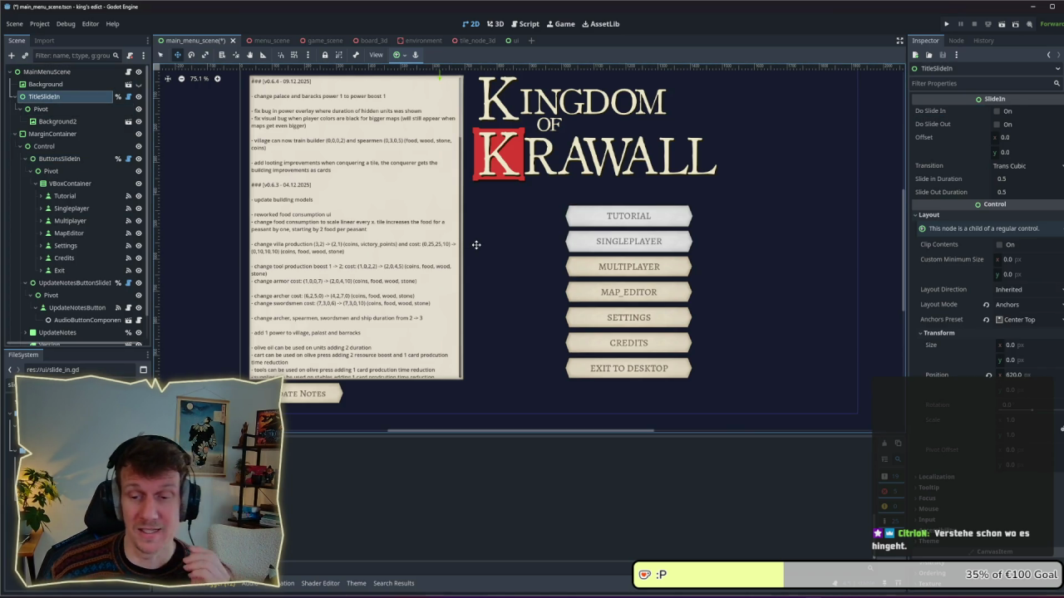
scroll(492, 226, "up", 1)
scroll(493, 226, "up", 5)
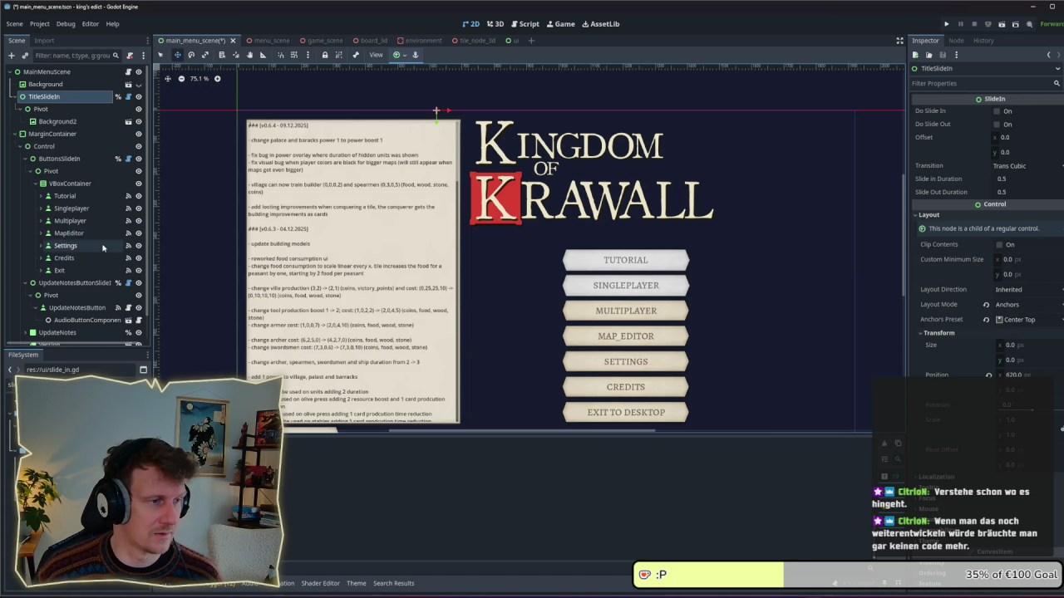
left_click(75, 282)
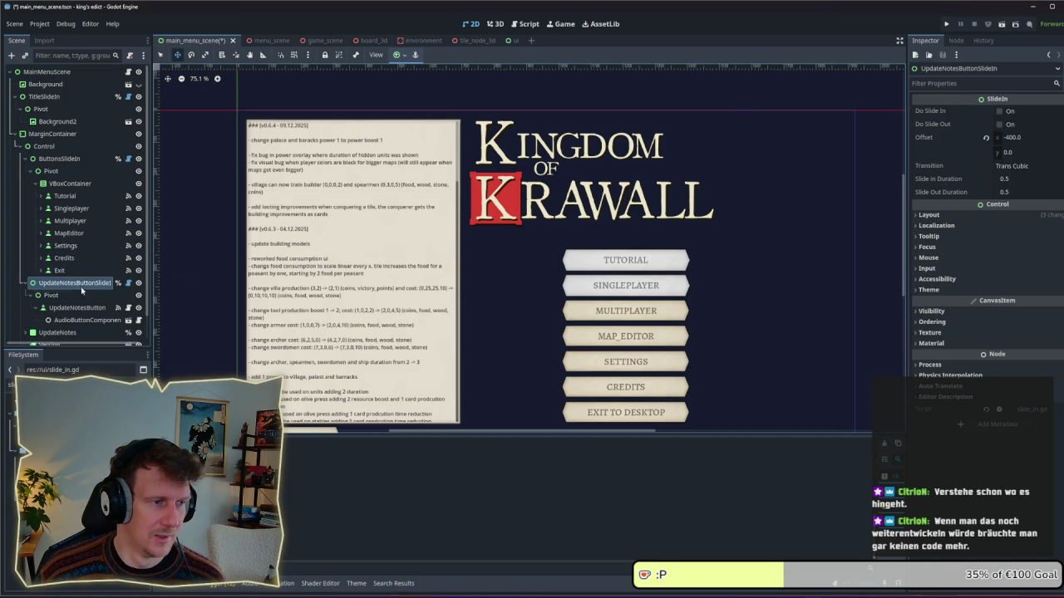
scroll(621, 302, "down", 1)
scroll(617, 310, "down", 1)
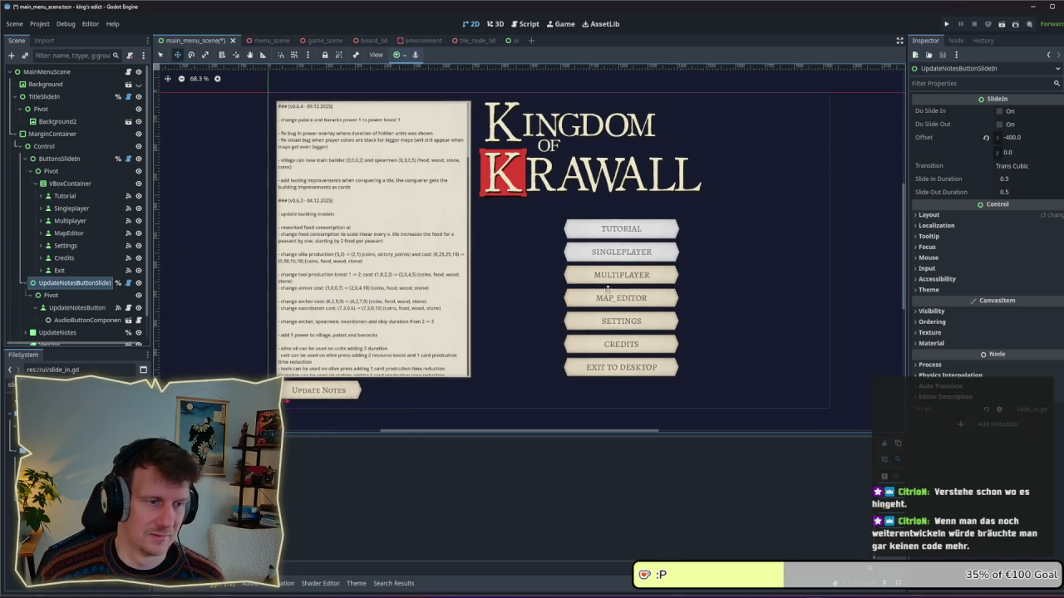
left_click(83, 307)
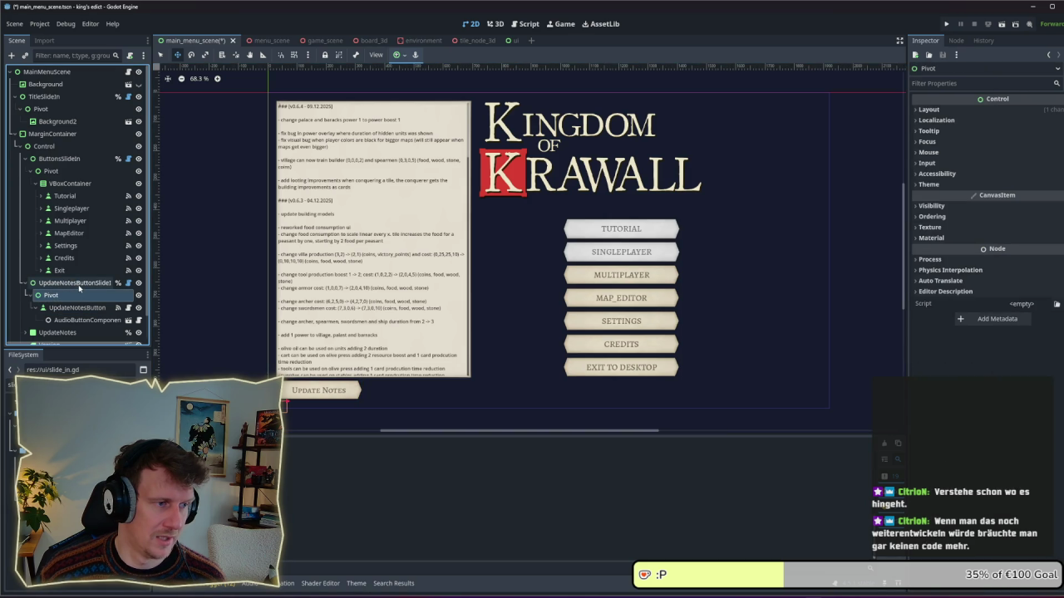
left_click(79, 283)
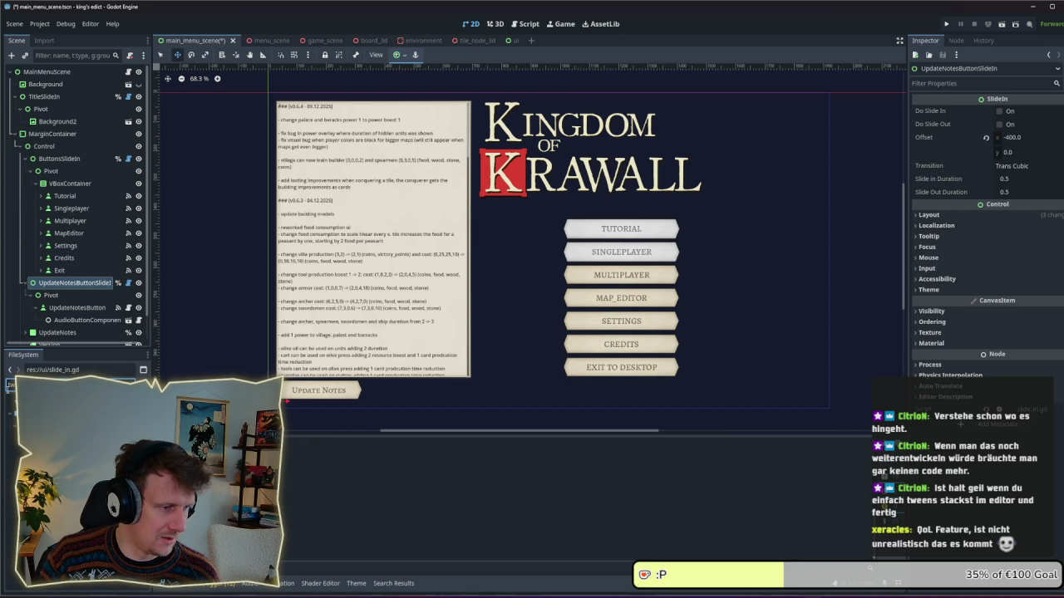
Open tween_builder.gd and search the whole project for TweenBuilder (42 matches in 14 files)
double_click(17, 384)
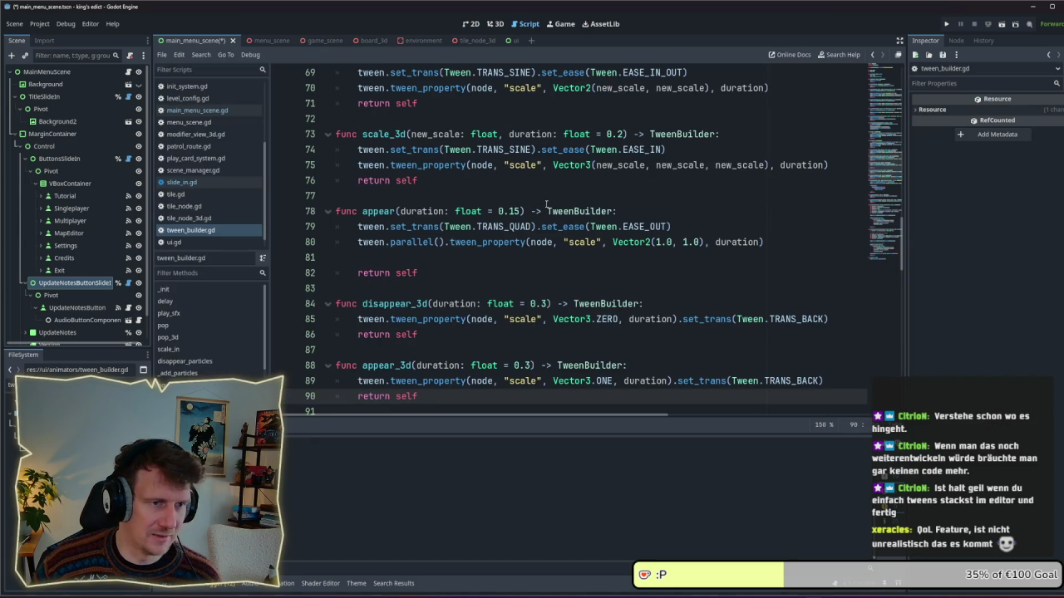
scroll(591, 220, "up", 10)
scroll(592, 220, "up", 4)
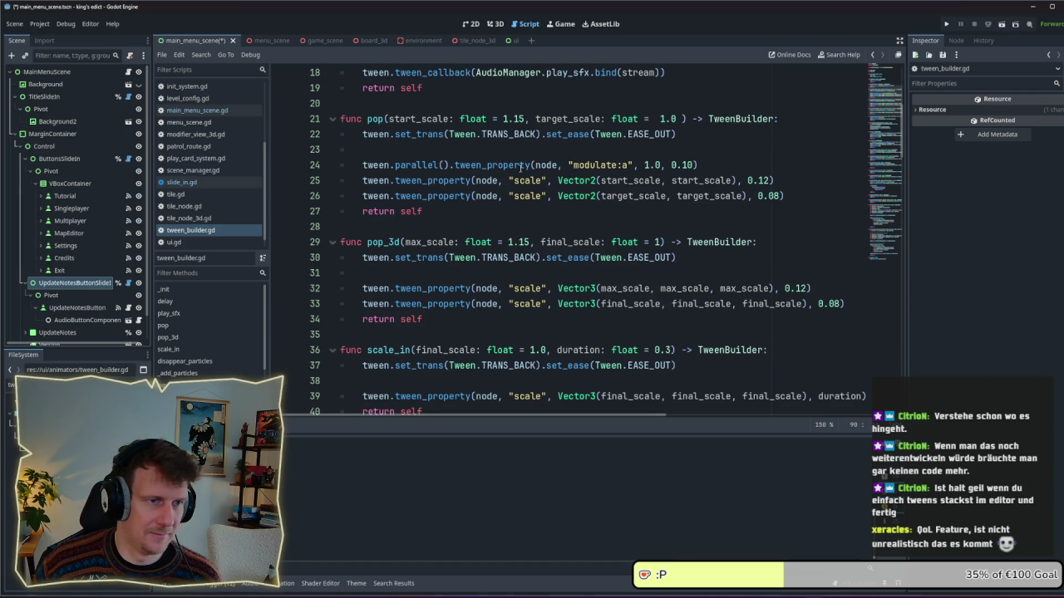
left_click_drag(904, 140, 905, 90)
scroll(414, 221, "down", 3)
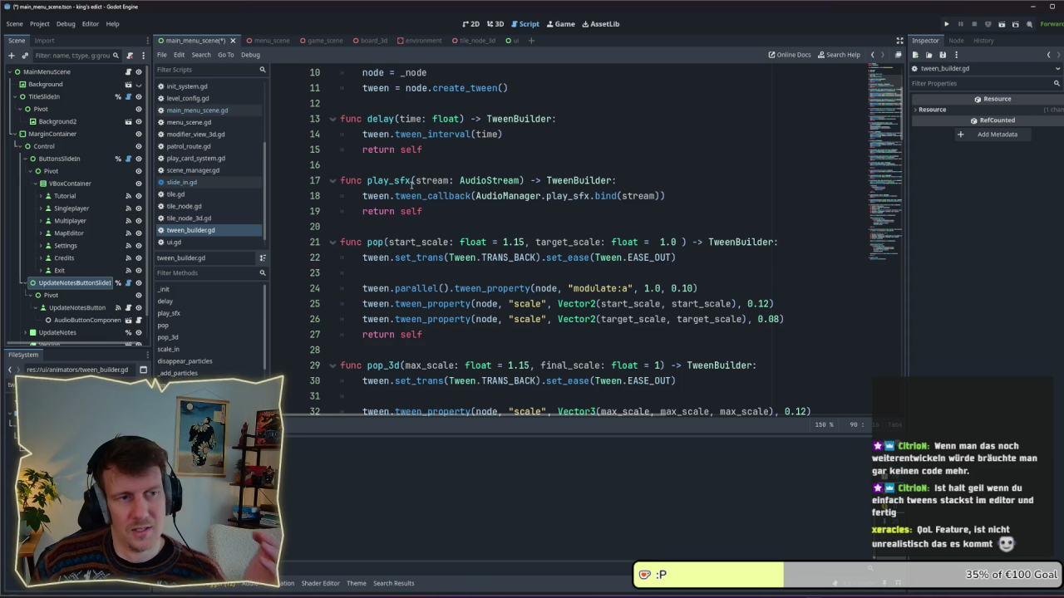
mouse_move(412, 193)
scroll(413, 193, "down", 2)
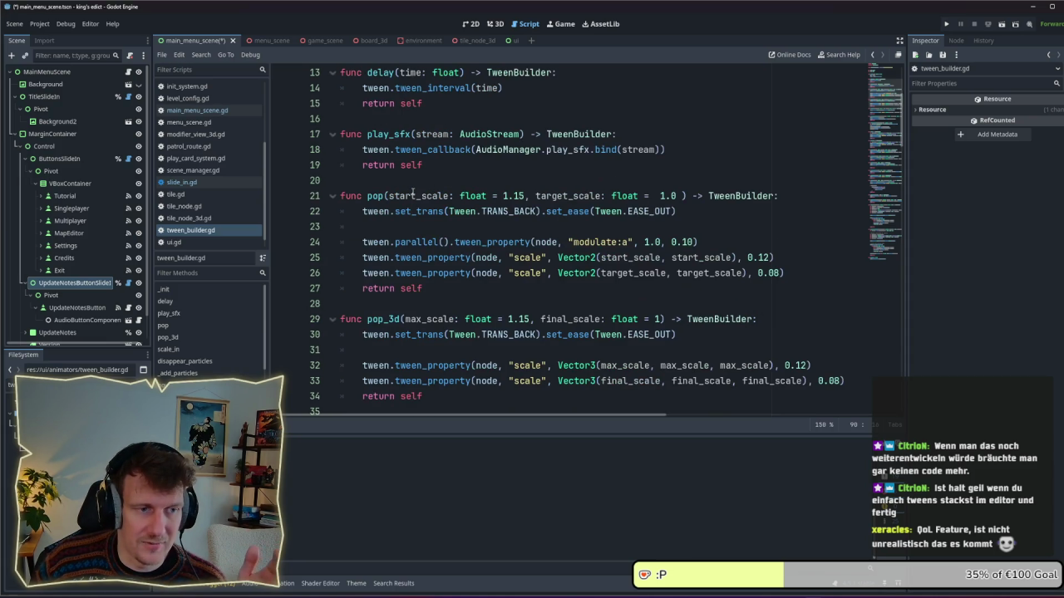
scroll(412, 193, "up", 5)
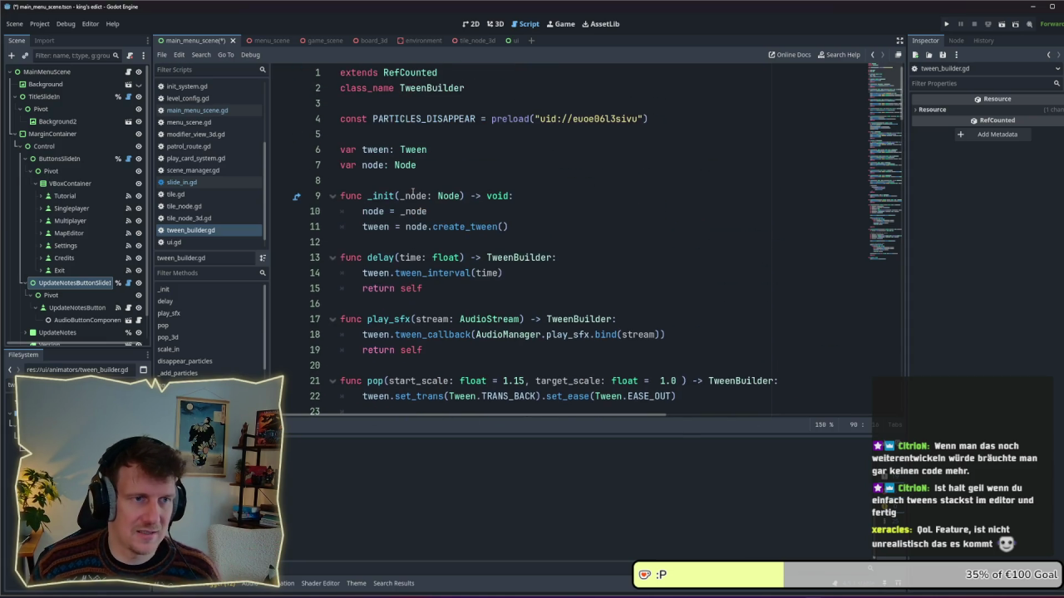
double_click(410, 88)
key("ctrl+shift+f")
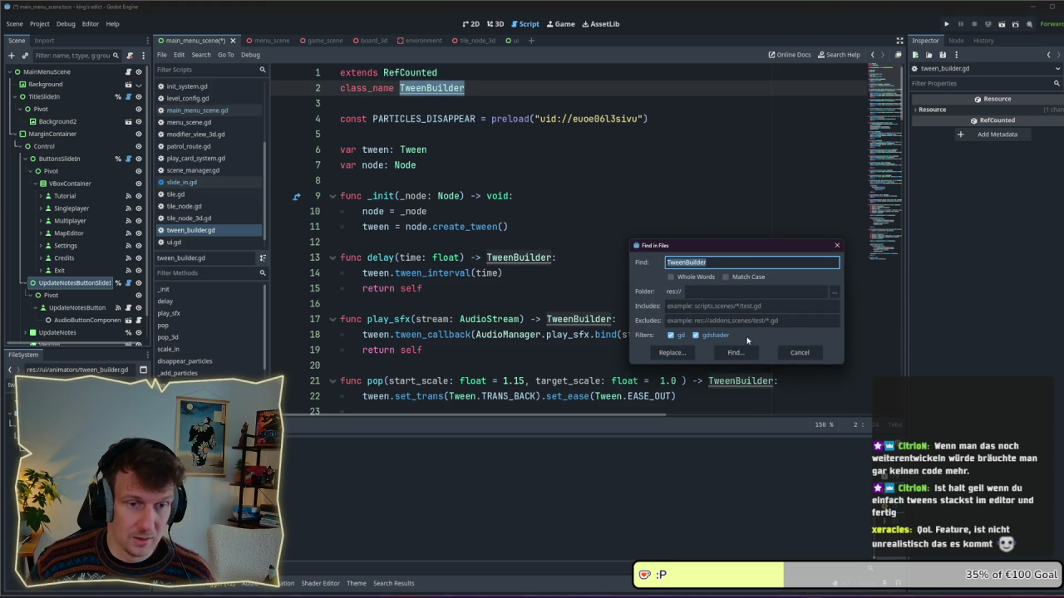
left_click(732, 348)
scroll(348, 520, "down", 5)
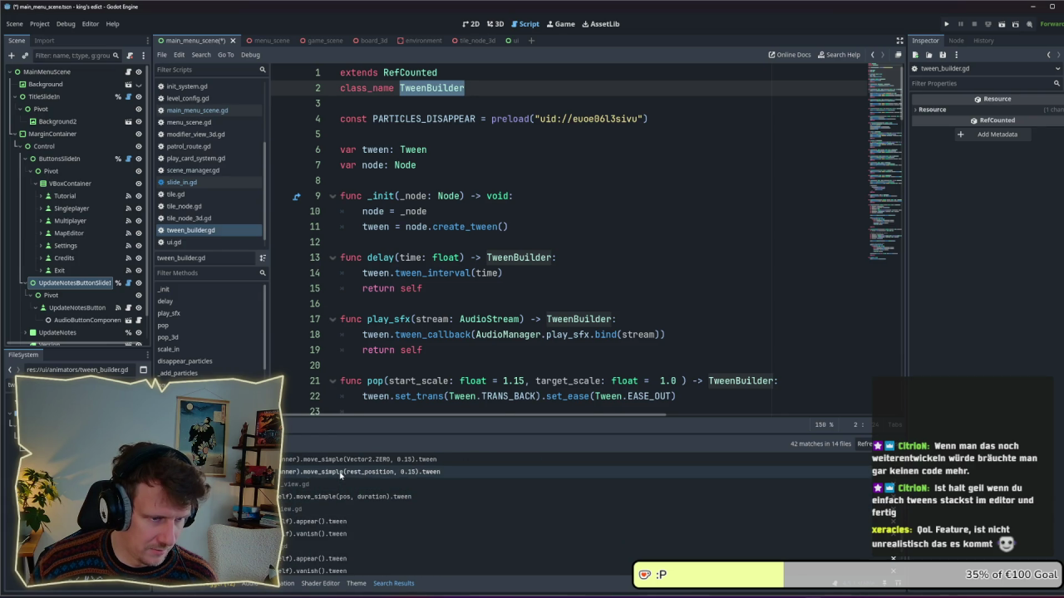
Open the TweenBuilder usage in tile_info_view.gd and look at the new(banner) call on line 202
left_click(342, 471)
left_click(504, 272)
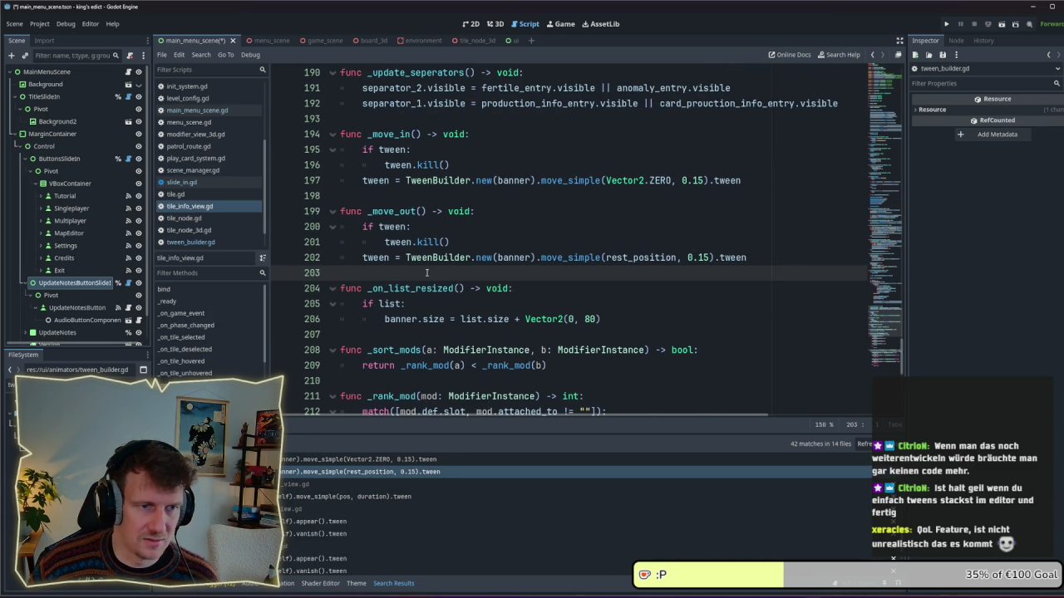
left_click_drag(476, 258, 537, 257)
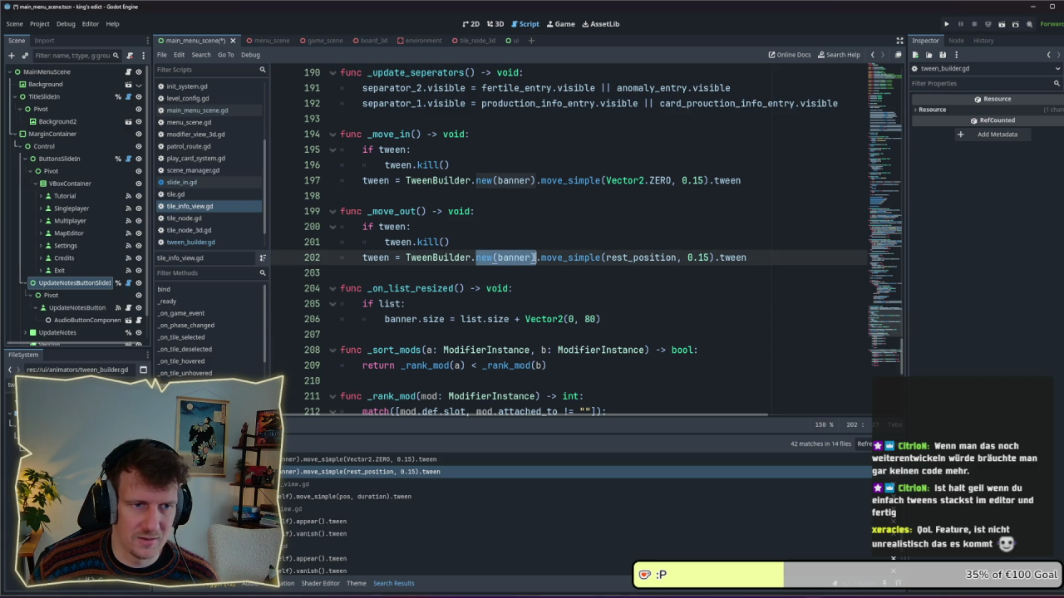
key("Down")
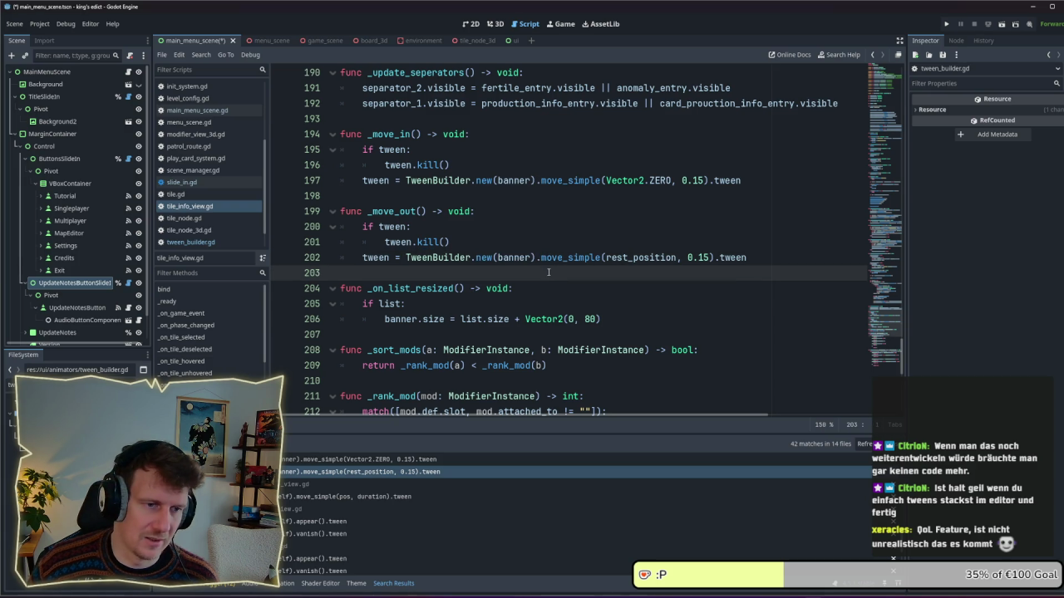
scroll(326, 537, "down", 2)
scroll(332, 532, "down", 3)
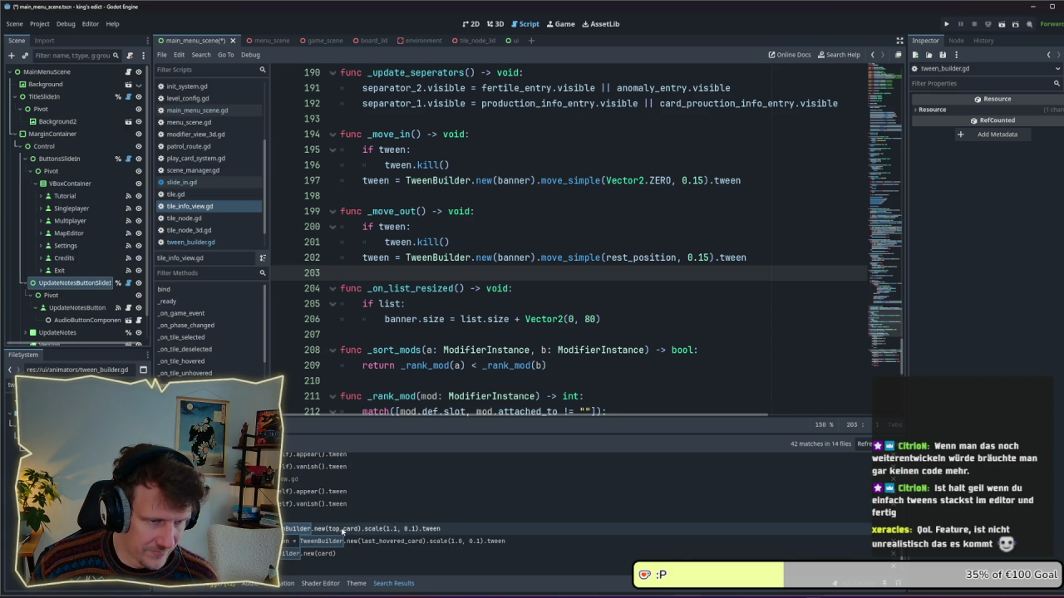
Step through the usages in hand_view.gd and then tile_node_3d.gd
left_click(347, 540)
scroll(508, 236, "up", 3)
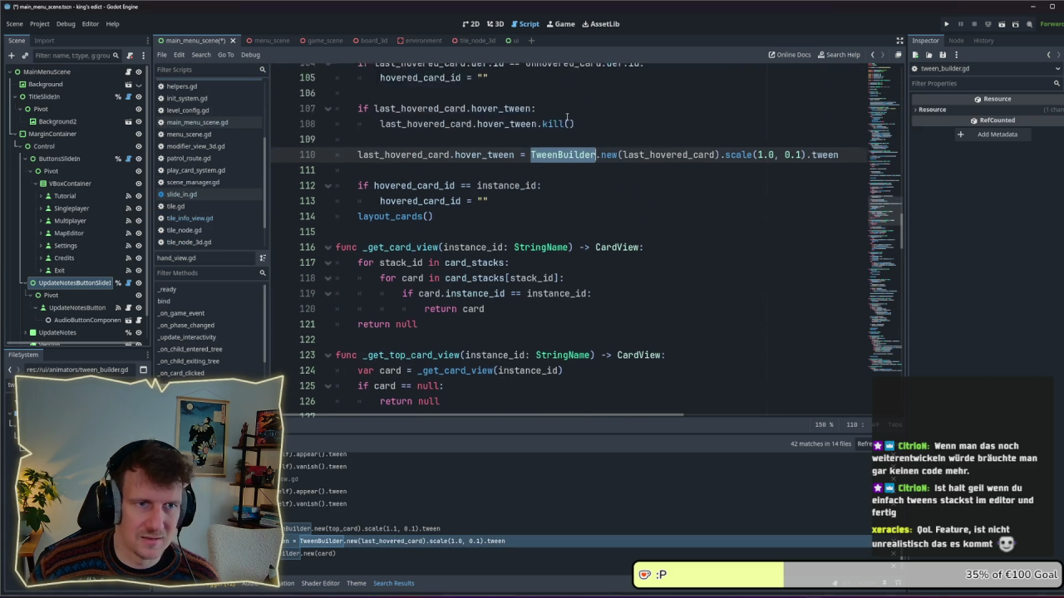
scroll(338, 541, "down", 2)
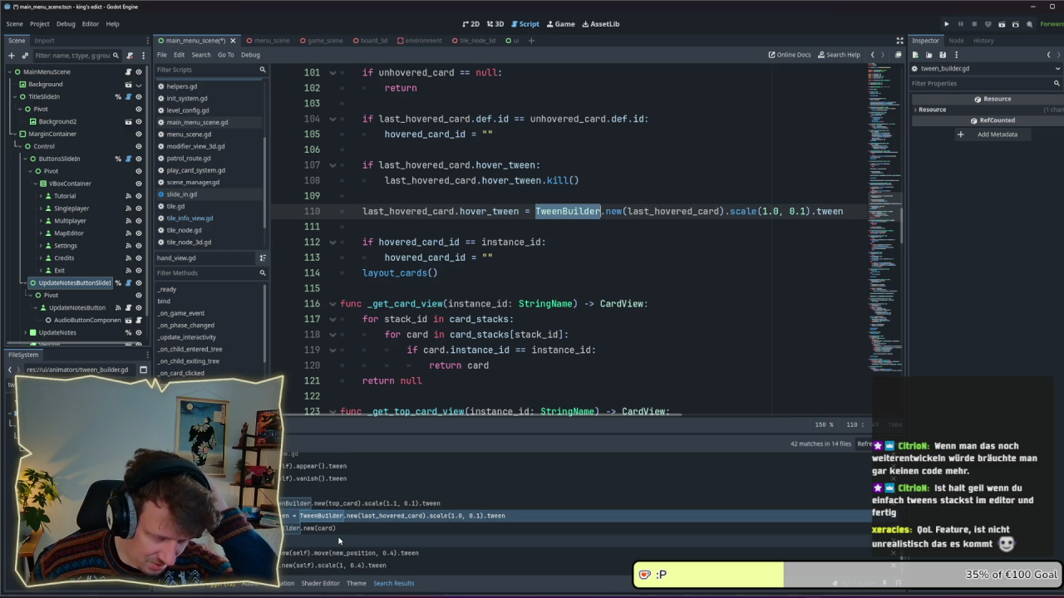
scroll(338, 541, "up", 3)
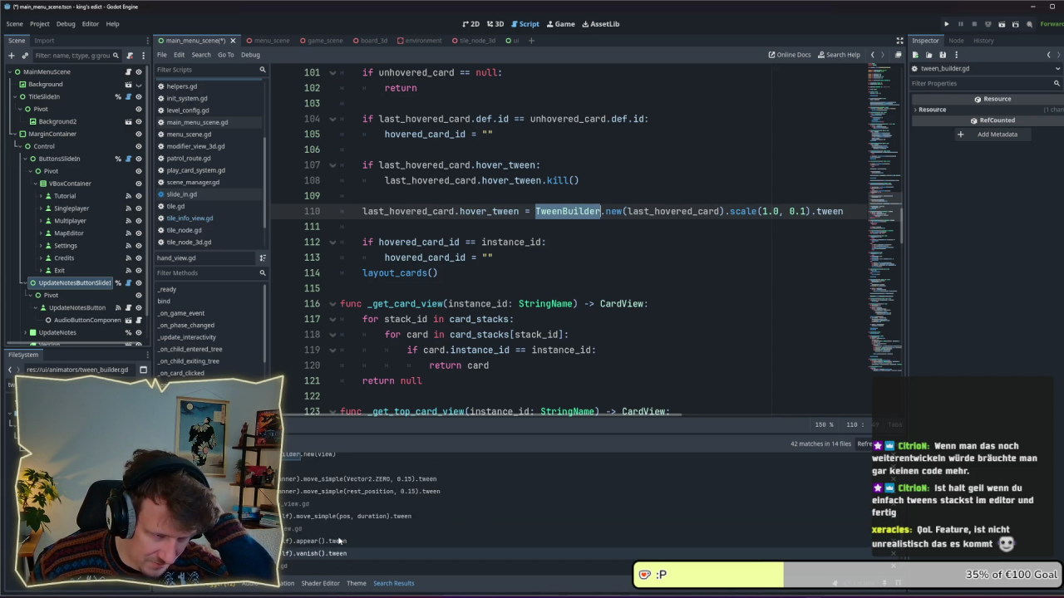
scroll(339, 541, "up", 3)
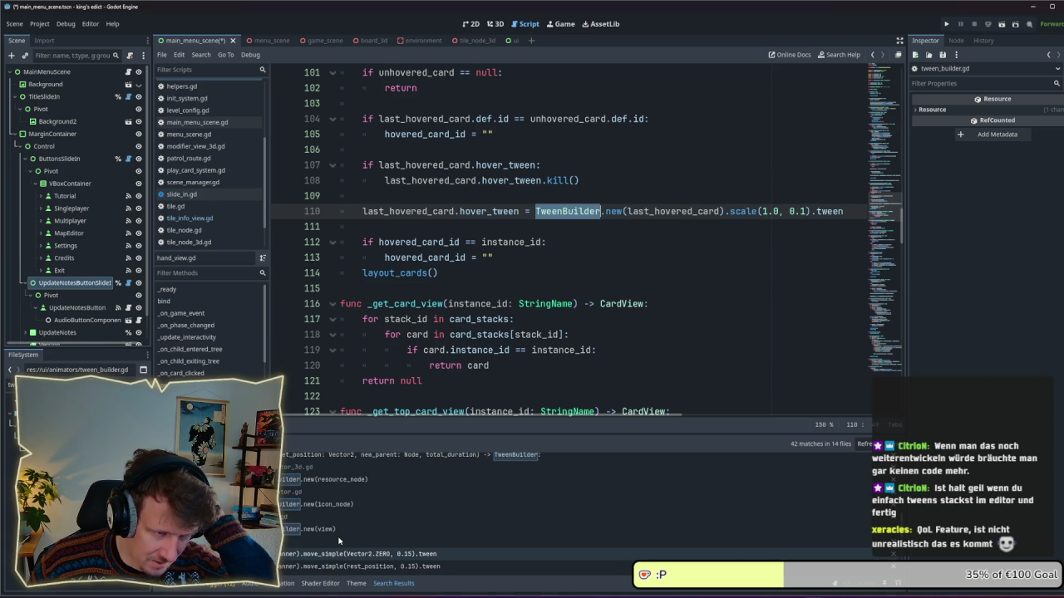
scroll(338, 541, "up", 5)
scroll(338, 541, "up", 5)
scroll(338, 541, "up", 3)
left_click(341, 509)
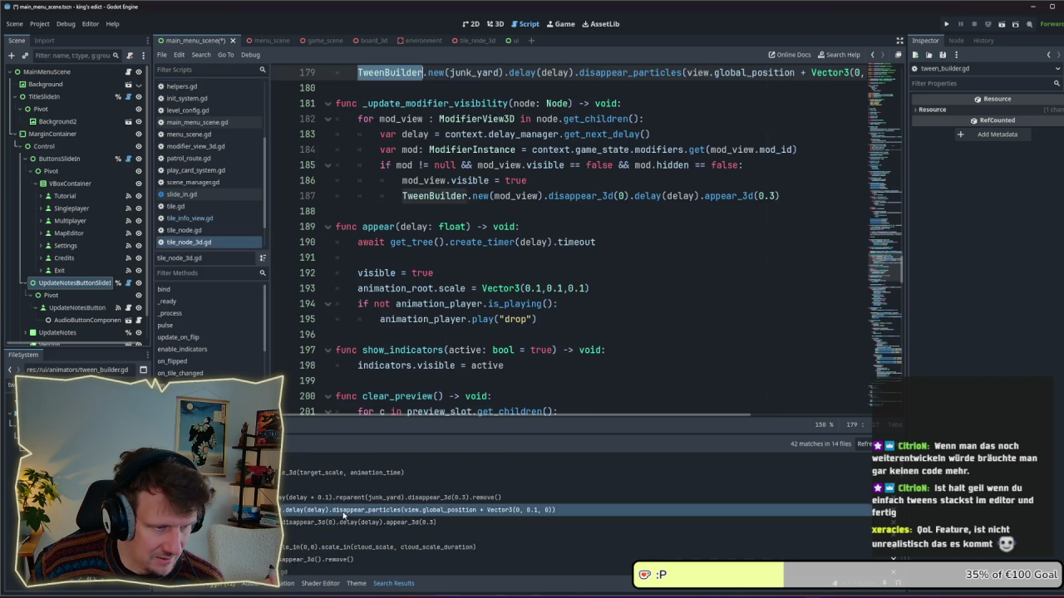
Highlight the reparent(junk_yard) and disappear_3d(0.3) steps of the line 178 tween chain
scroll(547, 180, "up", 5)
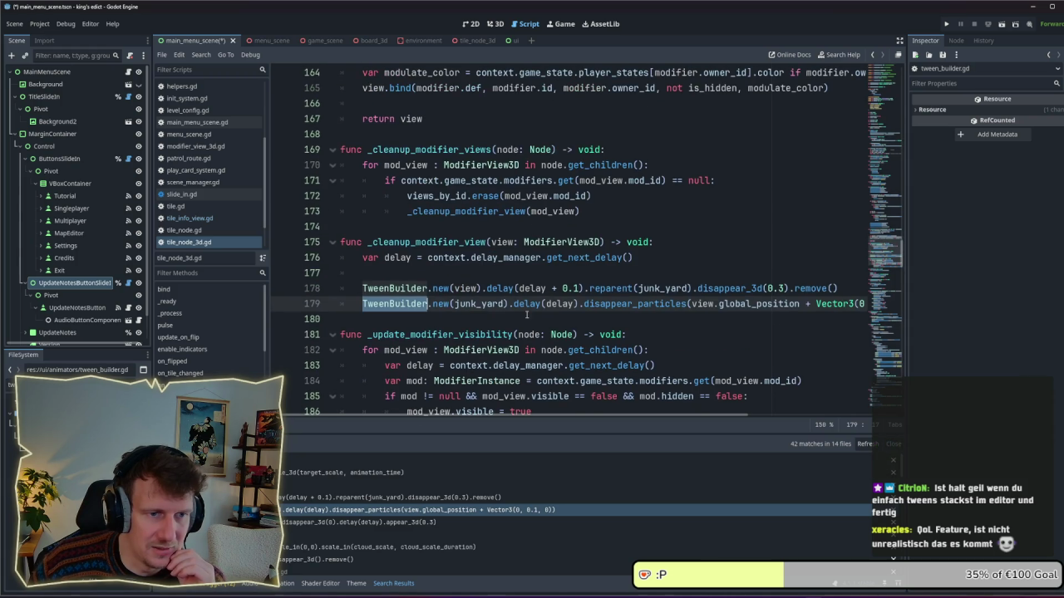
left_click_drag(514, 304, 568, 303)
left_click(586, 304)
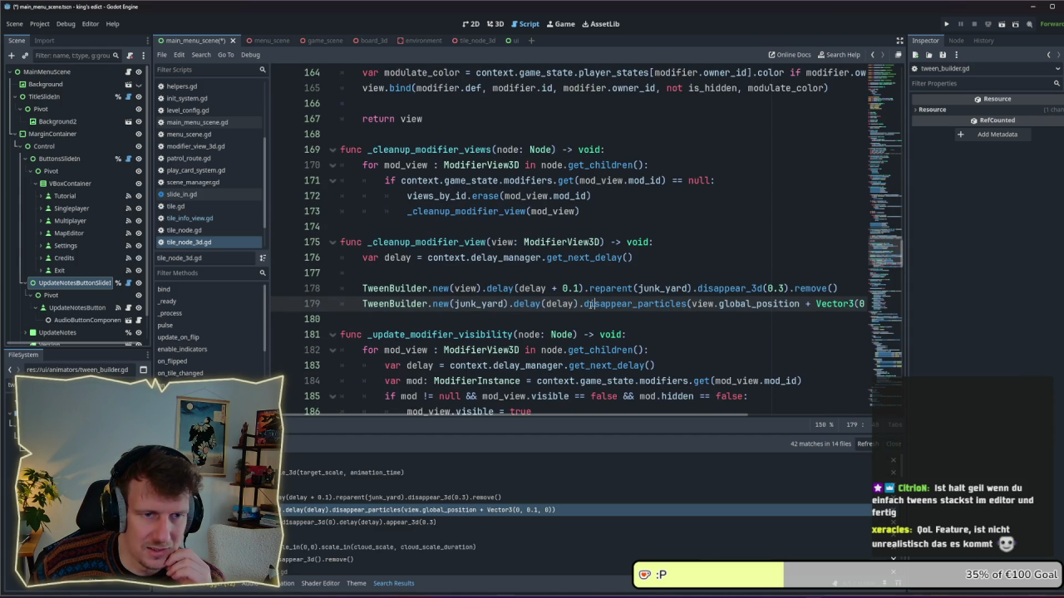
scroll(607, 395, "right", 2)
scroll(590, 392, "left", 2)
left_click(509, 288)
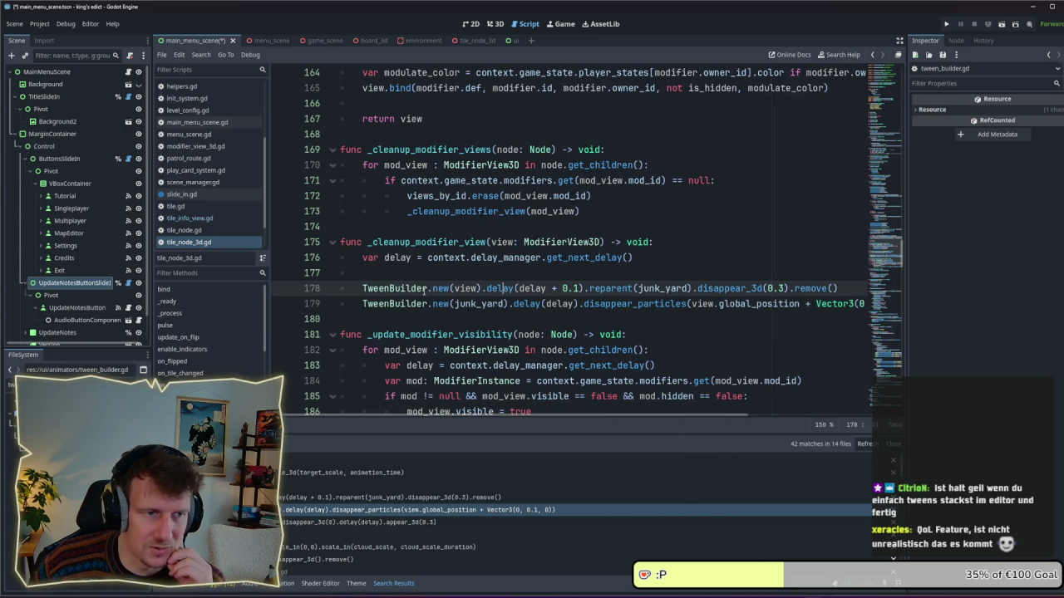
left_click_drag(588, 288, 683, 288)
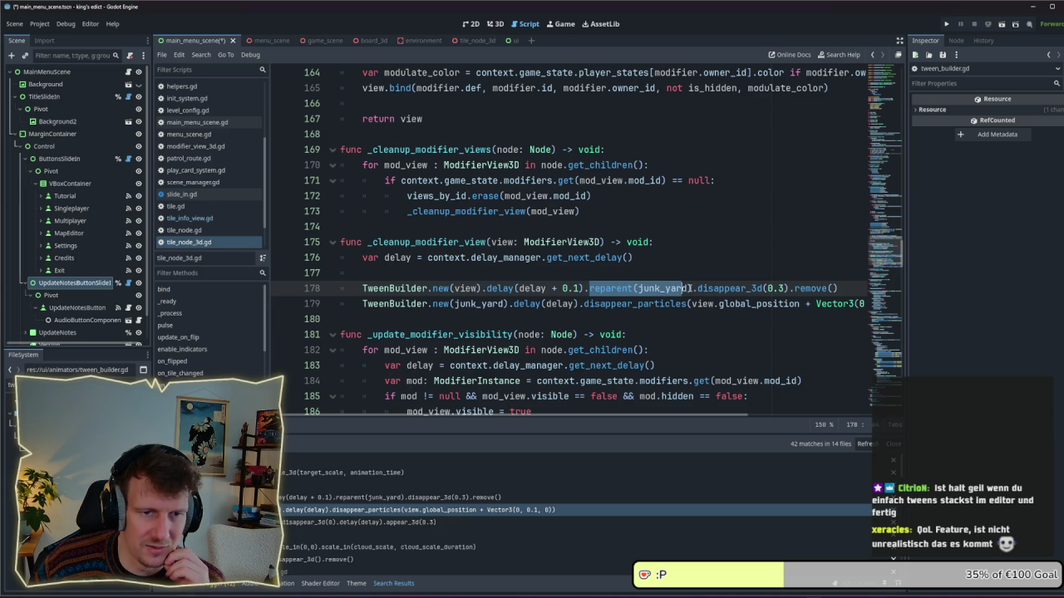
left_click_drag(692, 289, 788, 289)
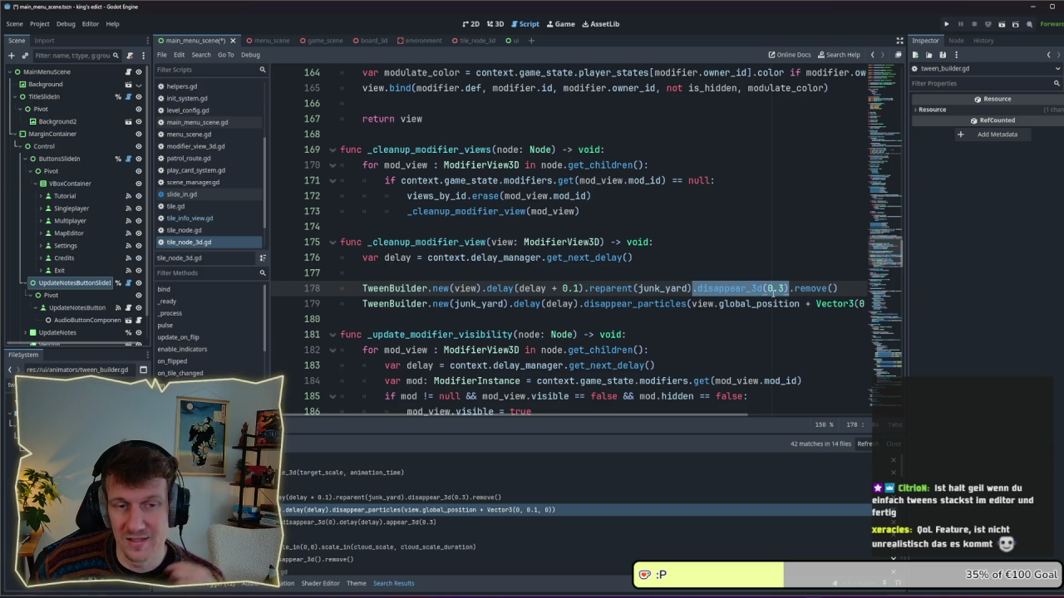
Check remove's documentation, select the delay call, then show UpdateNotesButtonSlideIn's SlideIn properties
double_click(806, 289)
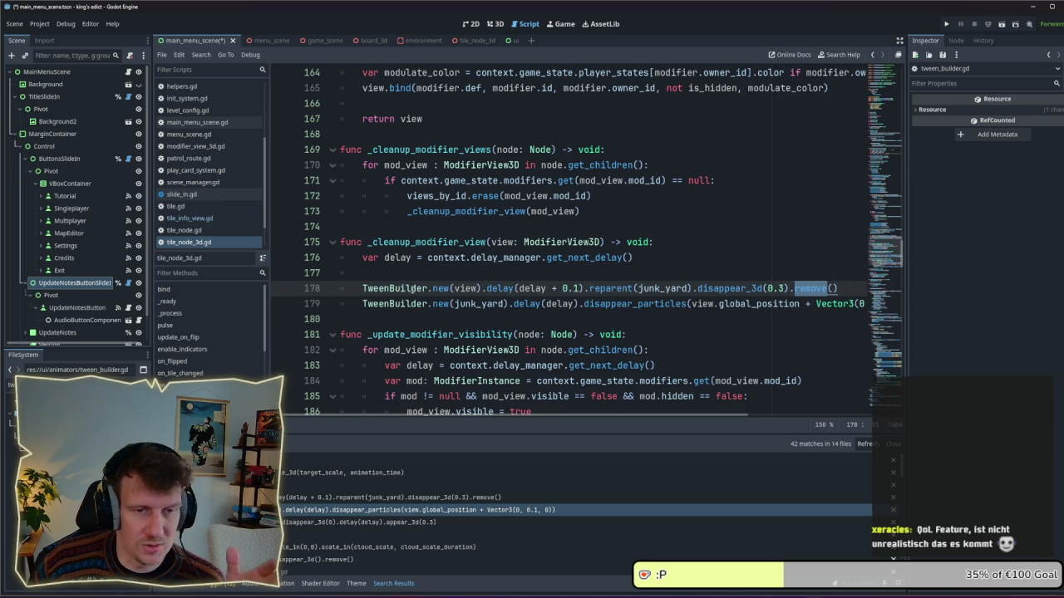
left_click(487, 288)
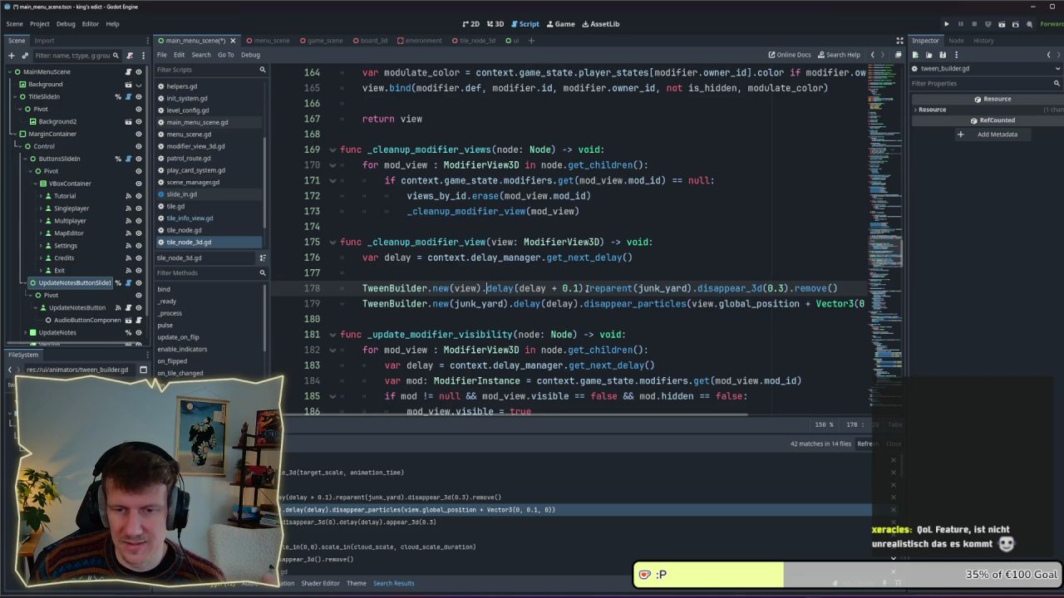
left_click_drag(585, 288, 487, 289)
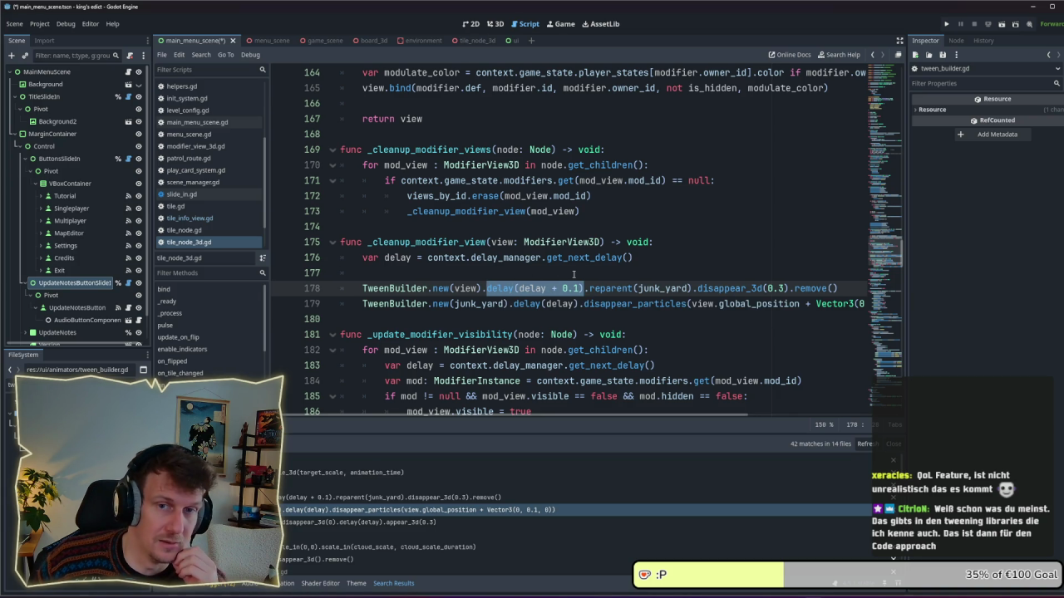
left_click(80, 284)
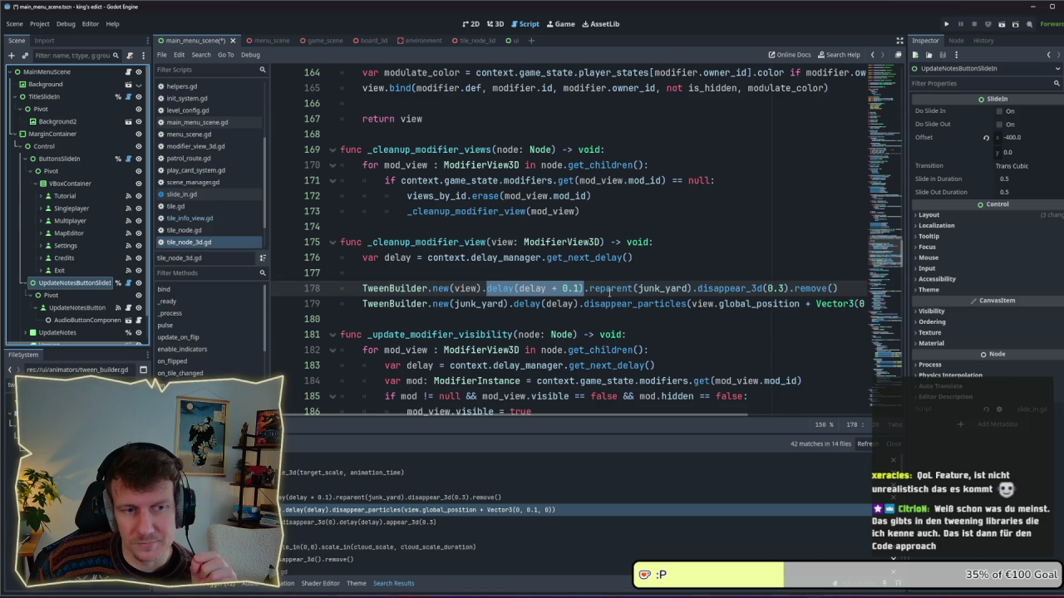
Study line 178 by selecting the delay and reparent(junk_yard) calls in turn
left_click(587, 291)
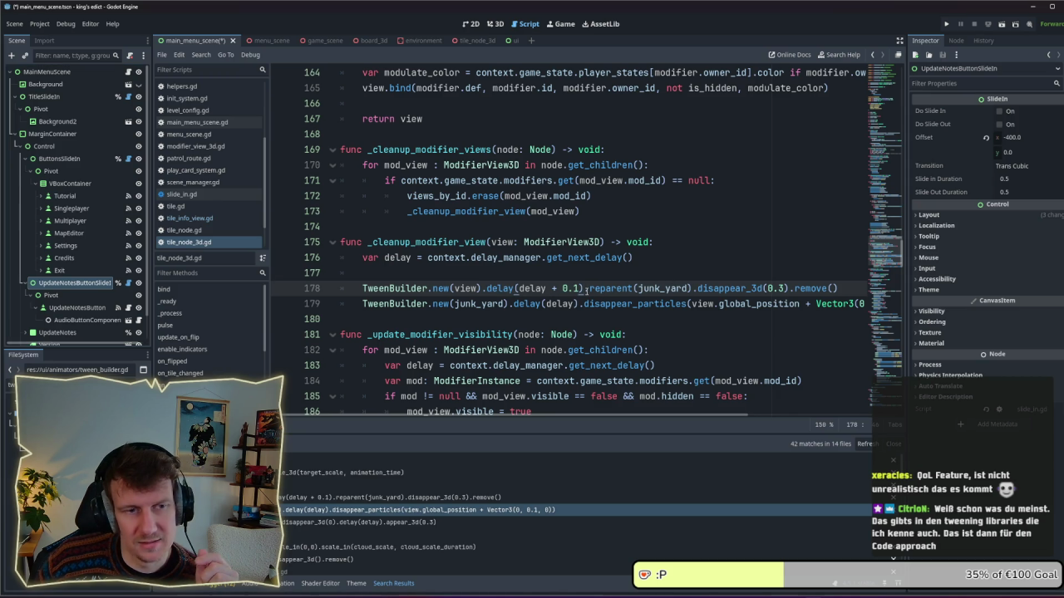
left_click_drag(587, 291, 487, 291)
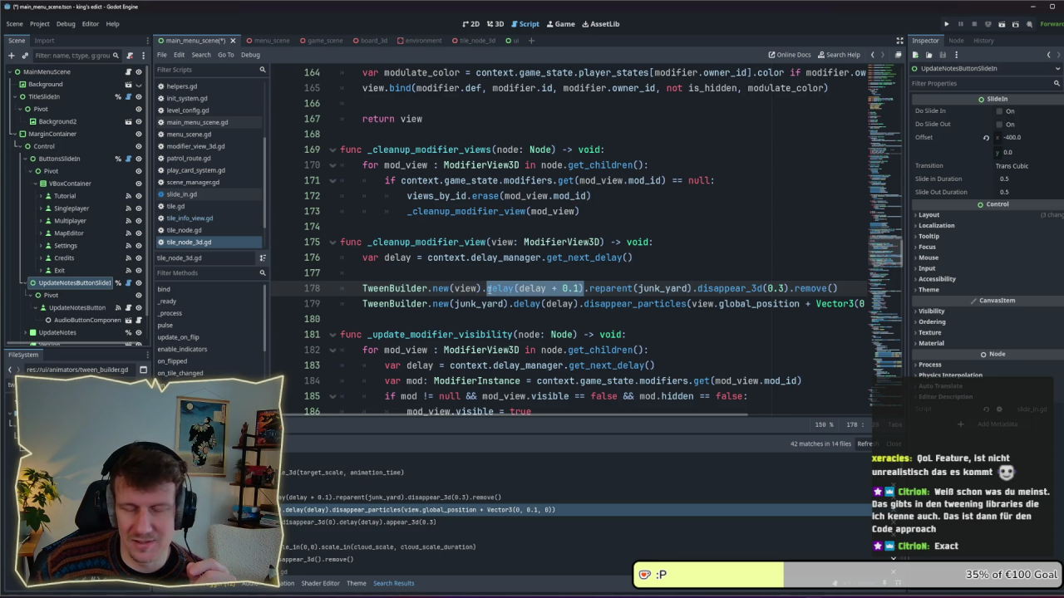
mouse_move(488, 290)
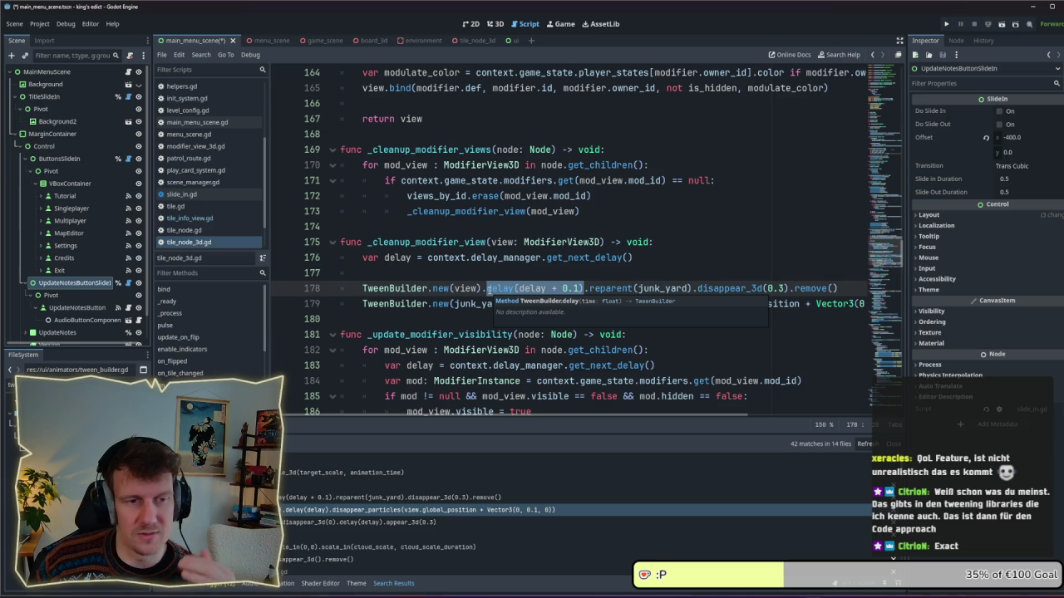
left_click(487, 289)
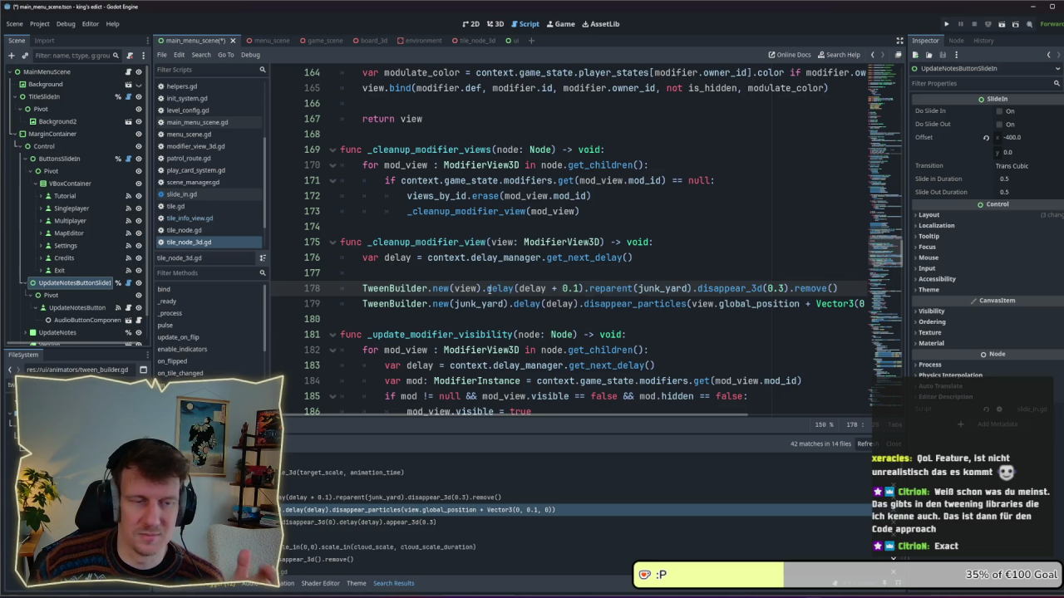
mouse_move(488, 290)
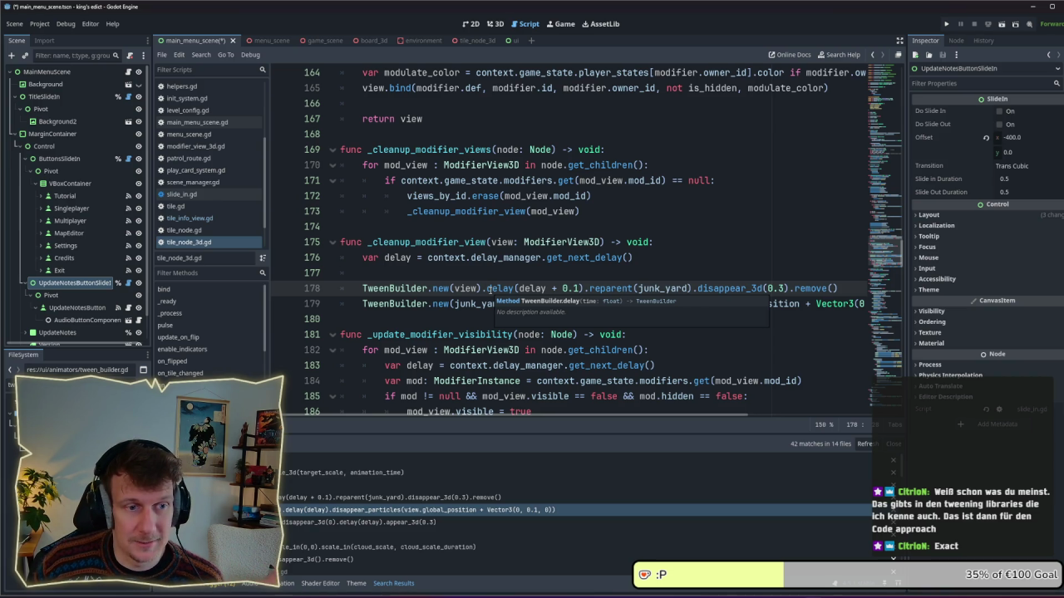
left_click_drag(486, 290, 589, 291)
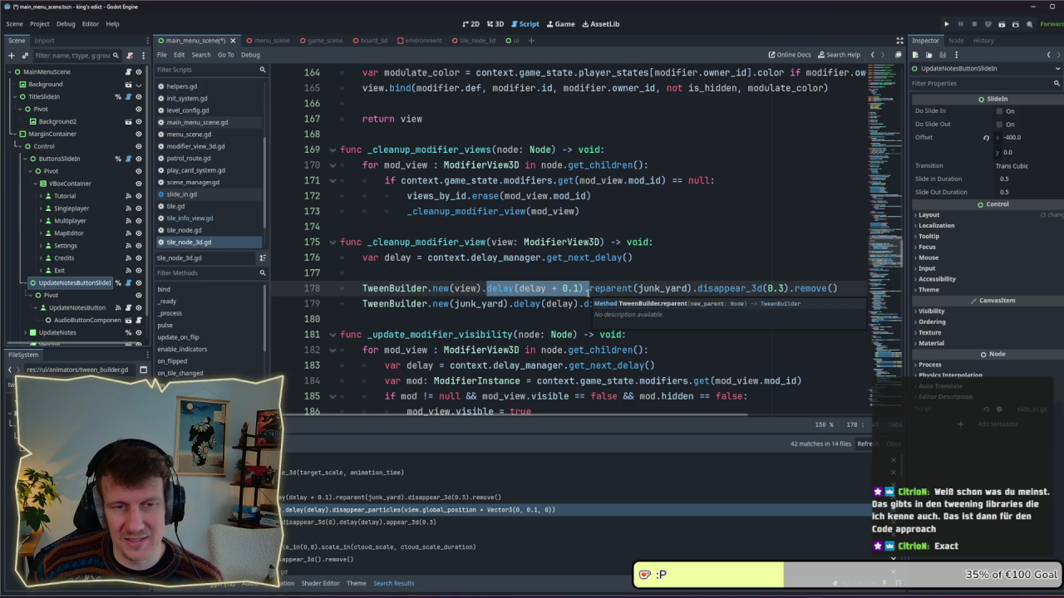
left_click(519, 289)
left_click_drag(487, 289, 666, 289)
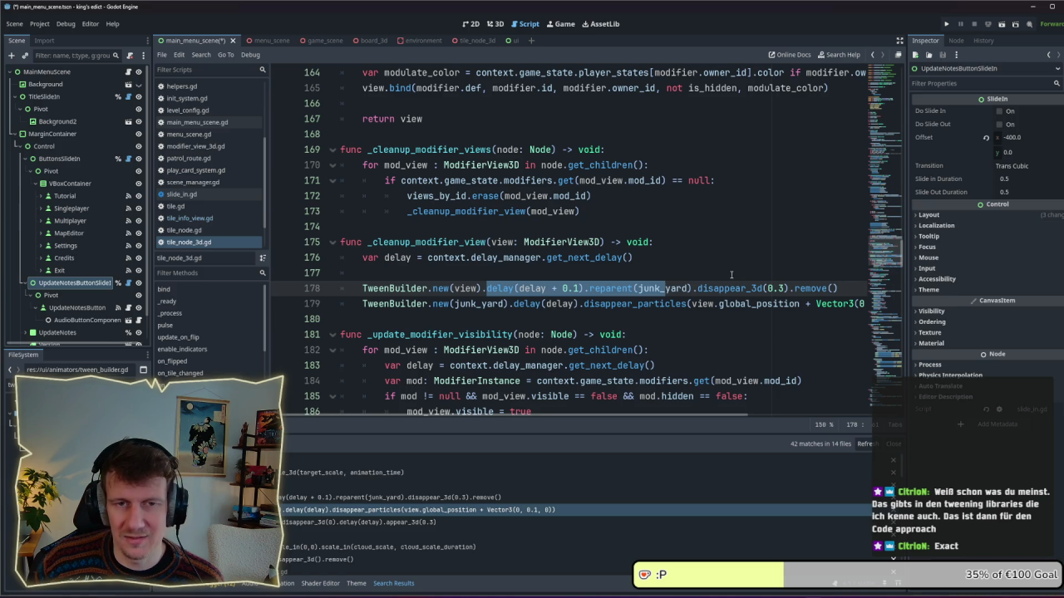
left_click(666, 287)
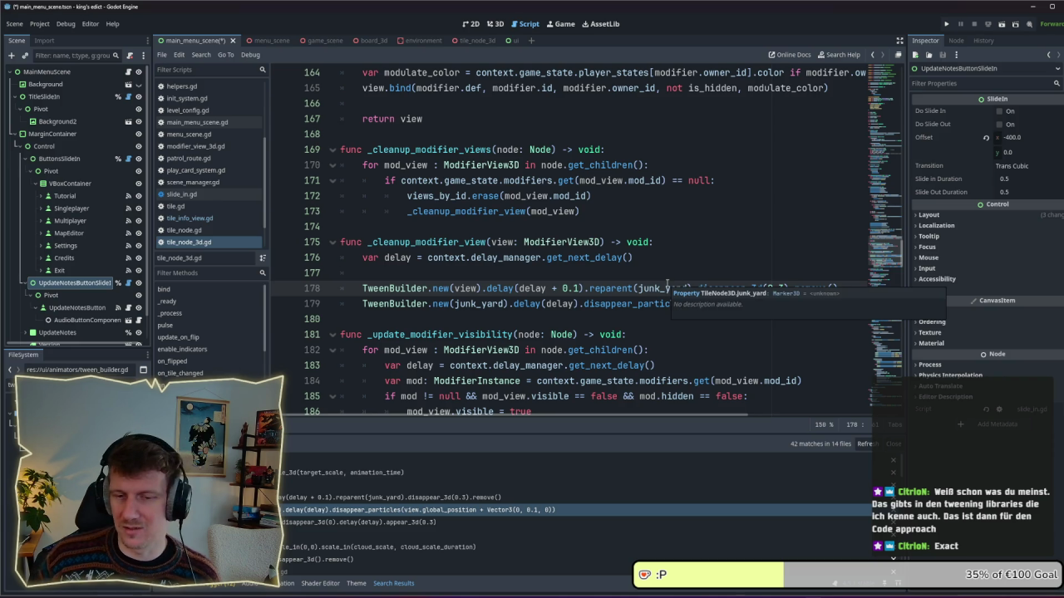
left_click(589, 288)
left_click_drag(589, 288, 697, 289)
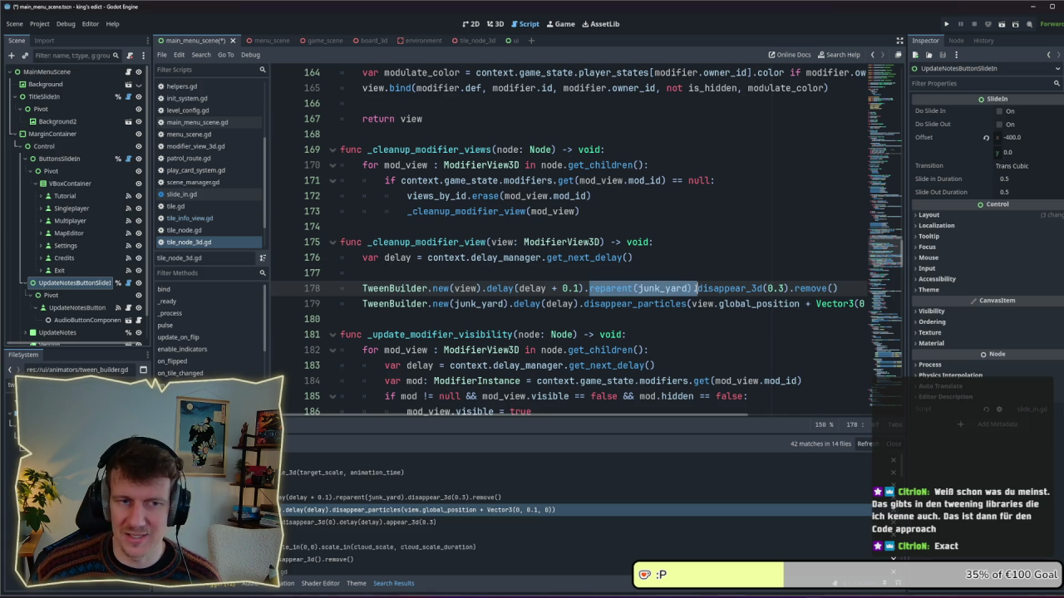
left_click(675, 274)
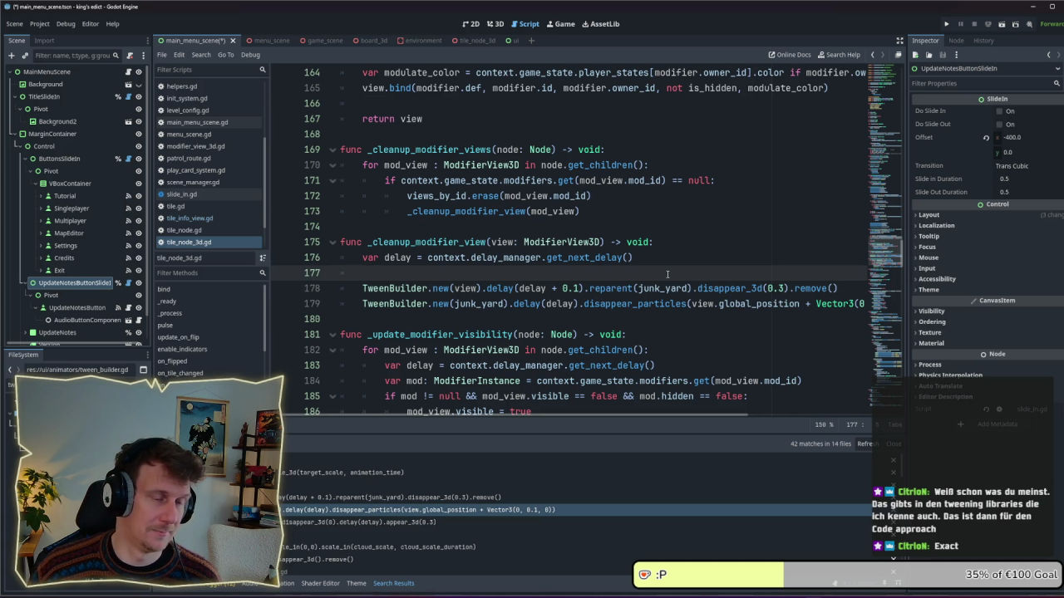
Save the scene and review the TweenBuilder code on lines 113–114 of hand_view.gd
key("ctrl+s")
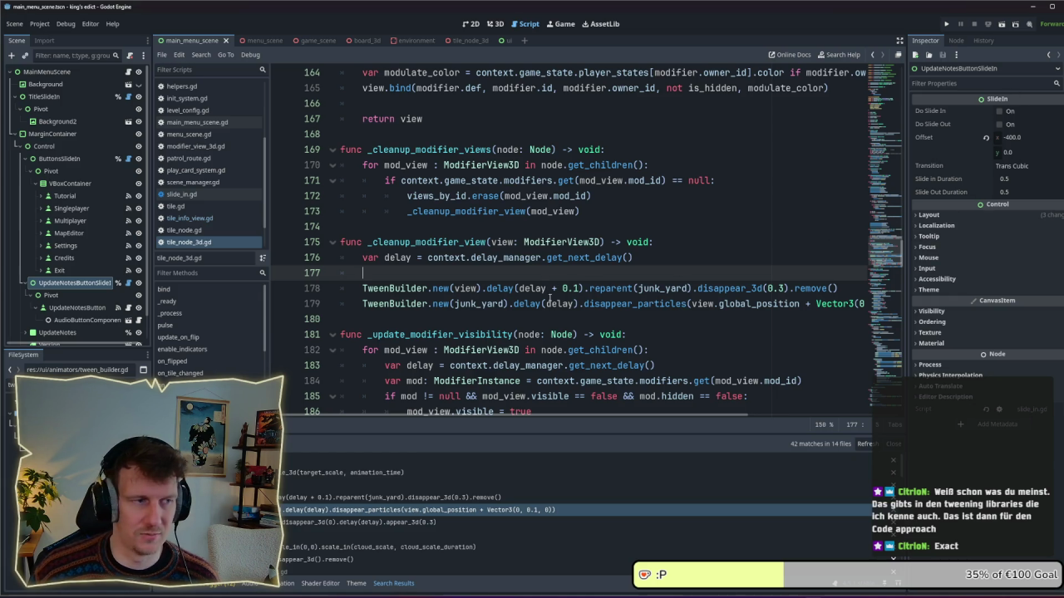
key("alt+Left")
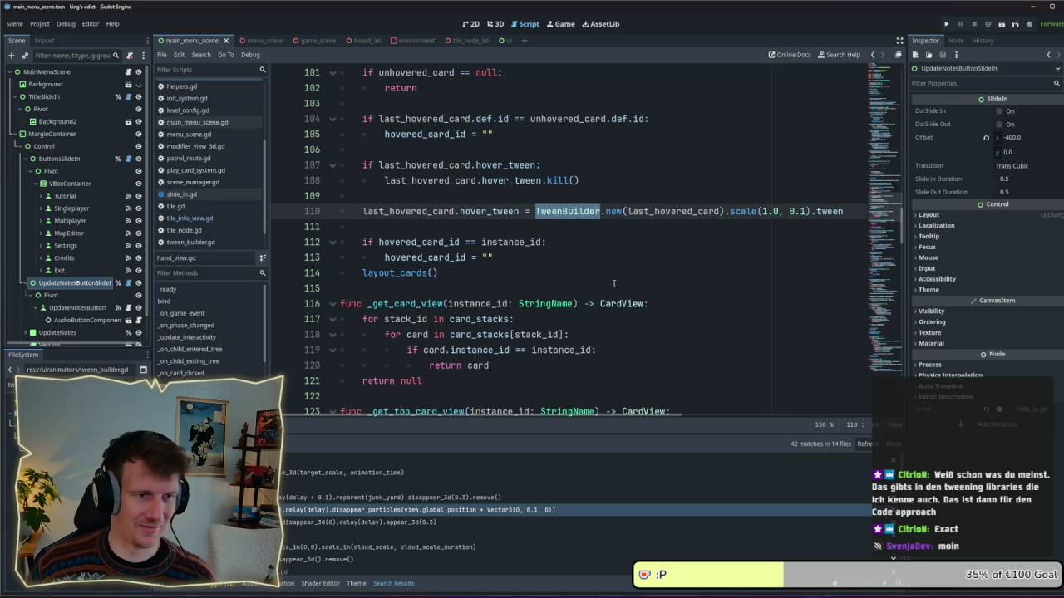
left_click(586, 288)
left_click(581, 259)
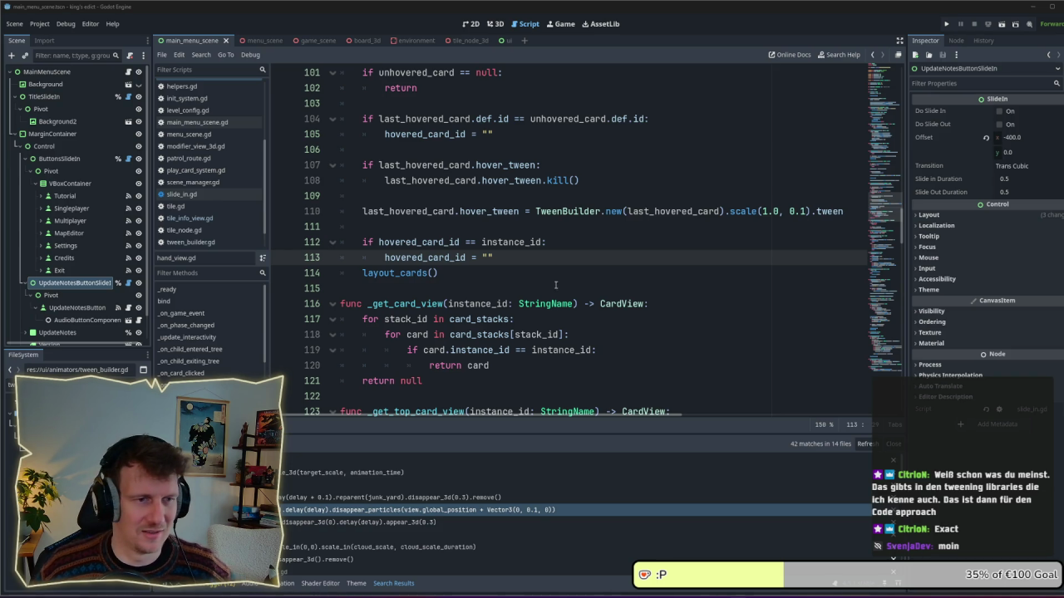
left_click(528, 268)
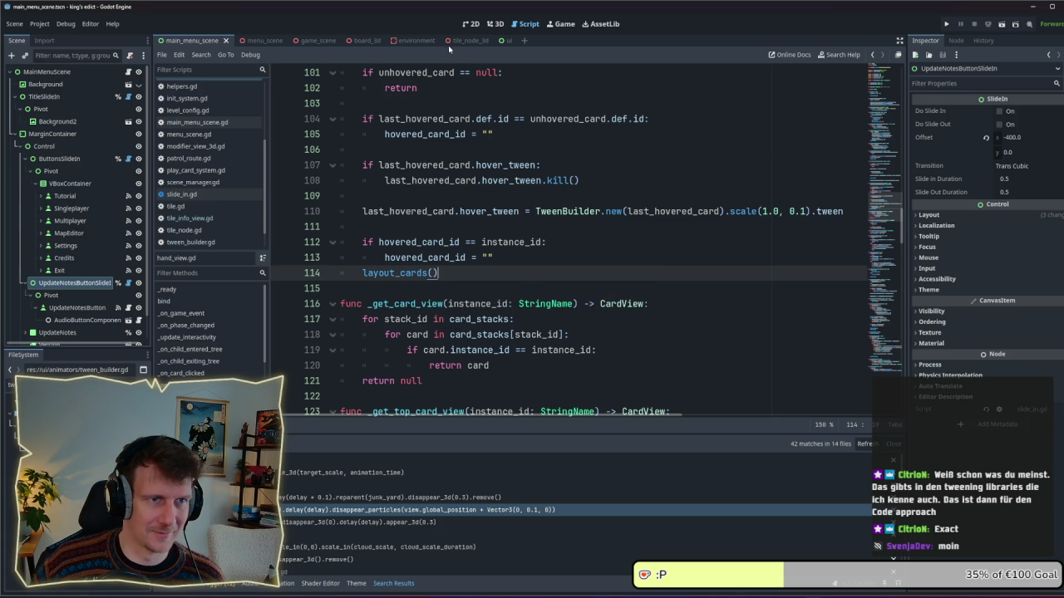
left_click(471, 24)
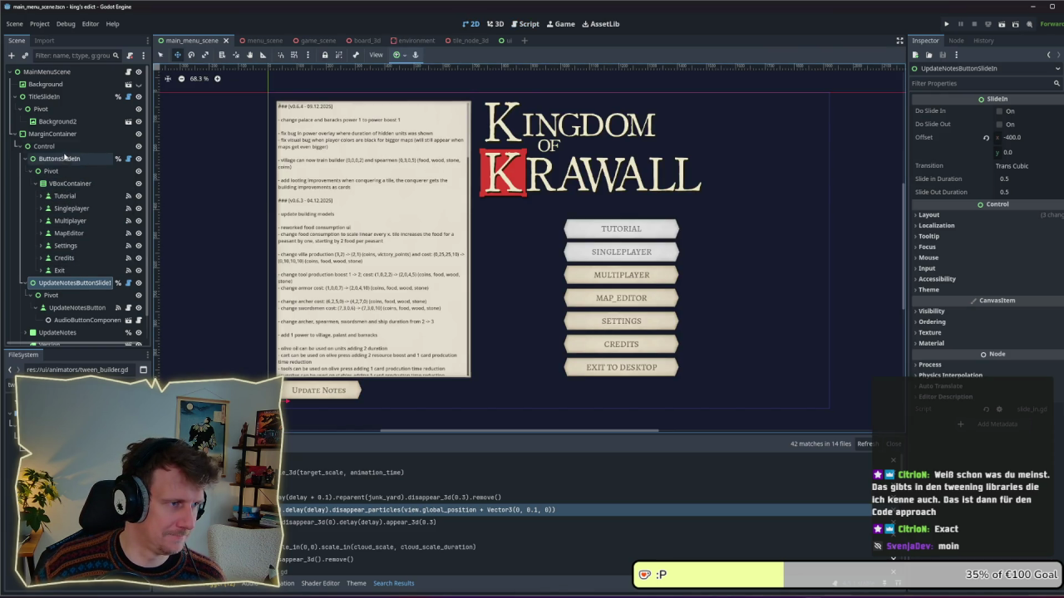
Select TitleSlideIn, set its SlideIn offset y to 500, and save the scene
left_click(63, 123)
left_click(51, 109)
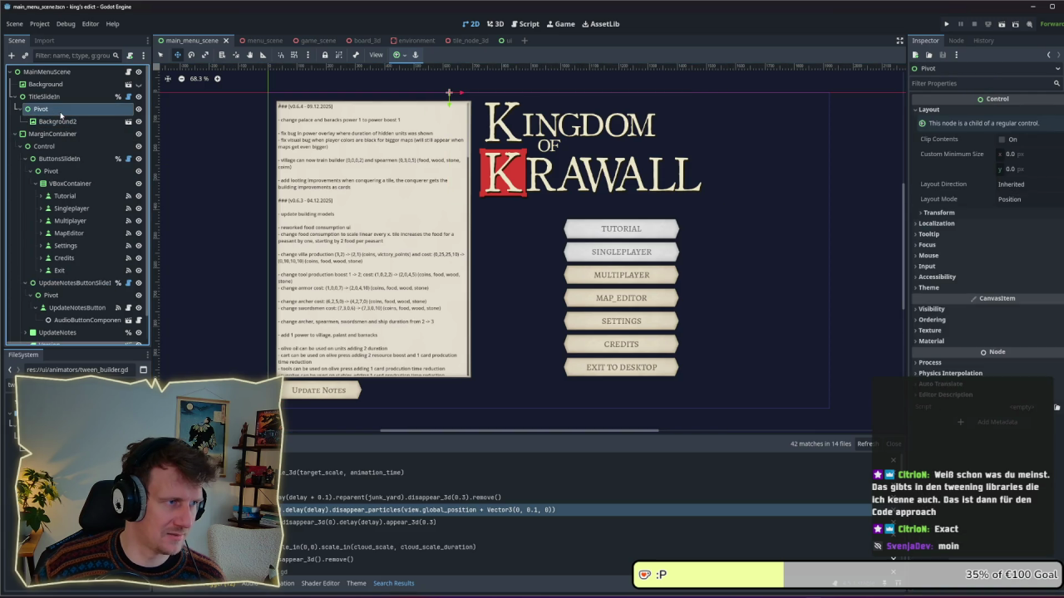
left_click(56, 97)
left_click(49, 109)
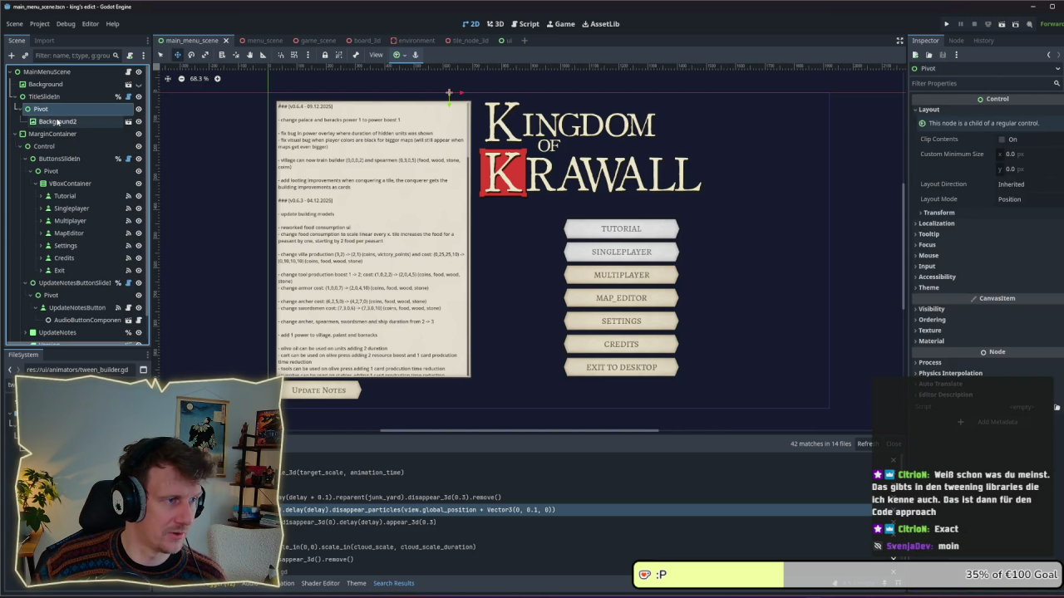
left_click(46, 98)
left_click(1008, 139)
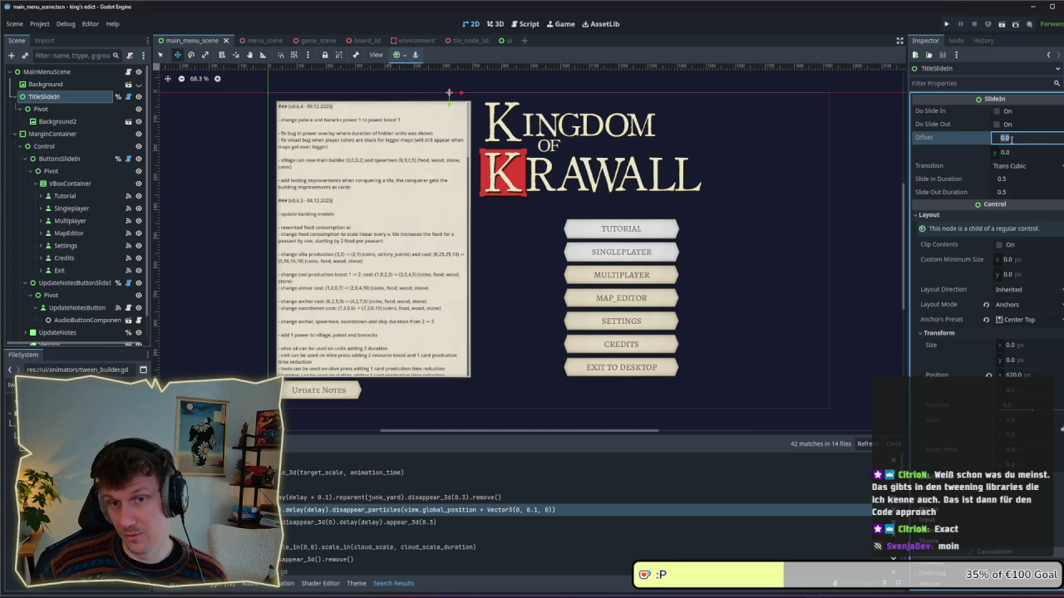
left_click(1017, 151)
type("500")
key("Return")
key("ctrl+s")
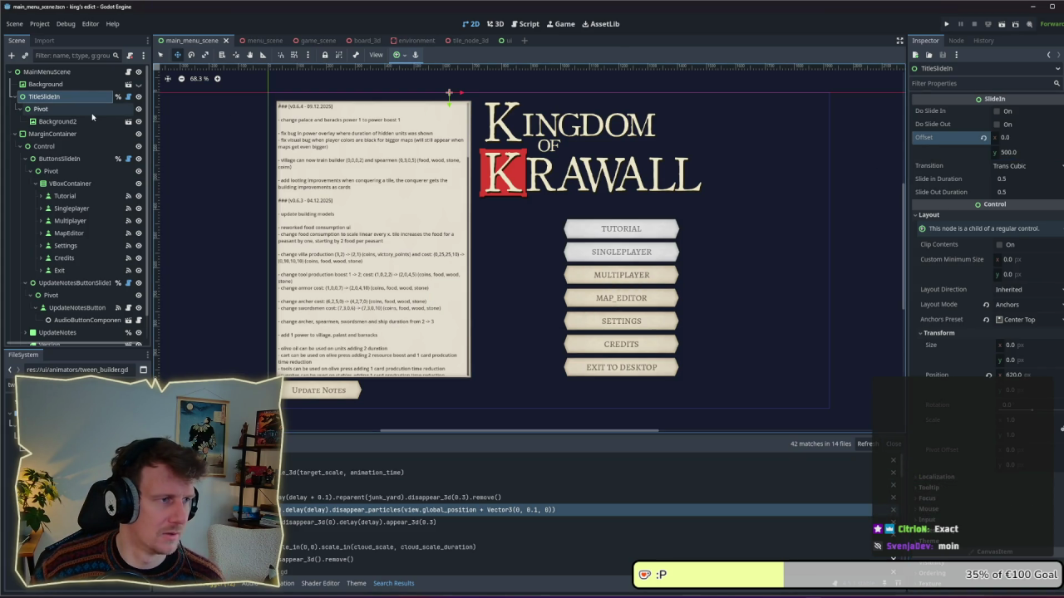
Preview the title sliding in and out, then change the offset y to -500
left_click(997, 113)
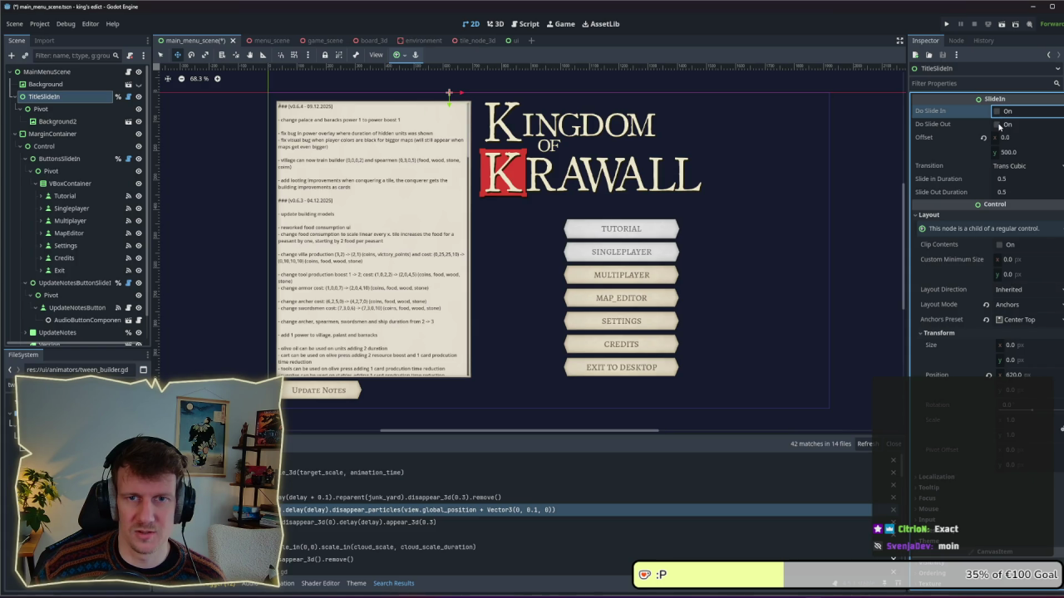
left_click(999, 126)
left_click(997, 113)
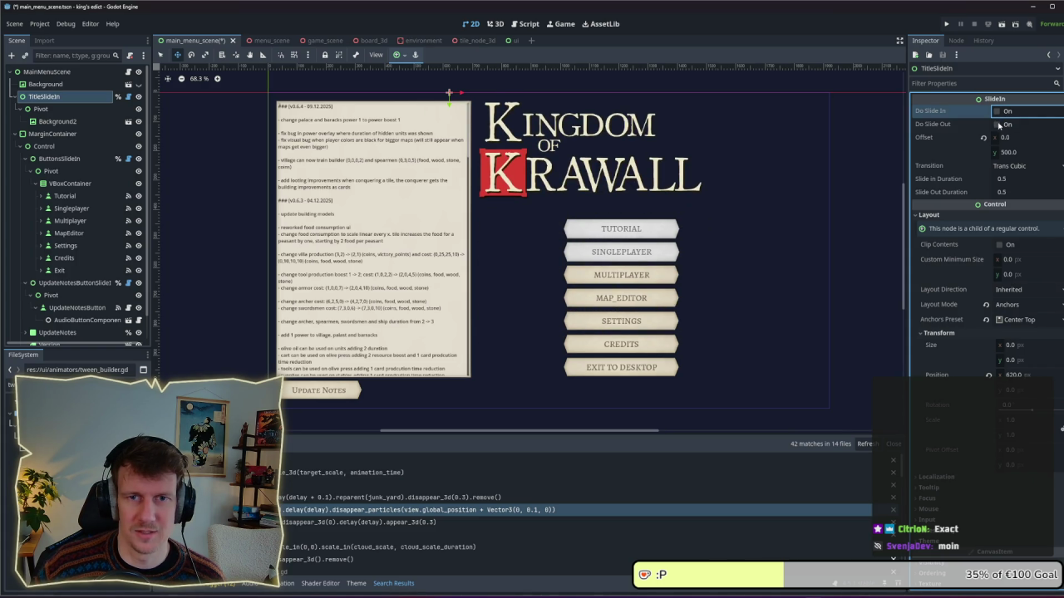
left_click(999, 126)
left_click(997, 113)
left_click(1007, 152)
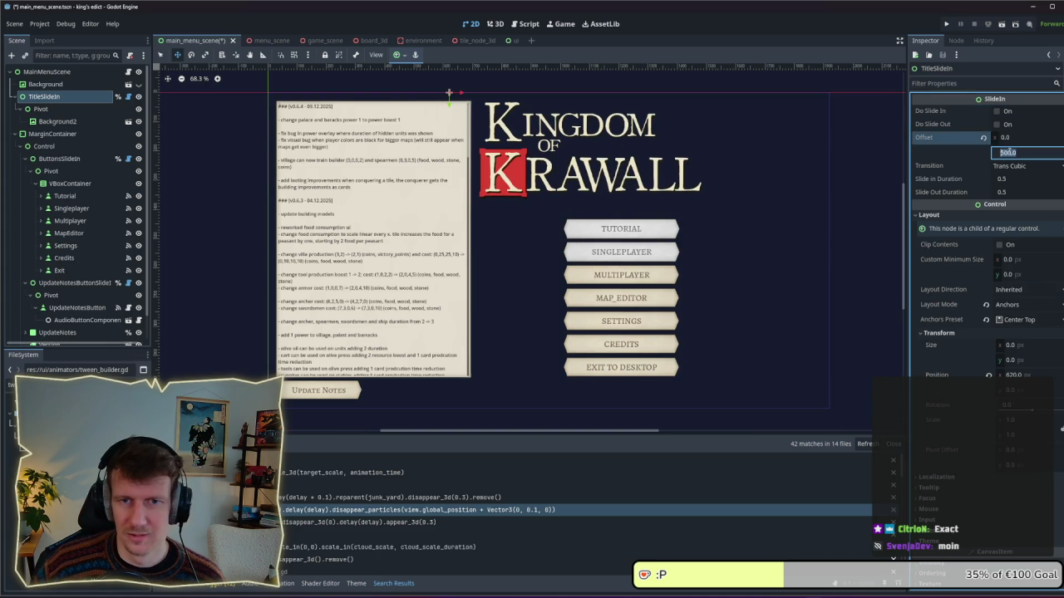
type("-5")
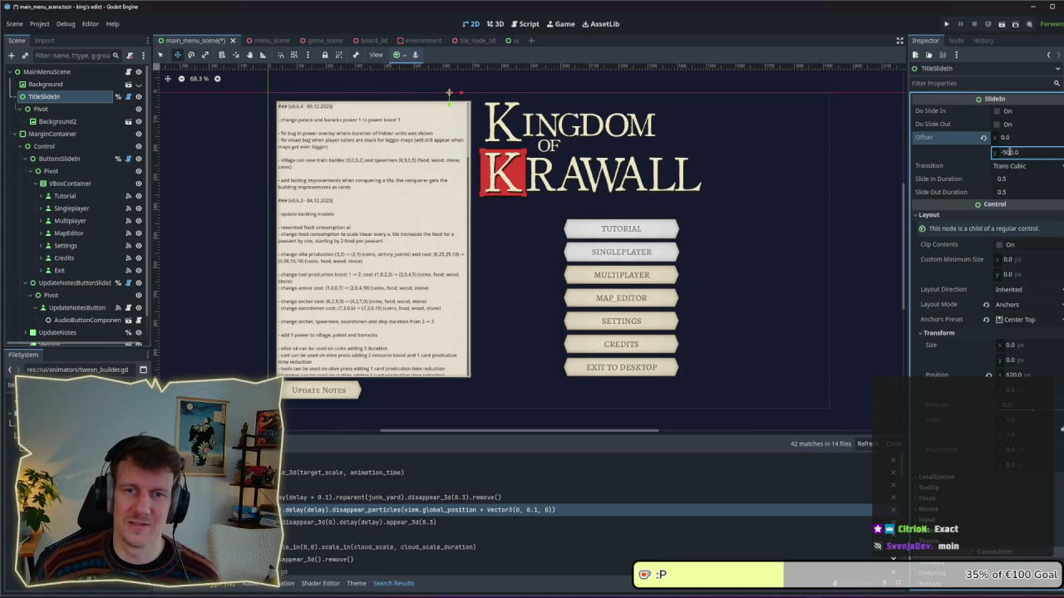
key("Return")
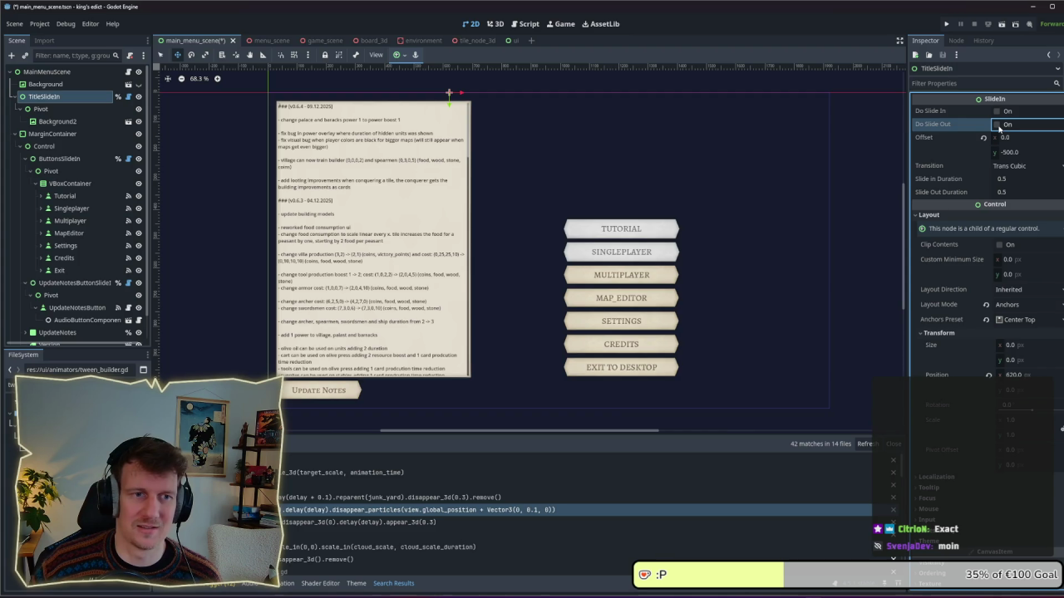
Toggle Do Slide Out and Do Slide In repeatedly to watch the title slide out and back
left_click(999, 125)
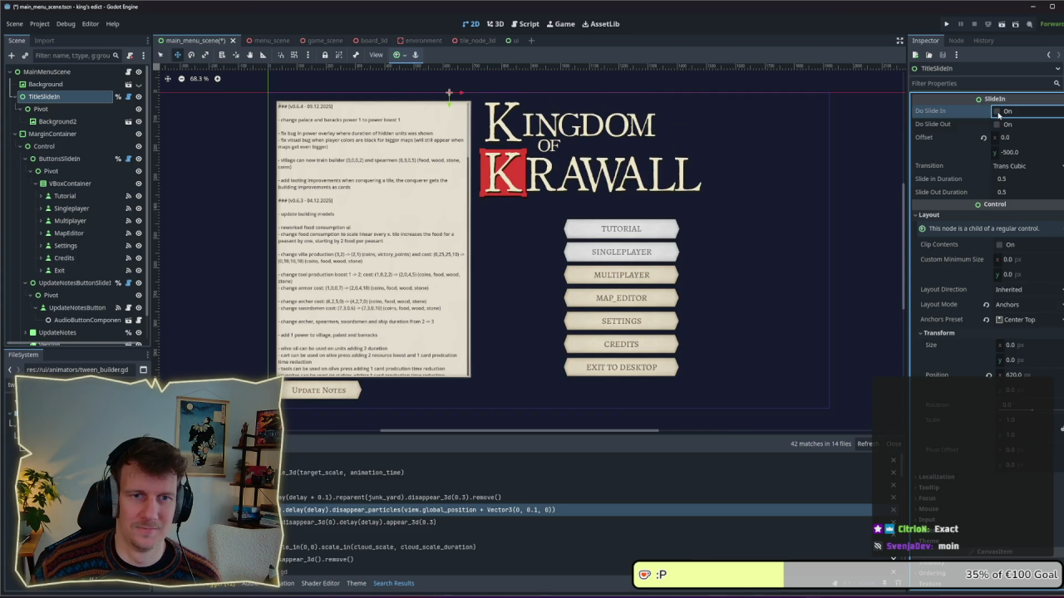
left_click(997, 125)
left_click(997, 114)
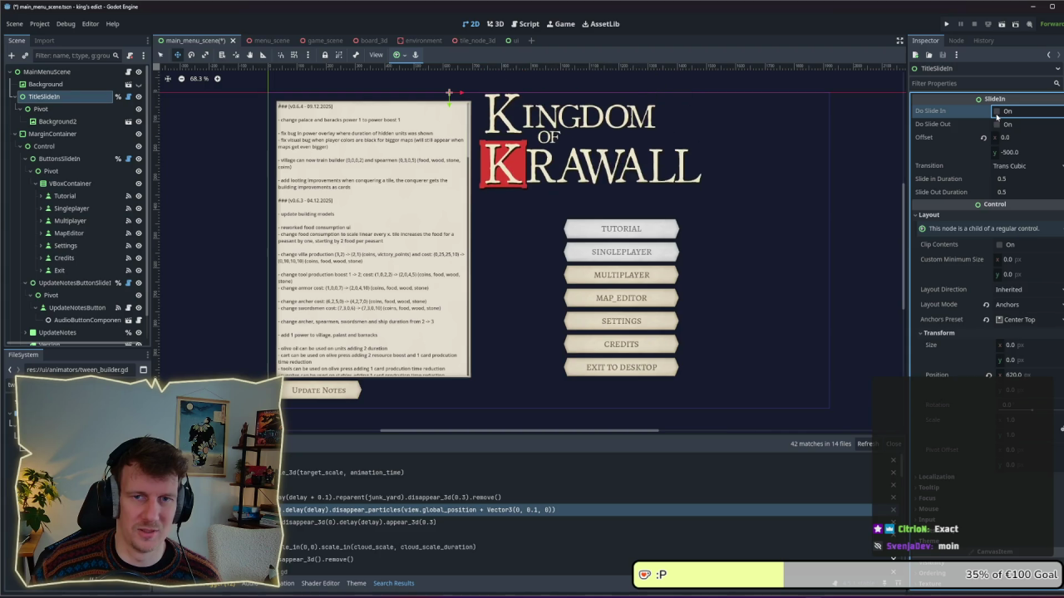
left_click(997, 121)
left_click(997, 114)
left_click(998, 117)
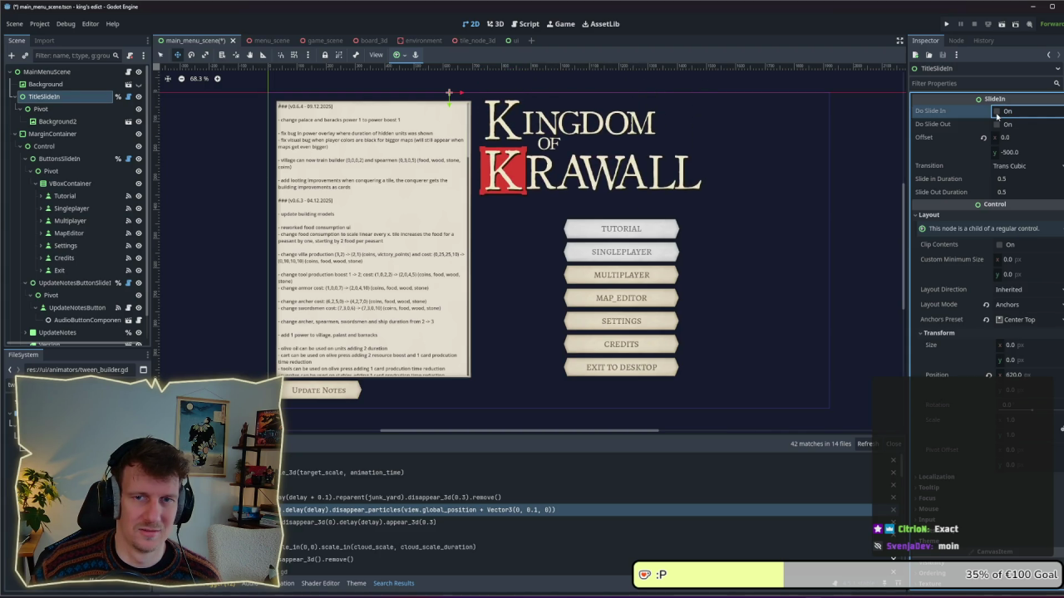
left_click(998, 125)
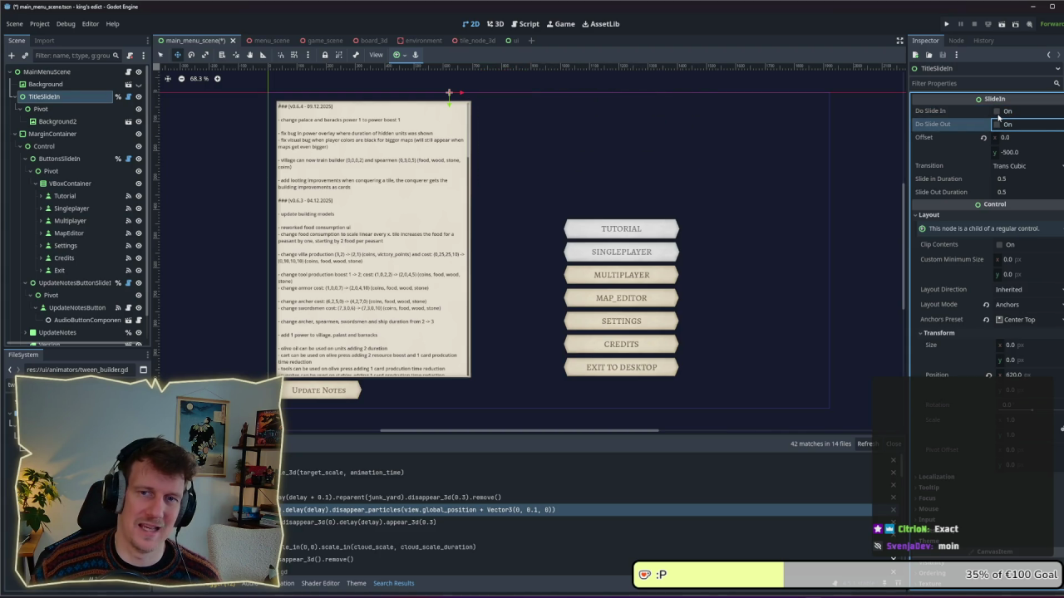
left_click(998, 113)
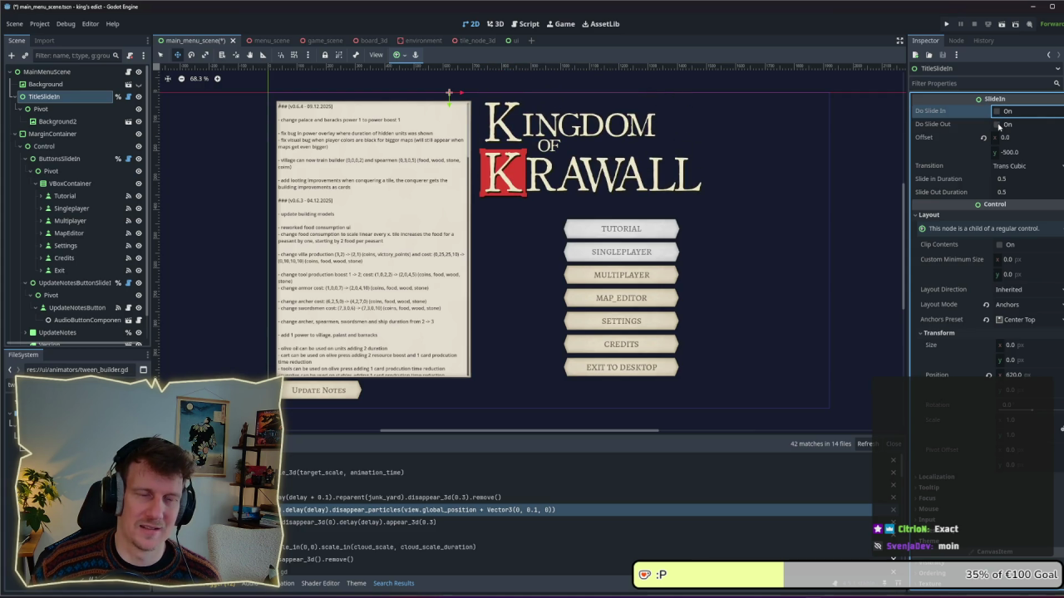
left_click(998, 125)
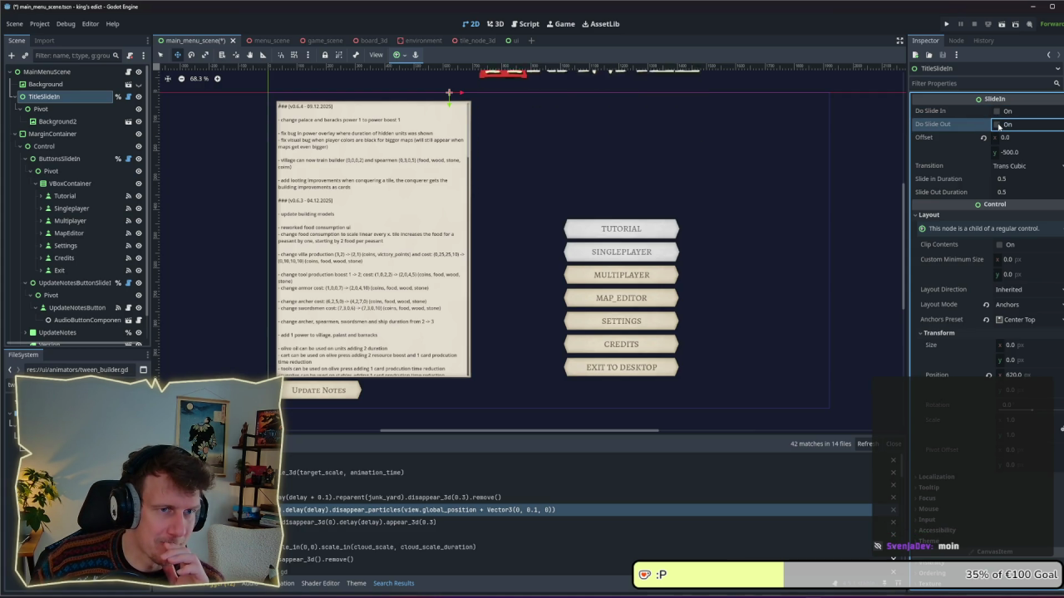
left_click(999, 113)
left_click(999, 125)
left_click(999, 114)
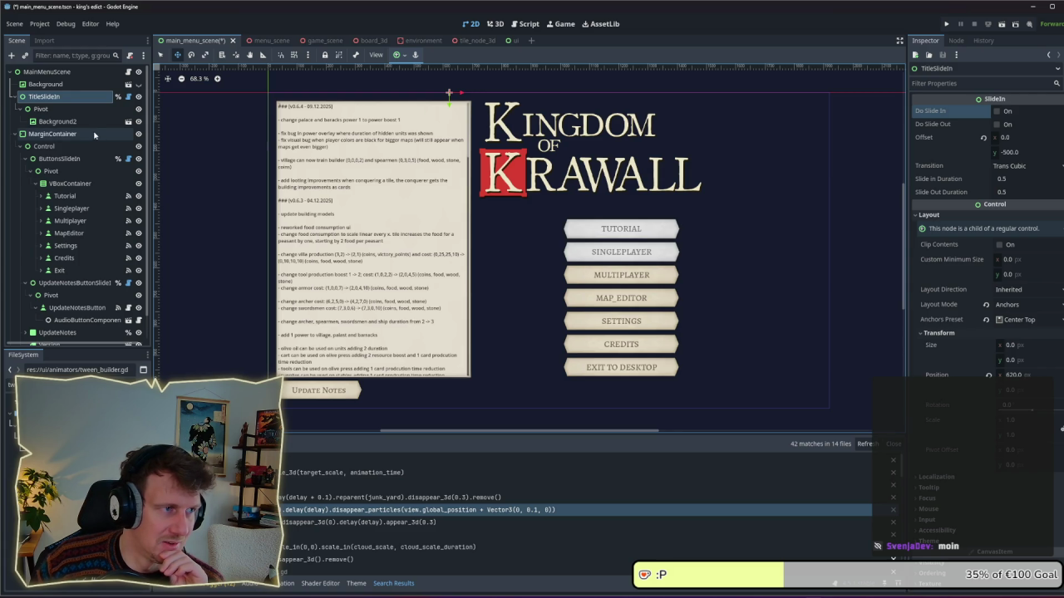
Recheck TitleSlideIn's slide preview, save the scene, and run the game with F5
left_click(65, 74)
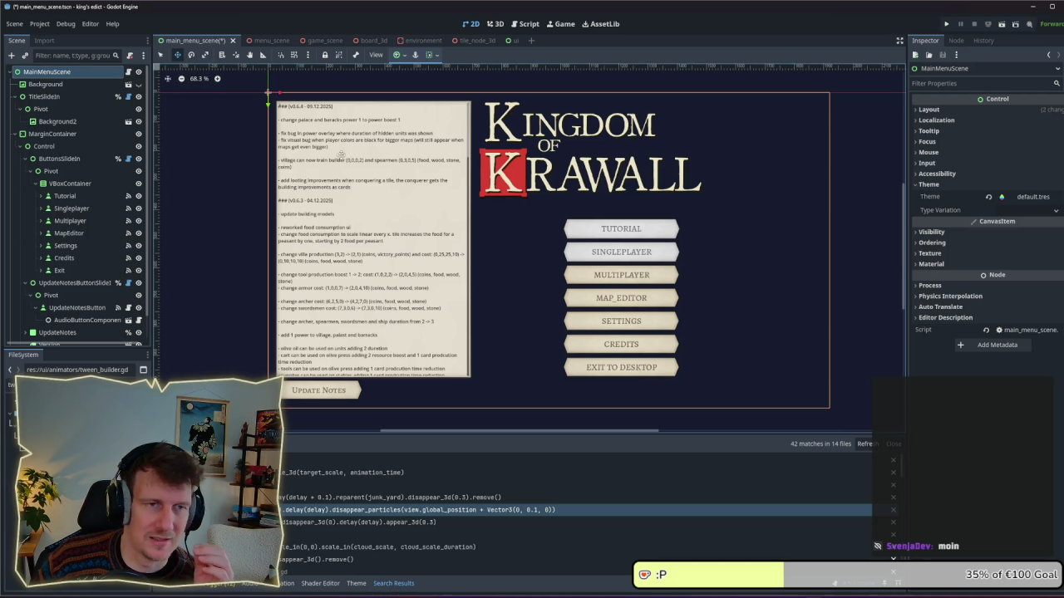
left_click(44, 97)
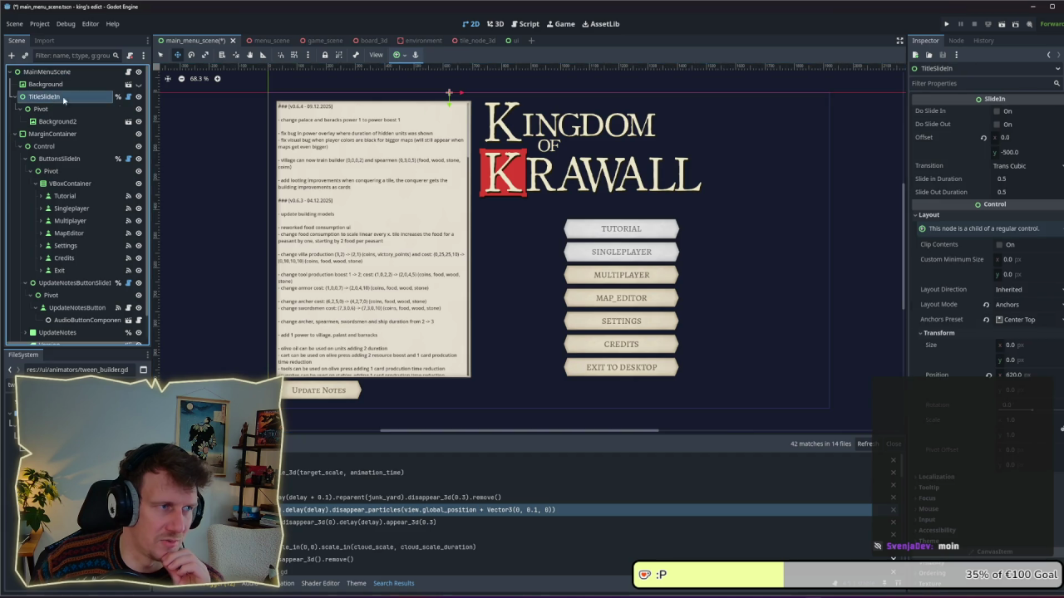
left_click(997, 125)
left_click(997, 111)
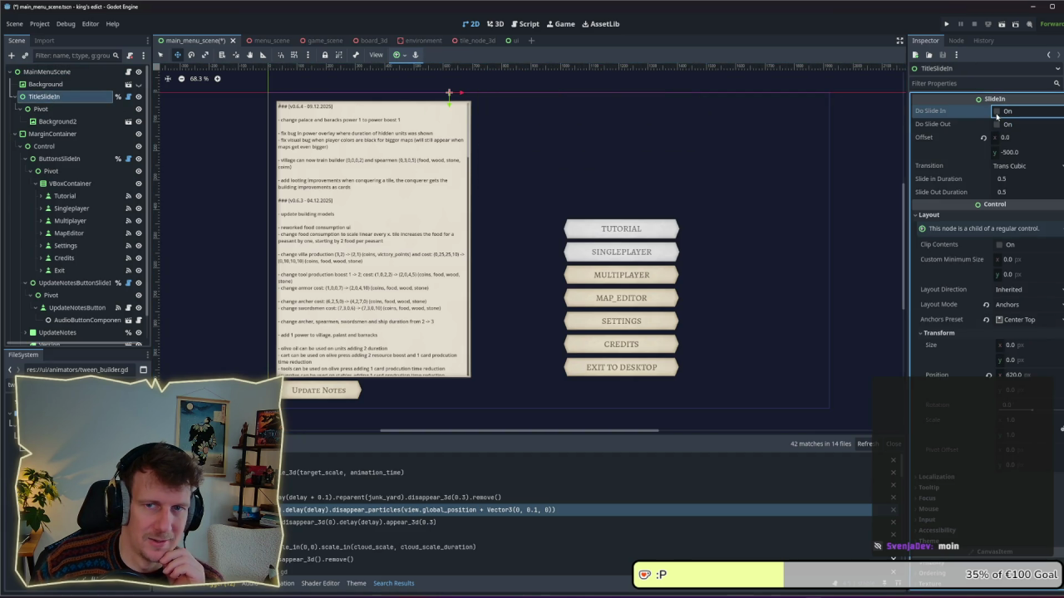
key("ctrl+s")
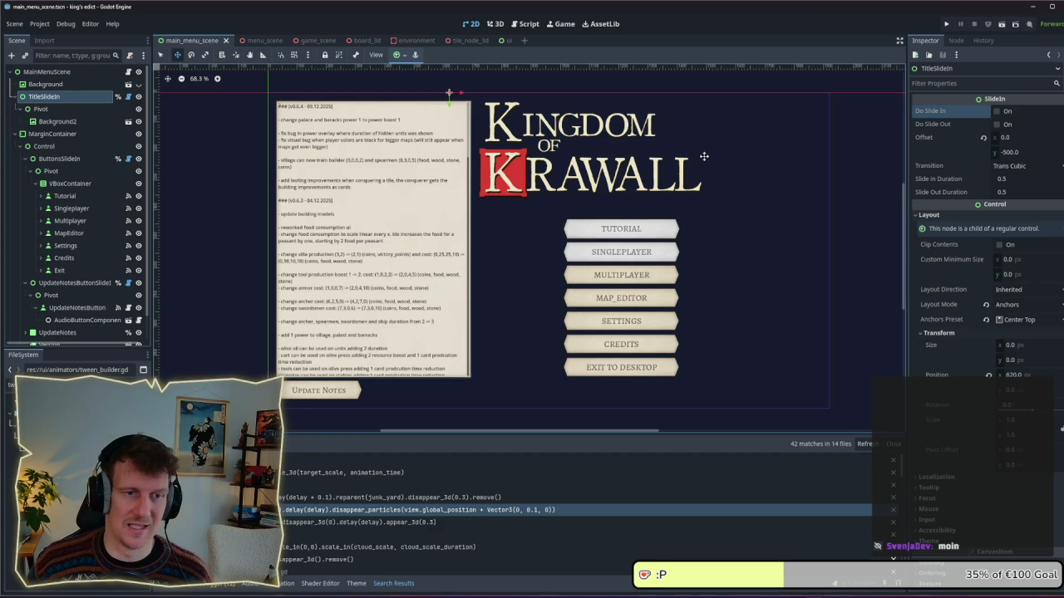
key("F5")
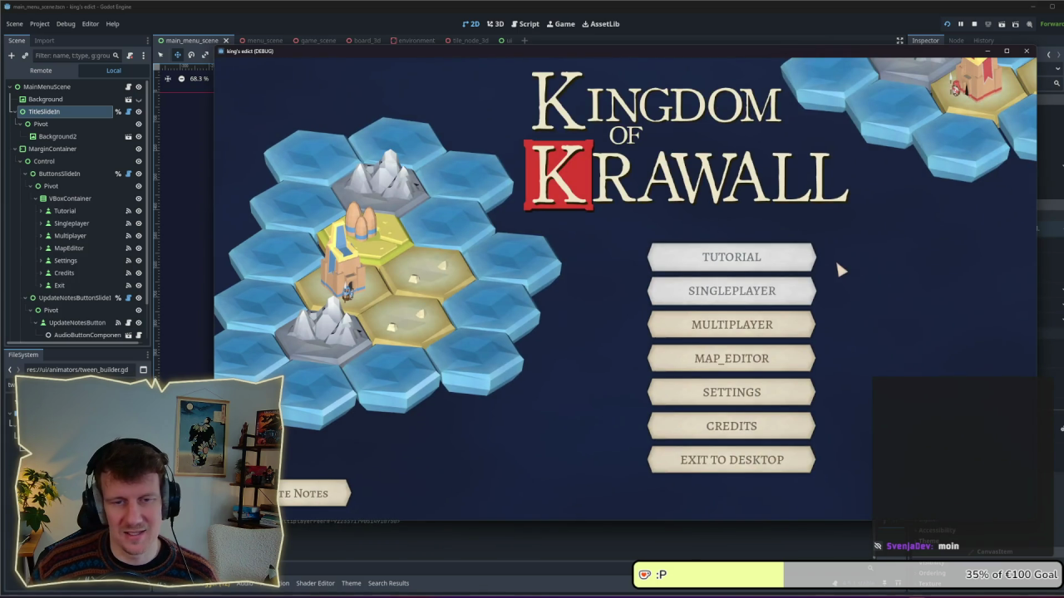
Switch between the multiplayer lobby and the main menu three times, then close the running game
left_click(756, 322)
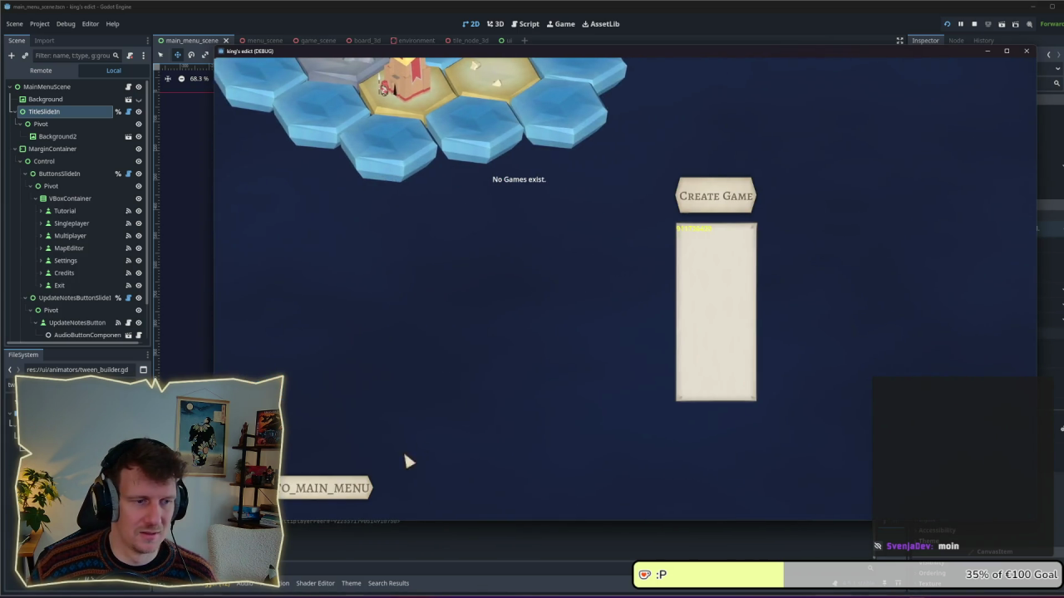
left_click(360, 489)
left_click(688, 328)
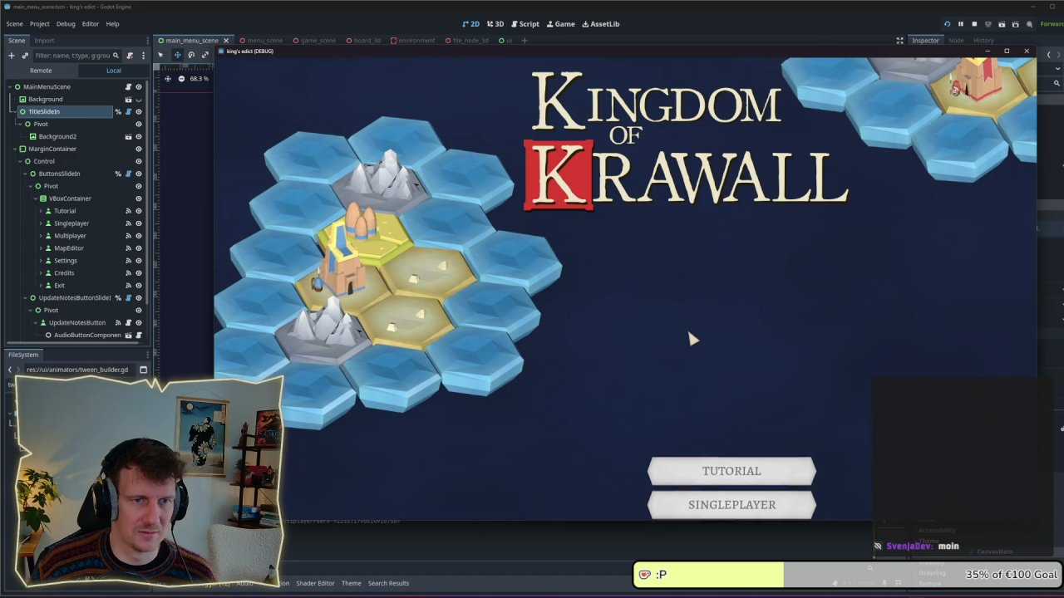
left_click(337, 489)
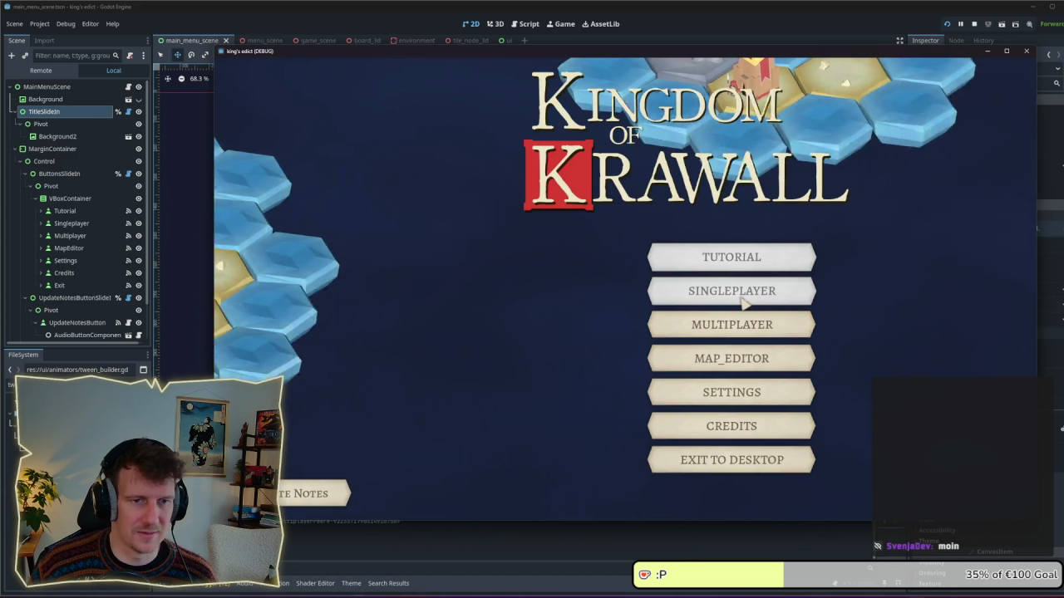
left_click(738, 330)
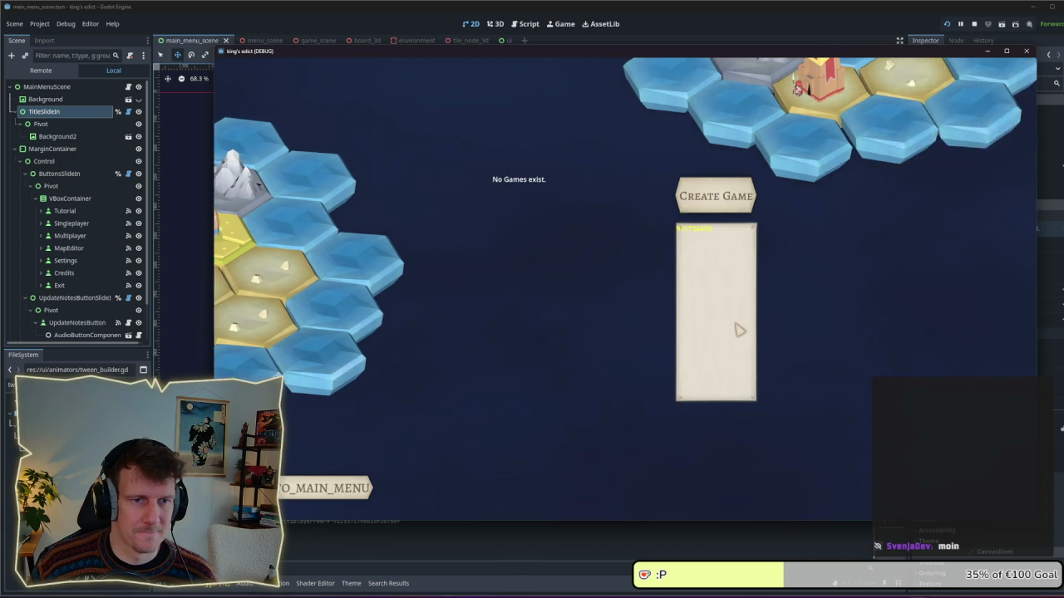
left_click(333, 489)
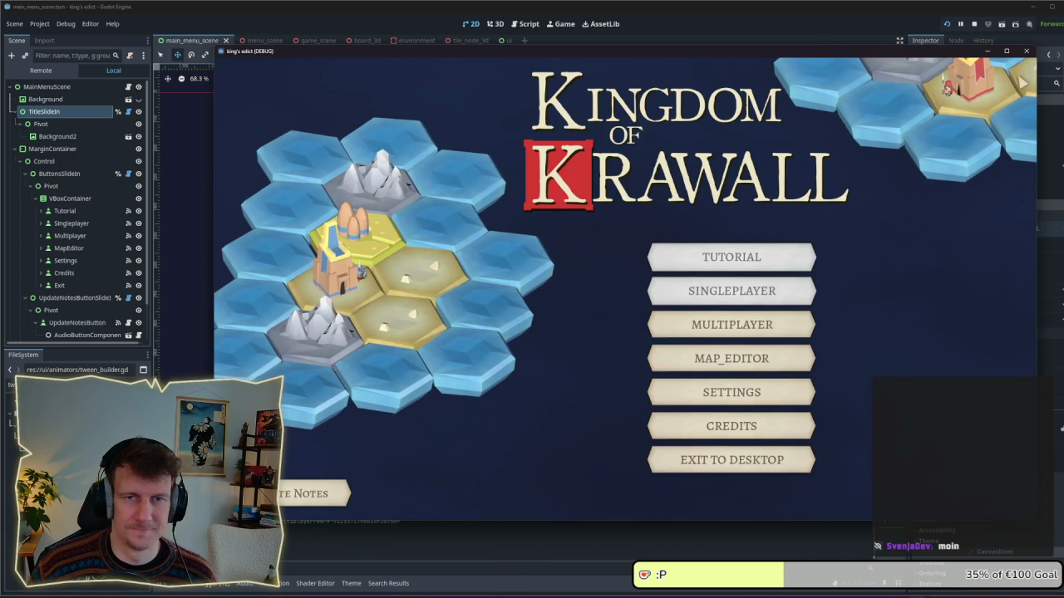
left_click(974, 23)
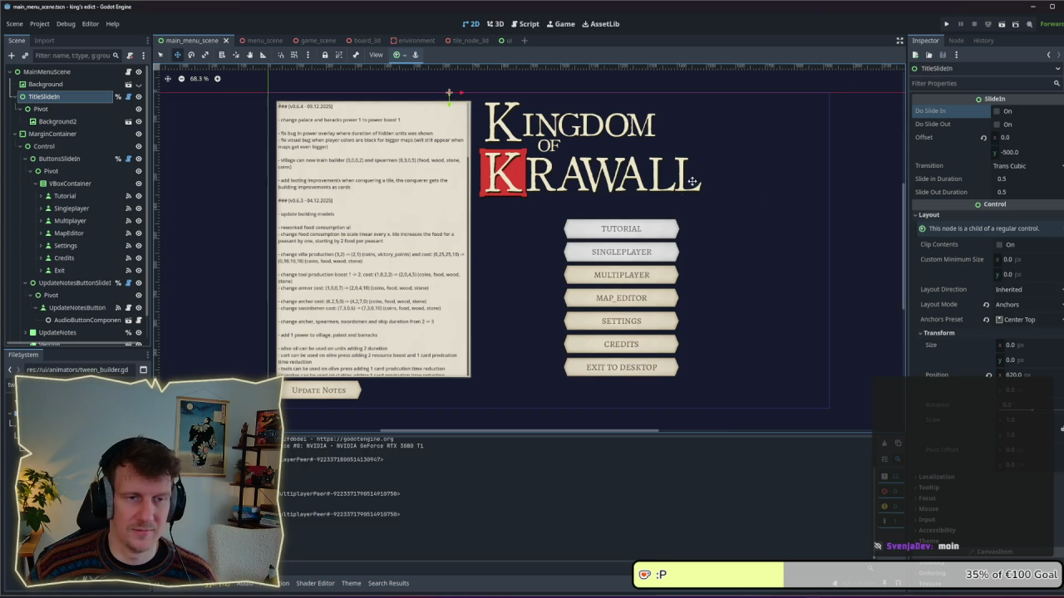
In main_menu_scene.gd's _ready, duplicate the update_notes_button_slide_in.reset() line with Ctrl+Shift+D
left_click(128, 72)
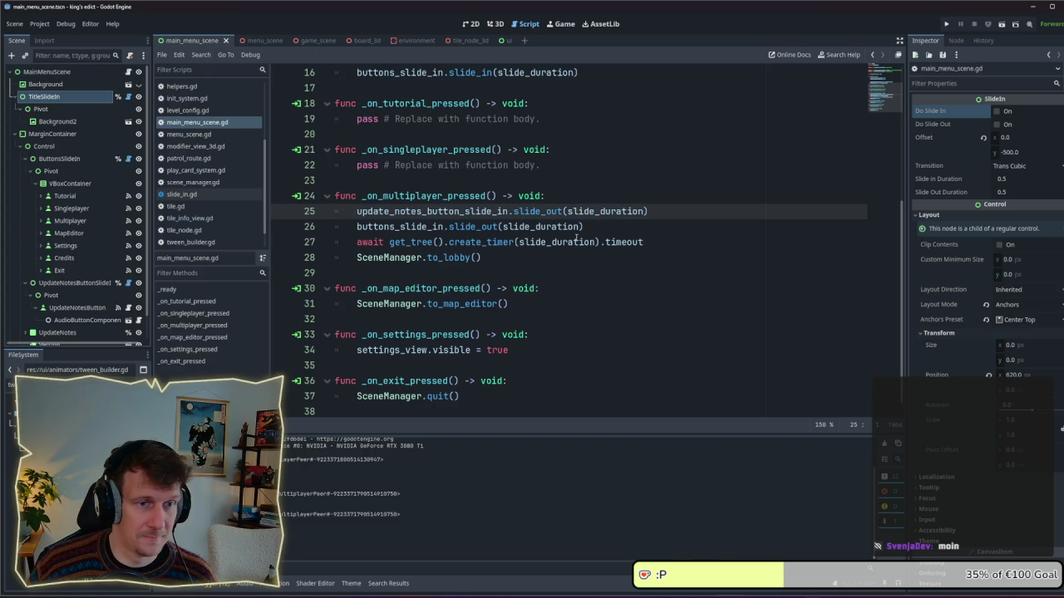
left_click(634, 220)
scroll(635, 220, "up", 2)
left_click(605, 163)
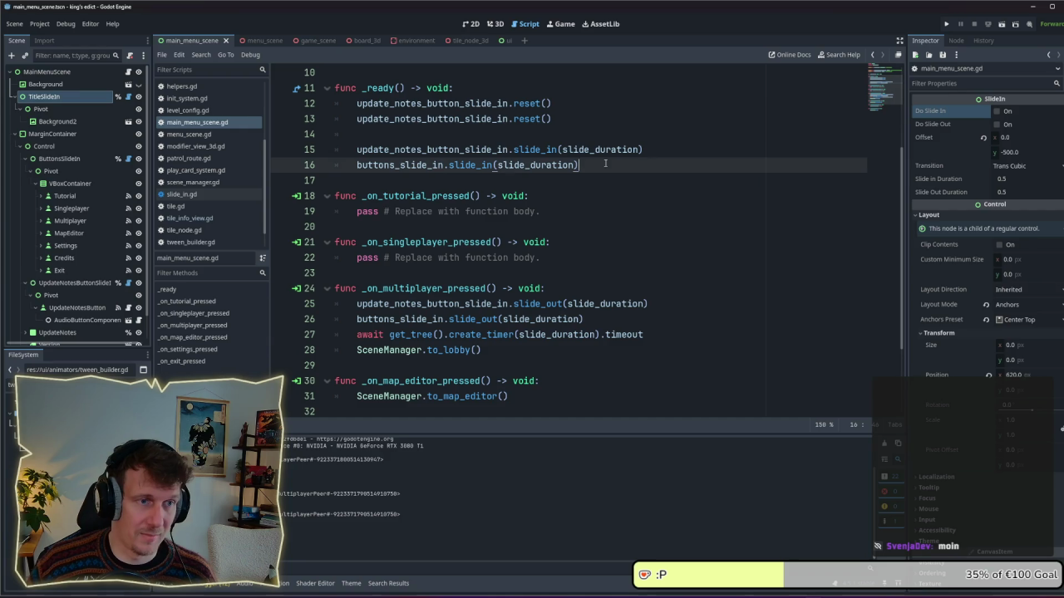
left_click_drag(654, 150, 358, 151)
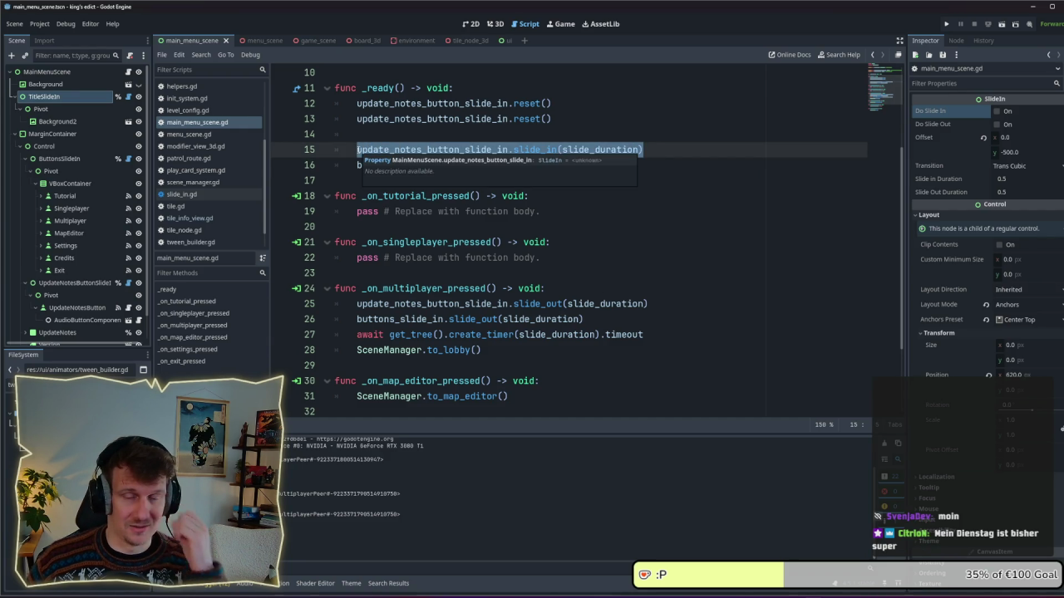
left_click(417, 149)
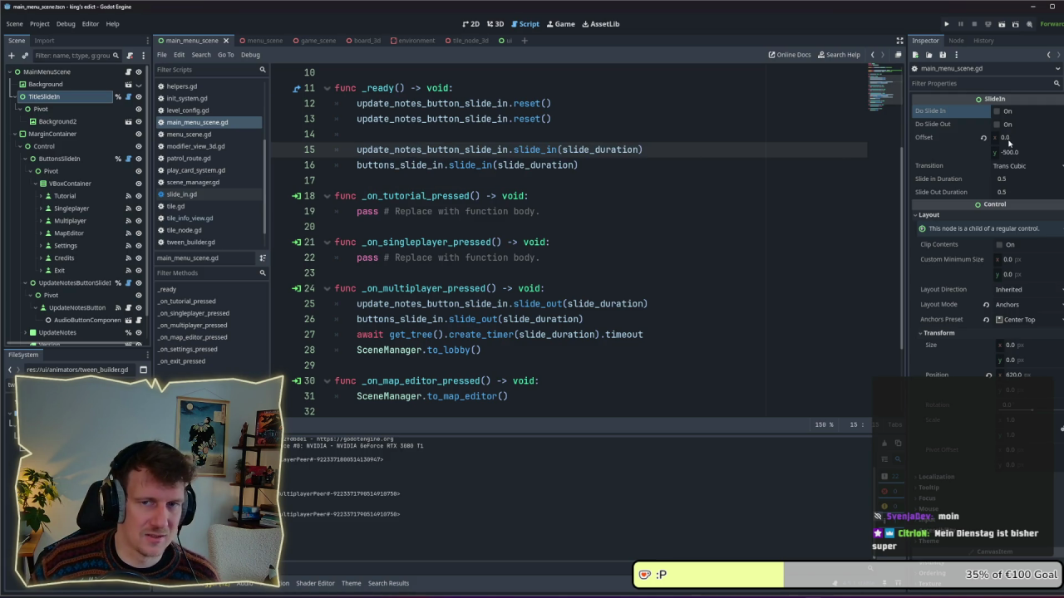
left_click_drag(643, 150, 357, 149)
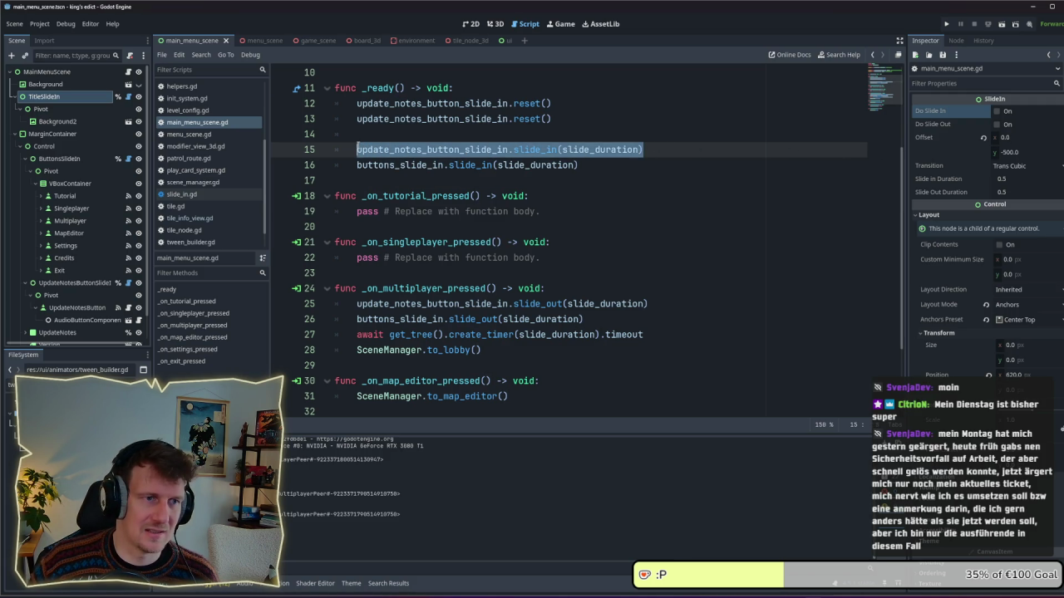
left_click(575, 114)
key("ctrl+shift+d")
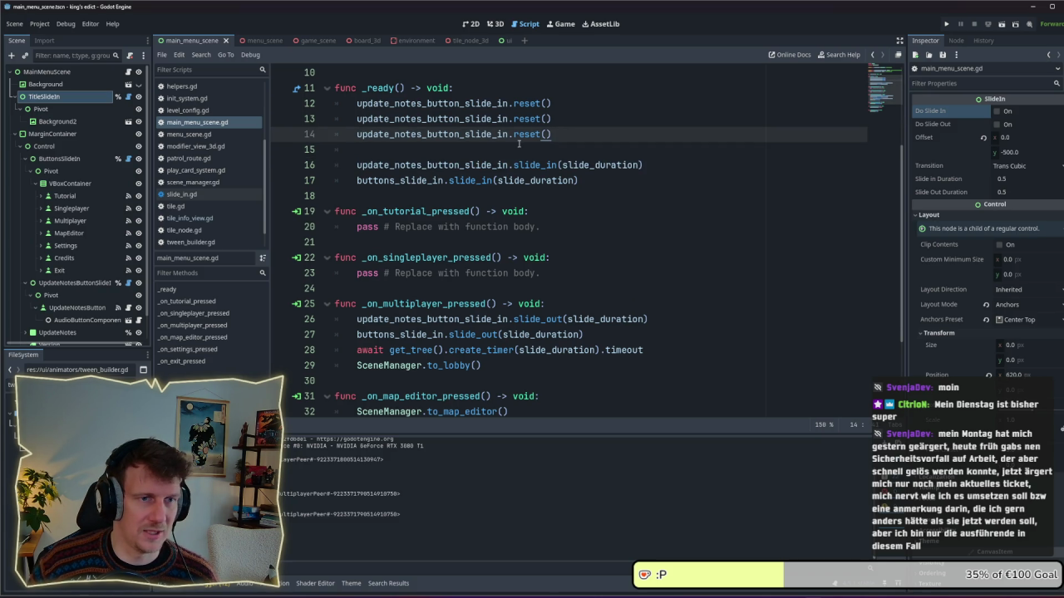
scroll(518, 143, "up", 2)
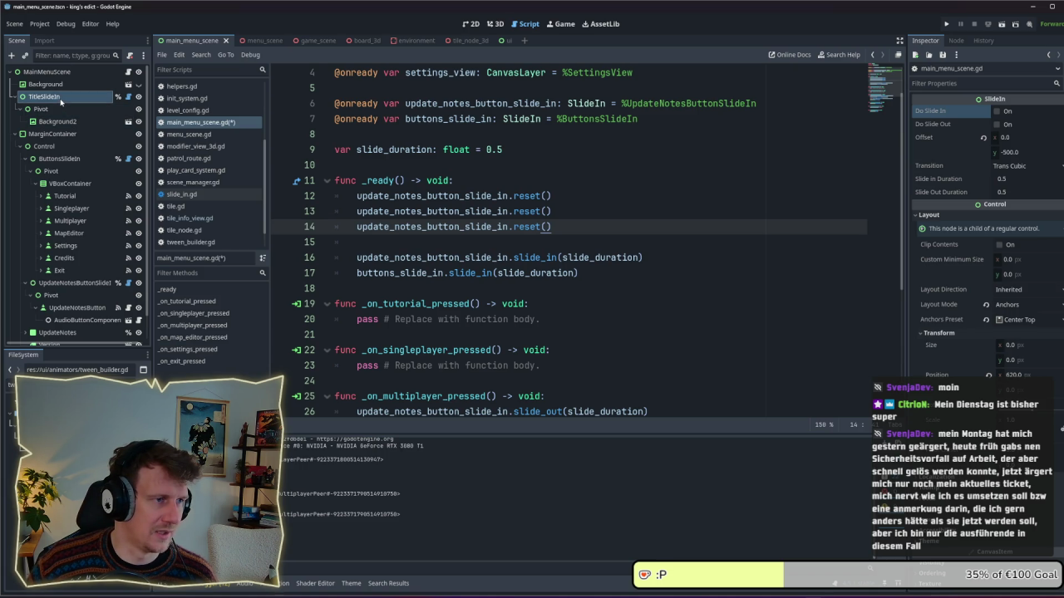
scroll(408, 164, "up", 1)
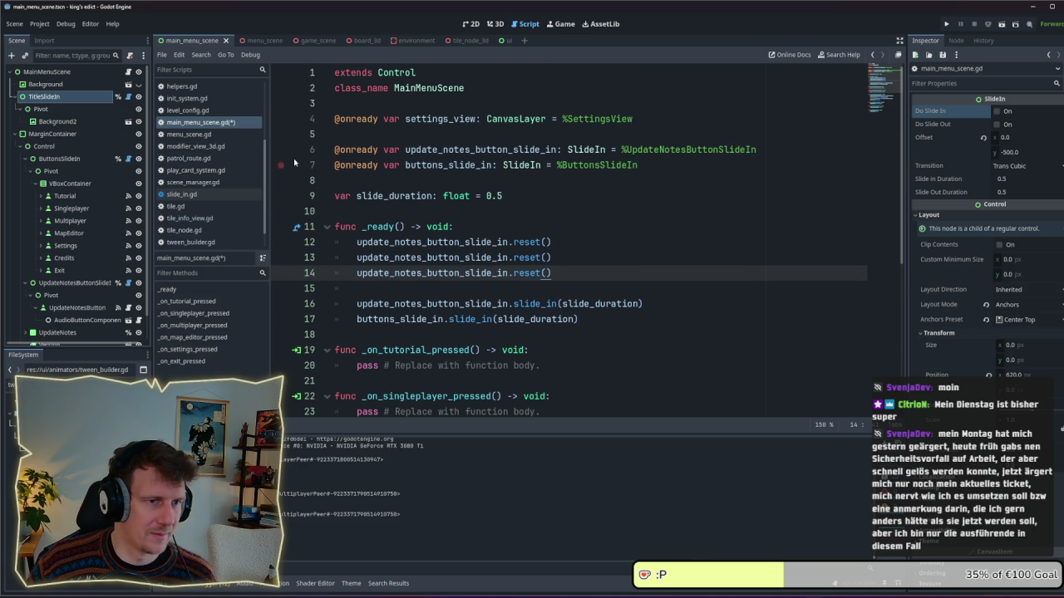
Delete the two extra duplicated reset lines from _ready
left_click_drag(42, 97, 357, 180)
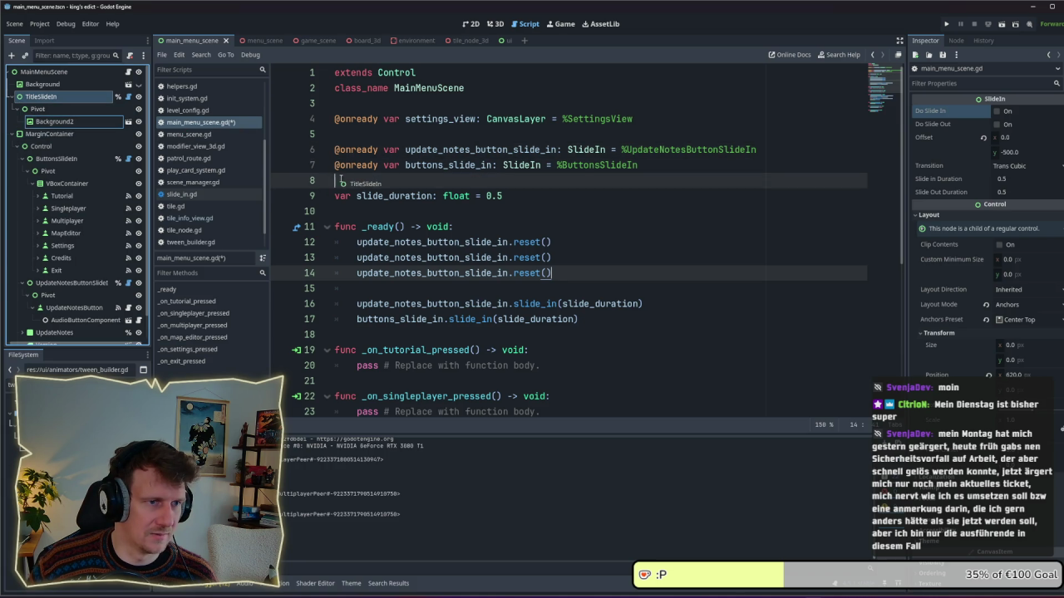
key("ctrl+s")
left_click_drag(552, 289, 357, 290)
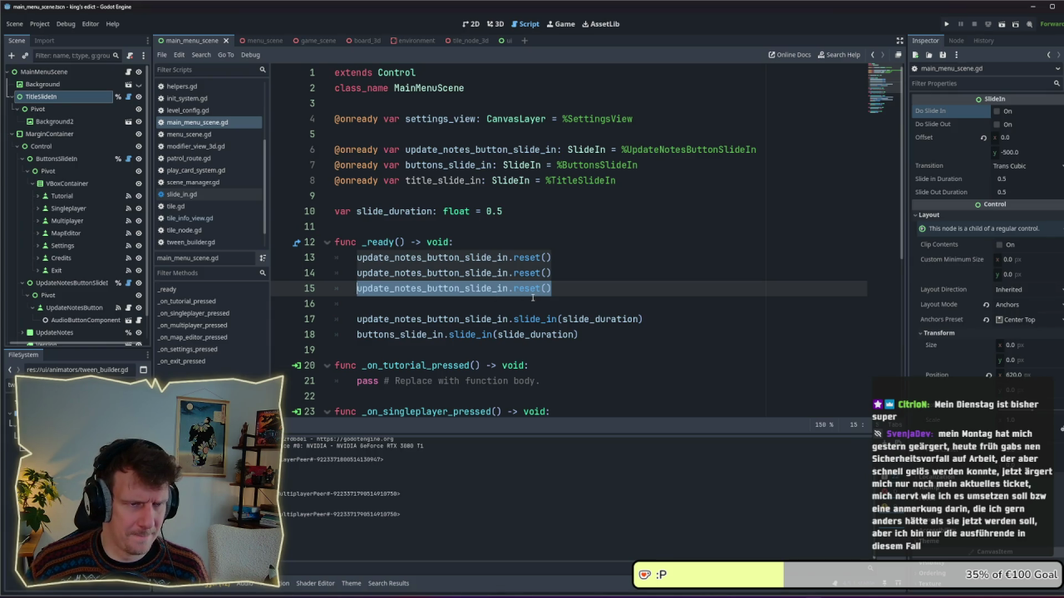
left_click(333, 272, "shift")
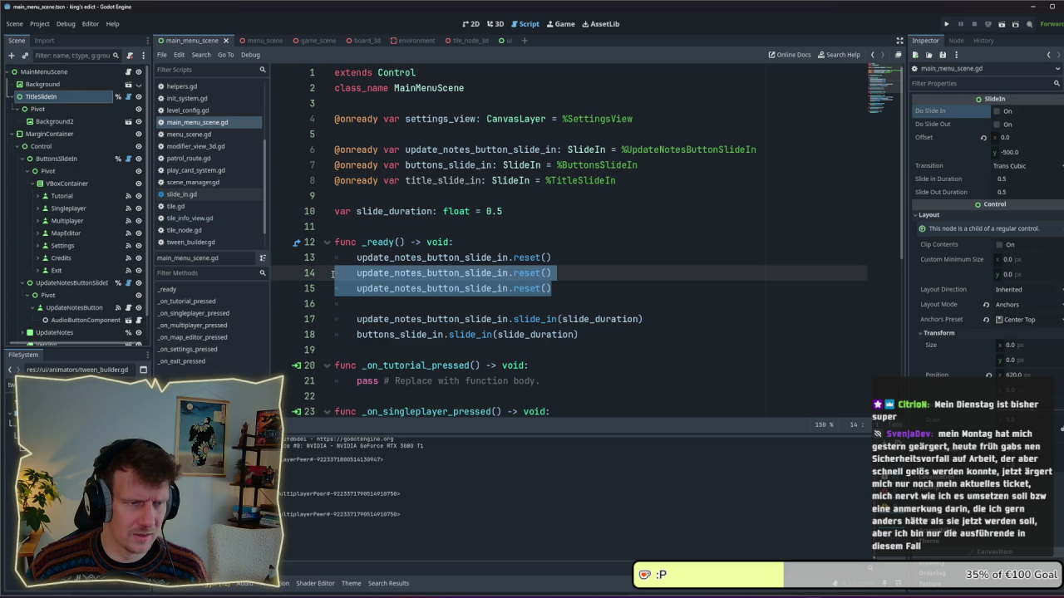
key("BackSpace")
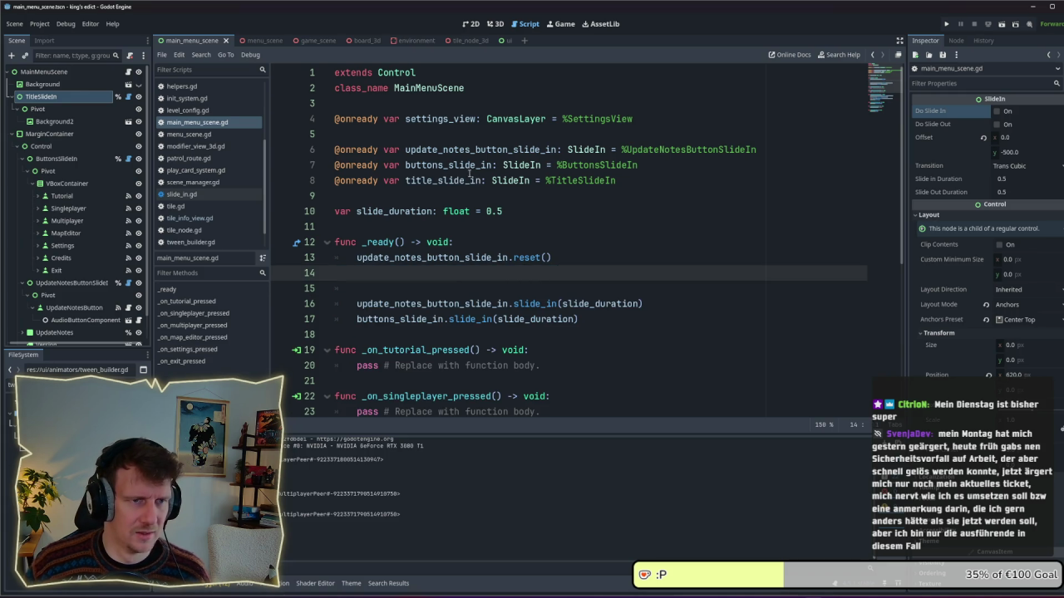
Add indented buttons_slide_in and title_slide_in lines at the start of _ready
left_click(399, 319, "ctrl")
key("ctrl+c")
left_click(337, 272)
key("ctrl+v")
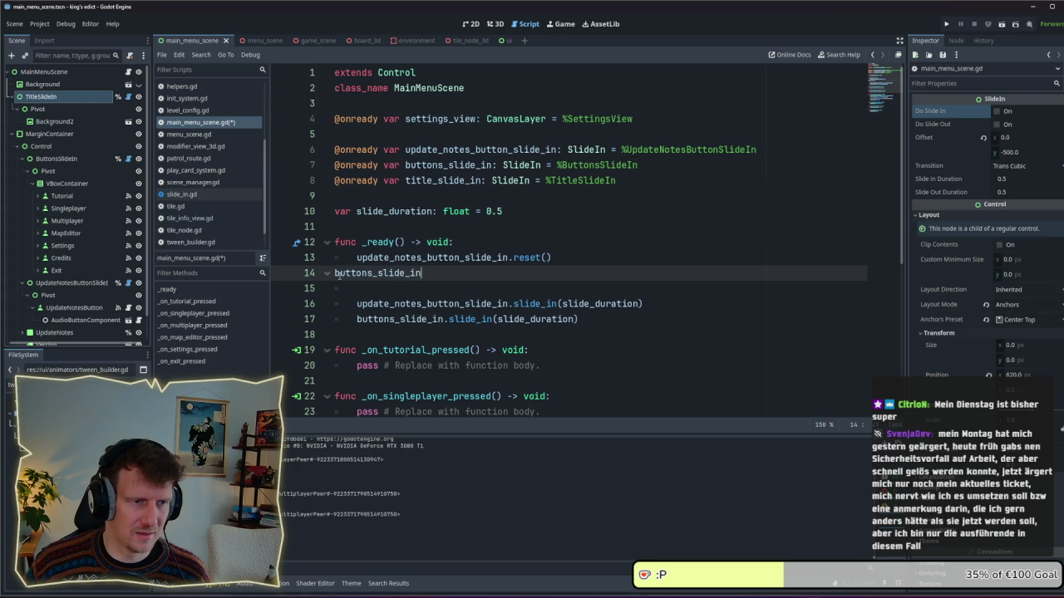
key("Tab")
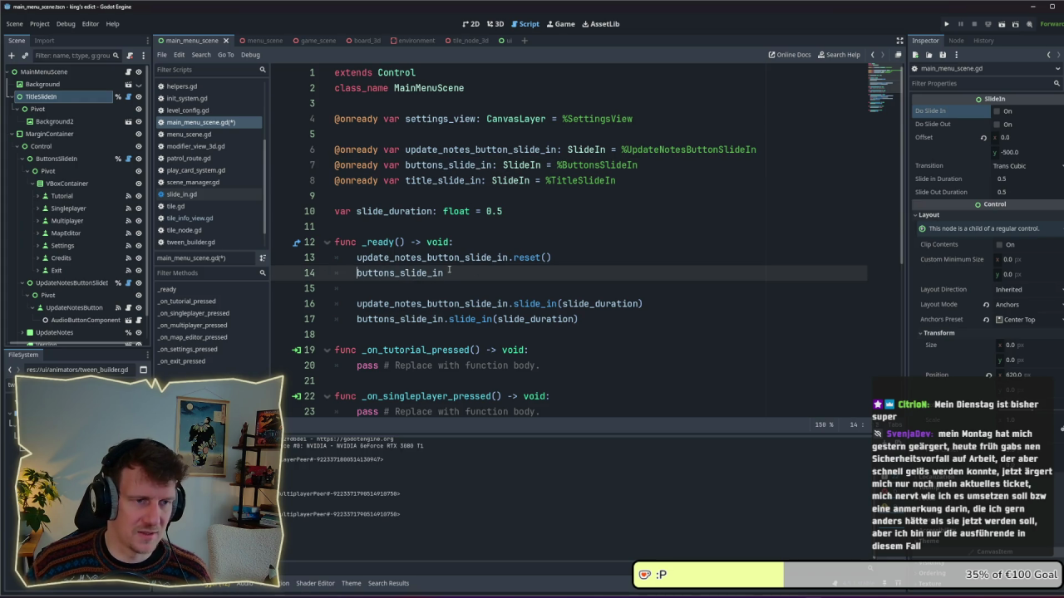
left_click(432, 181)
left_click(444, 273)
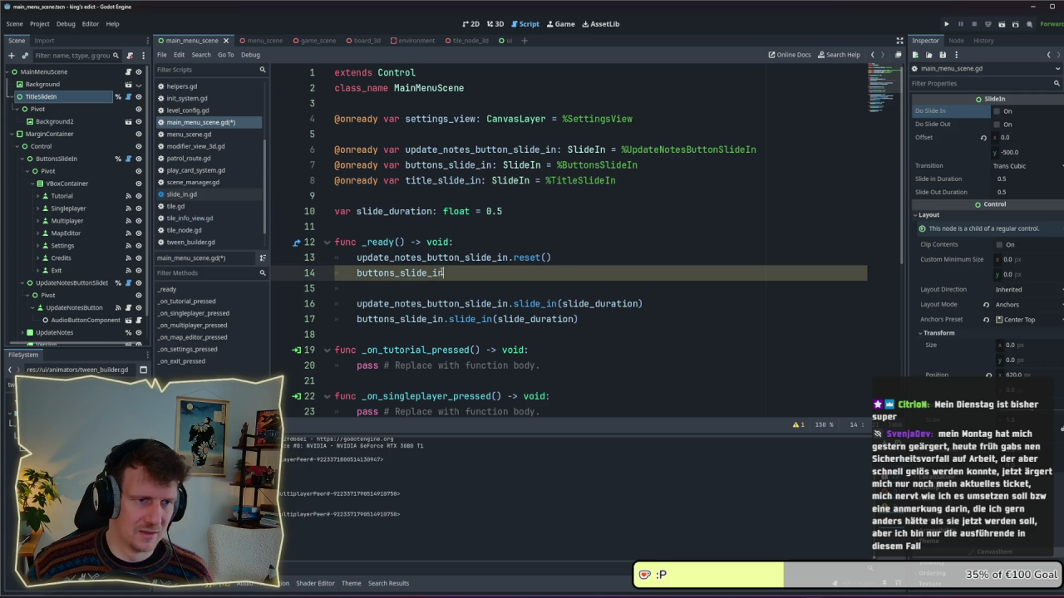
key("Return")
key("ctrl+v")
Complete them as buttons_slide_in.reset() and title_slide_in.reset(), and save the script
left_click(454, 273)
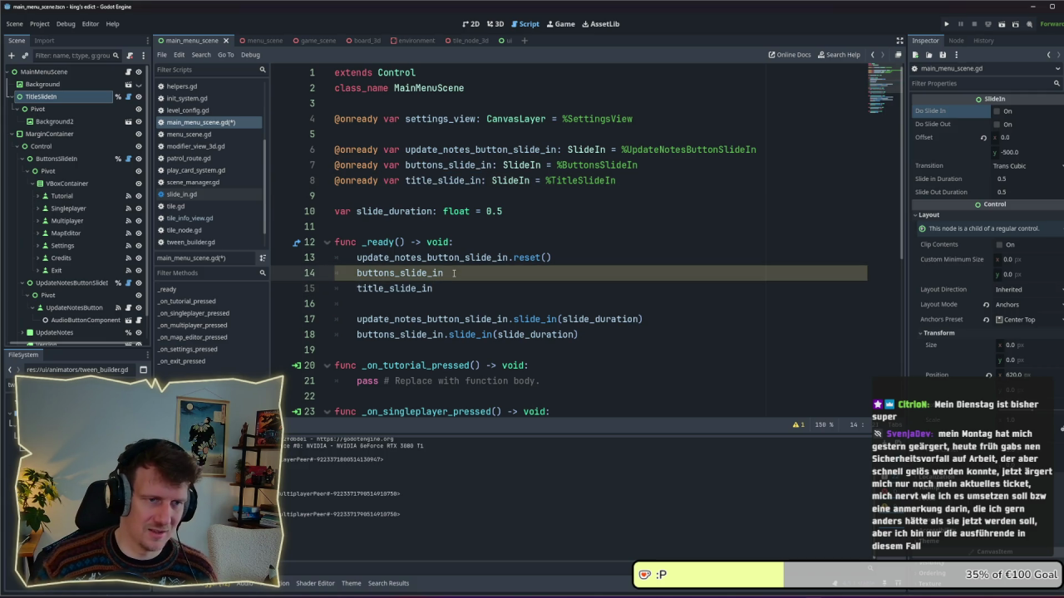
type(".reset")
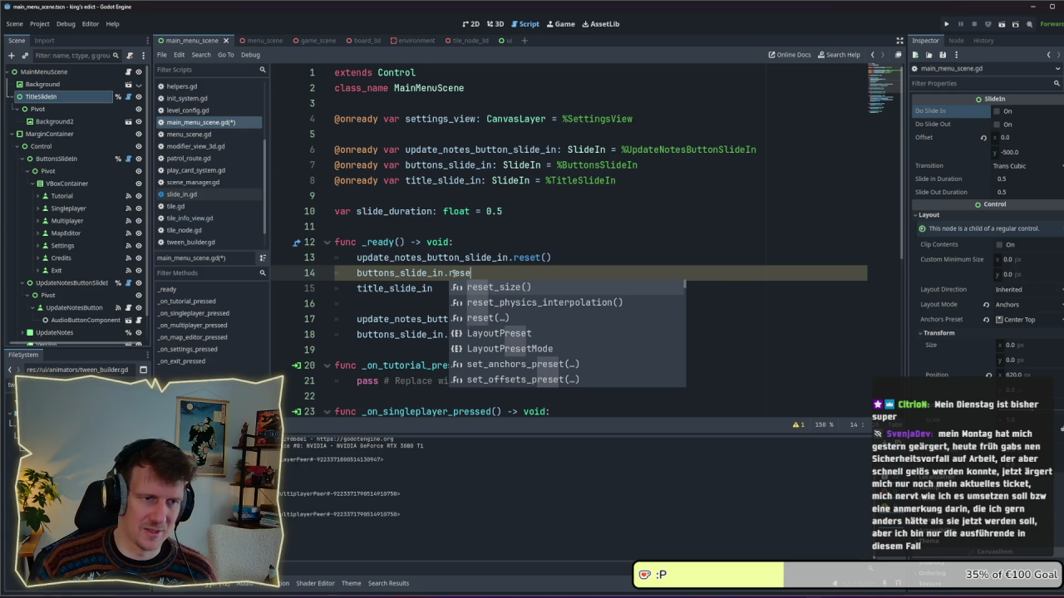
key("Down")
key("Down")
key("Return")
left_click_drag(502, 271, 443, 272)
key("ctrl+c")
left_click(461, 288)
key("ctrl+v")
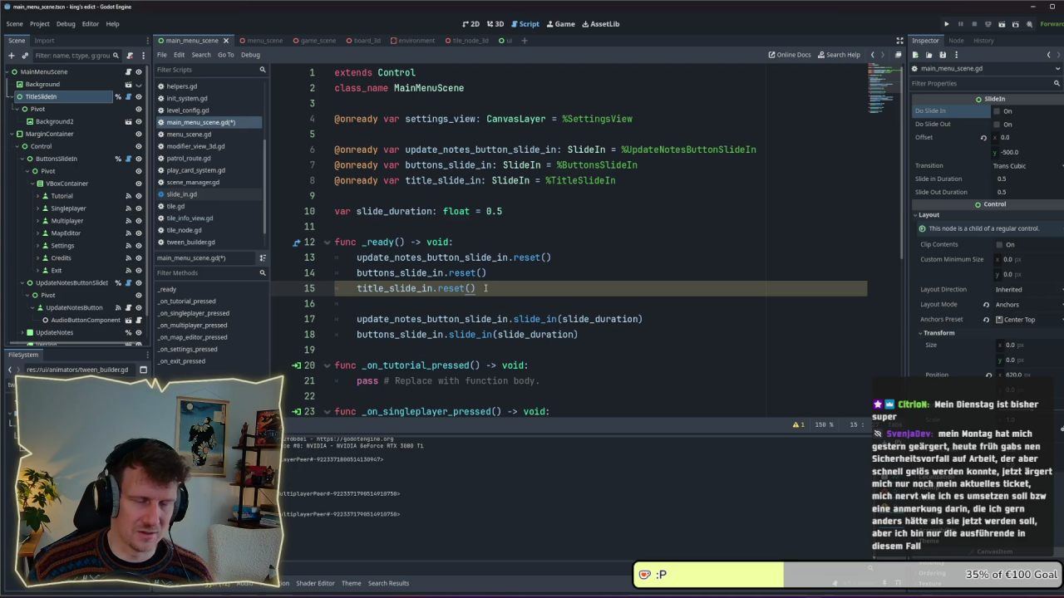
key("ctrl+s")
Add title_slide_in.slide_in(slide_duration) below the buttons slide_in call and save
scroll(393, 246, "down", 1)
double_click(393, 242)
key("ctrl+c")
left_click(585, 288)
key("Return")
key("ctrl+v")
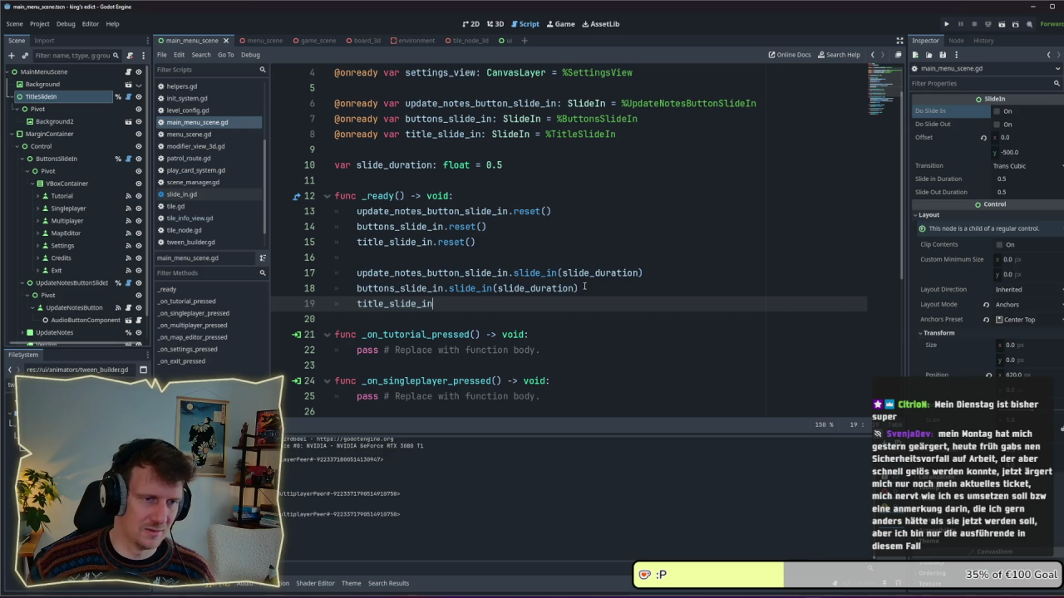
left_click_drag(578, 288, 444, 289)
key("ctrl+c")
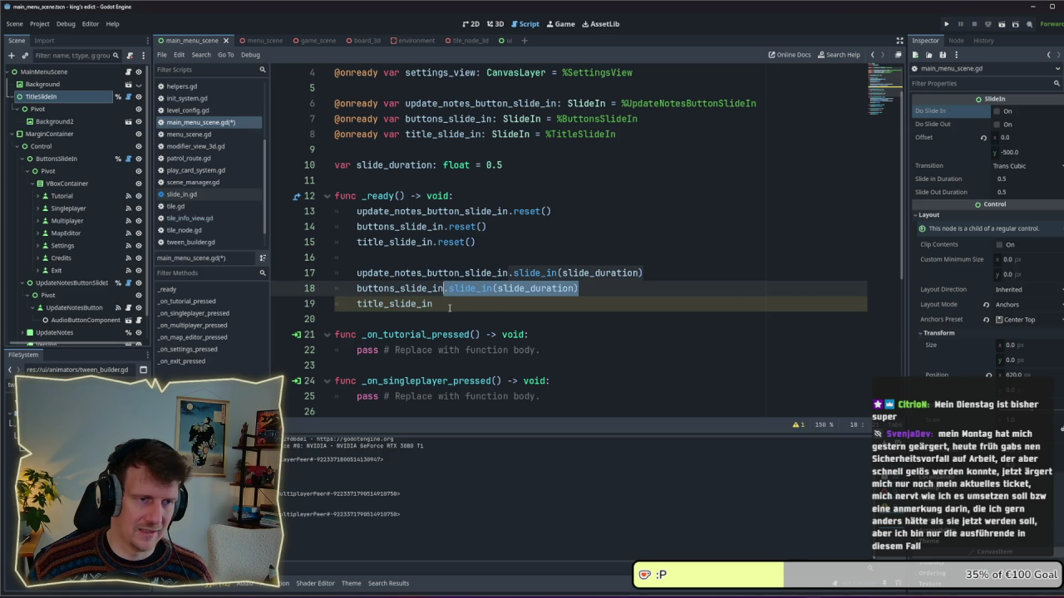
left_click(450, 307)
key("ctrl+v")
key("ctrl+s")
scroll(453, 307, "down", 3)
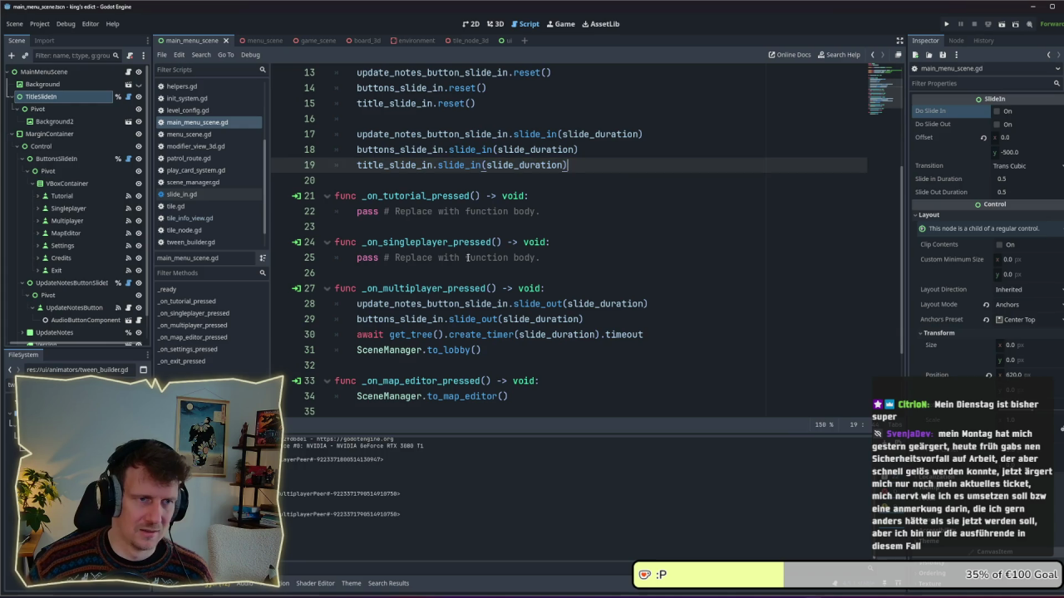
Add a title_slide_in line after the buttons slide_out call in _on_multiplayer_pressed
scroll(513, 220, "up", 1)
scroll(535, 302, "down", 2)
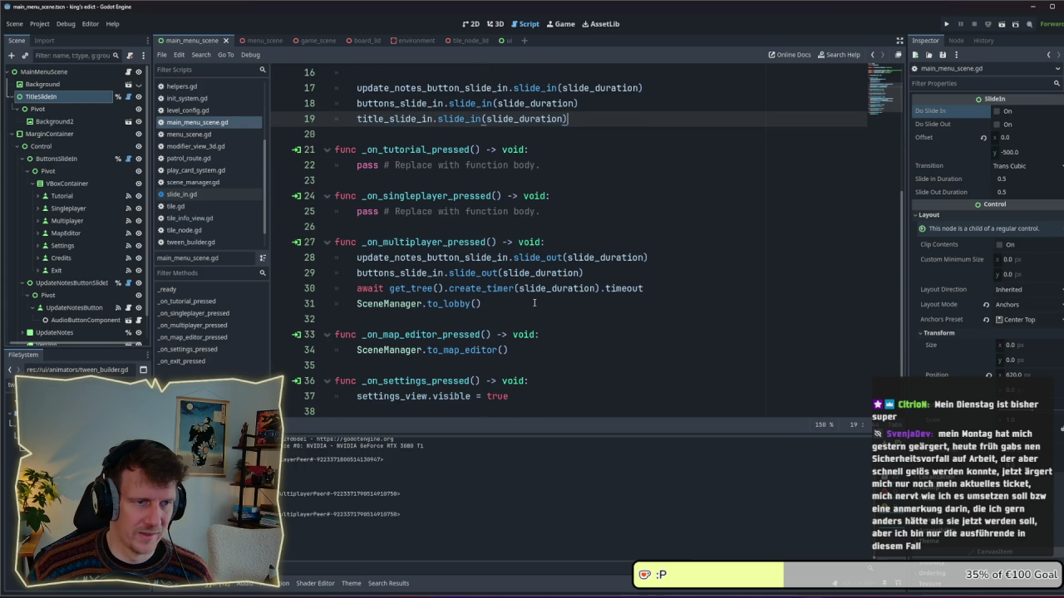
left_click(590, 273)
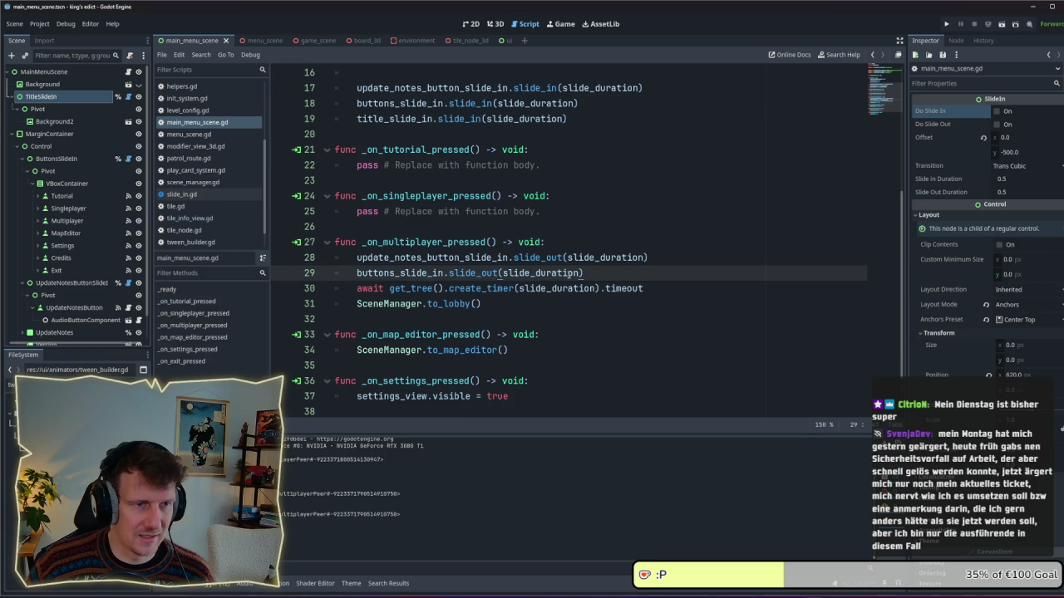
type("o")
double_click(418, 122)
key("ctrl+c")
left_click(609, 272)
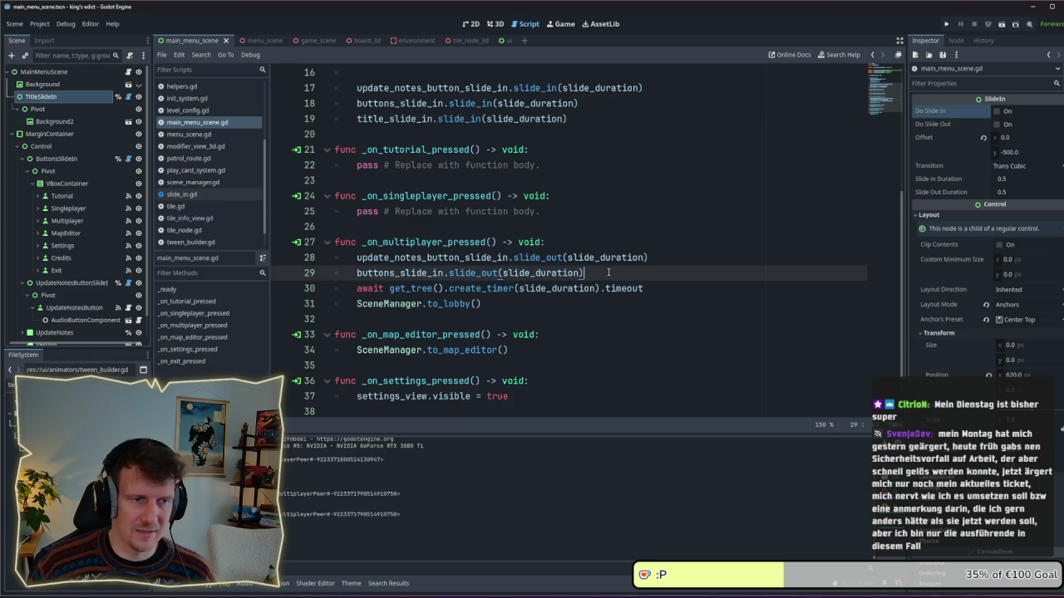
key("Return")
key("ctrl+v")
Complete the new line as title_slide_in.slide_out(slide_duration)
left_click_drag(566, 119, 433, 119)
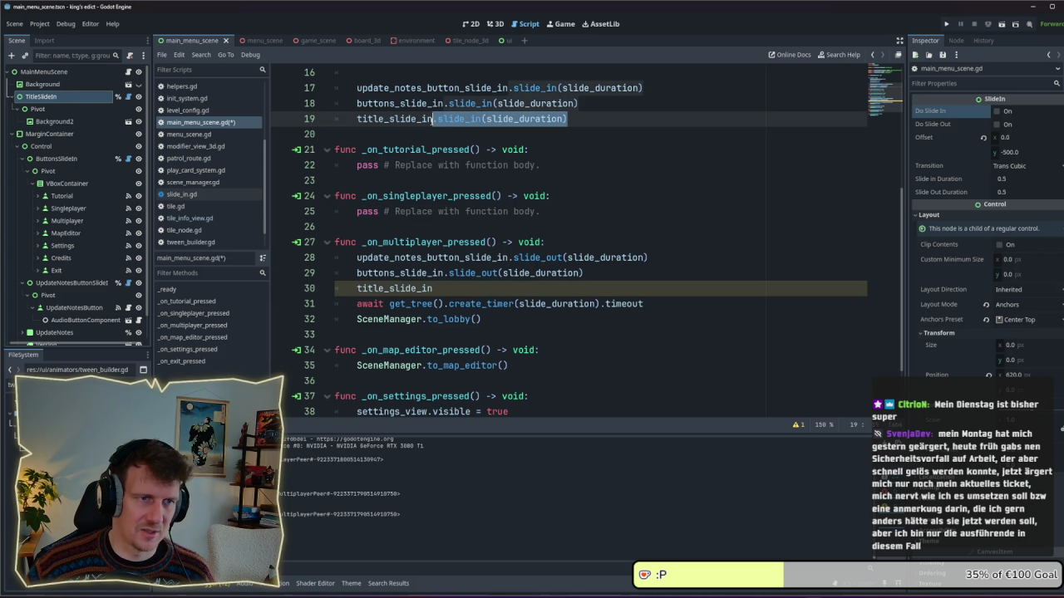
key("ctrl+c")
left_click(457, 289)
key("ctrl+v")
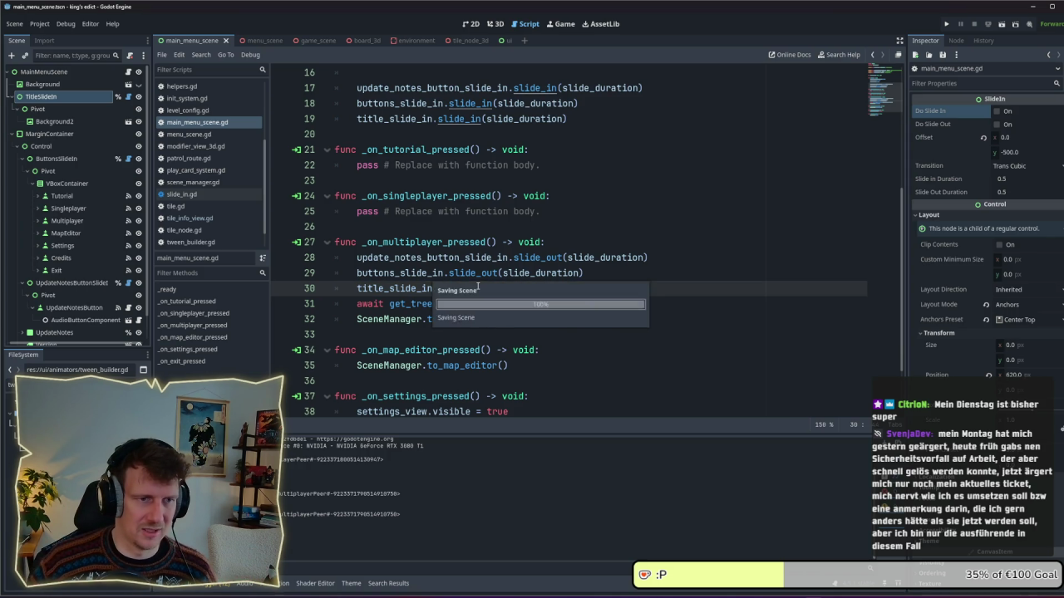
left_click(469, 288)
key("Delete")
key("Delete")
type("out(slide_duration")
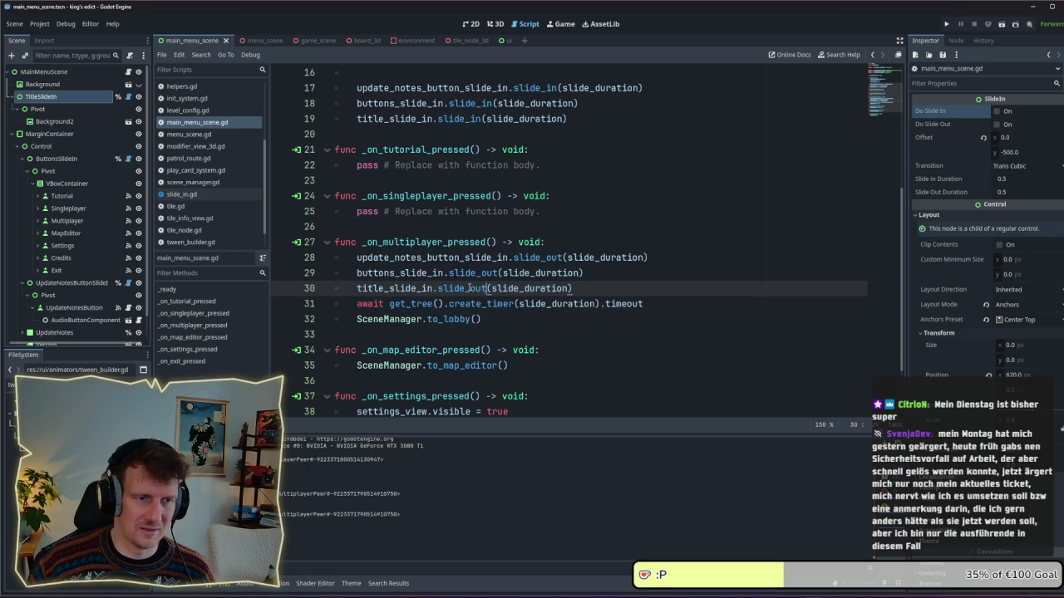
Run the project to test the menu slide animations
left_click(579, 280)
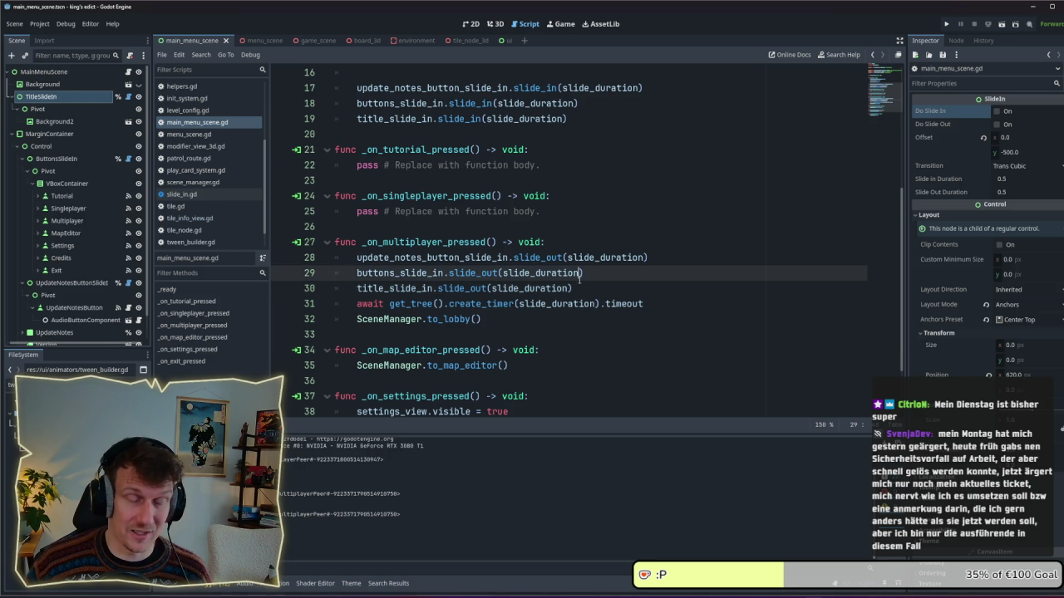
left_click(586, 288)
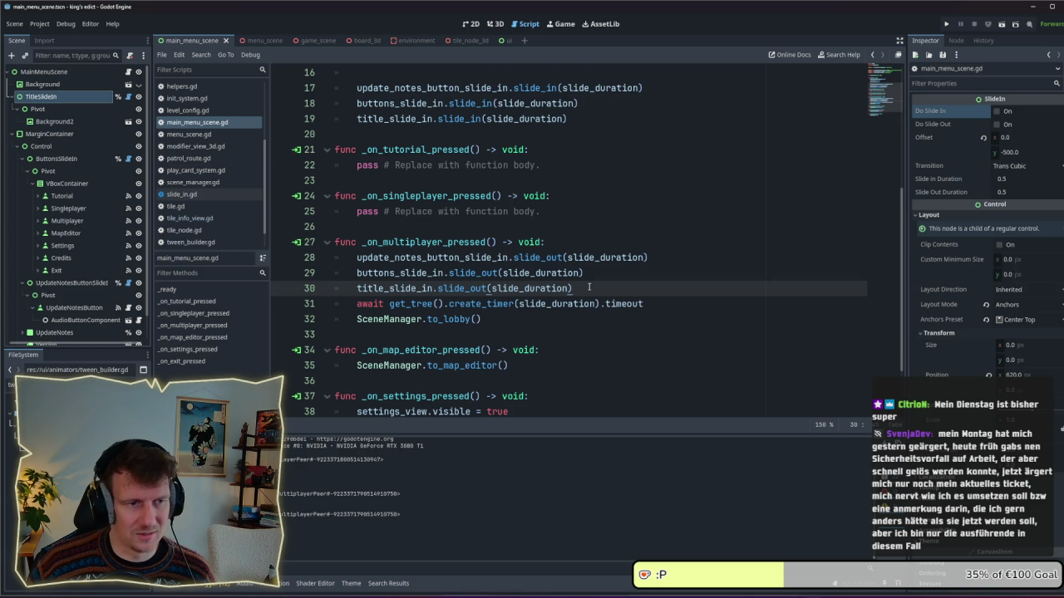
scroll(588, 287, "down", 1)
left_click(944, 26)
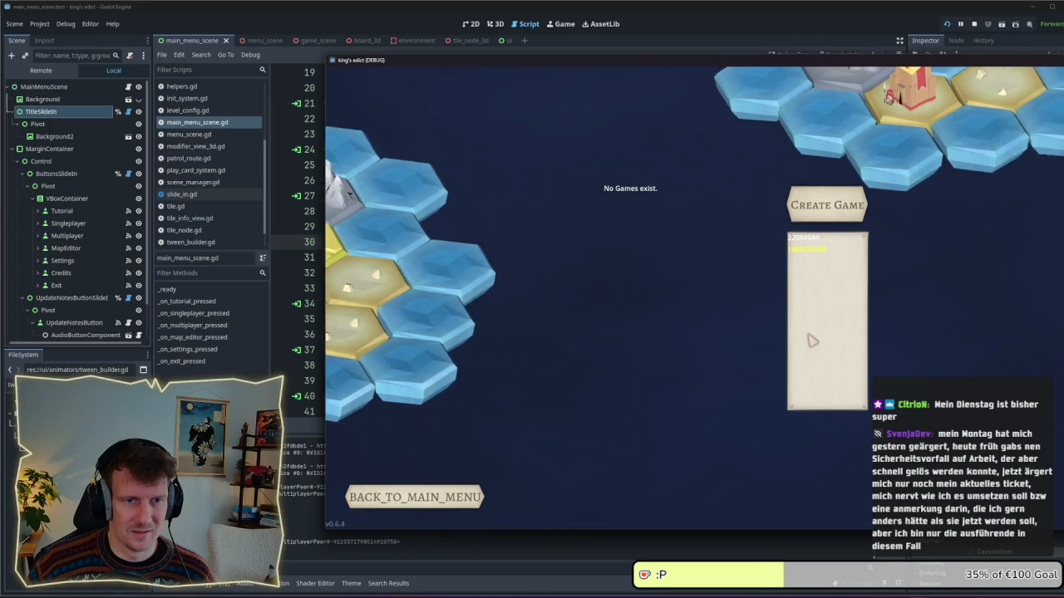
Cycle between the lobby and main menu four times to watch the slides, then stop the game
left_click(438, 503)
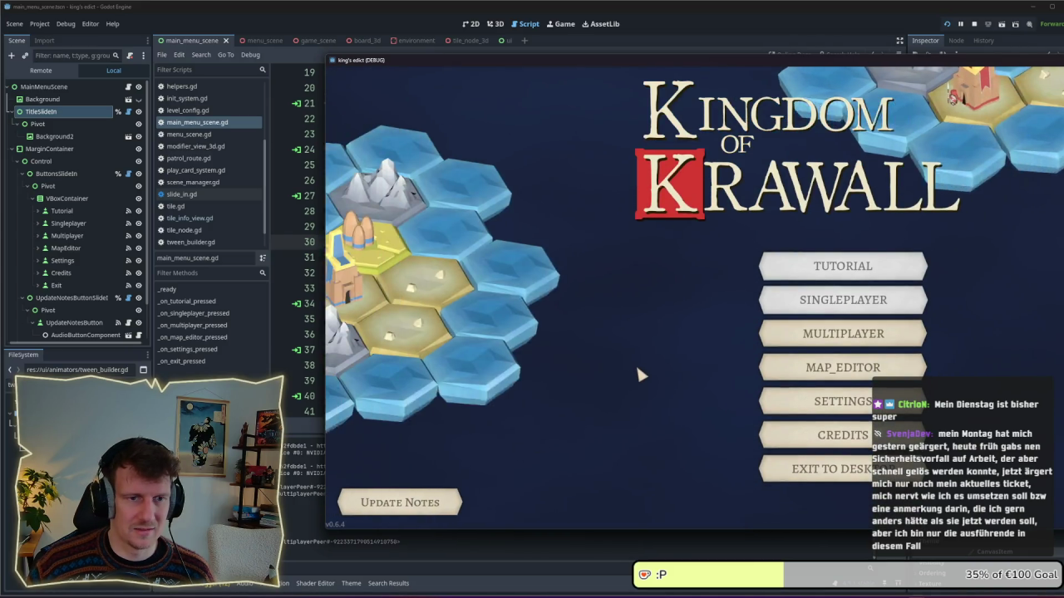
left_click(815, 334)
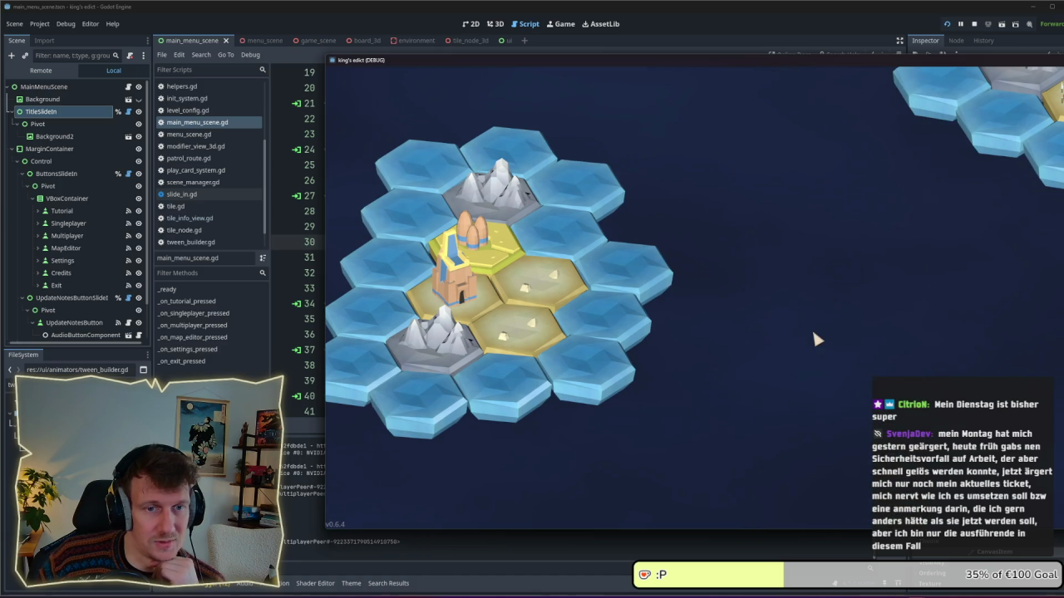
left_click(416, 502)
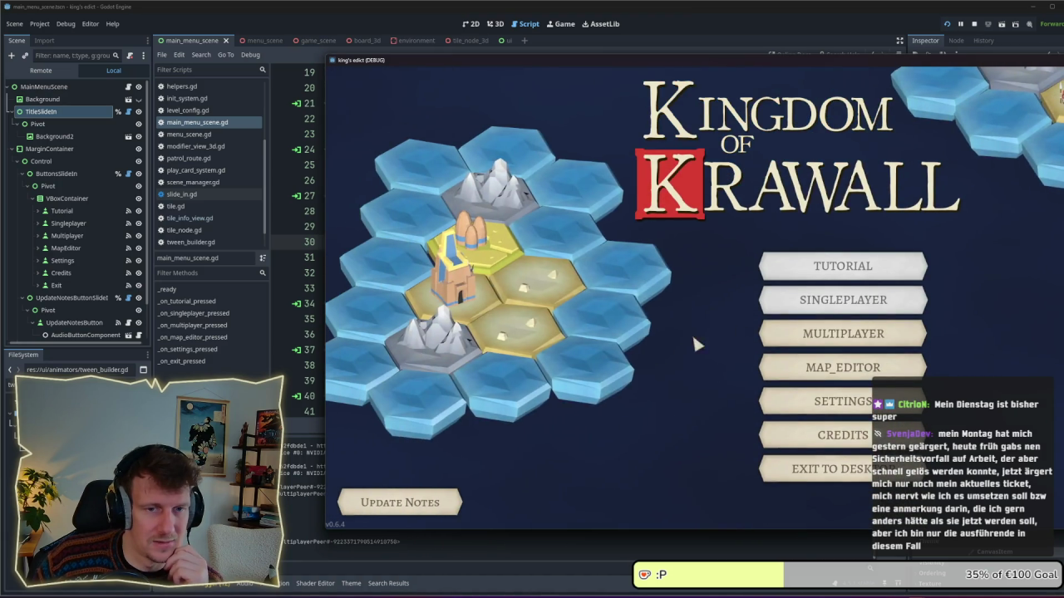
left_click(829, 337)
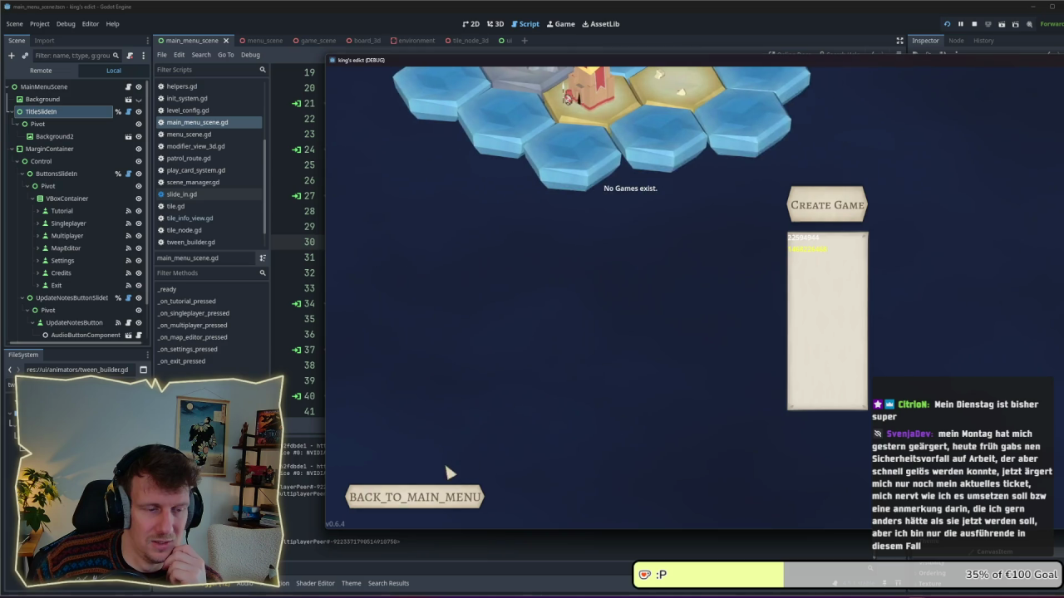
left_click(427, 496)
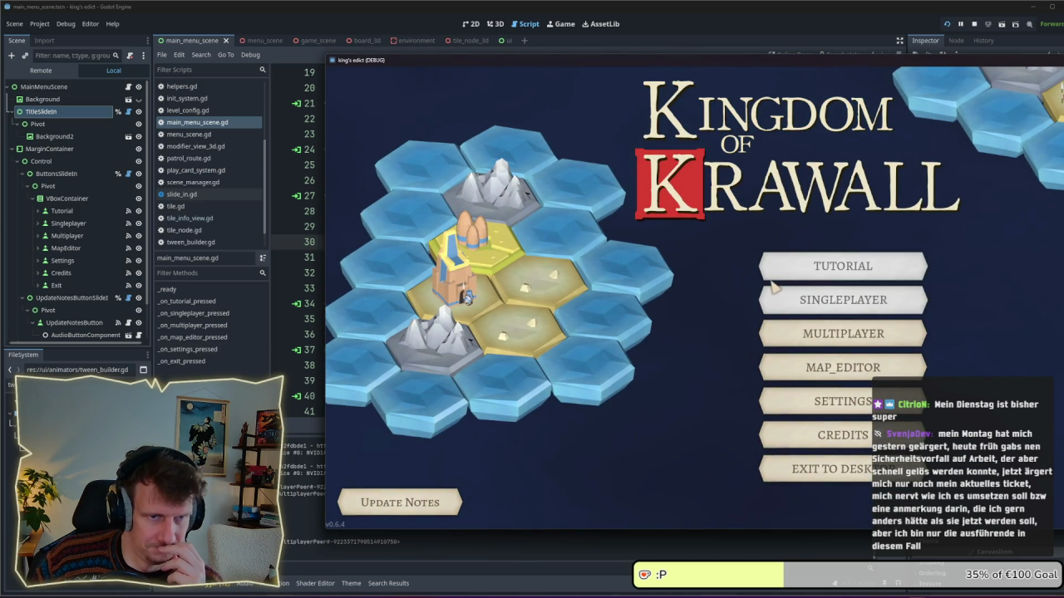
left_click(794, 334)
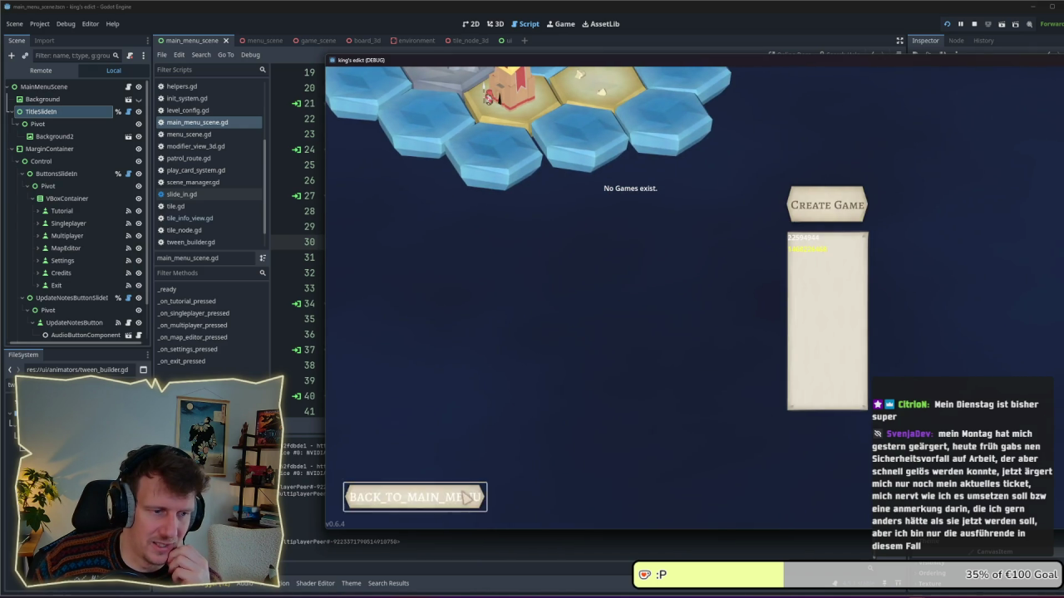
left_click(465, 498)
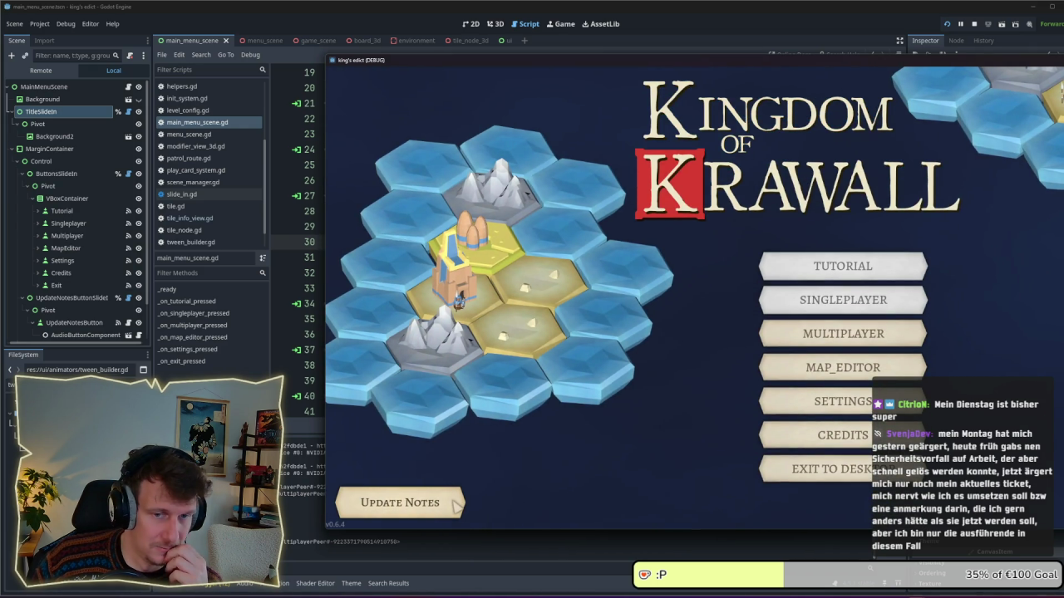
left_click(833, 341)
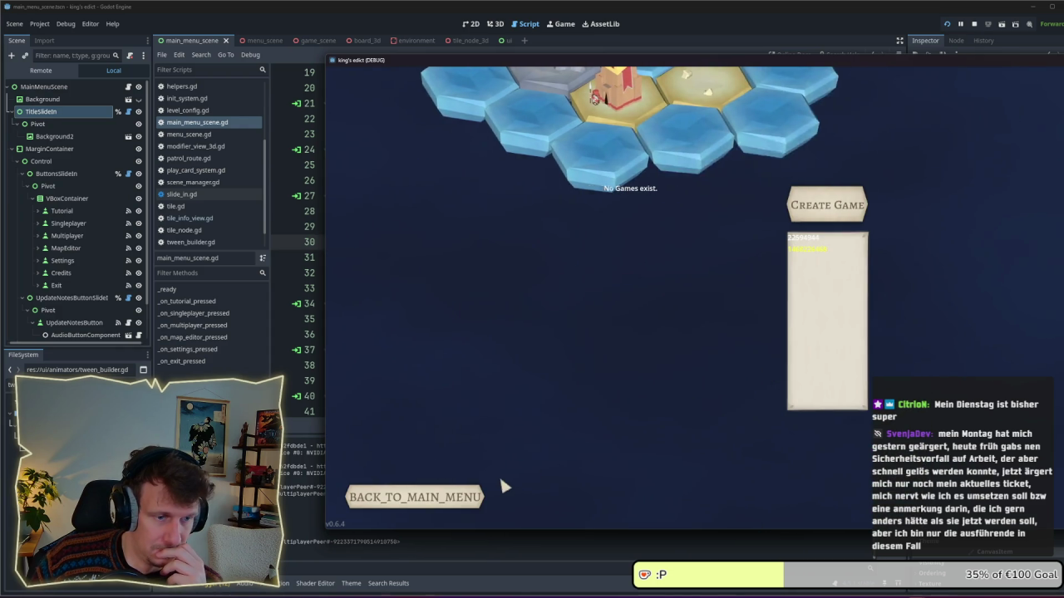
left_click(473, 497)
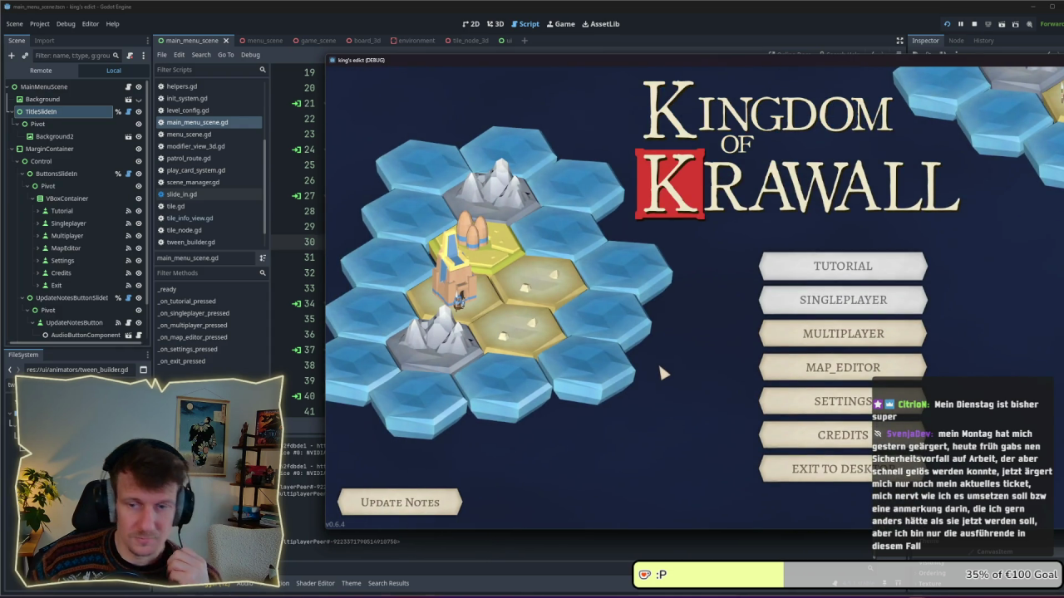
left_click(974, 25)
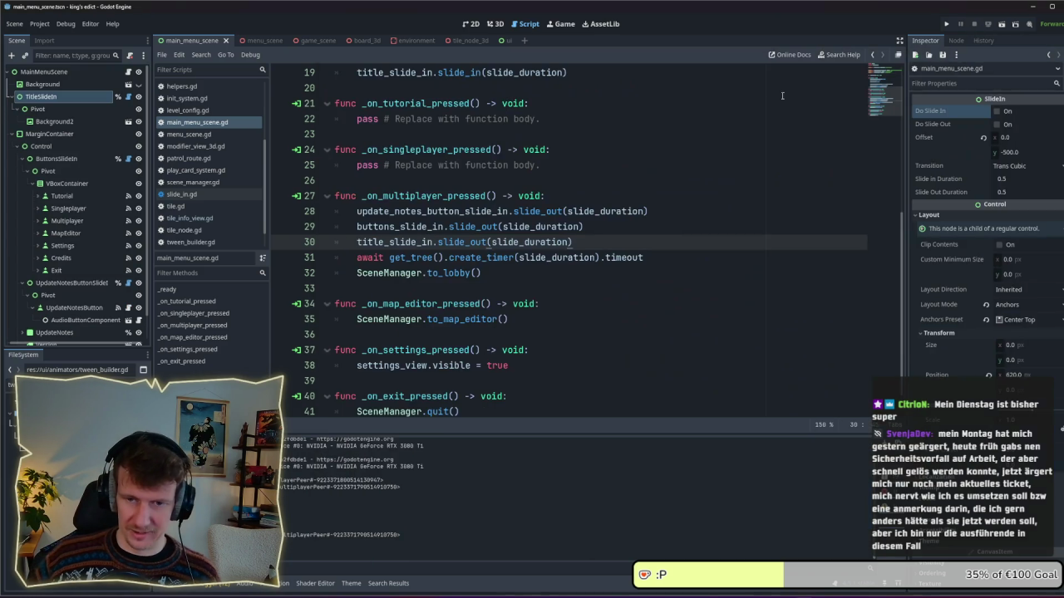
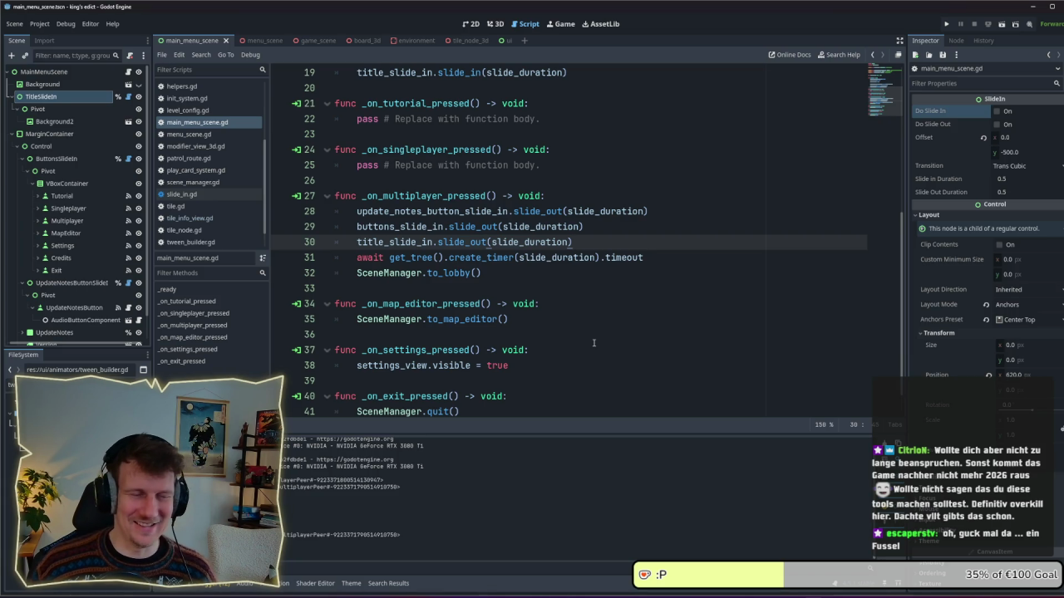
Place the cursor at the end of the to_lobby line in main_menu_scene.gd
left_click(520, 282)
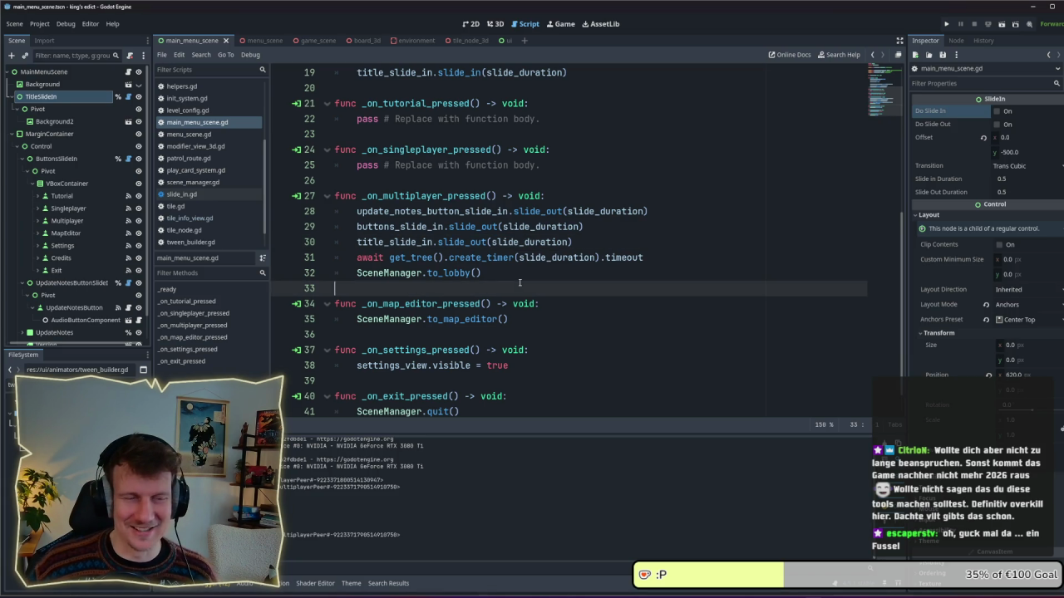
left_click(520, 279)
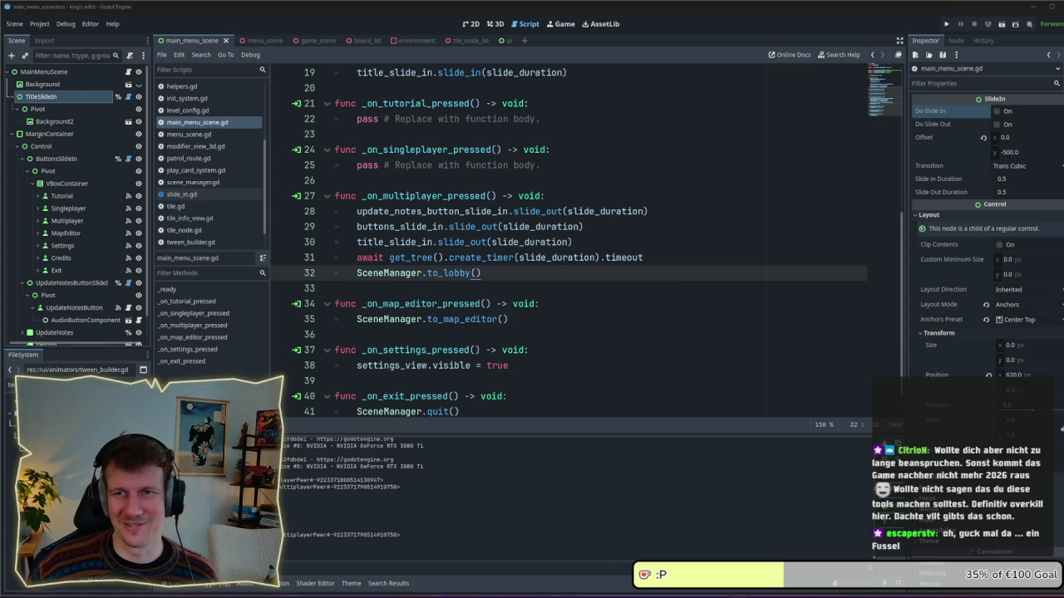
left_click(517, 272)
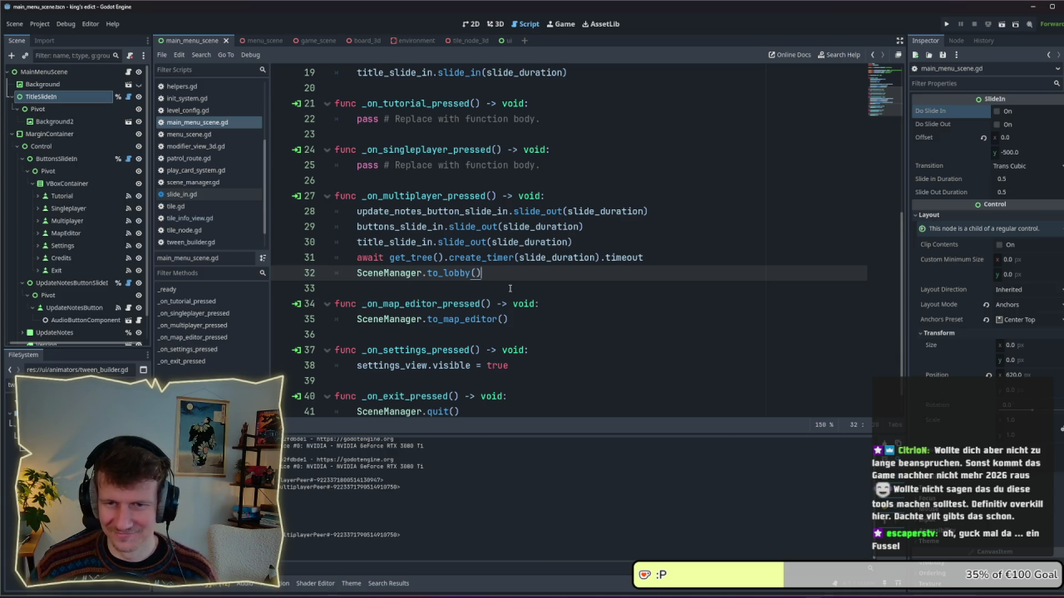
scroll(507, 286, "down", 1)
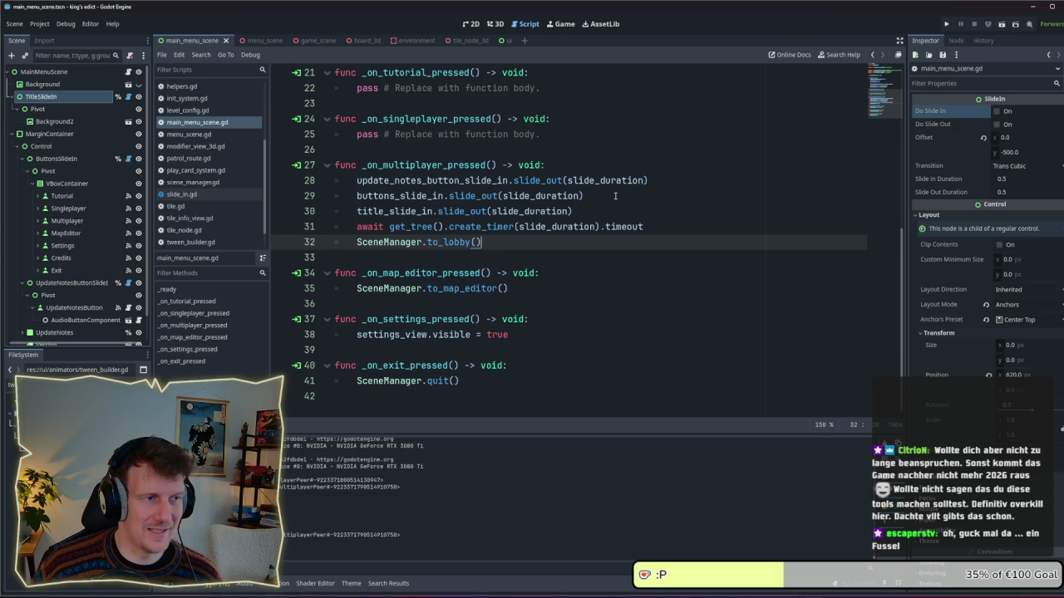
scroll(433, 183, "up", 7)
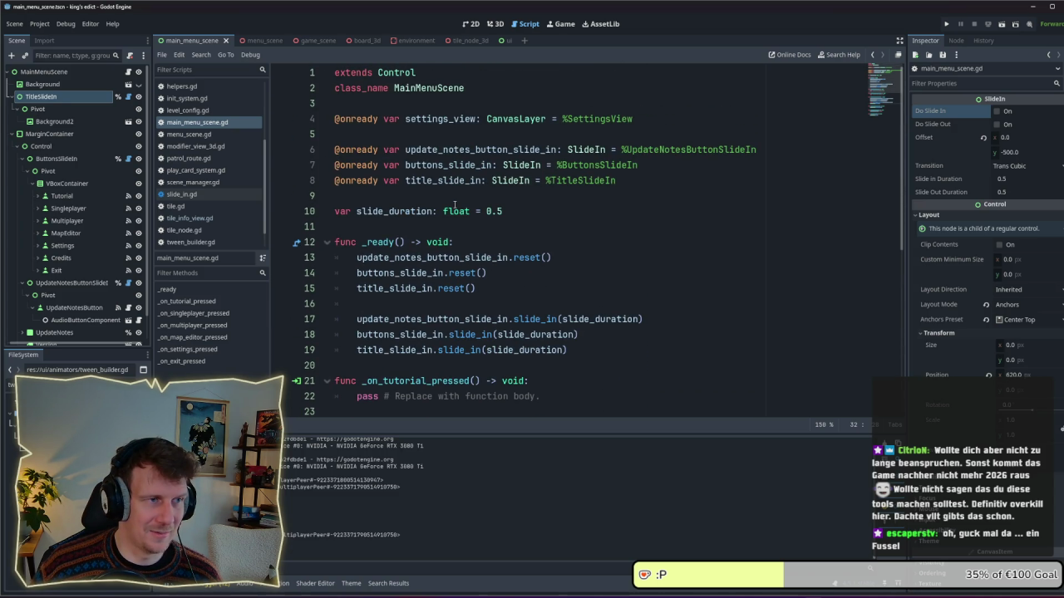
Filter the FileSystem dock for 'lobby' and open lobby_scene.tscn
left_click(12, 385)
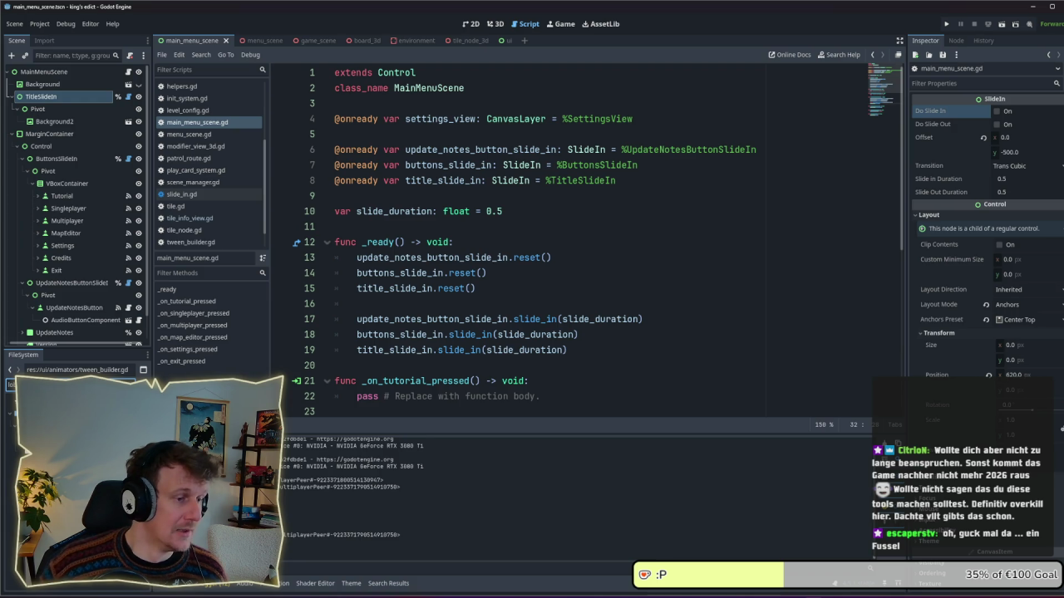
type("lobby")
key("Return")
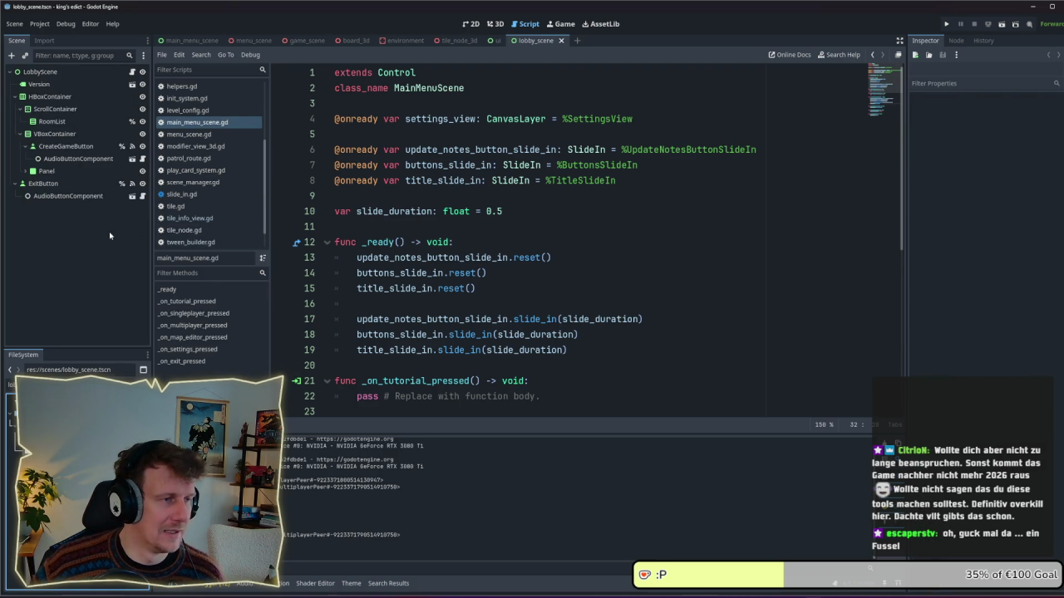
Show the lobby scene in the 2D view and zoom in on its layout
left_click(472, 23)
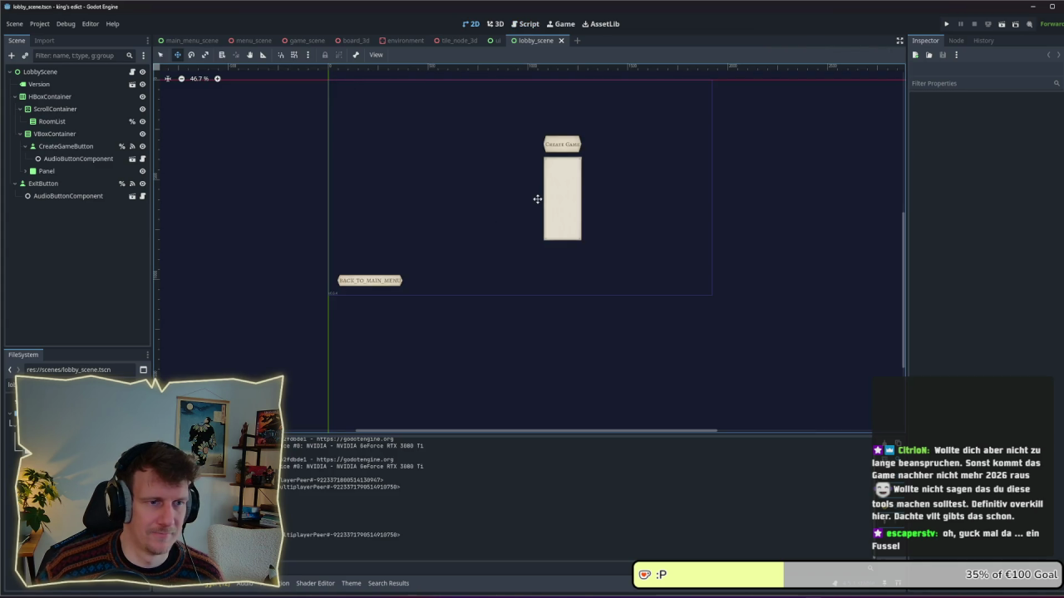
scroll(477, 190, "up", 1)
scroll(482, 178, "up", 2)
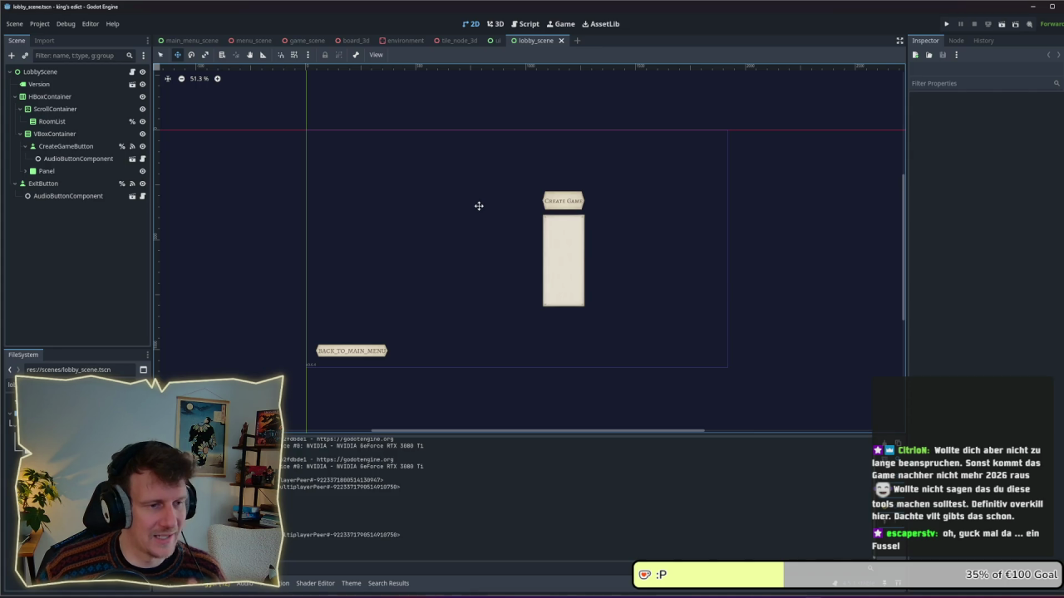
scroll(477, 207, "up", 1)
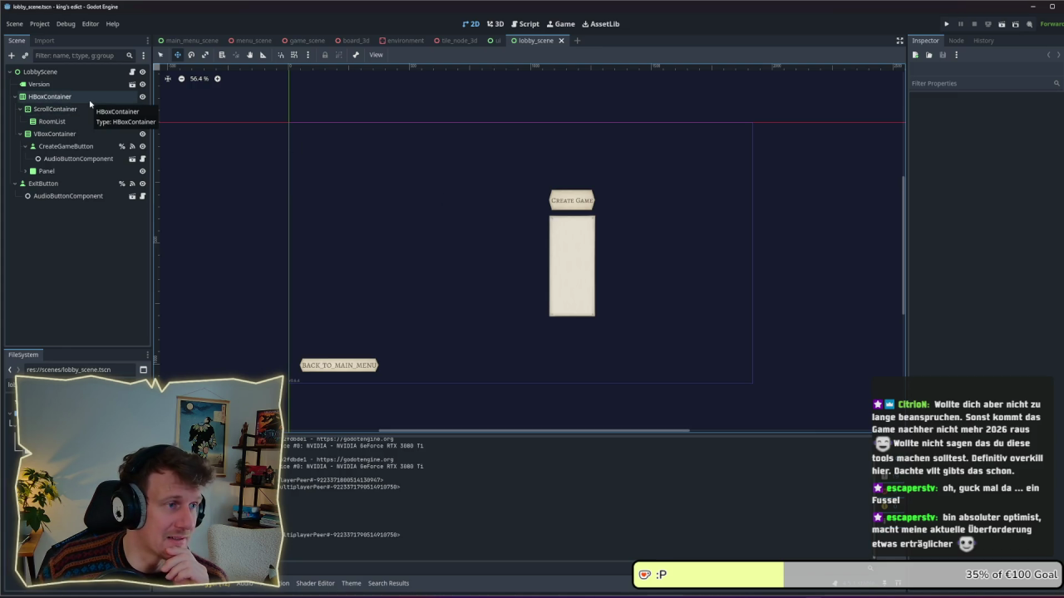
Review the main menu's TitleSlideIn, Pivot and MarginContainer nodes, then return to the lobby scene
left_click(187, 41)
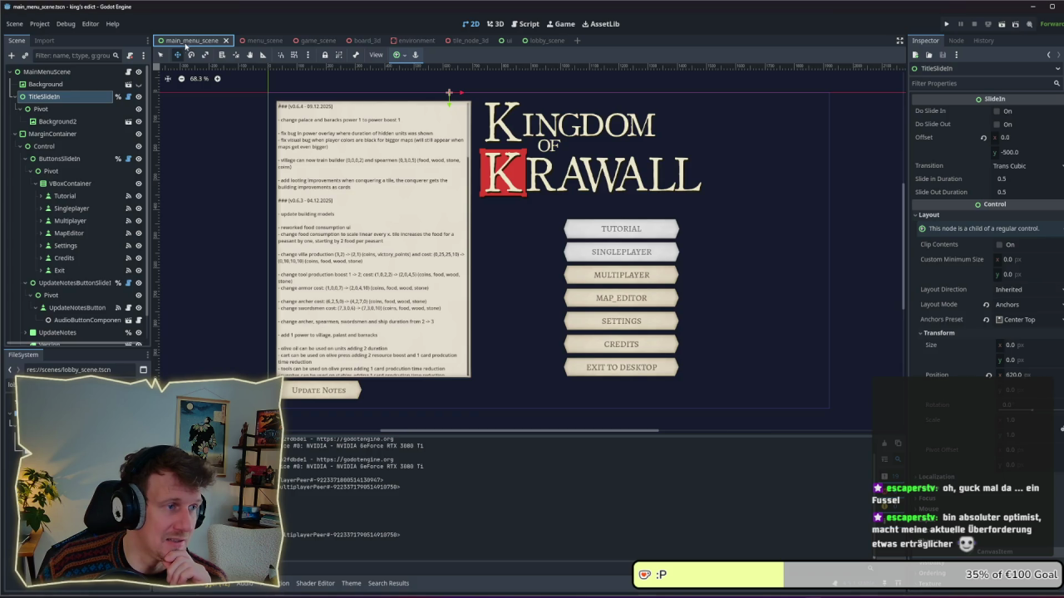
left_click(40, 109)
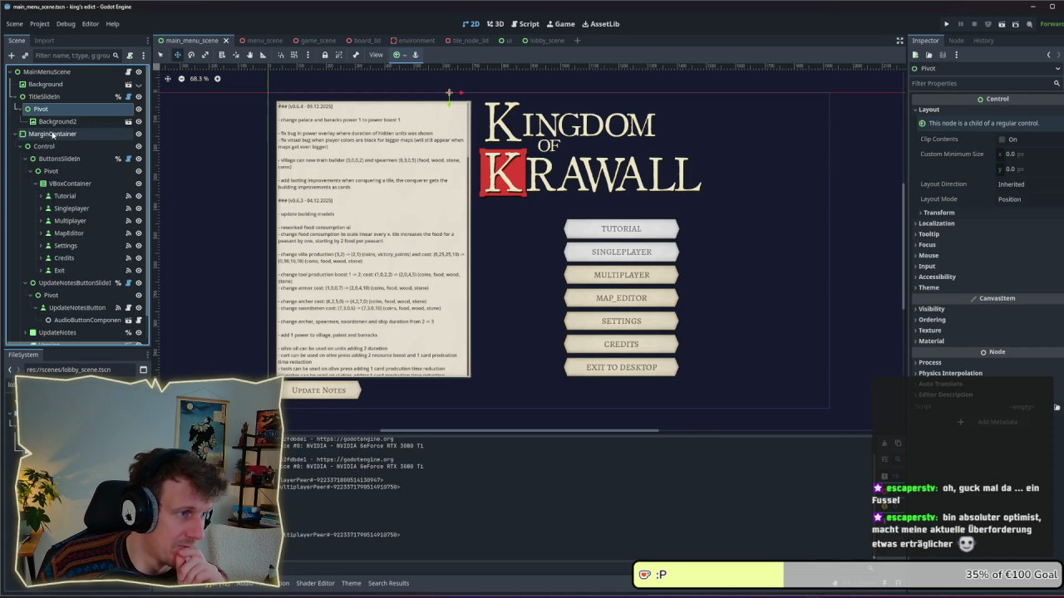
key("Up")
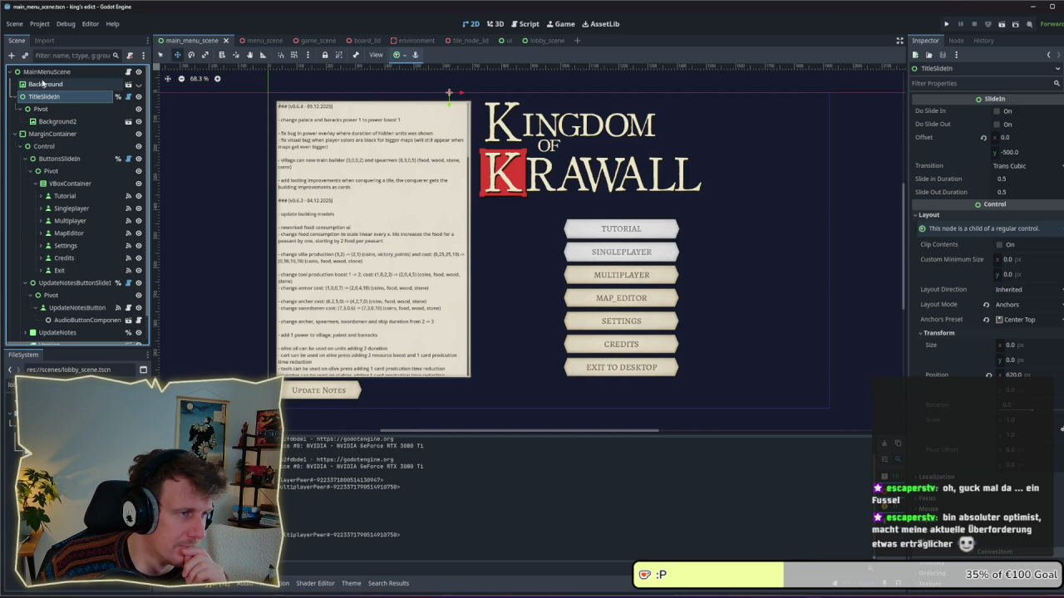
left_click(41, 73)
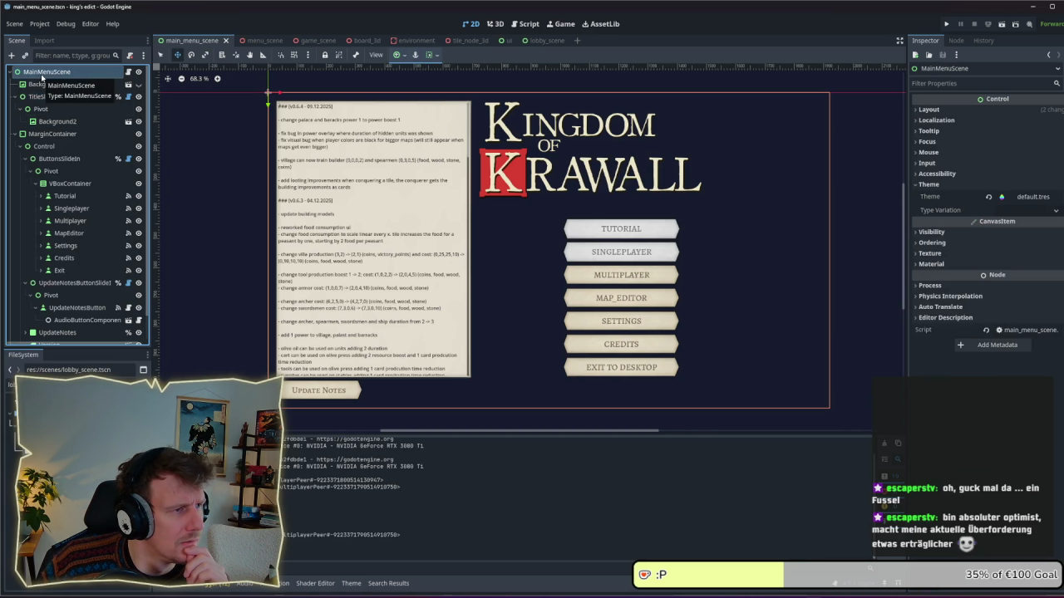
left_click(44, 96)
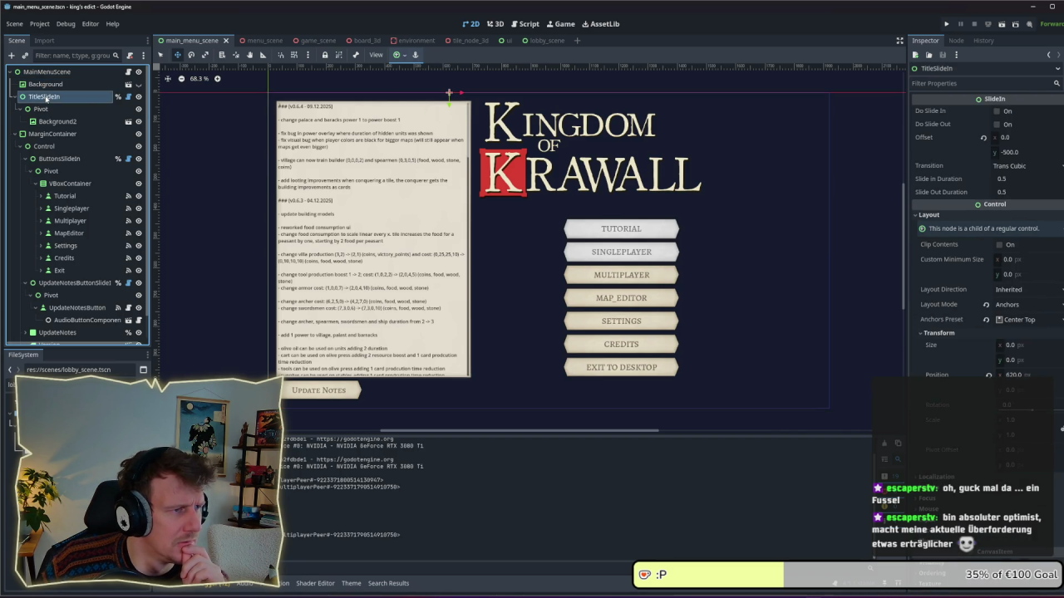
left_click(45, 147)
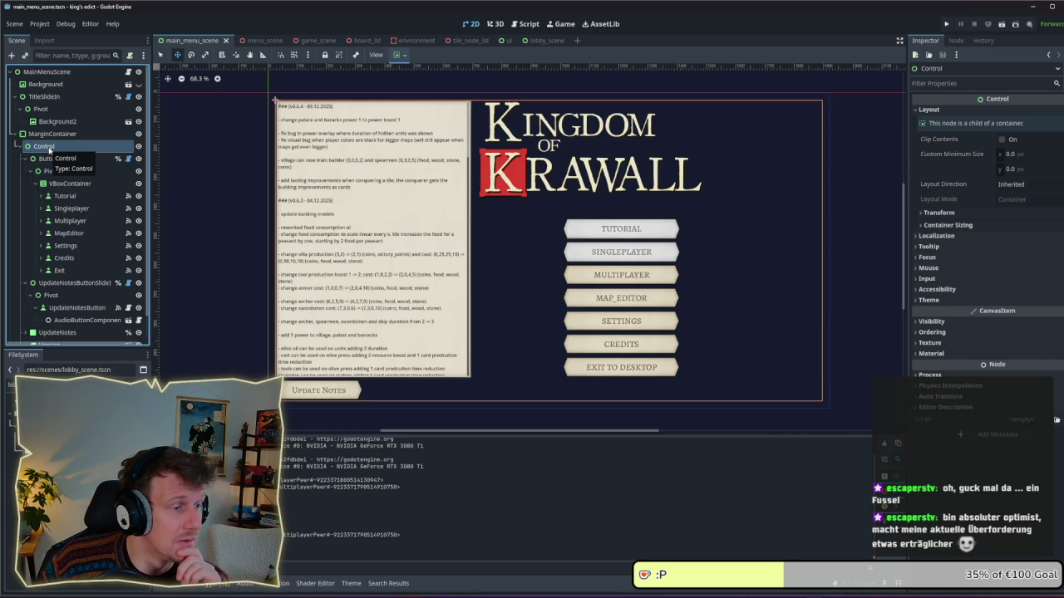
left_click(14, 134)
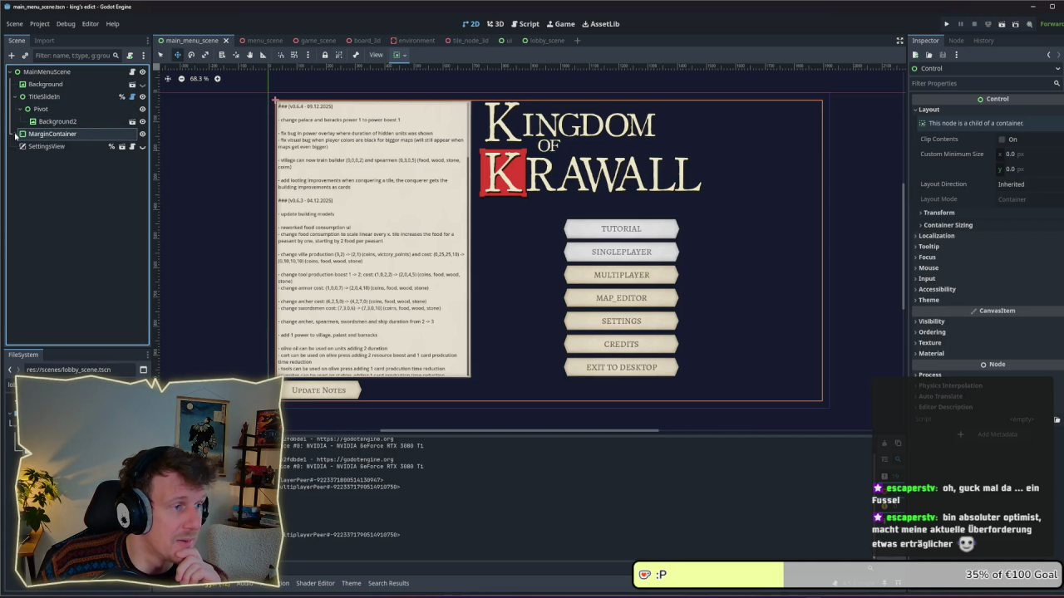
left_click(14, 135)
scroll(75, 234, "down", 1)
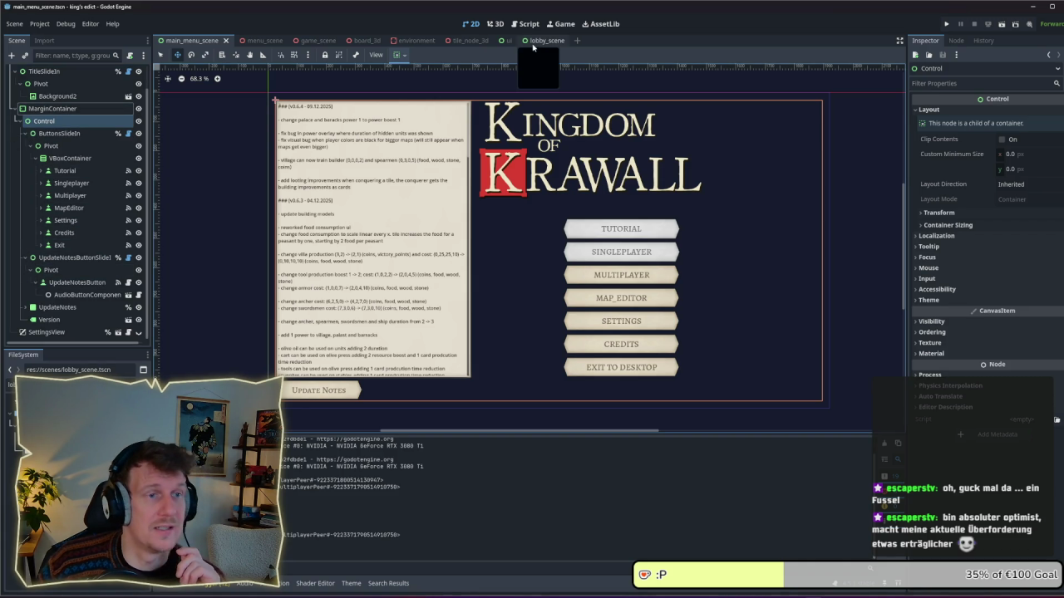
left_click(532, 43)
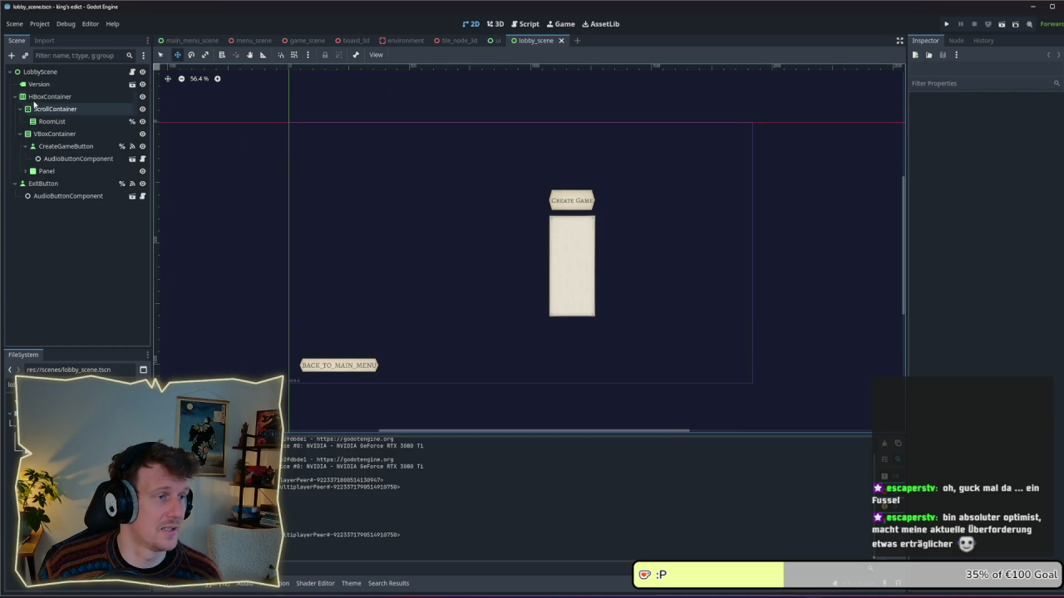
right_click(38, 73)
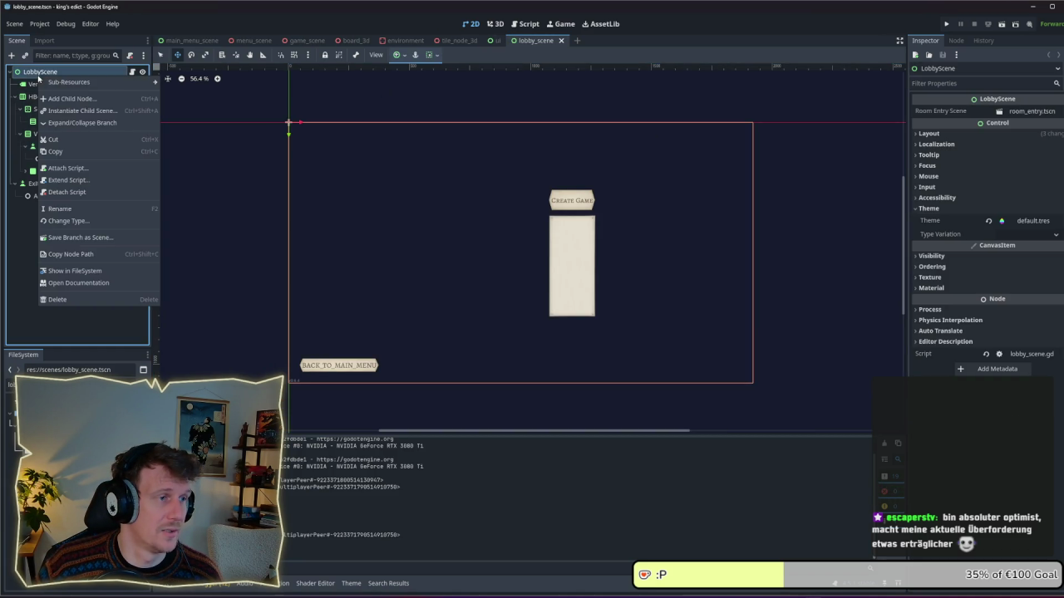
Add a MarginContainer to LobbyScene with a Control node inside it
left_click(65, 99)
type("Mar")
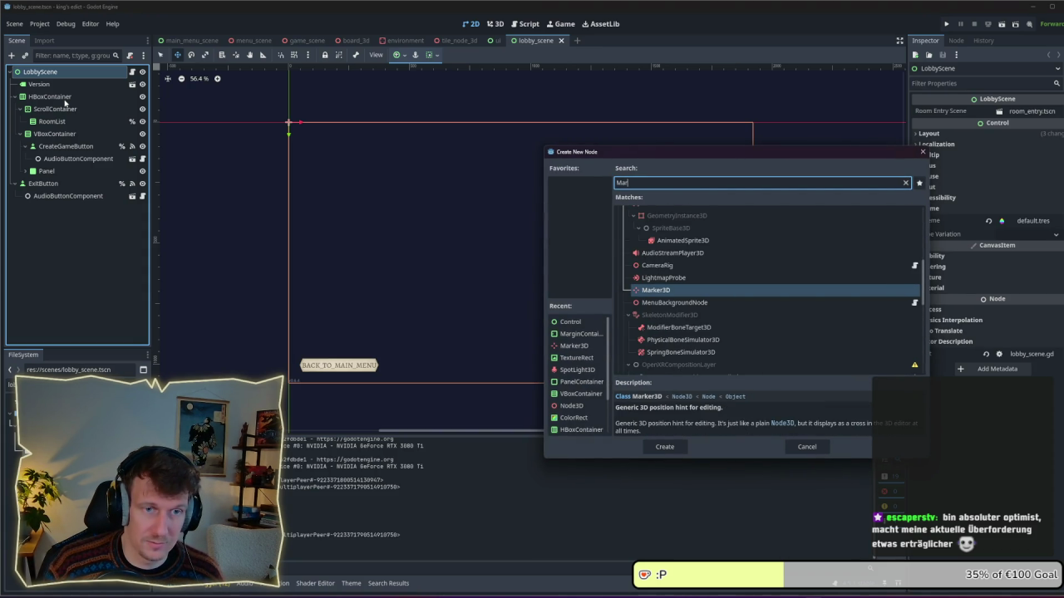
key("BackSpace")
type("arginCon")
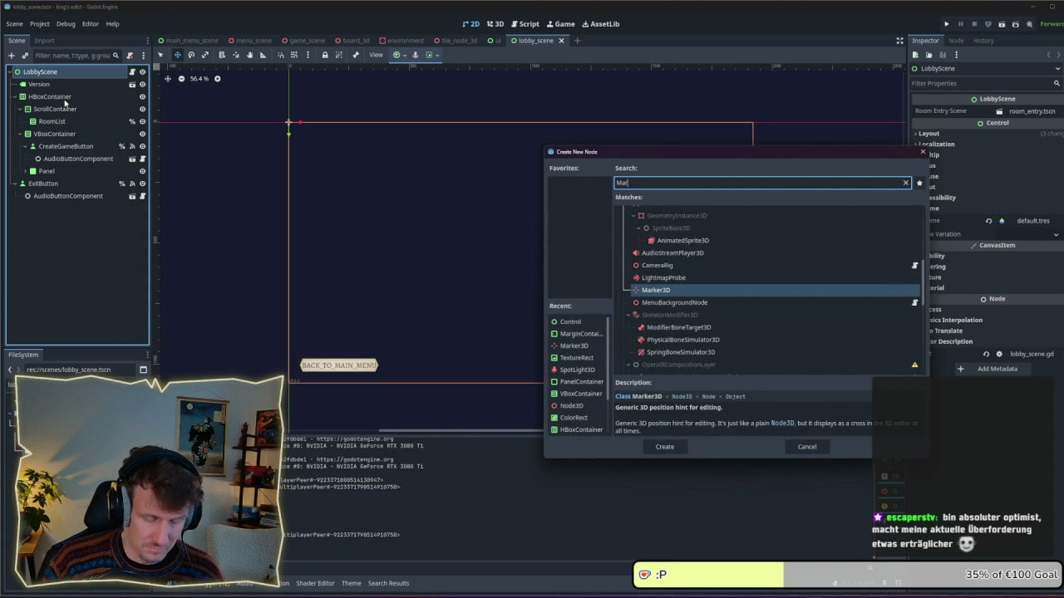
key("Return")
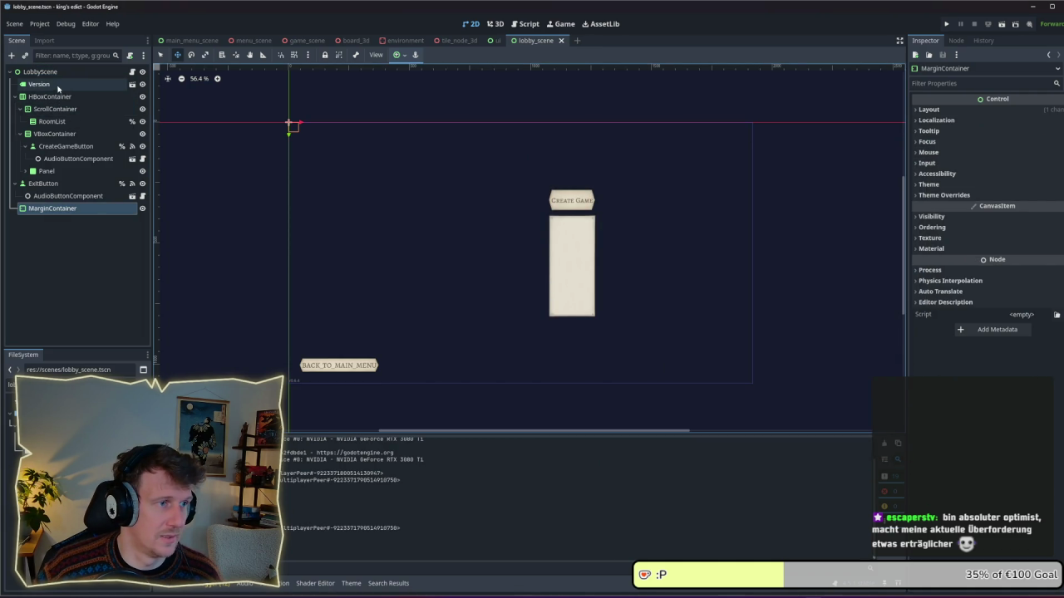
right_click(53, 209)
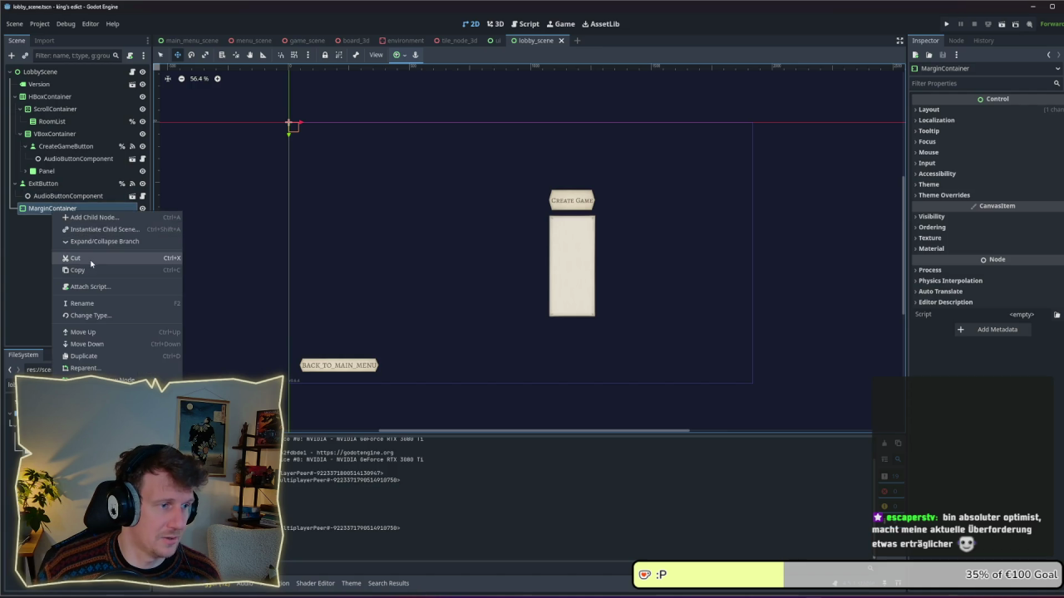
left_click(91, 217)
type("Control")
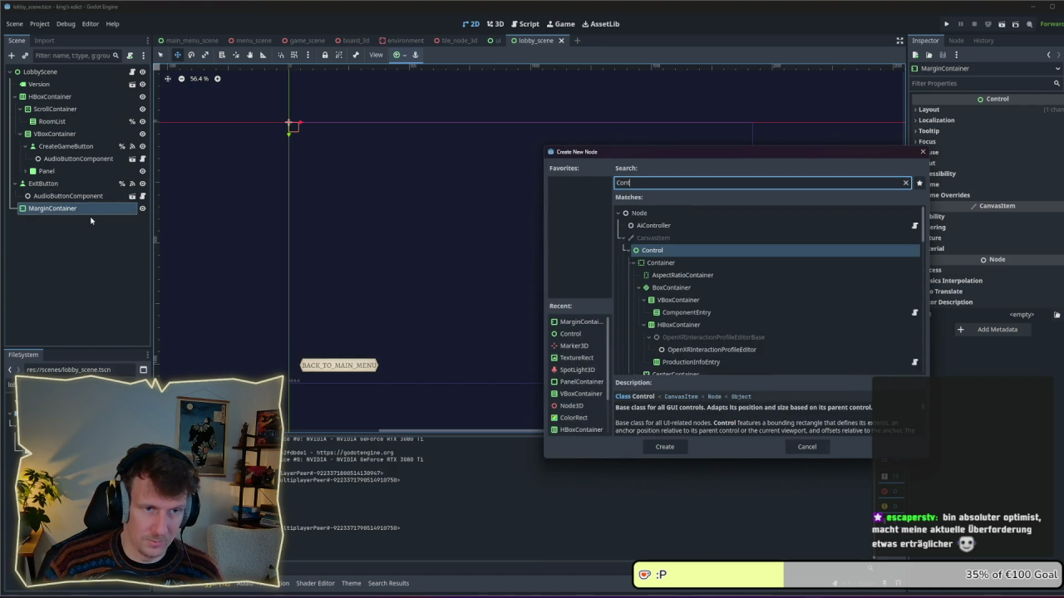
key("Return")
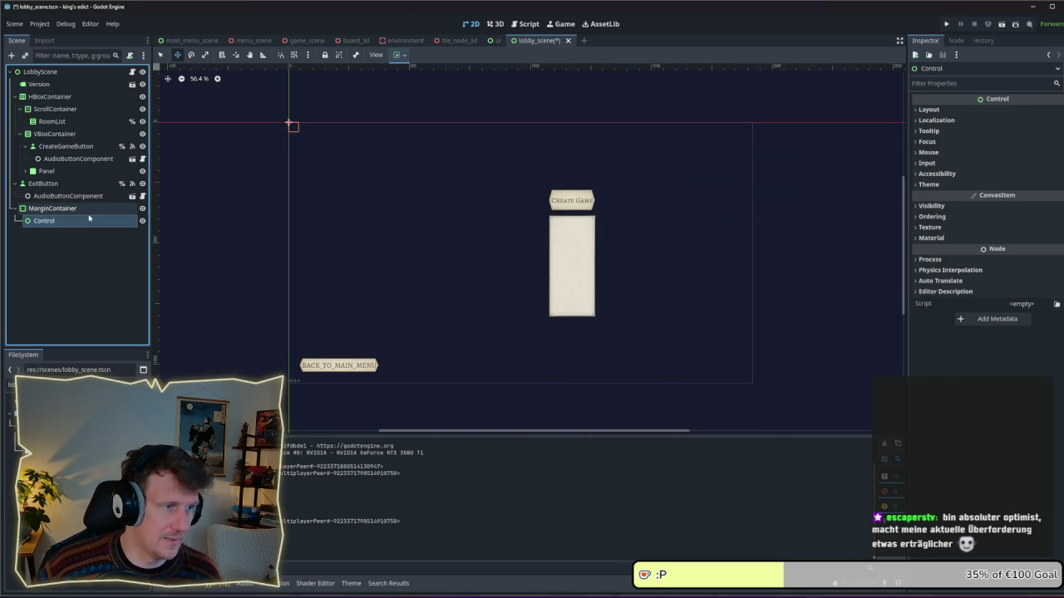
Anchor the lobby MarginContainer to Full Rect, then select the main menu's MarginContainer for comparison
left_click(50, 209)
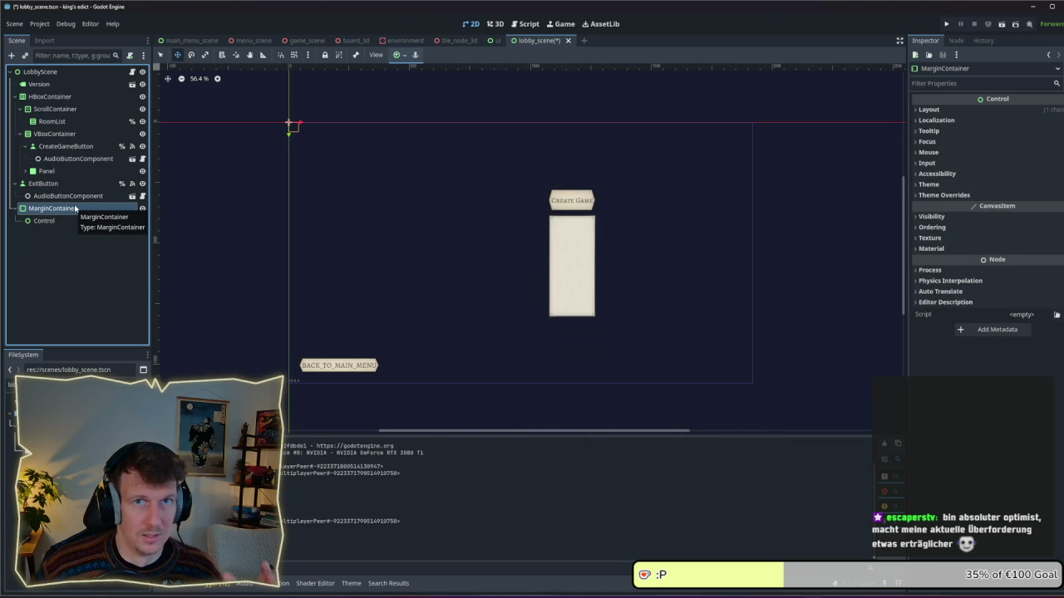
left_click(928, 109)
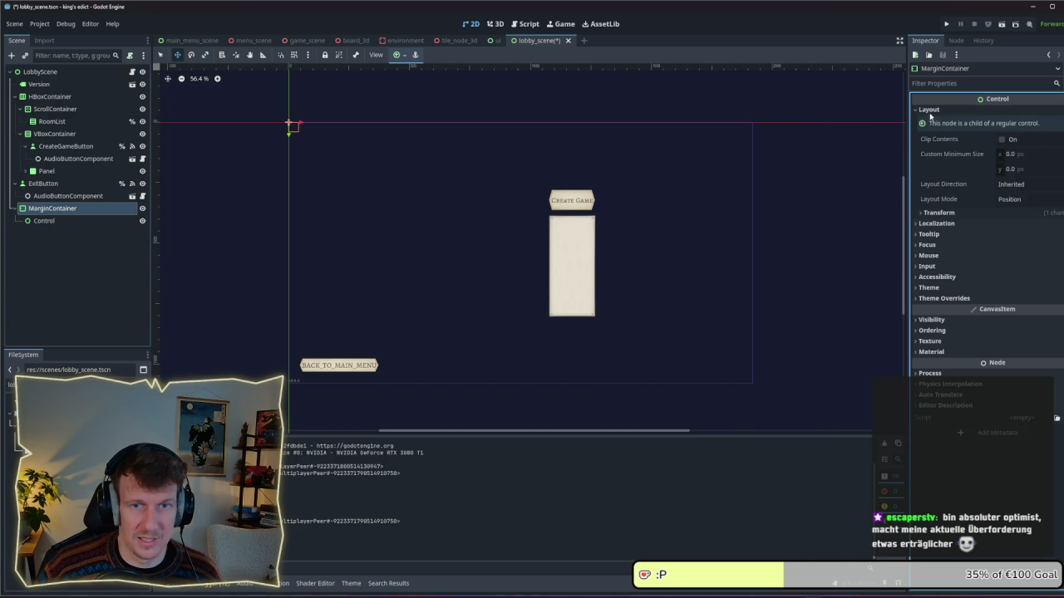
left_click(1008, 198)
left_click(1015, 218)
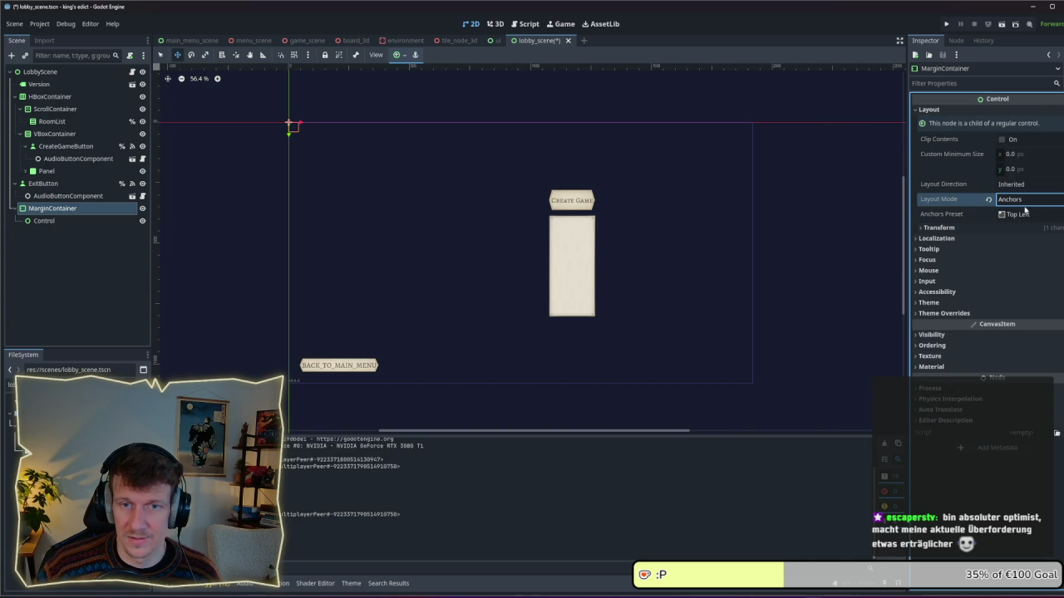
left_click(1023, 214)
left_click(1026, 245)
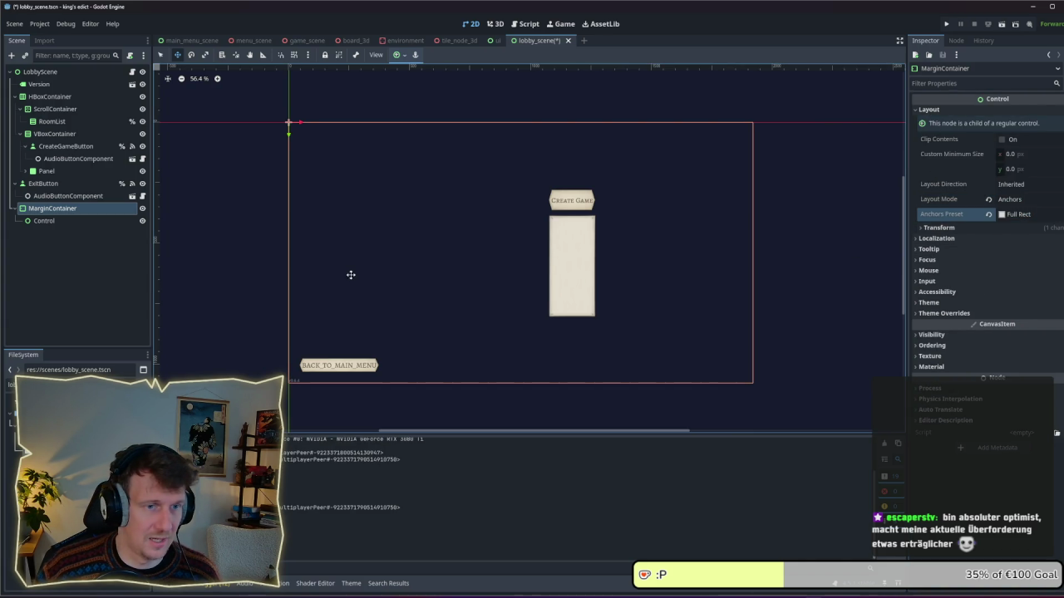
left_click(101, 222)
left_click(50, 208)
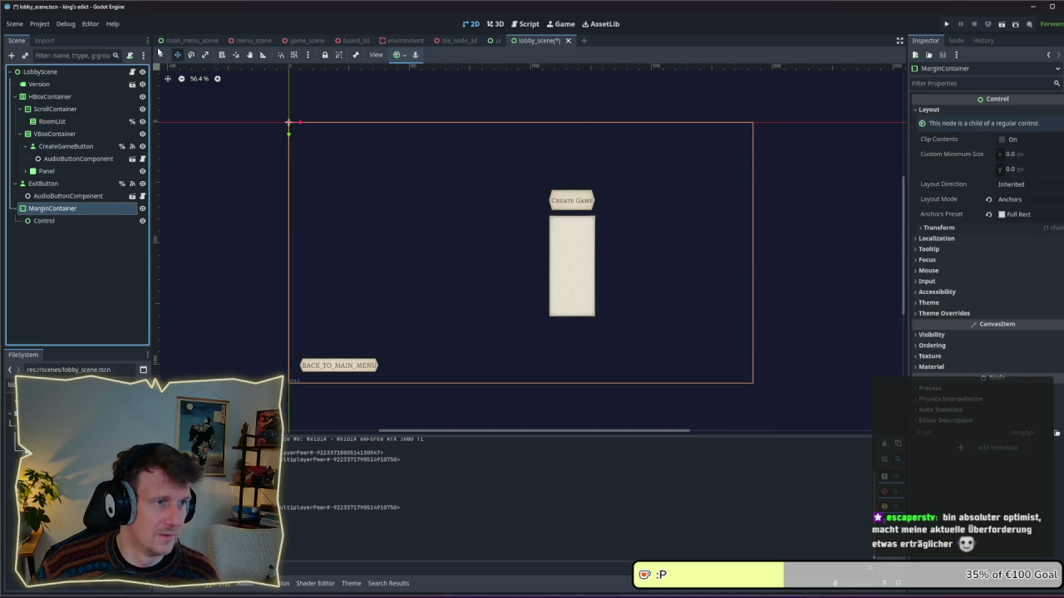
key("ctrl+Tab")
left_click(51, 108)
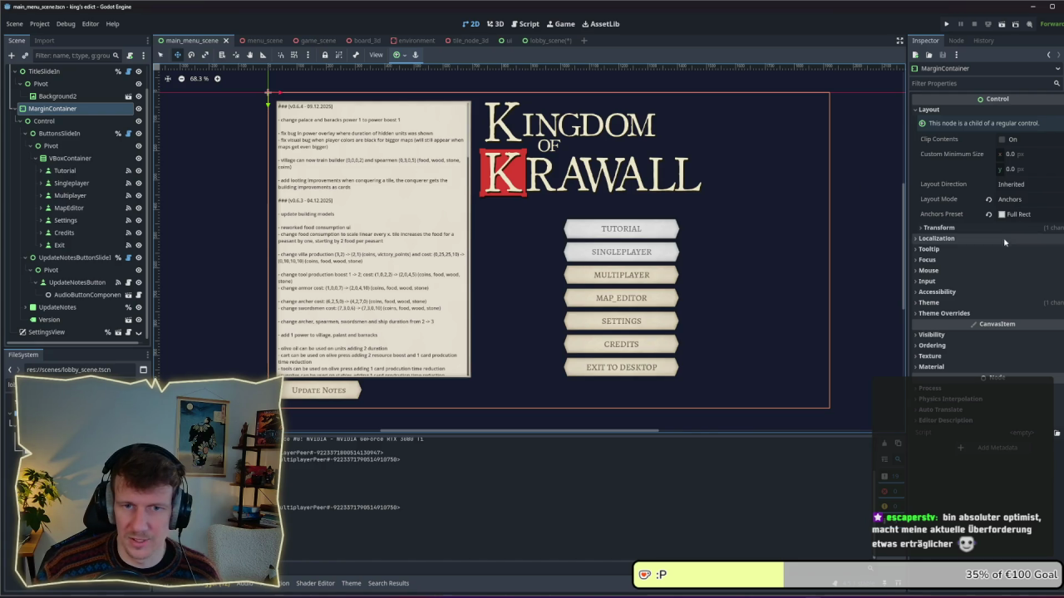
Set the lobby MarginContainer's Type Variation to ScreenMargin and save the scene
left_click(977, 304)
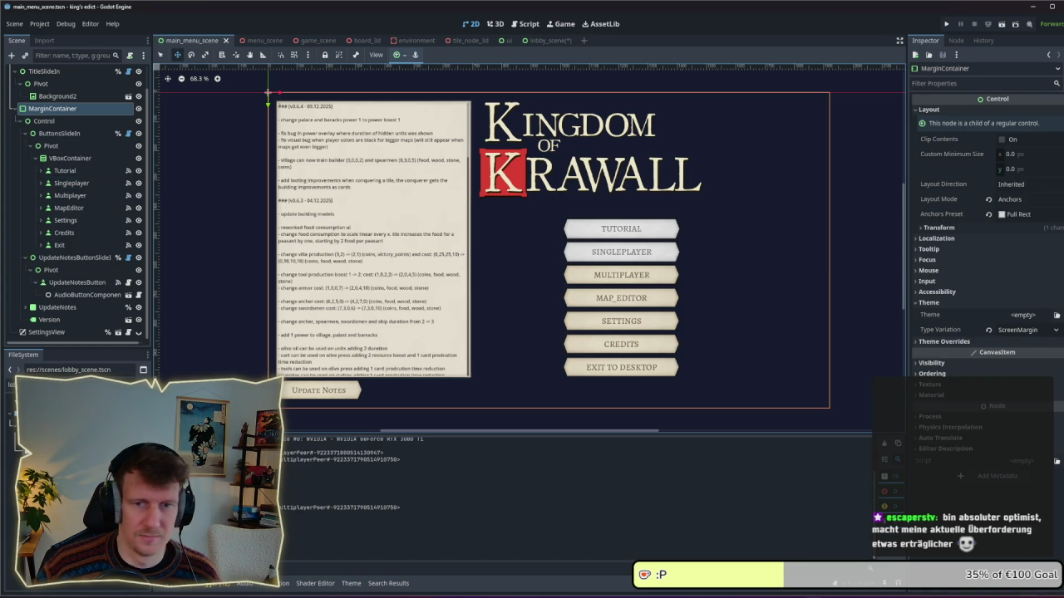
left_click(542, 41)
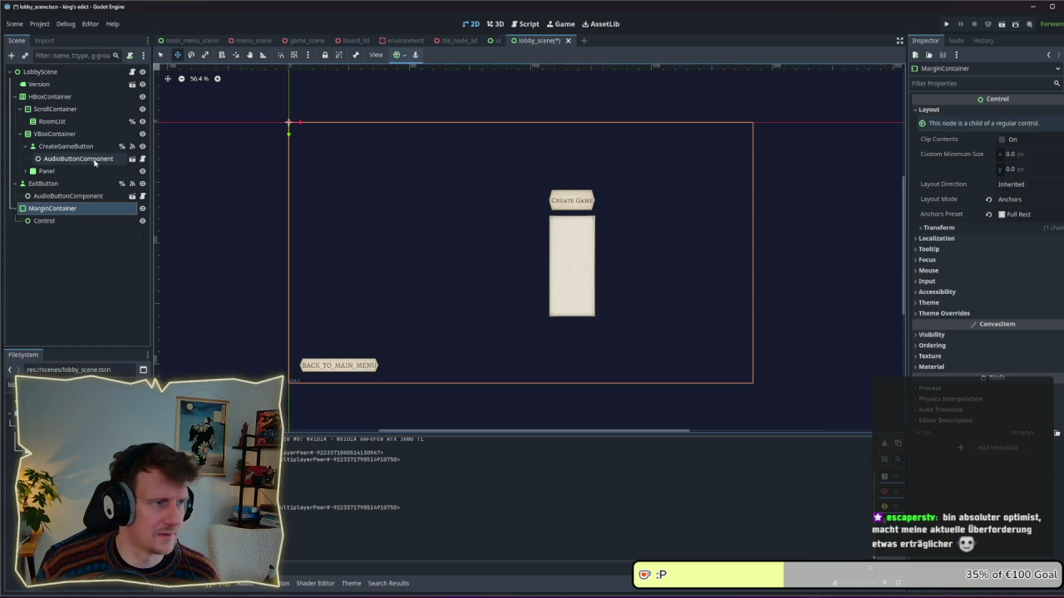
left_click(52, 220)
left_click(52, 208)
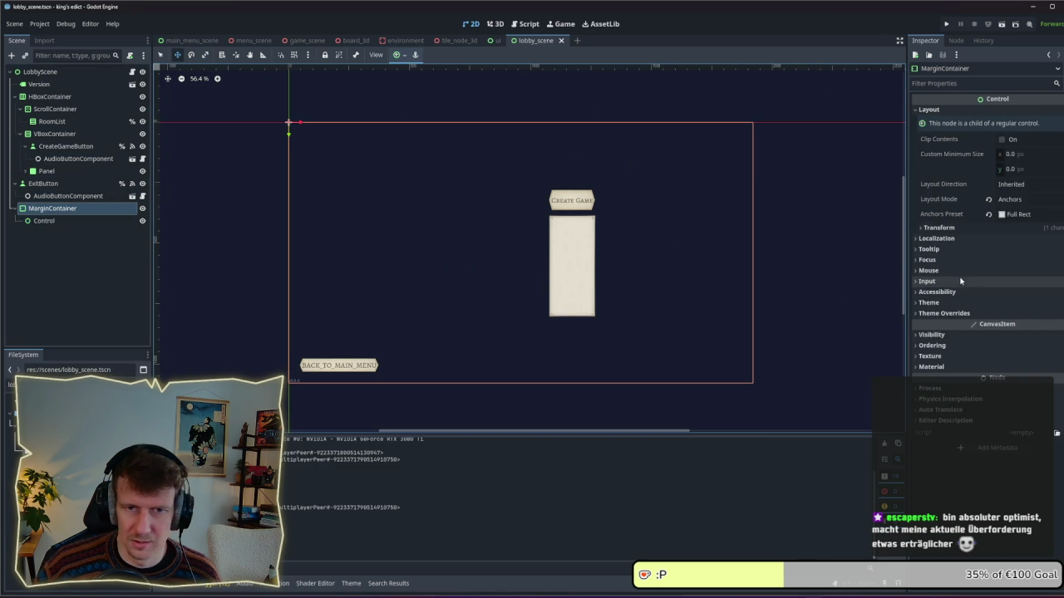
left_click(943, 306)
left_click(1021, 316)
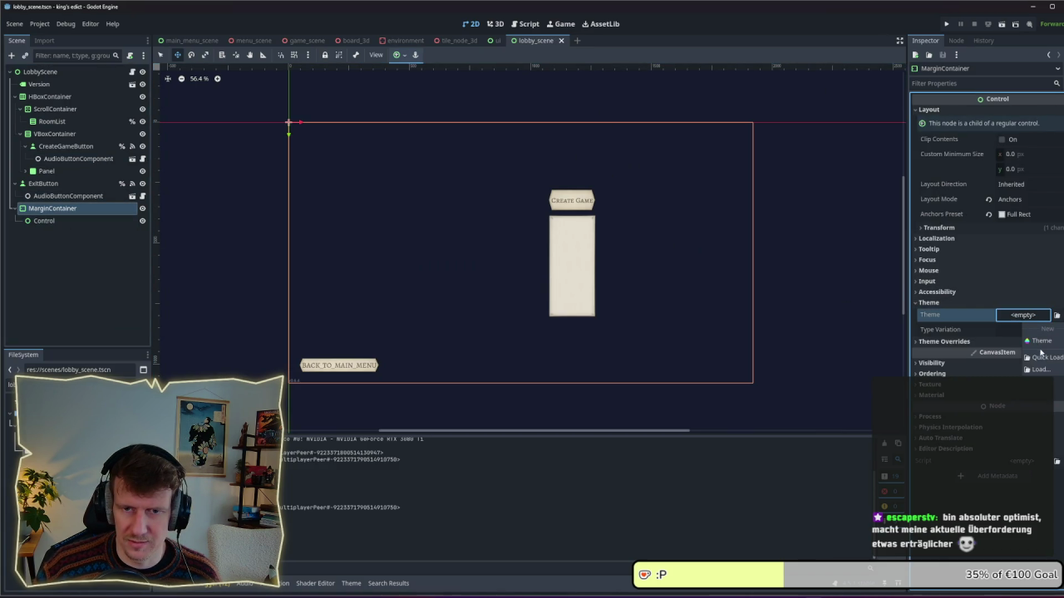
left_click(1052, 335)
left_click(1052, 334)
left_click(1011, 357)
key("ctrl+s")
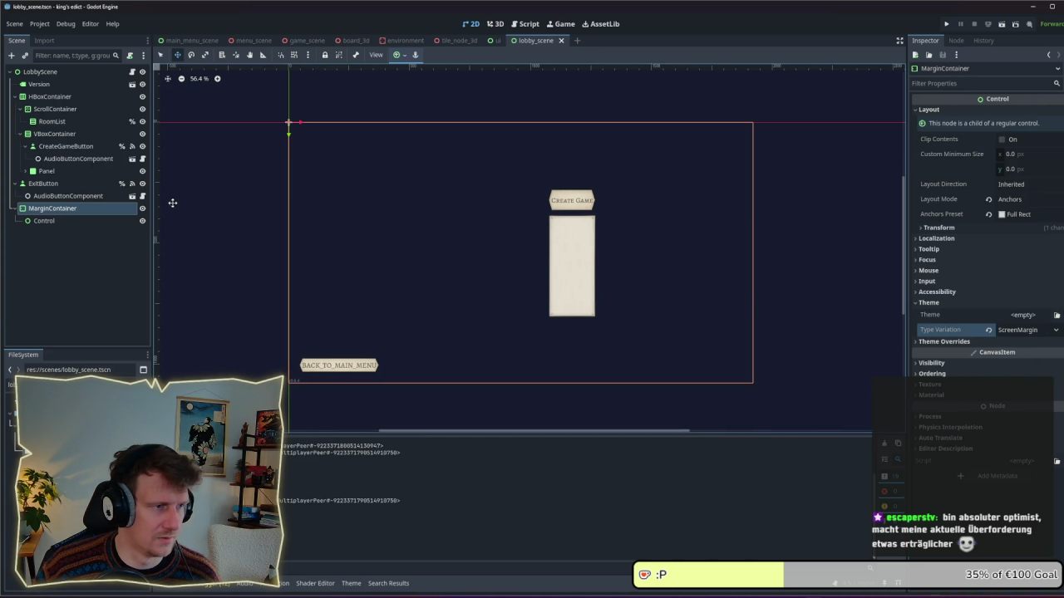
Inspect the lobby nodes, then select Version through ExitButton together
left_click(55, 196)
left_click(52, 185)
left_click(58, 196)
left_click(52, 208)
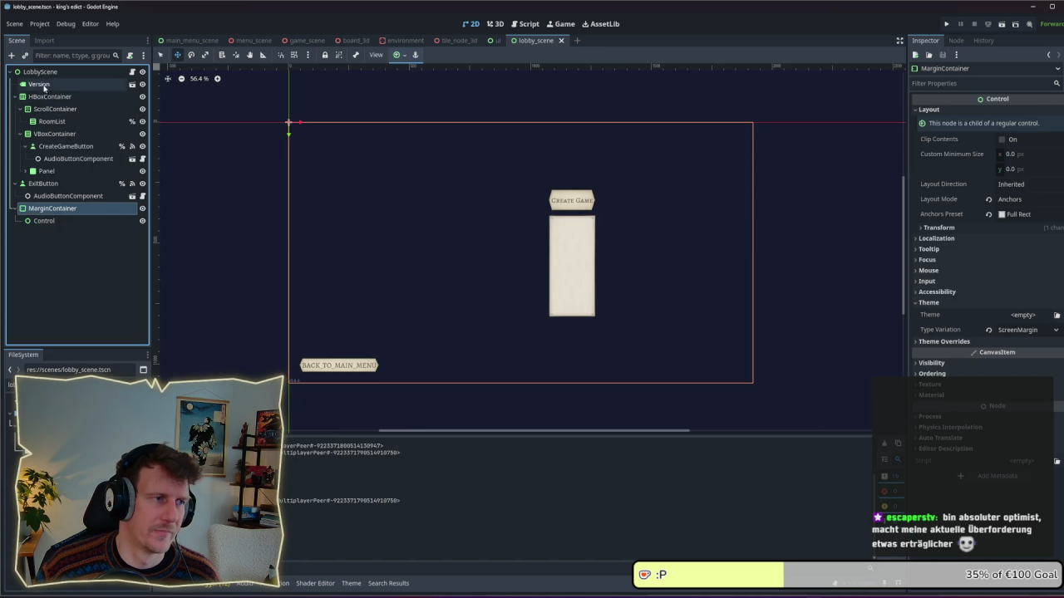
left_click(42, 71)
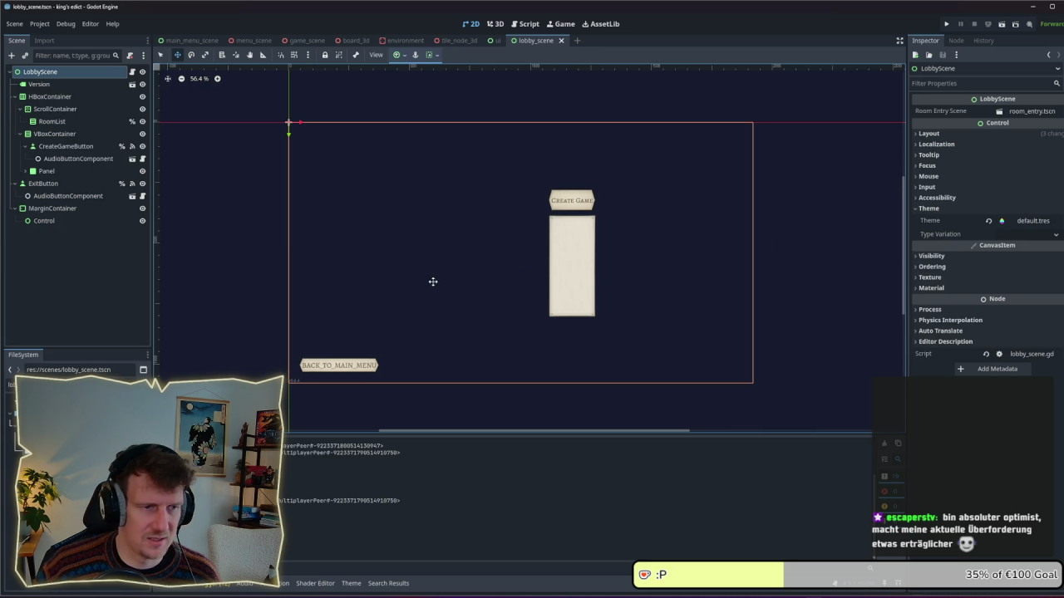
left_click(46, 221)
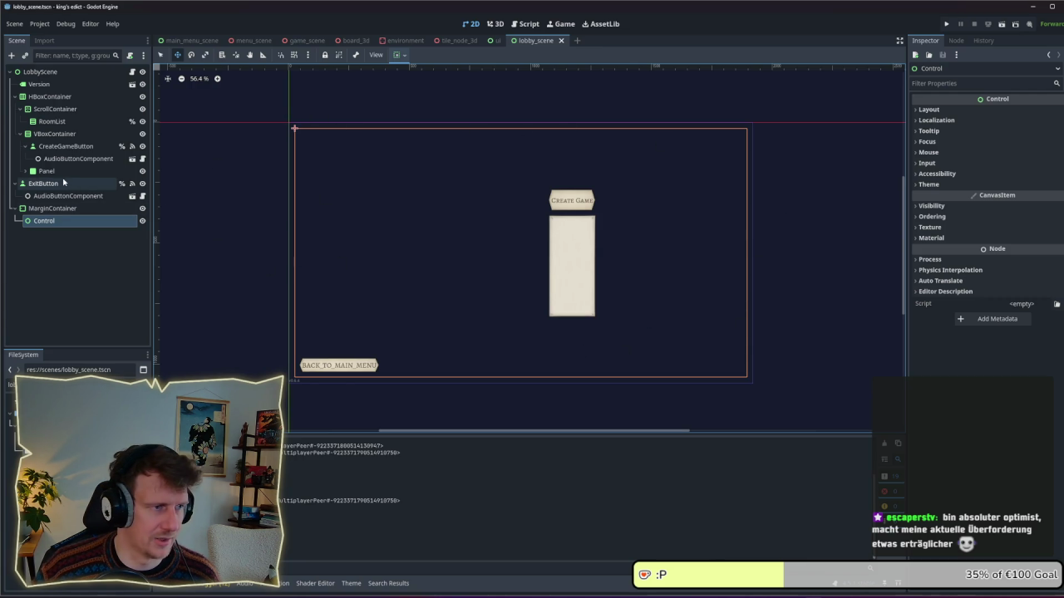
left_click(42, 209)
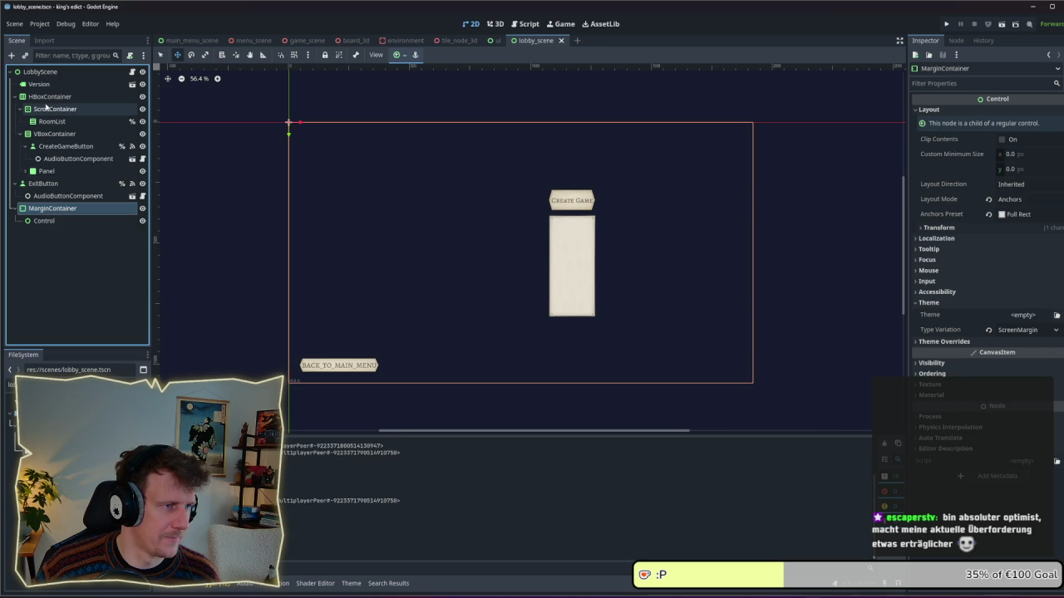
left_click(39, 84)
left_click(41, 184, "shift")
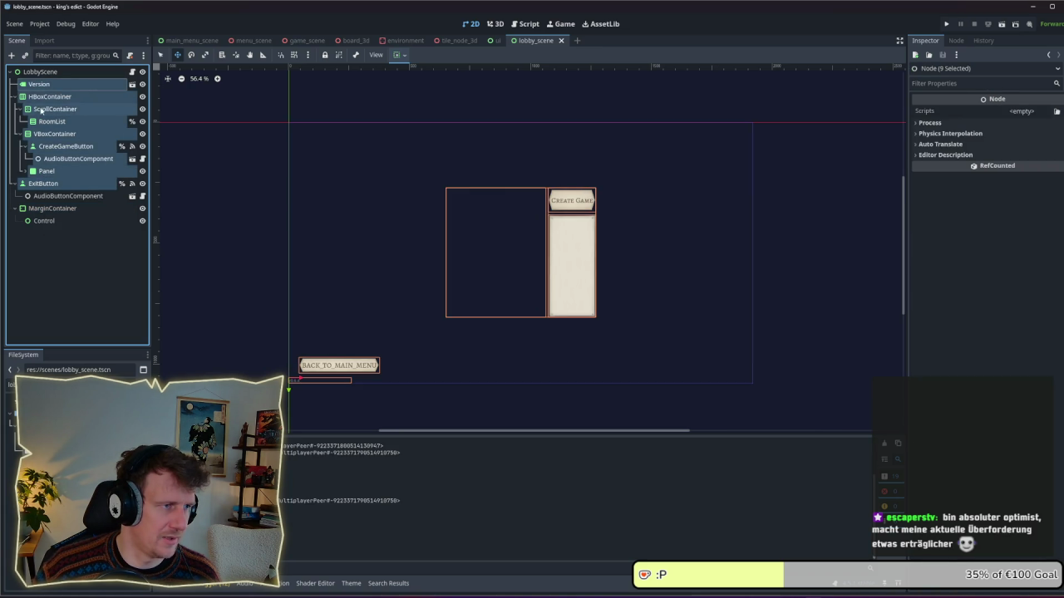
Move the nine lobby content nodes under Control inside MarginContainer
left_click_drag(40, 85, 44, 221)
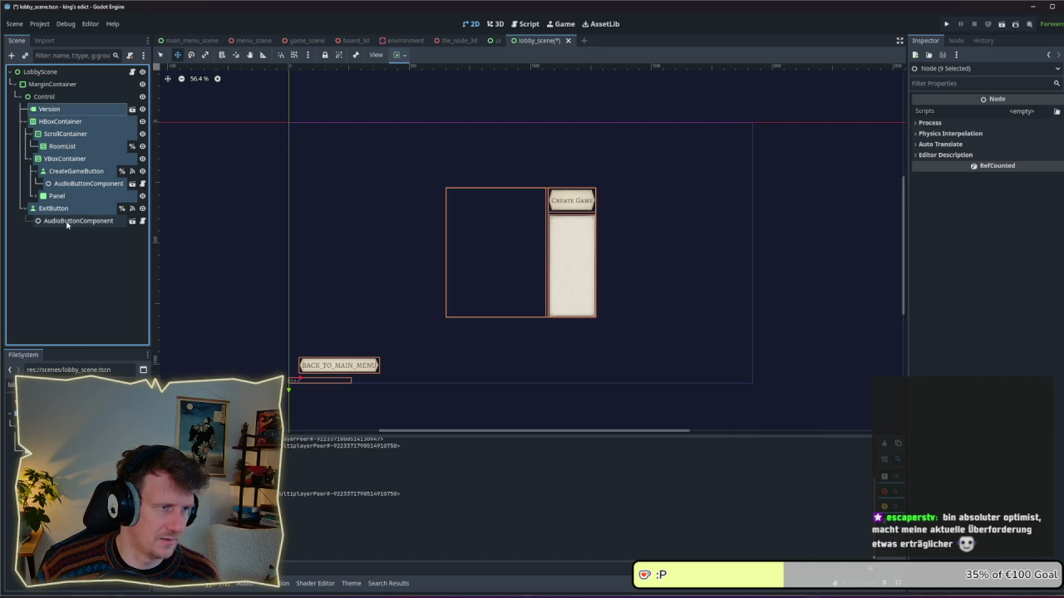
left_click(70, 238)
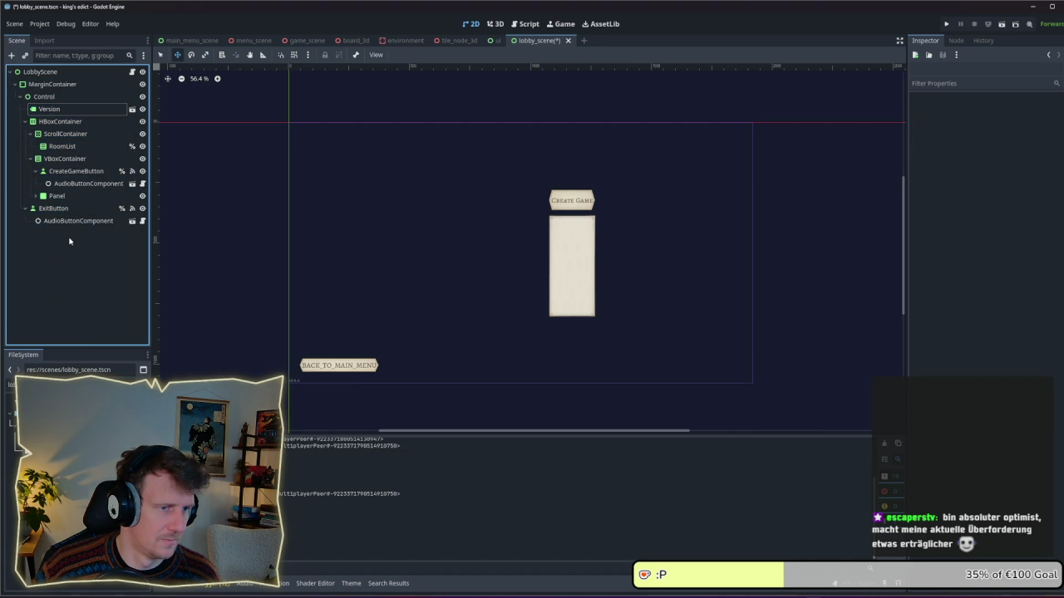
left_click(245, 269)
Anchor the Version label to Bottom Left and save the lobby scene
left_click(50, 109)
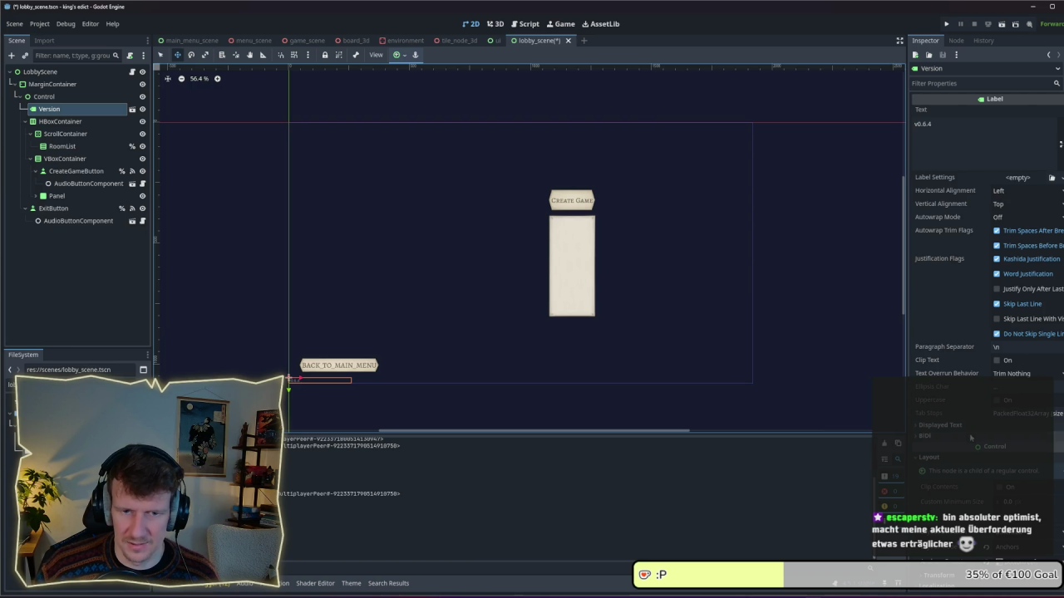
scroll(995, 493, "down", 2)
left_click(1020, 438)
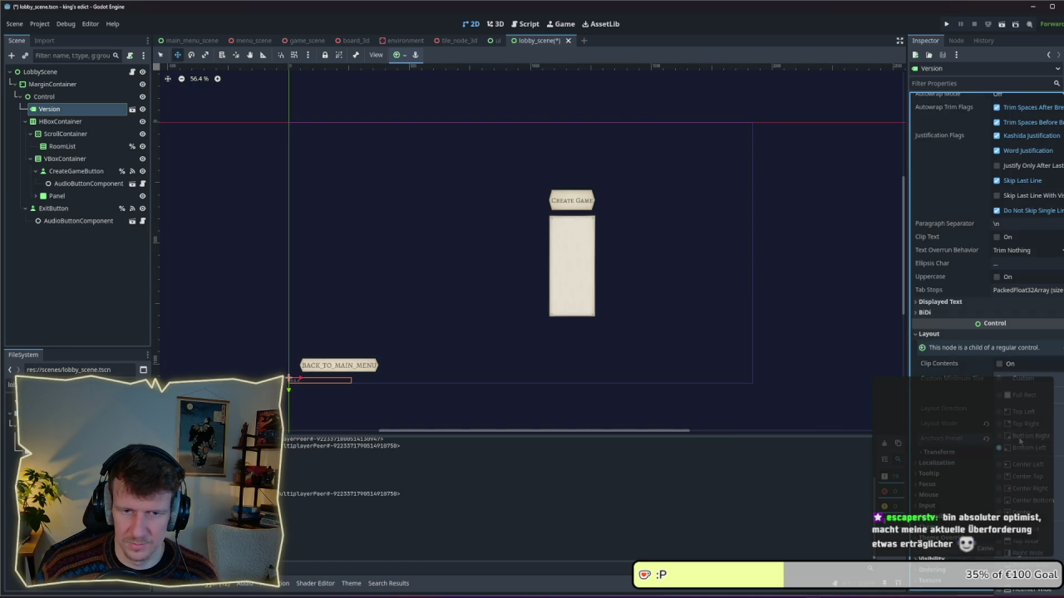
left_click(1023, 435)
left_click(1020, 438)
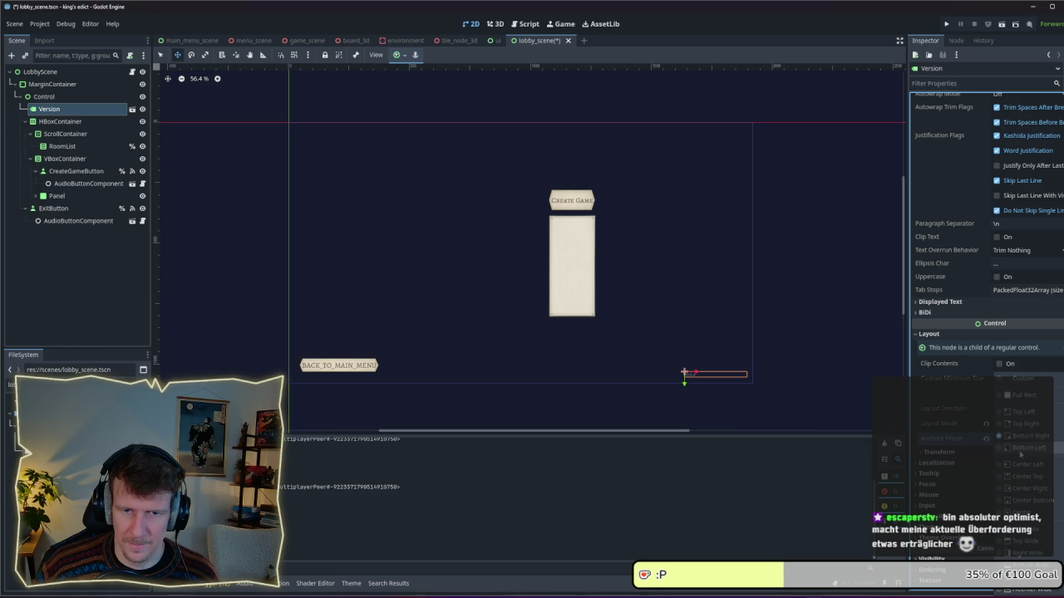
left_click(1024, 447)
key("ctrl+s")
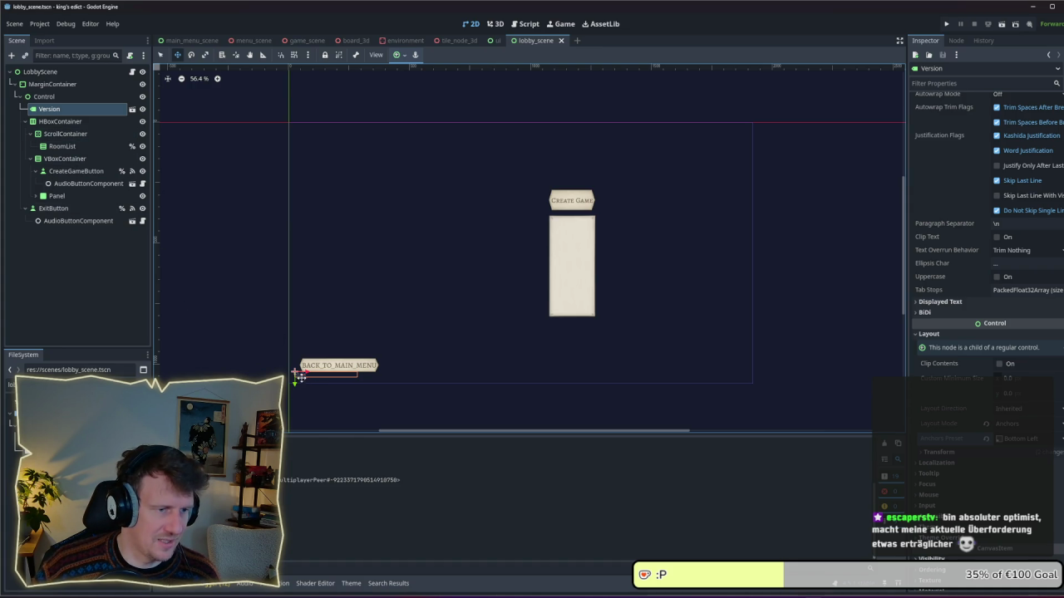
left_click(199, 40)
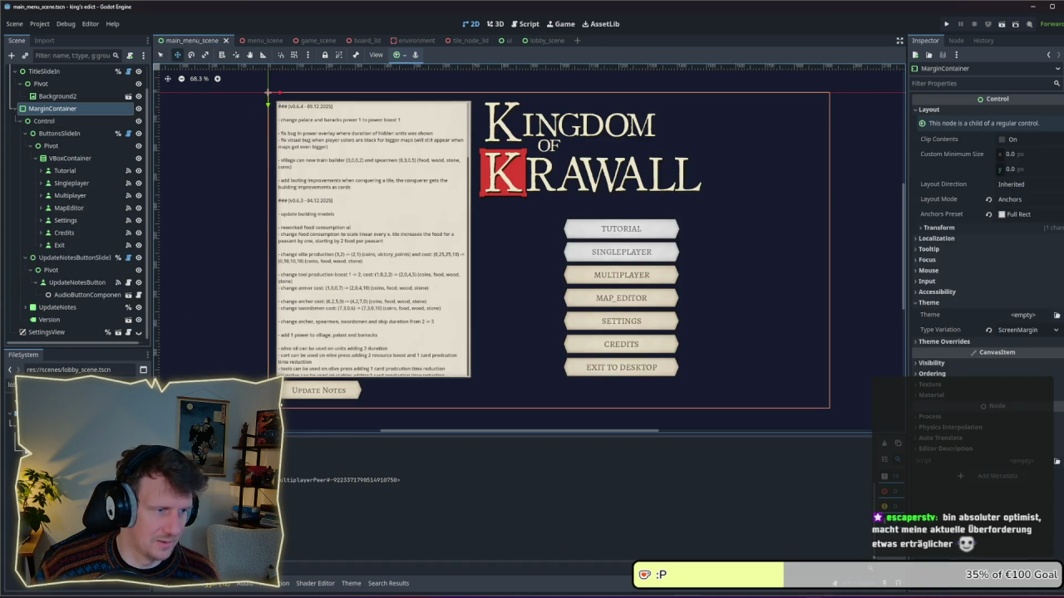
Move Version out of MarginContainer to the scene root in both main menu and lobby scenes
left_click(60, 320)
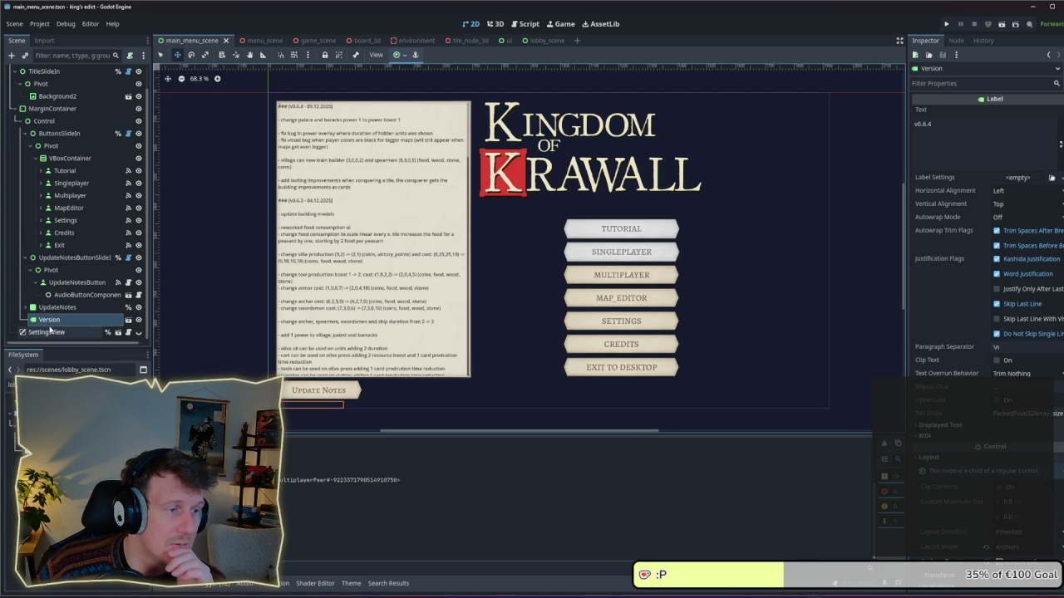
mouse_move(50, 326)
left_mouse_down()
mouse_move(51, 88)
mouse_move(46, 107)
left_mouse_up()
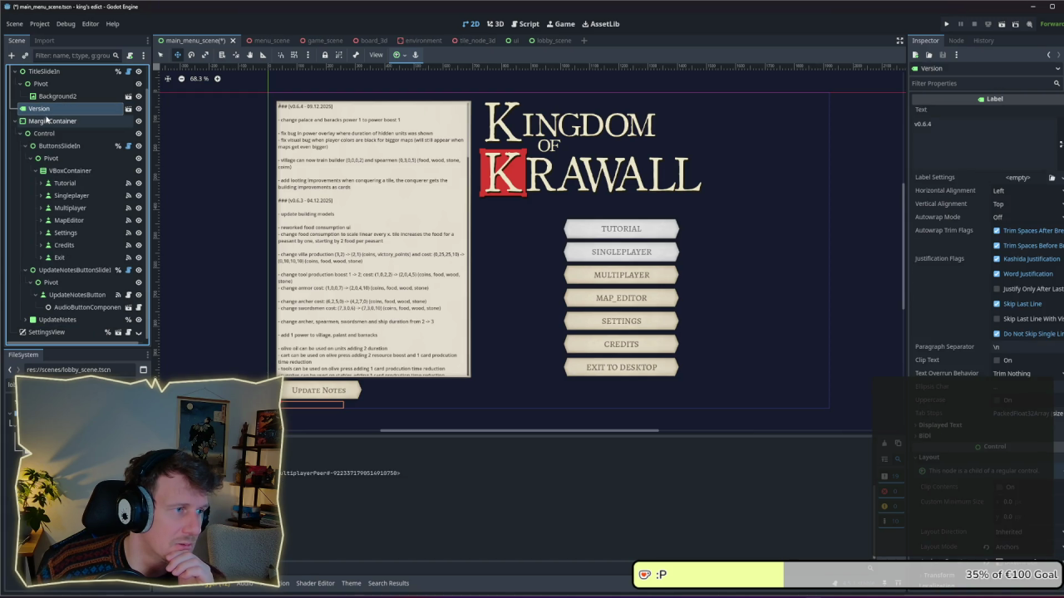
left_click(542, 40)
left_click(61, 112)
left_click_drag(51, 86, 52, 80)
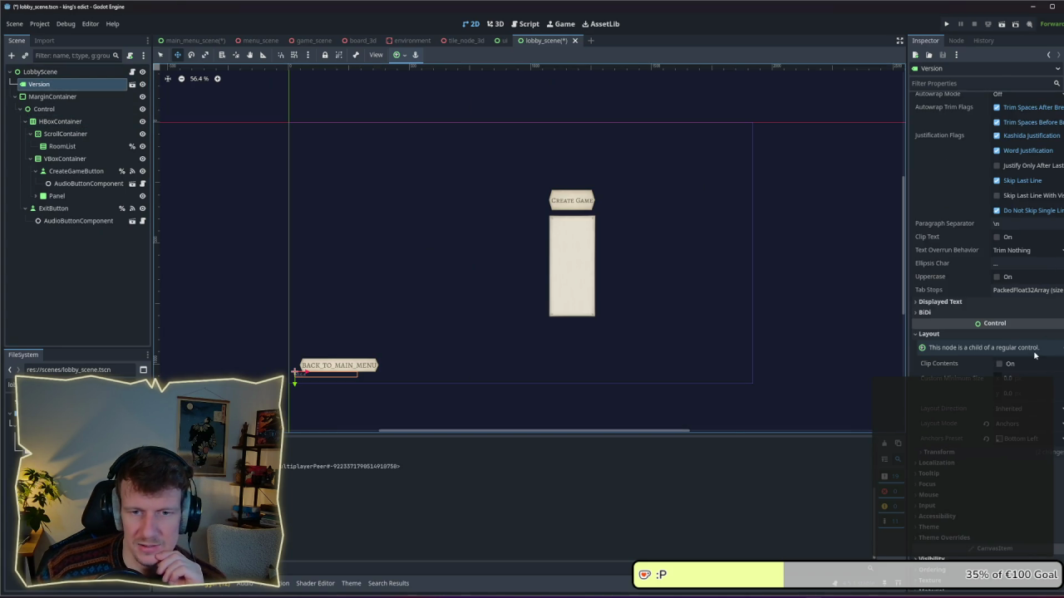
Re-anchor Version to Bottom Left and look over the lobby's container and button nodes
left_click(1029, 438)
left_click(1022, 436)
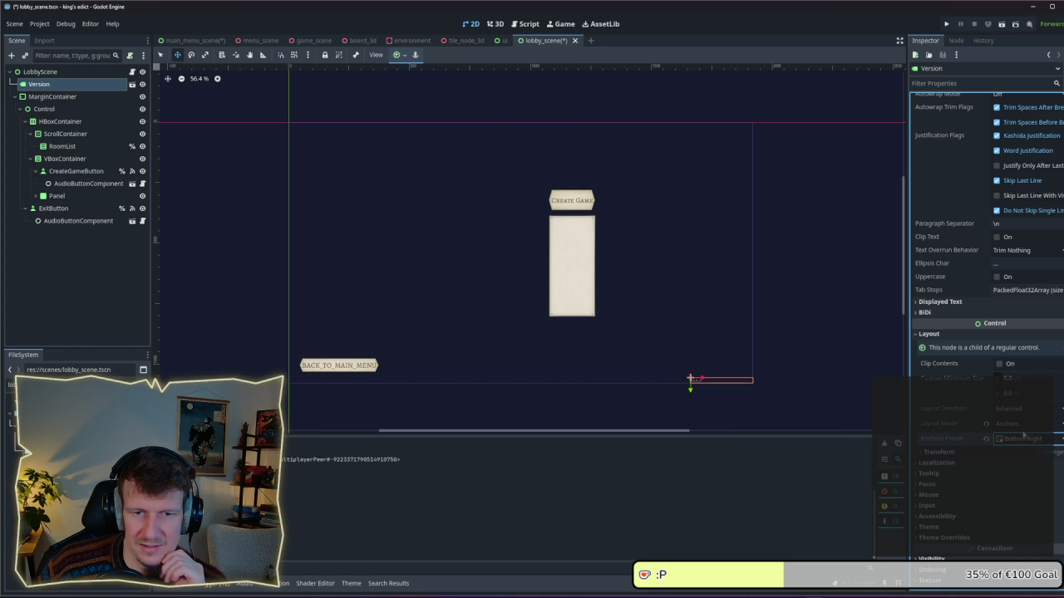
left_click(1015, 450)
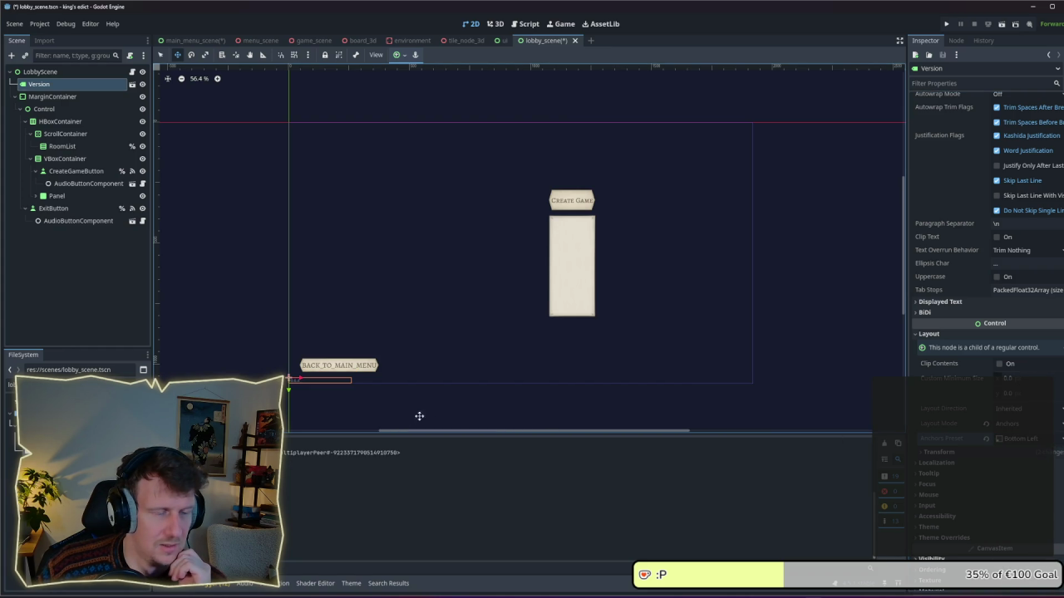
left_click(60, 121)
left_click(44, 108)
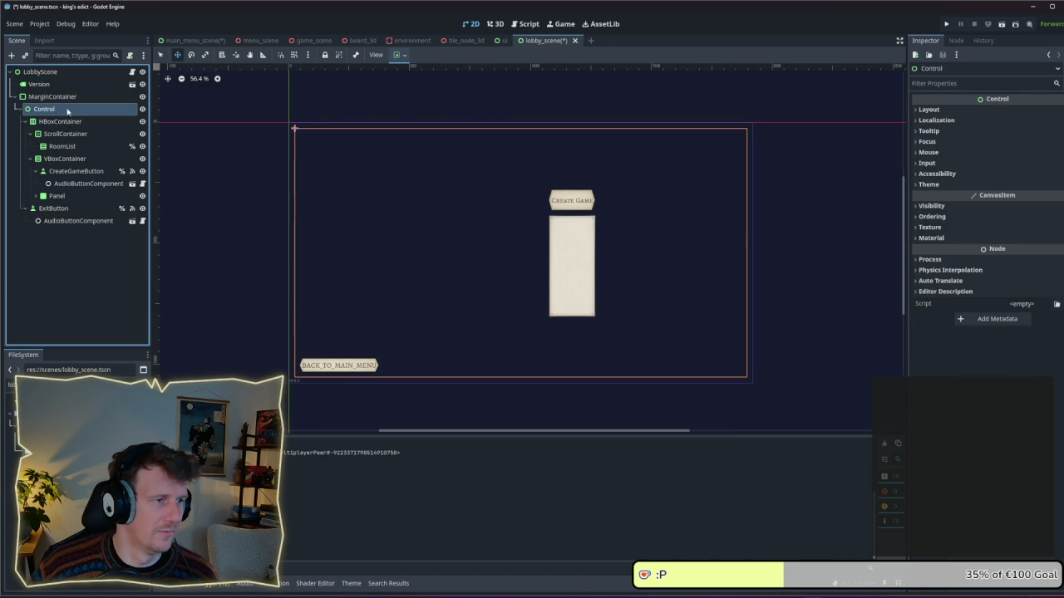
left_click(67, 158)
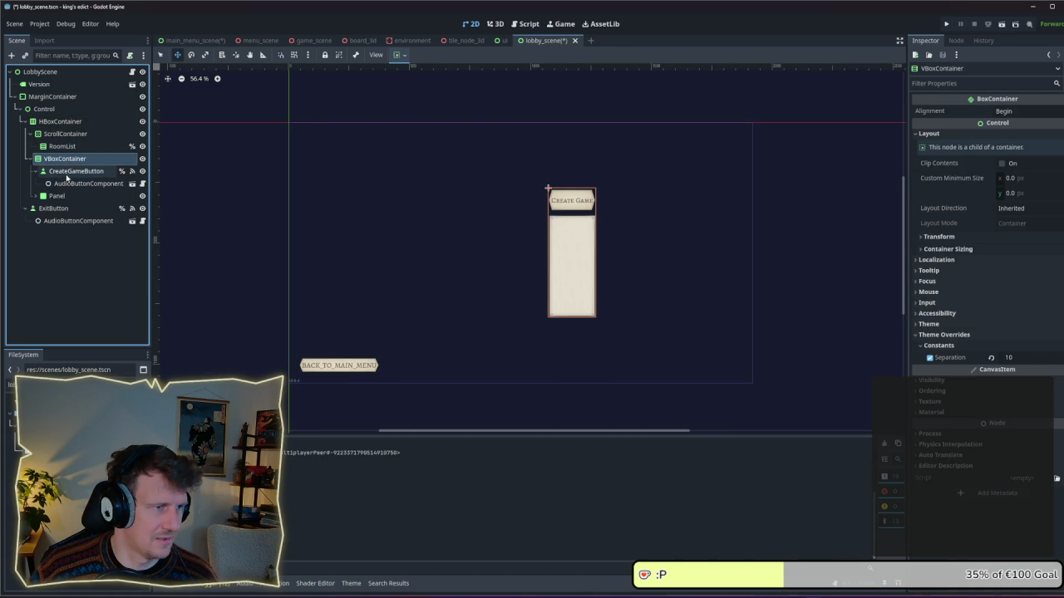
left_click(74, 171)
left_click(64, 134)
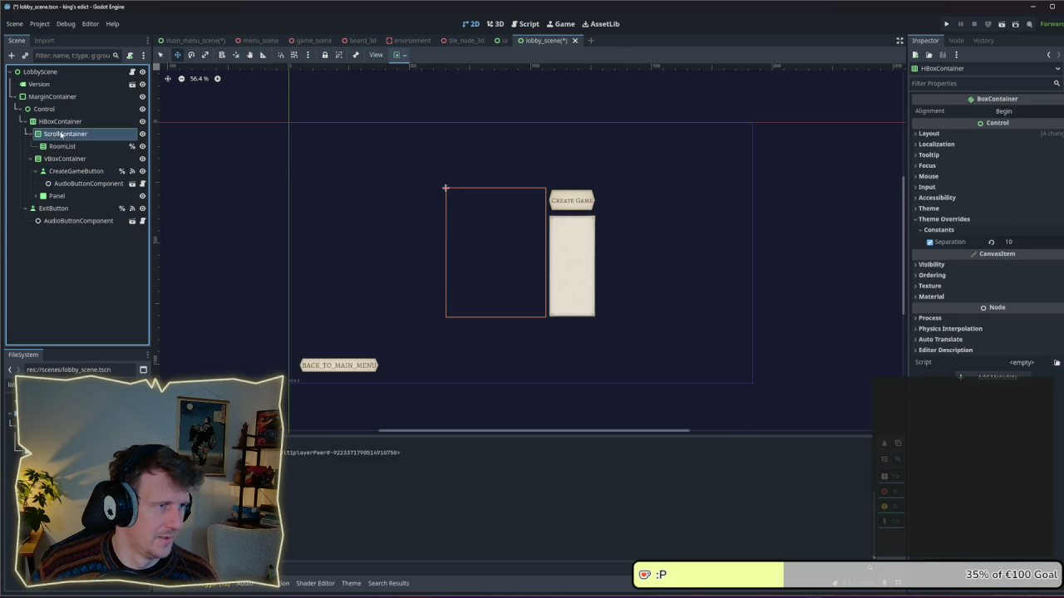
left_click(64, 208)
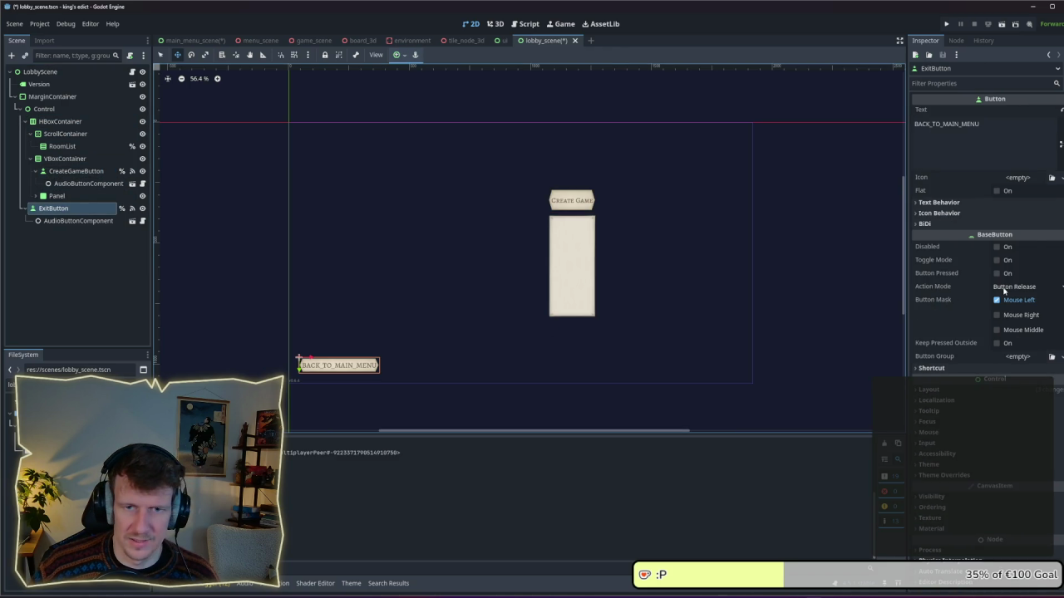
Set ExitButton to Anchors layout with the Bottom Left preset and save the scene
left_click(955, 389)
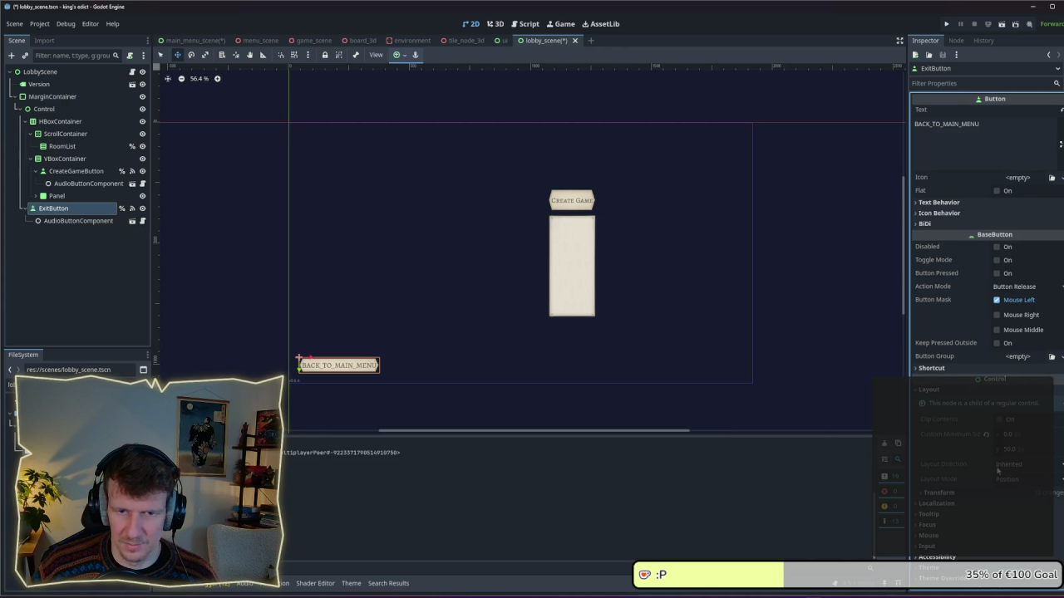
left_click(1005, 509)
left_click(1021, 493)
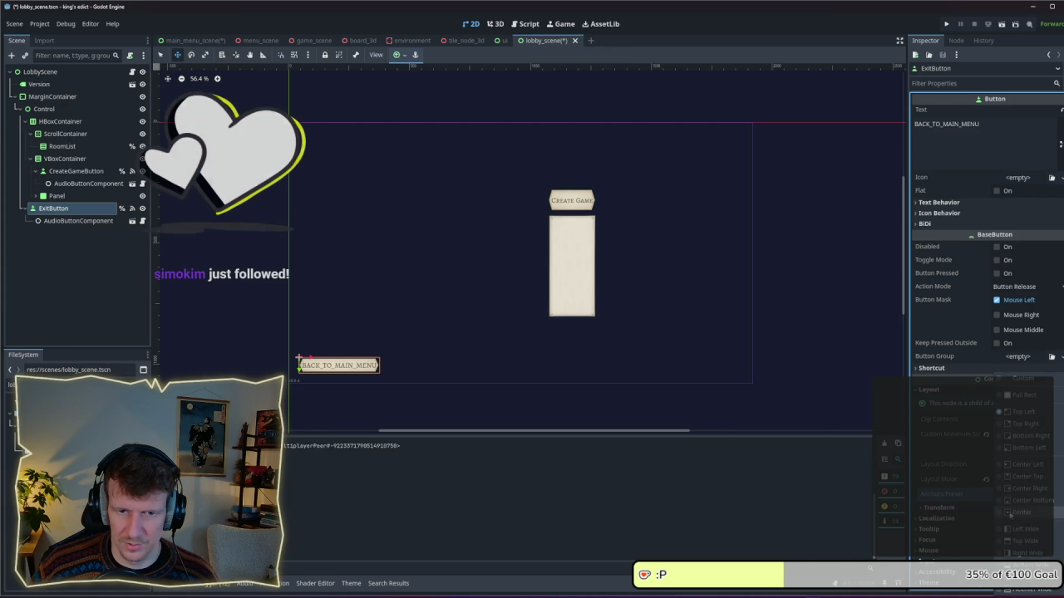
left_click(1019, 447)
key("ctrl+s")
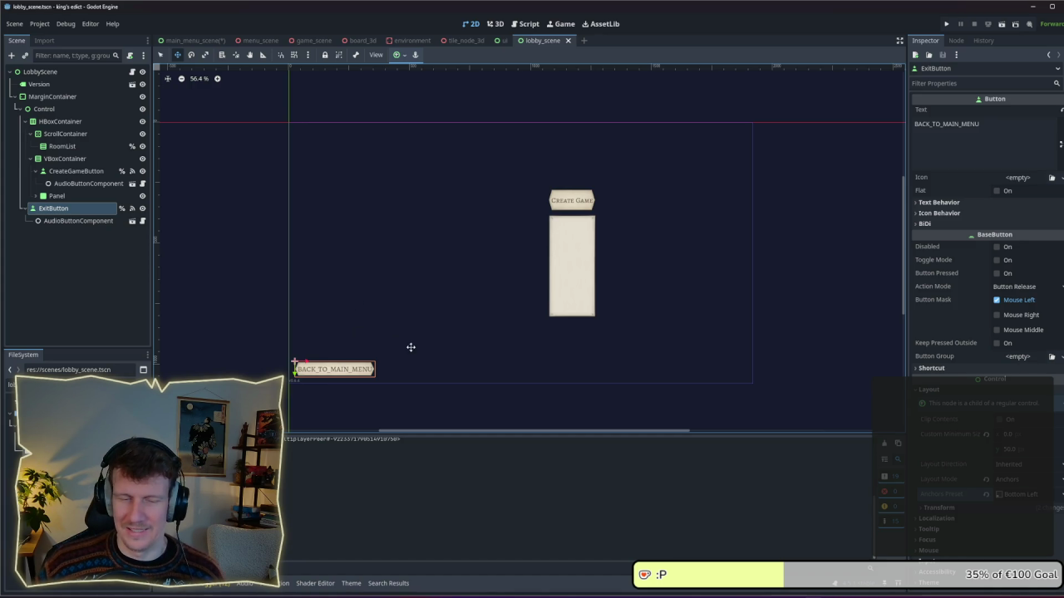
left_click(497, 24)
left_click(471, 24)
key("ctrl+s")
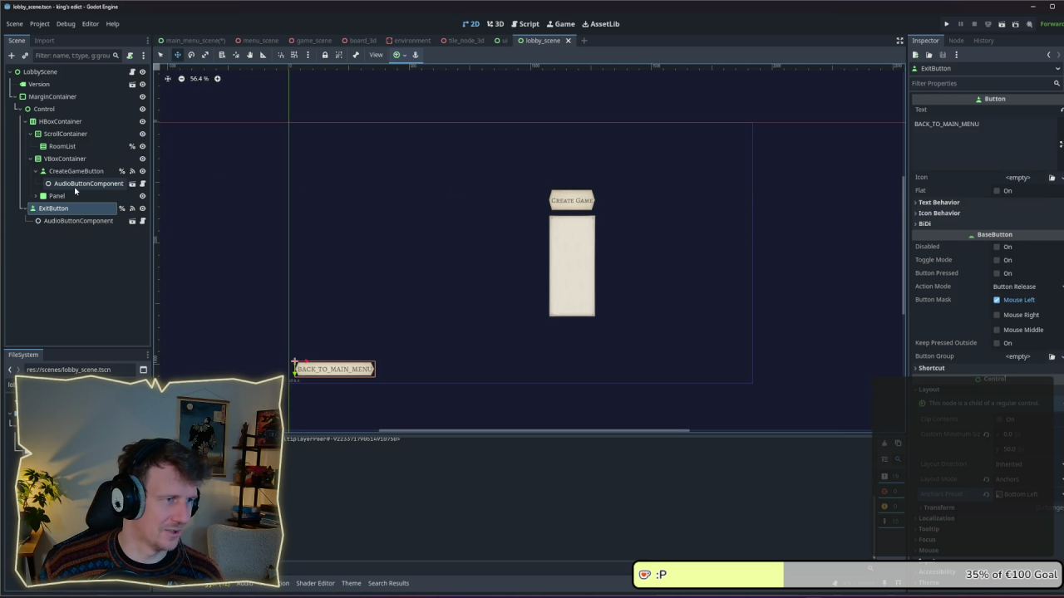
Review the main menu's UpdateNotes and UpdateNotesButton setup, then run the project and open Multiplayer
left_click(191, 40)
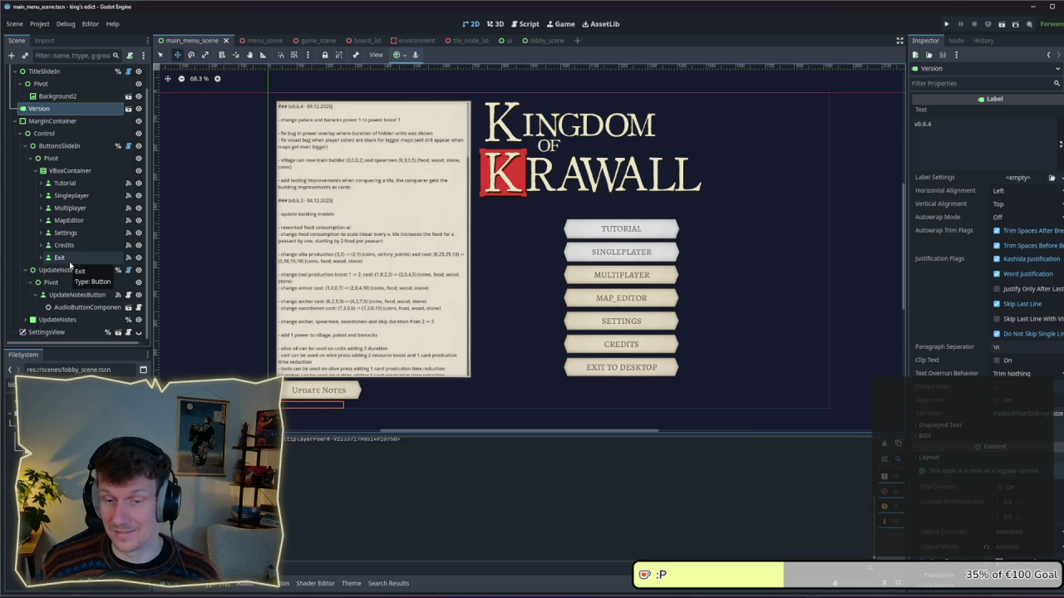
left_click(74, 321)
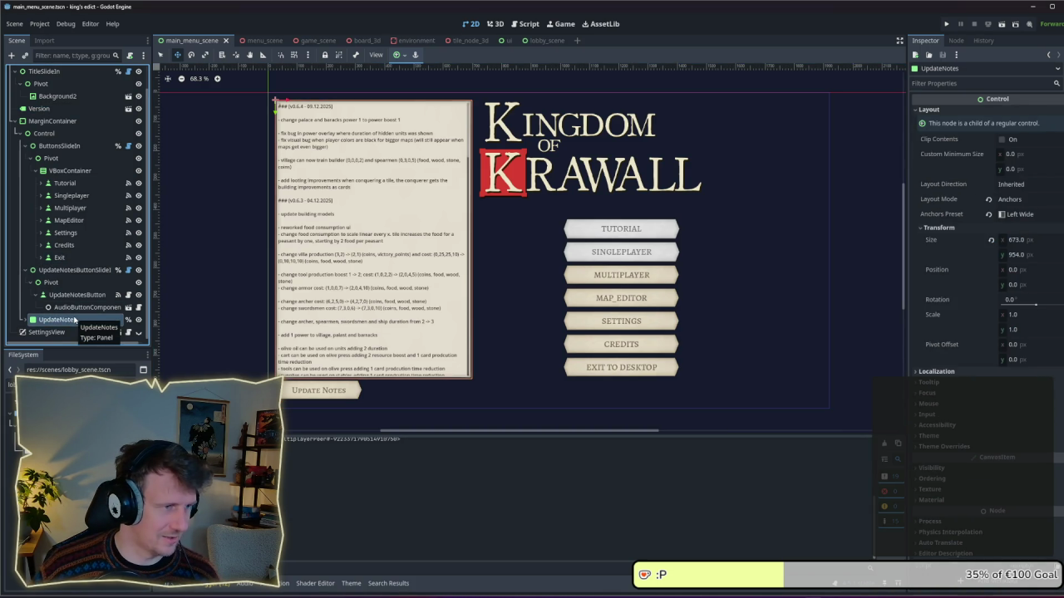
left_click(63, 283)
left_click(71, 295)
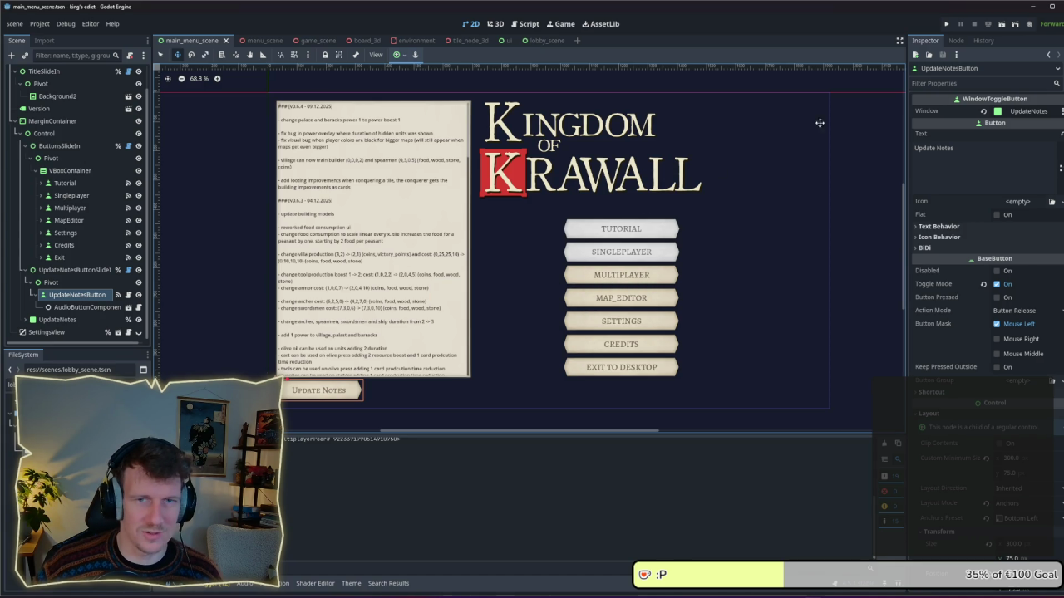
left_click(948, 25)
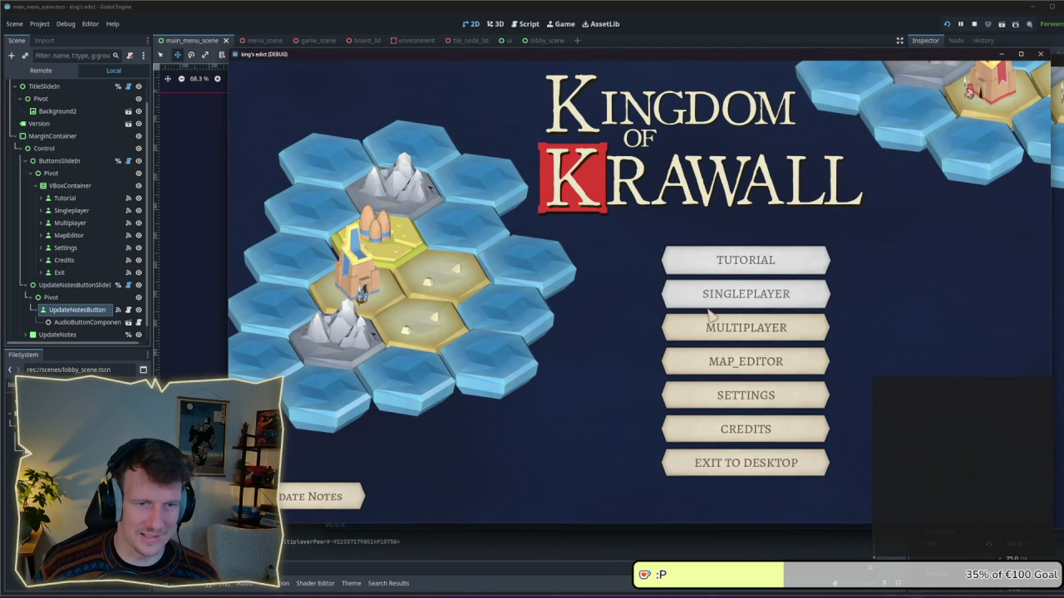
left_click(706, 326)
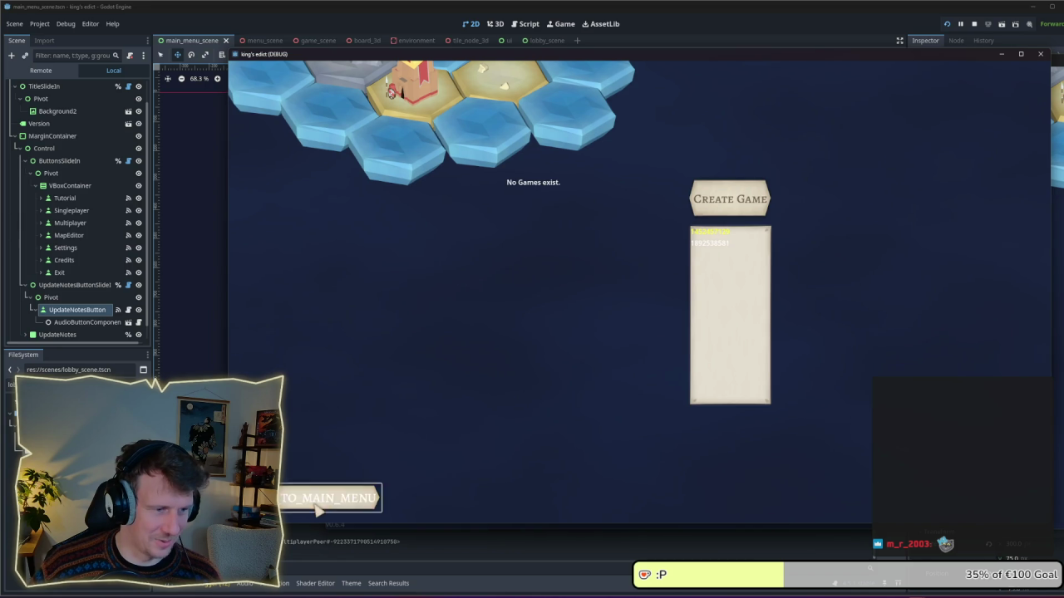
In the running game, return to the main menu, open and close Update Notes, reopen Multiplayer, then quit
left_click(308, 501)
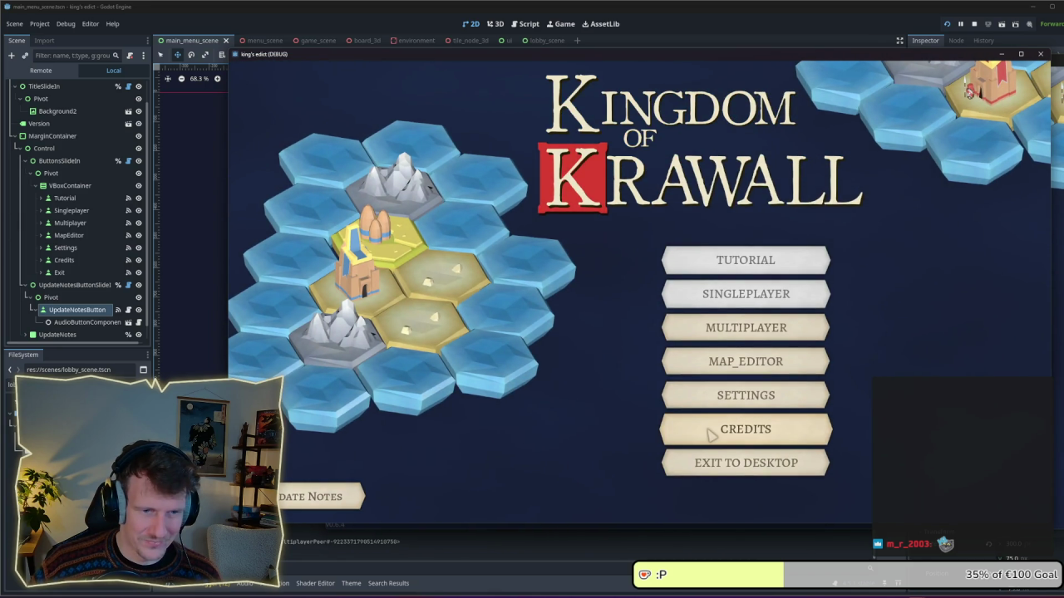
left_click(359, 498)
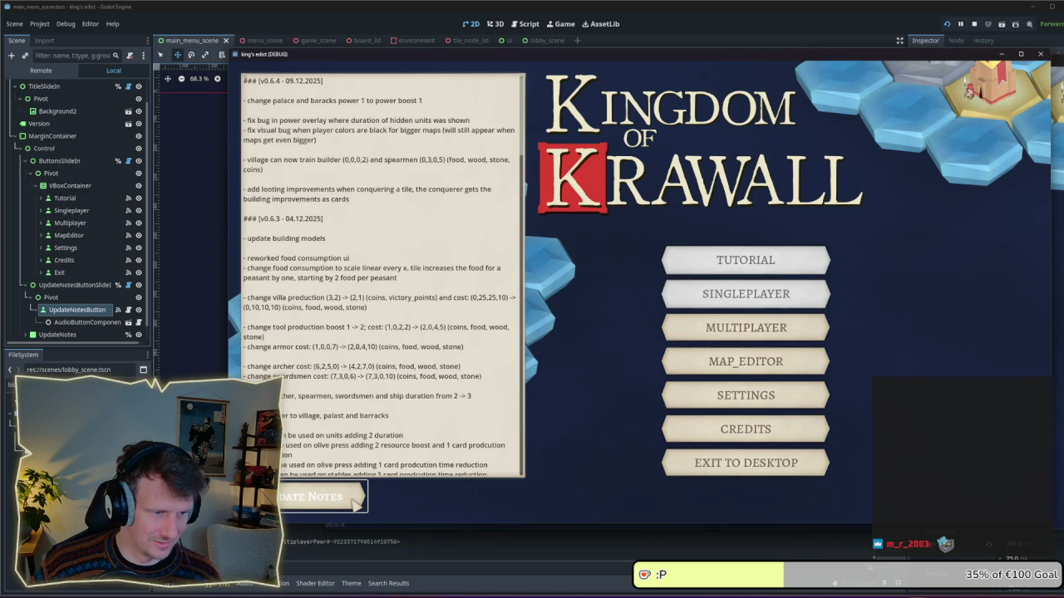
left_click(402, 508)
left_click(745, 327)
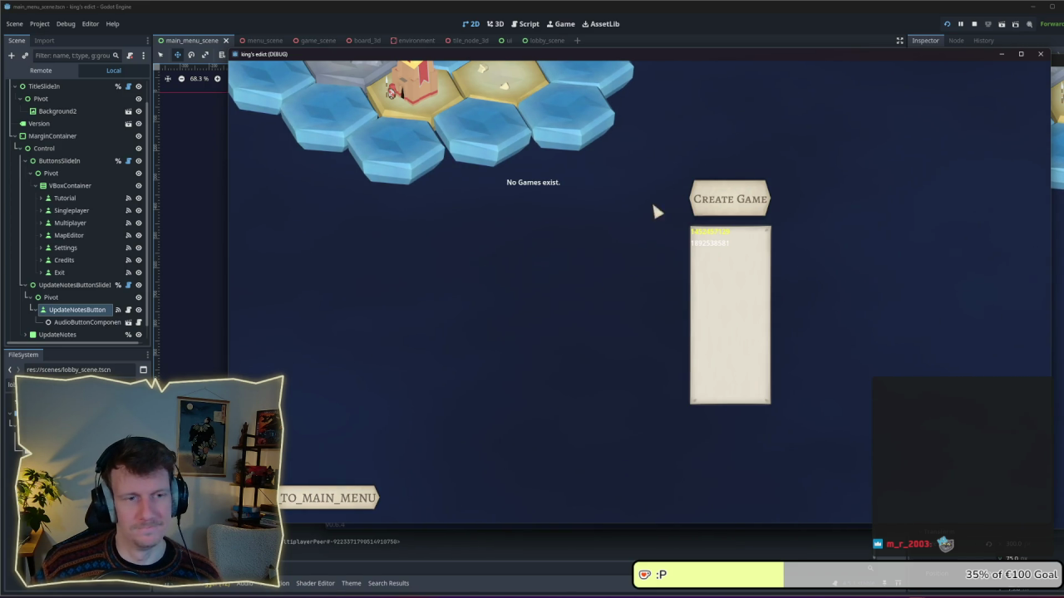
left_click(974, 24)
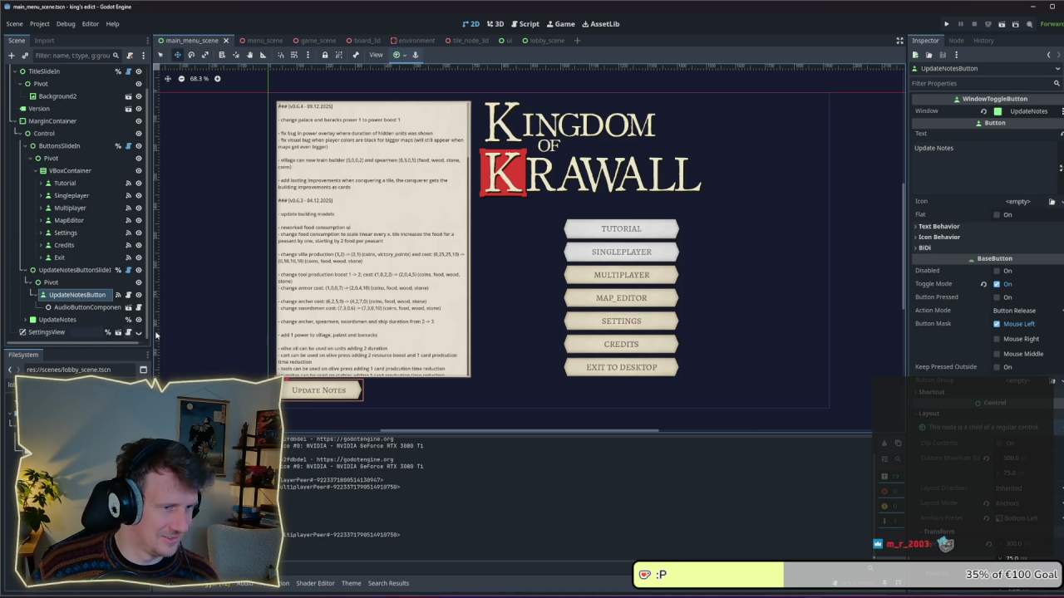
Set the lobby ExitButton's Custom Minimum Size to 300 × 75 and save the scene
left_click(83, 307)
left_click(76, 295)
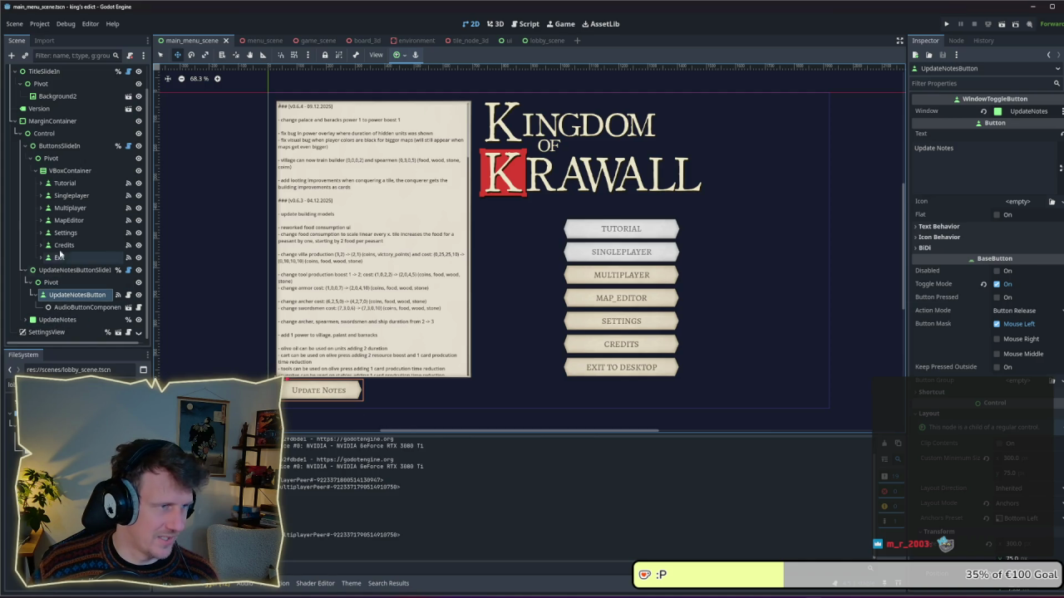
left_click(534, 41)
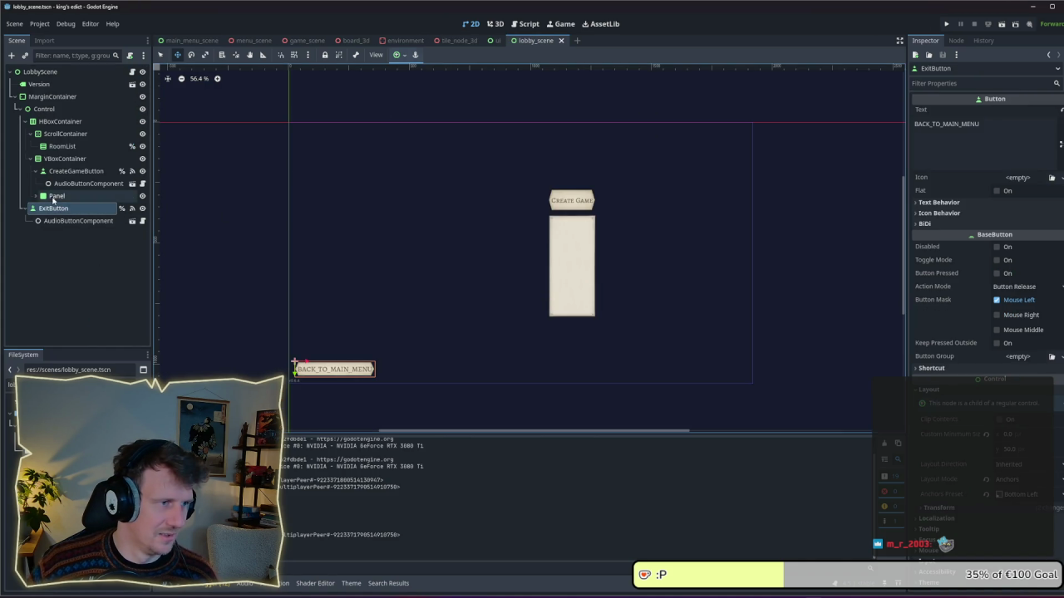
left_click(1031, 435)
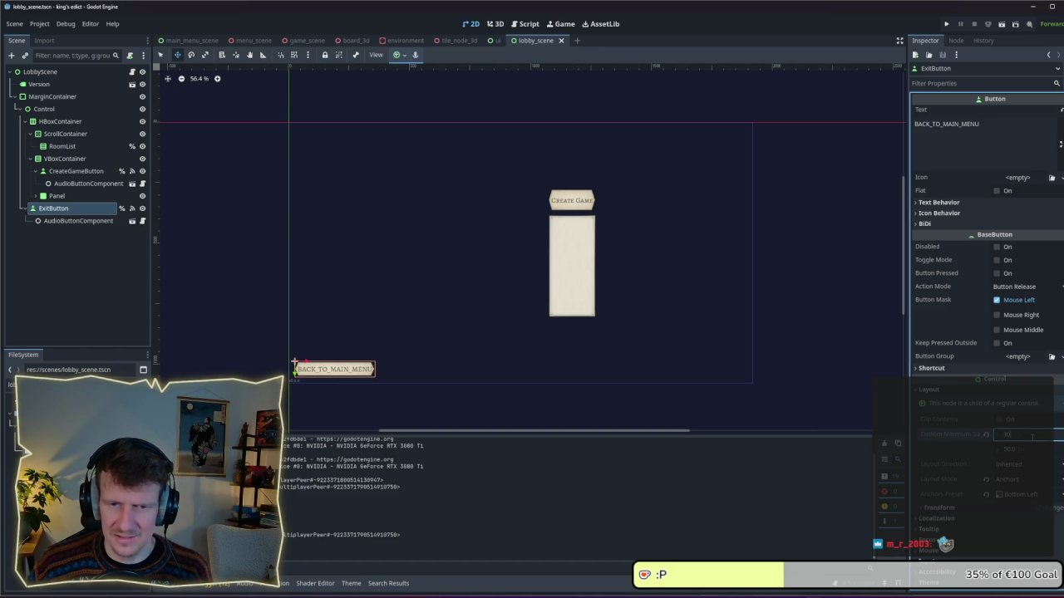
left_click(1032, 451)
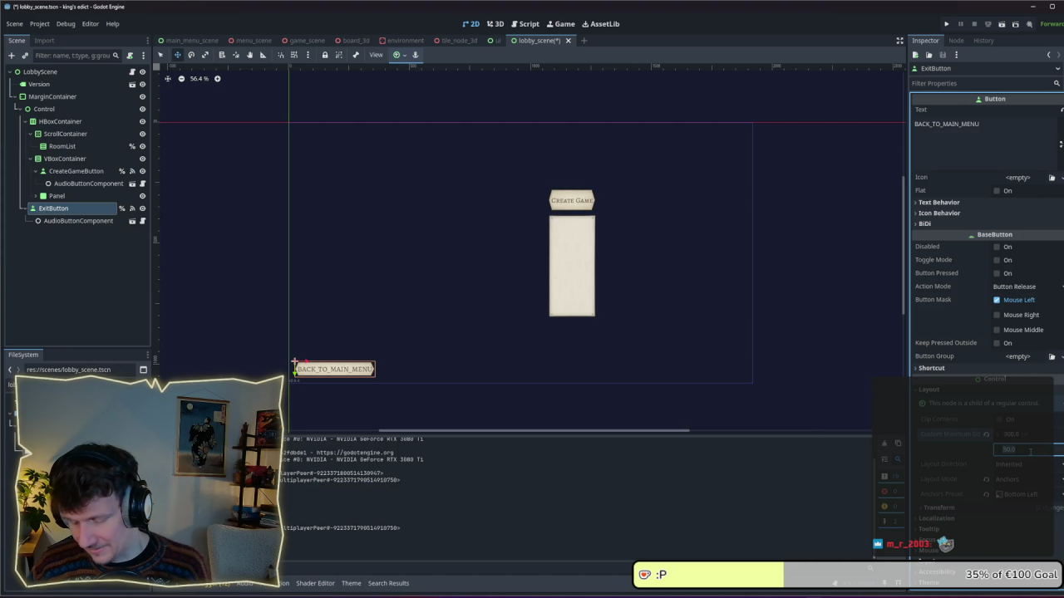
type("75")
key("Return")
key("ctrl+s")
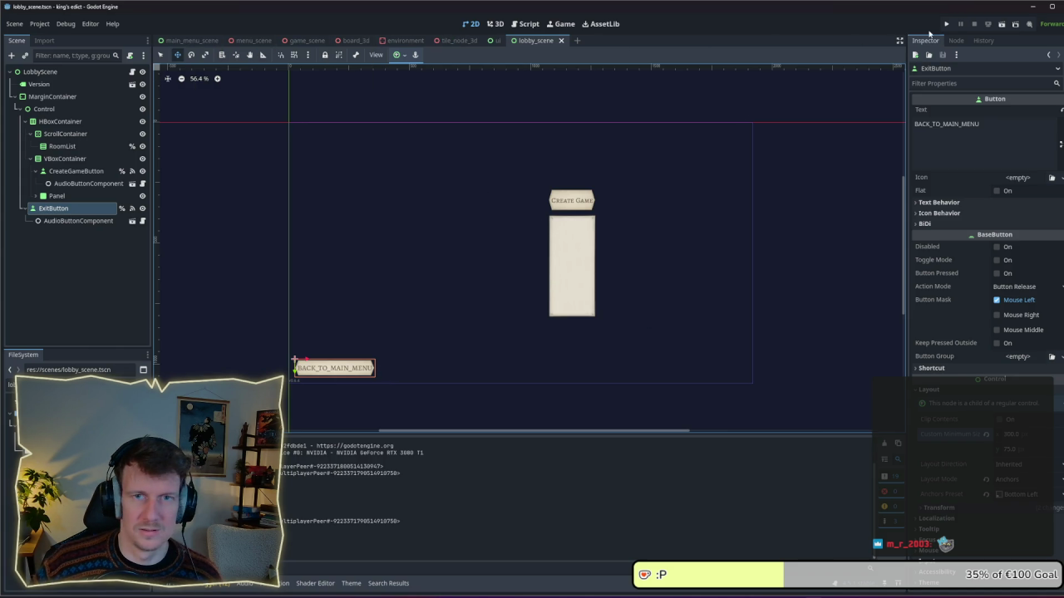
left_click(946, 24)
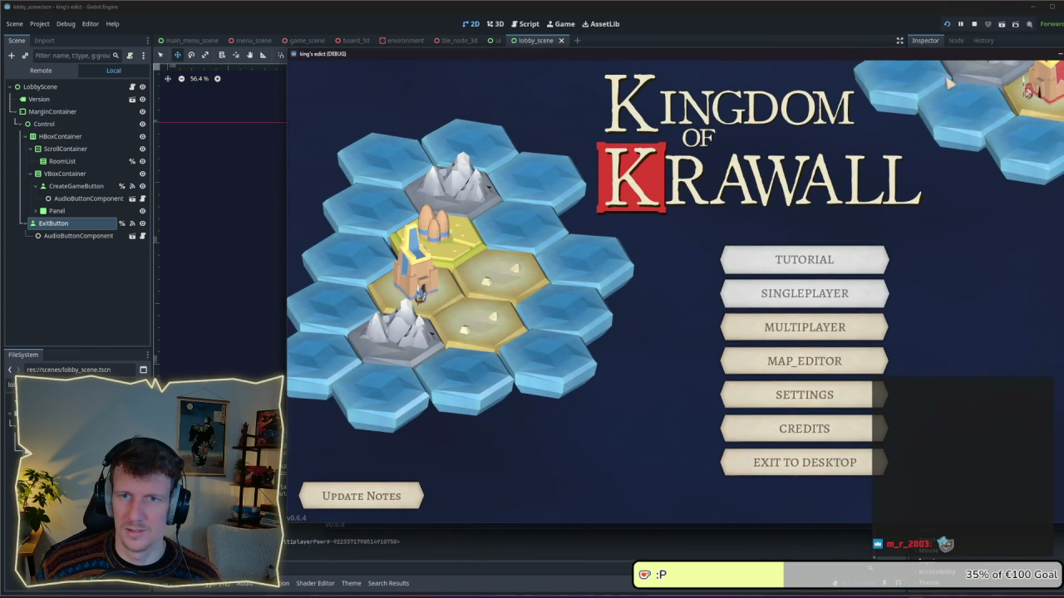
left_click(797, 327)
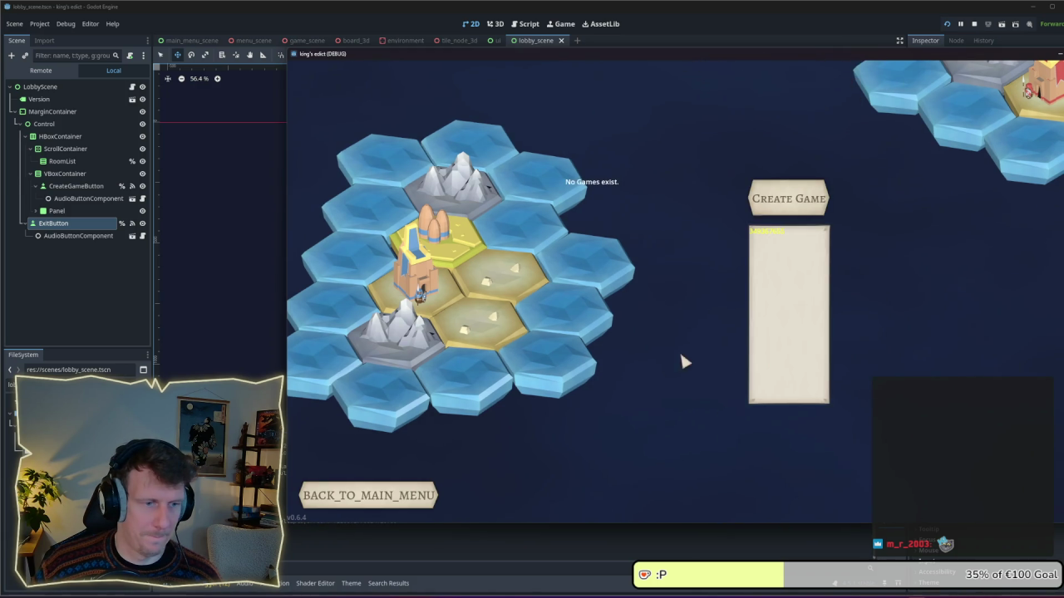
left_click(418, 495)
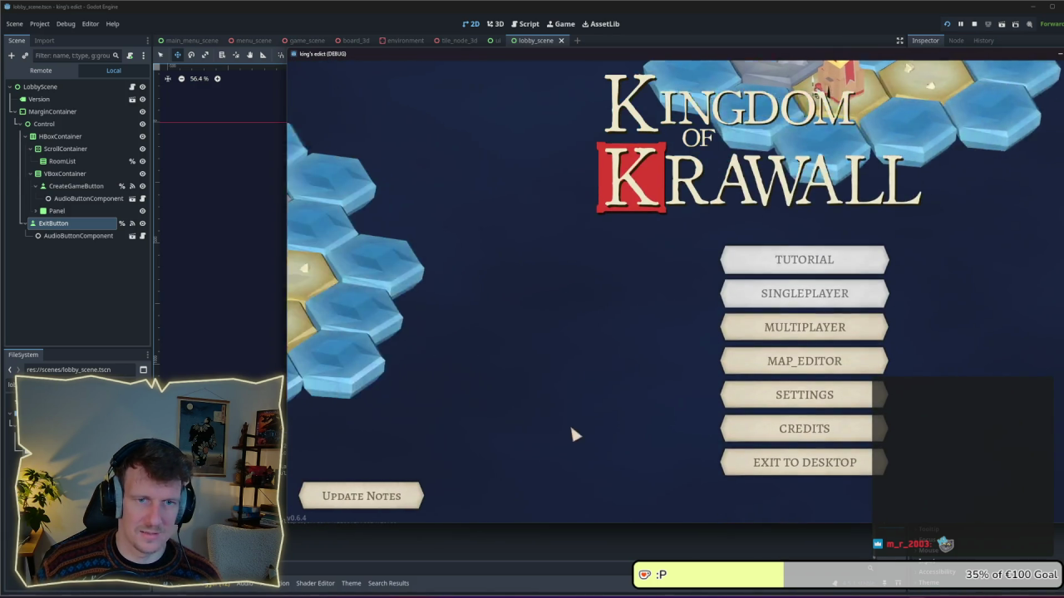
left_click(809, 326)
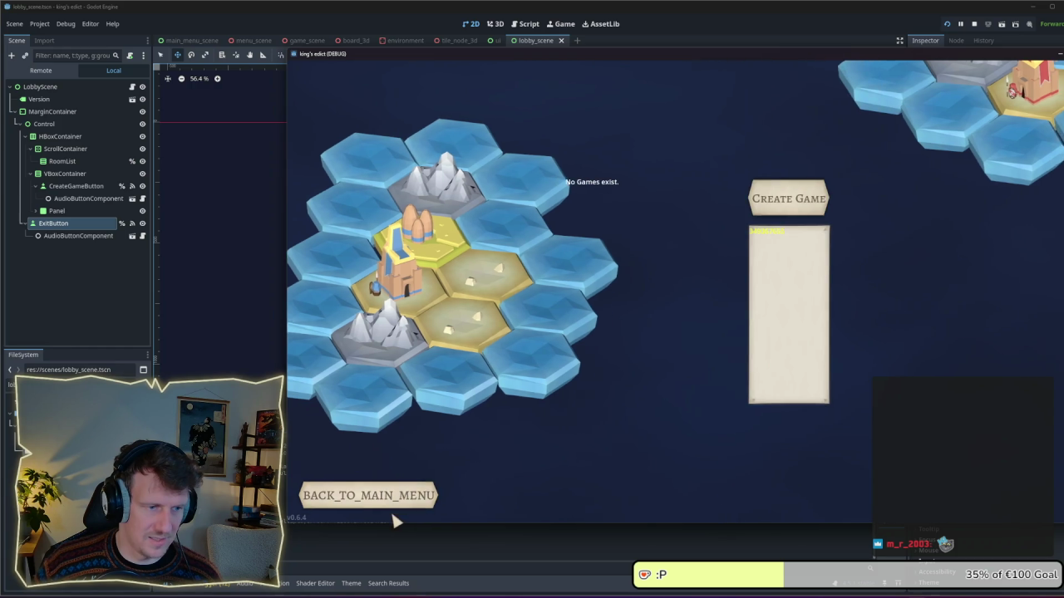
left_click(391, 508)
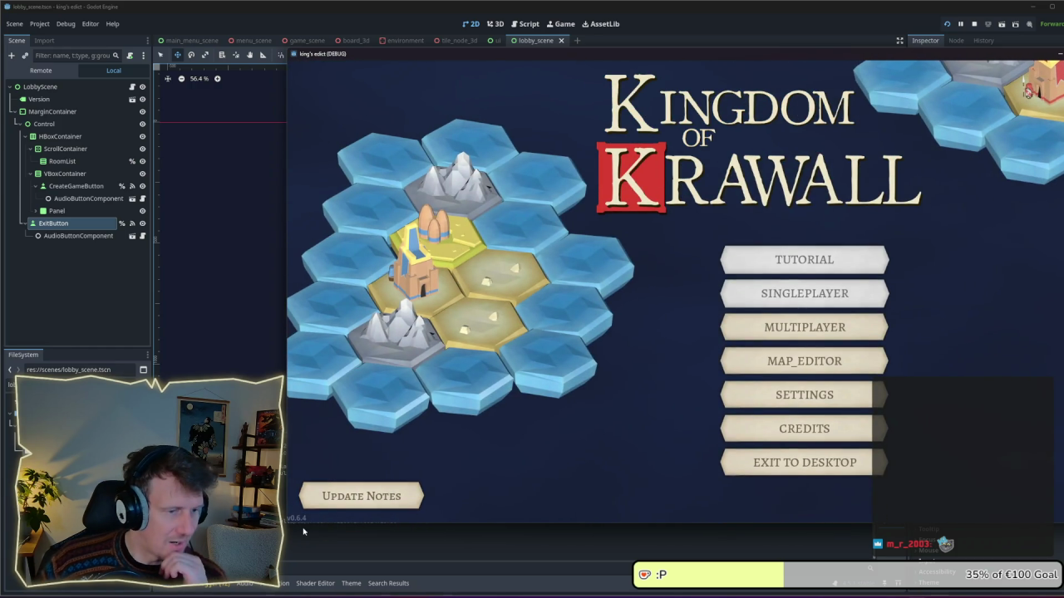
left_click(327, 514)
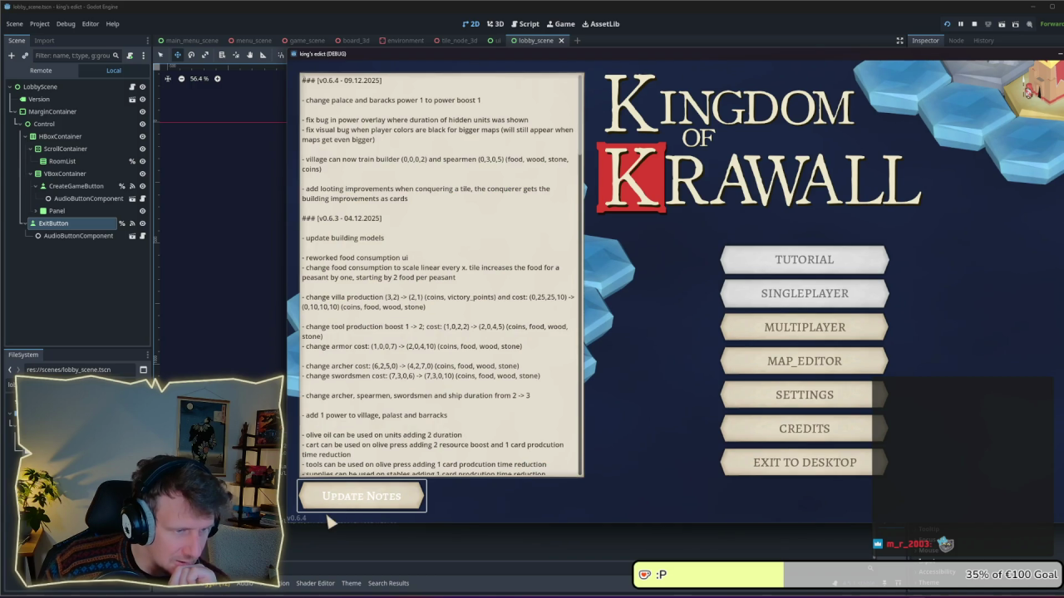
left_click_drag(663, 58, 718, 55)
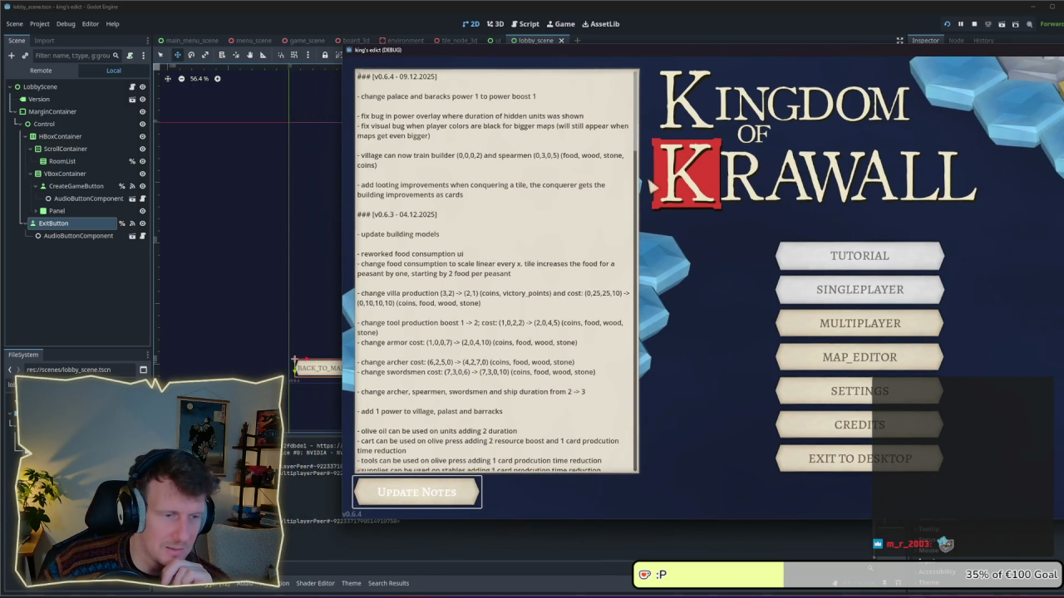
left_click(428, 494)
left_click(831, 330)
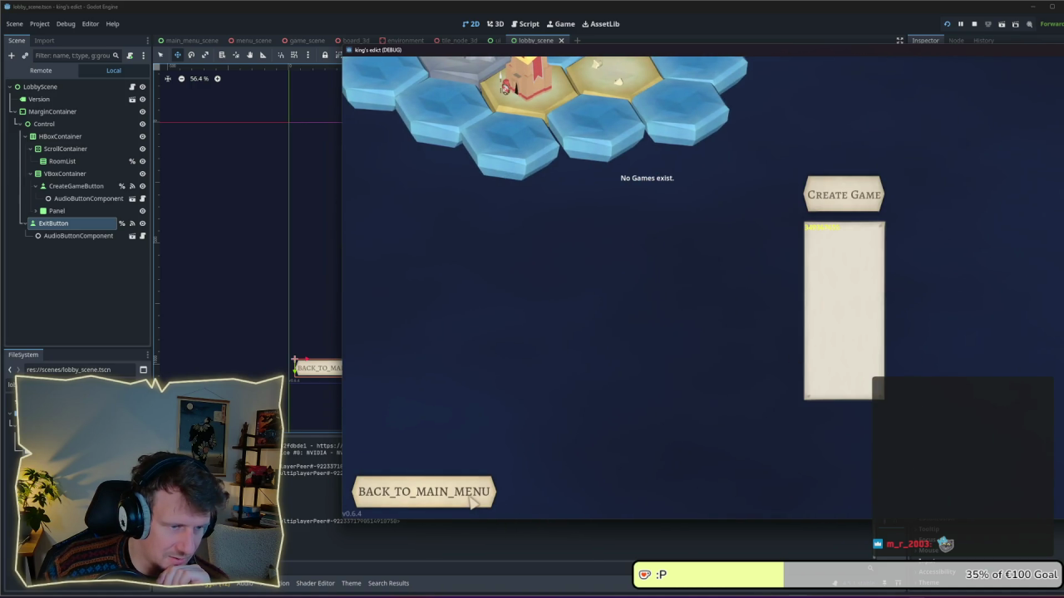
left_click(470, 495)
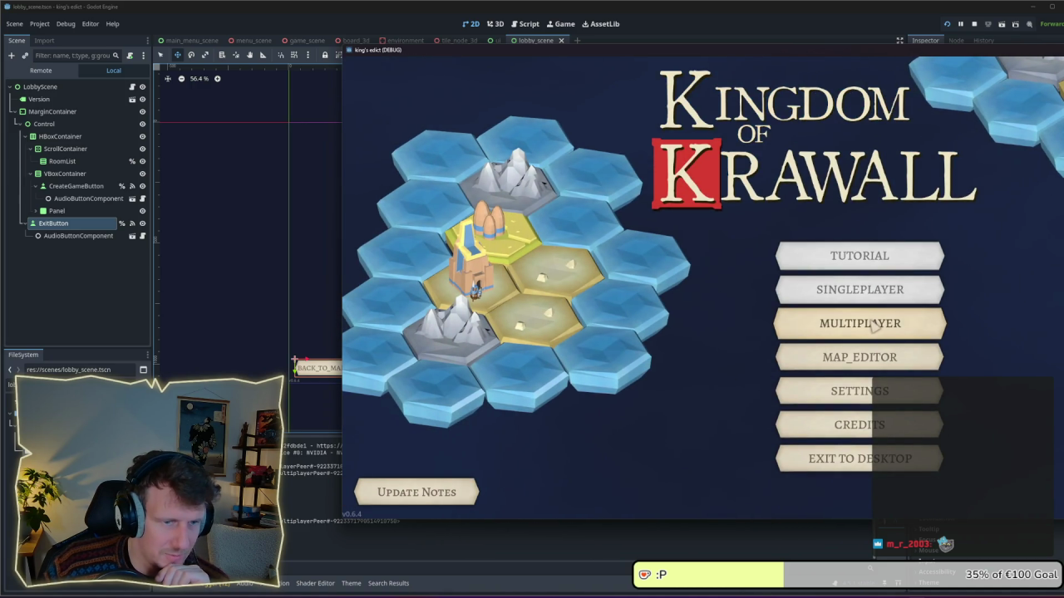
left_click(874, 327)
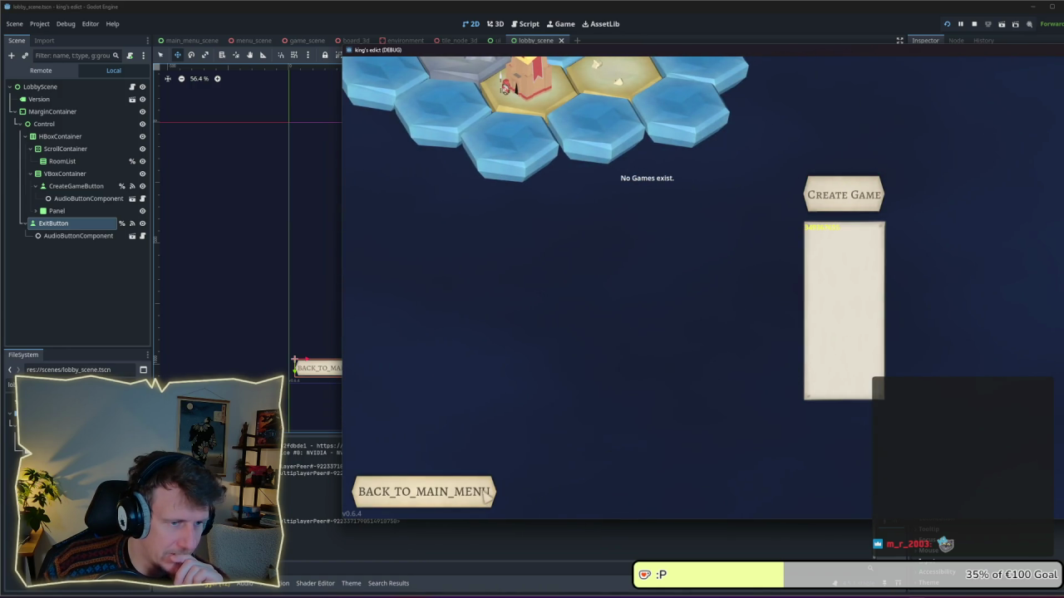
left_click(486, 492)
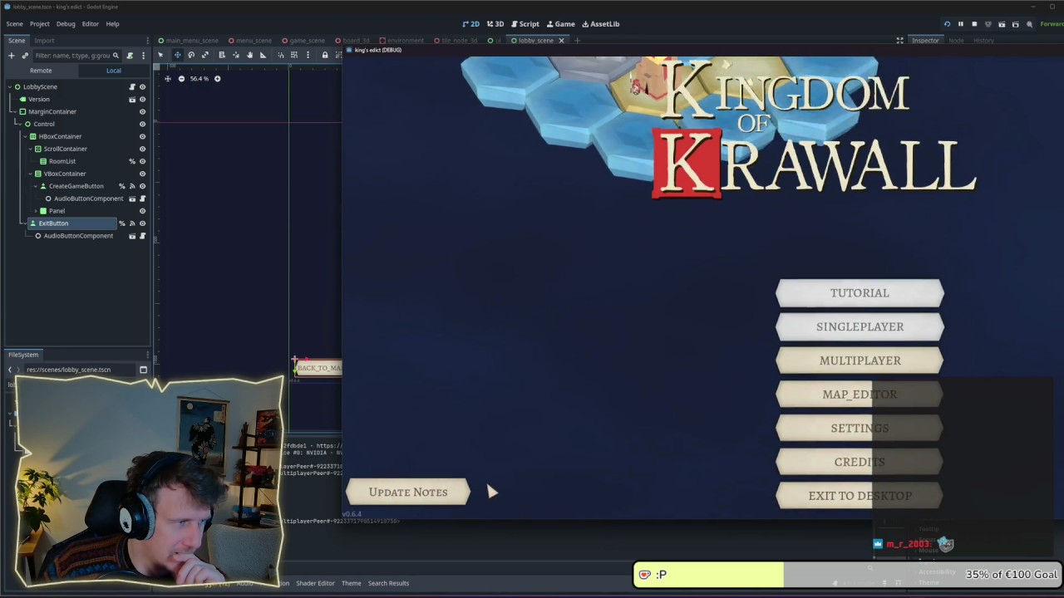
left_click(974, 24)
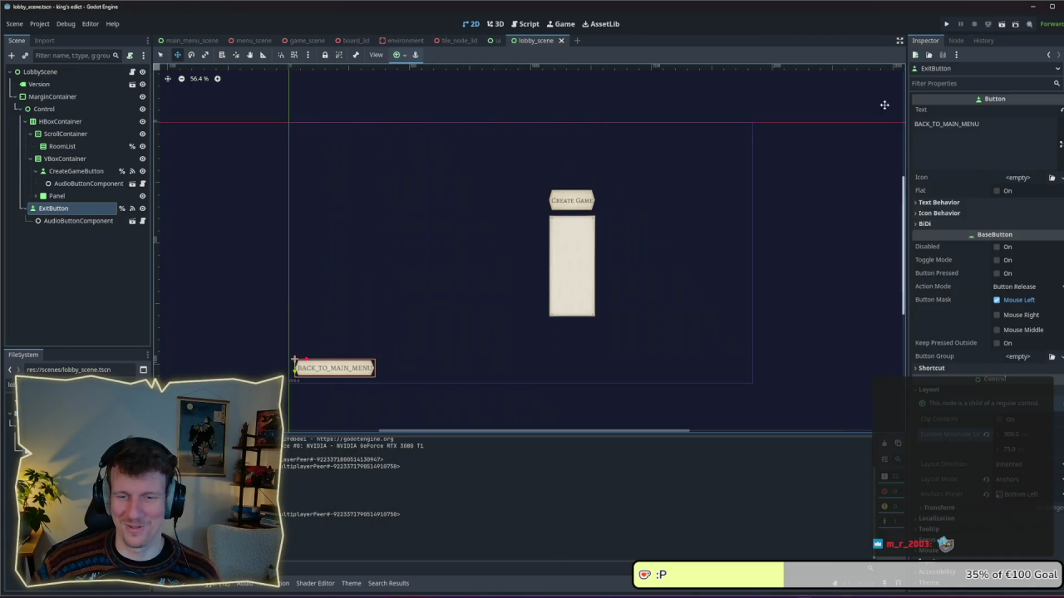
Set the lobby Version label's Anchors Preset to Bottom Left and save the lobby scene
left_click(92, 196)
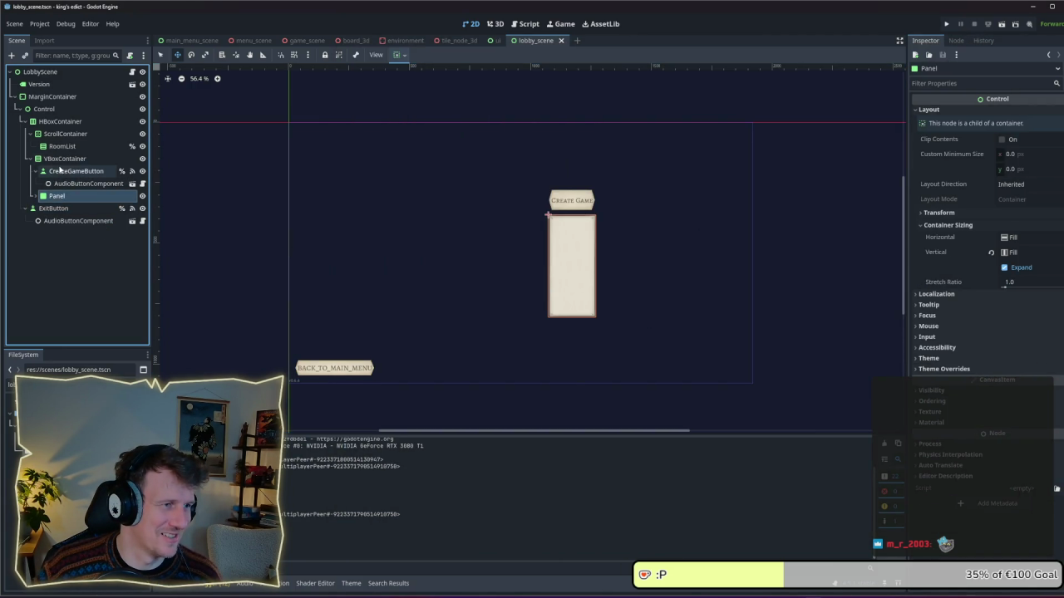
left_click(67, 158)
left_click(46, 86)
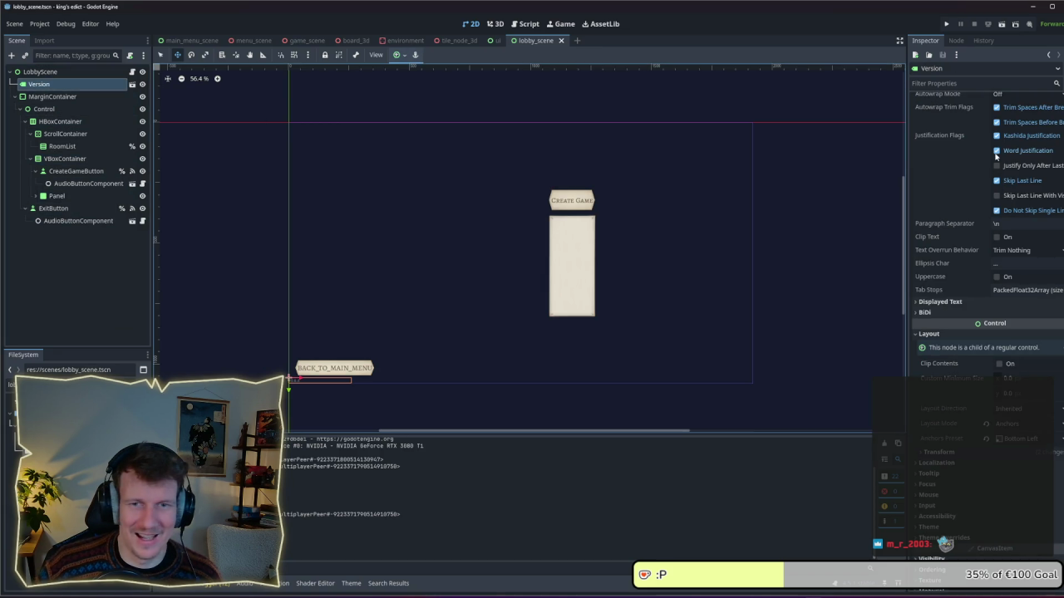
left_click(1016, 439)
left_click(1020, 436)
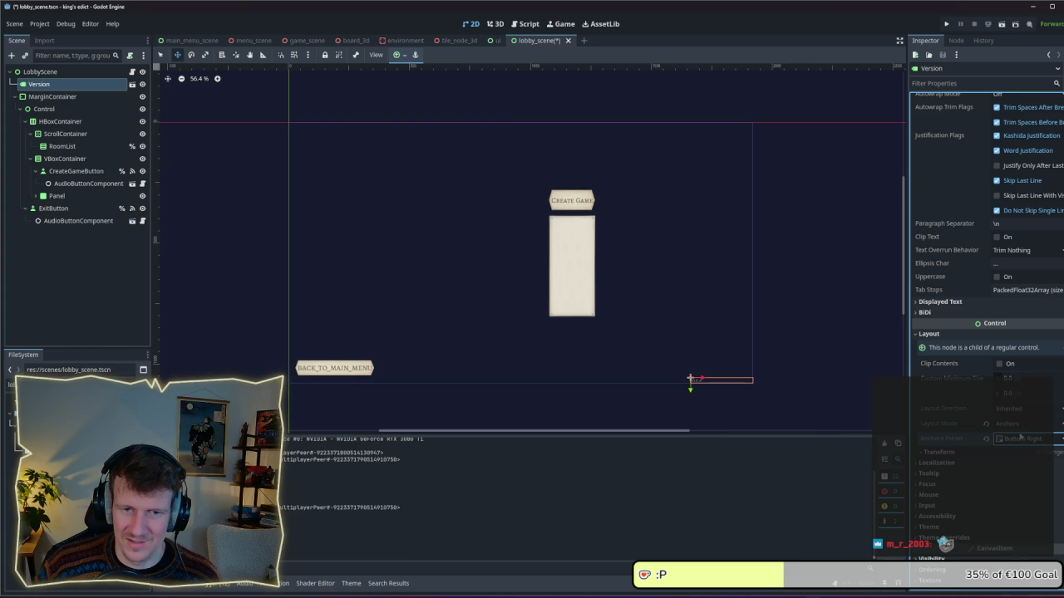
left_click(1028, 439)
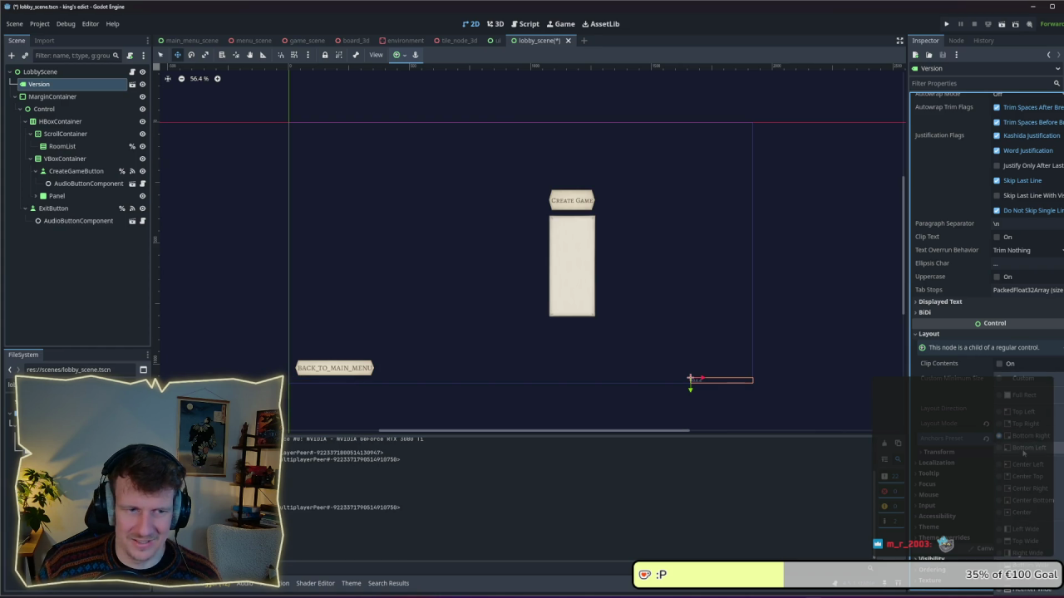
left_click(1023, 449)
key("ctrl+s")
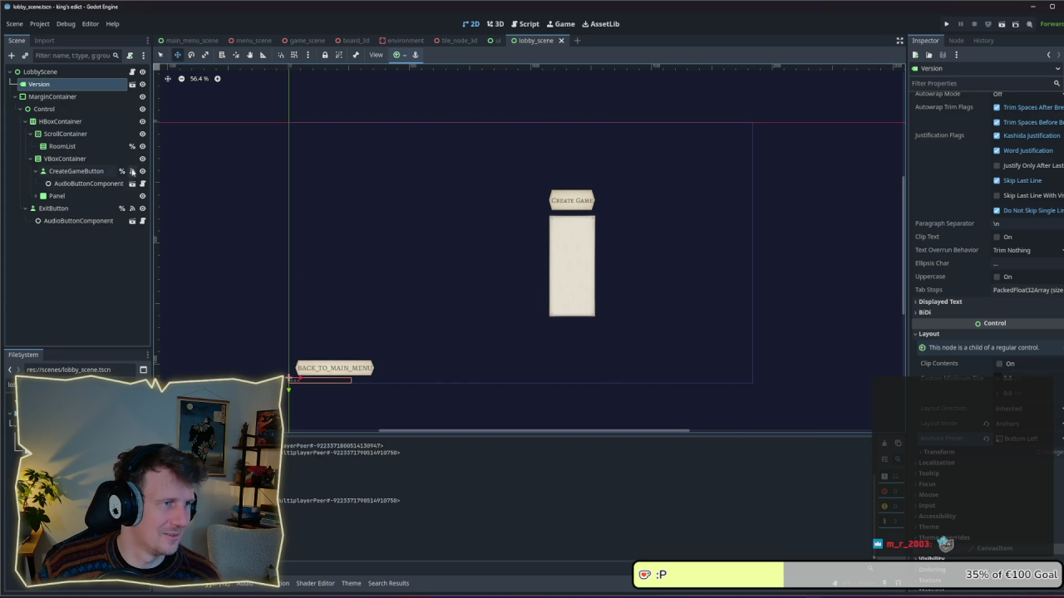
left_click(192, 40)
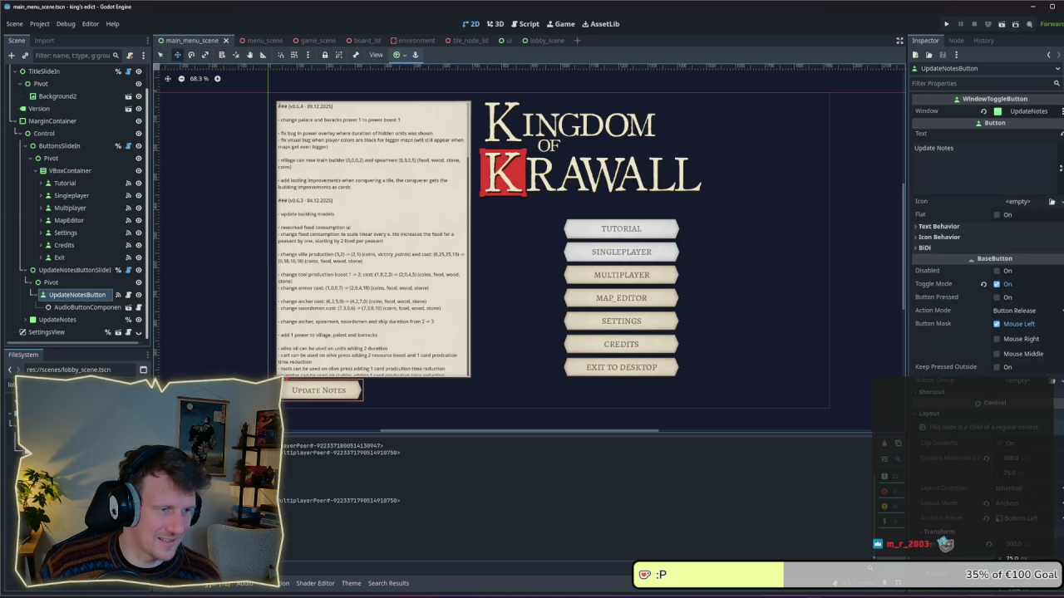
Anchor the main menu's Version label to Bottom Left and save the main menu scene
left_click(57, 319)
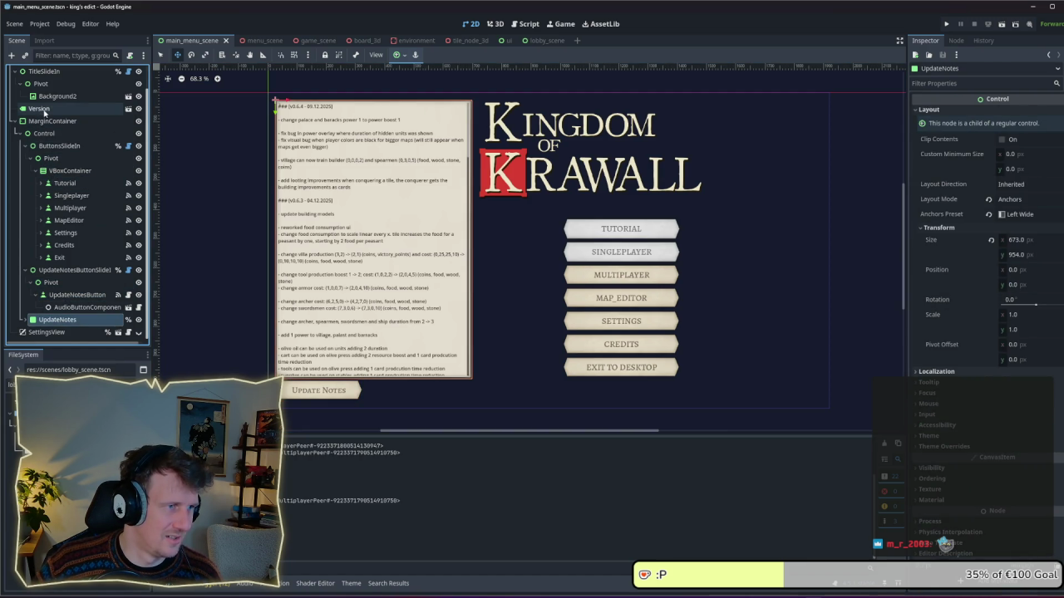
left_click(41, 109)
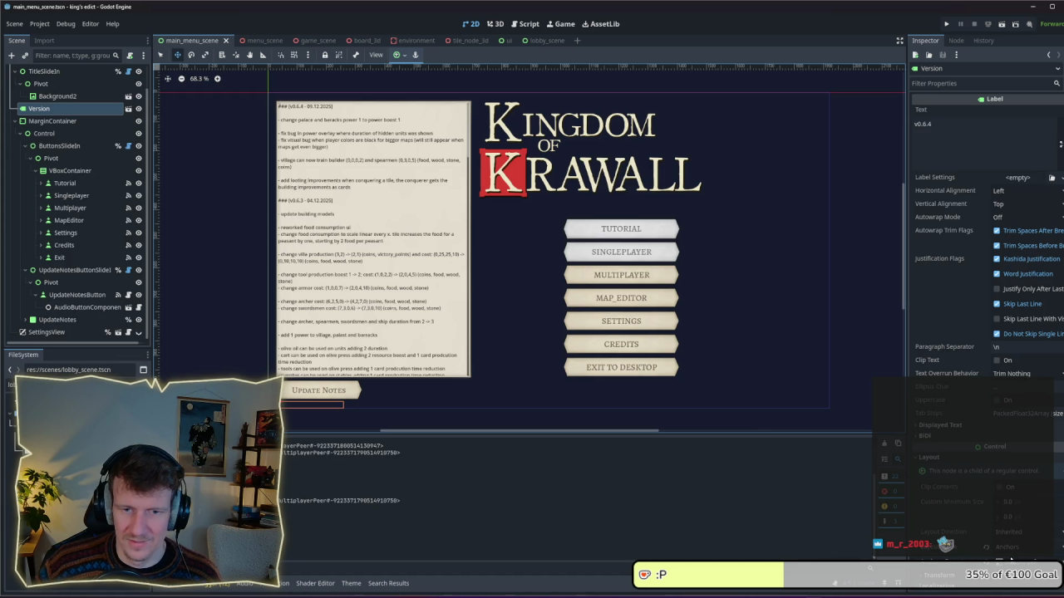
left_click(1011, 561)
left_click(1020, 449)
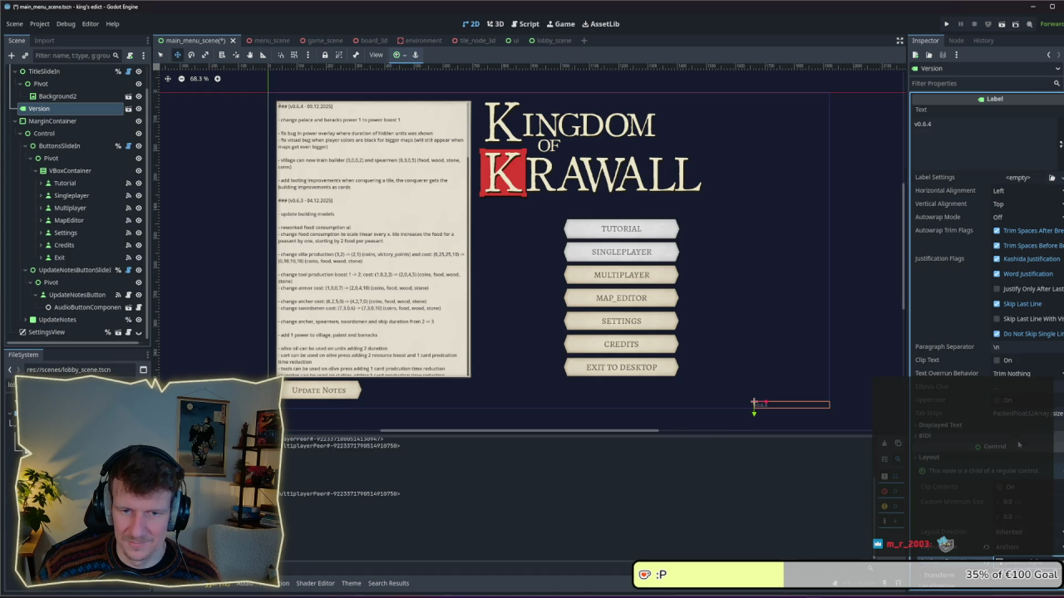
left_click(1022, 546)
left_click(1008, 449)
key("ctrl+s")
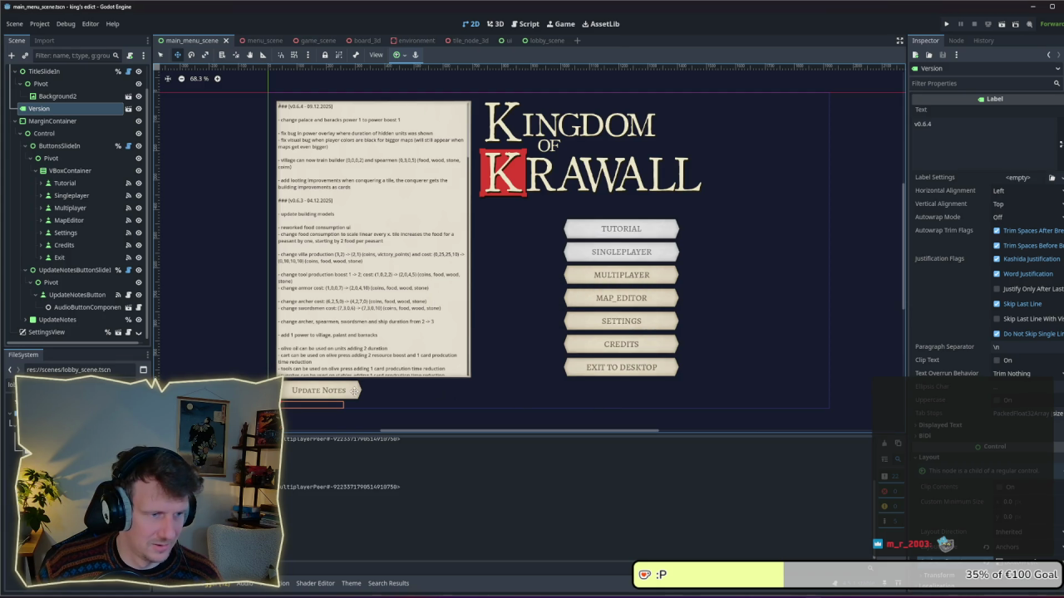
Run the project from the lobby scene to test it
left_click(538, 41)
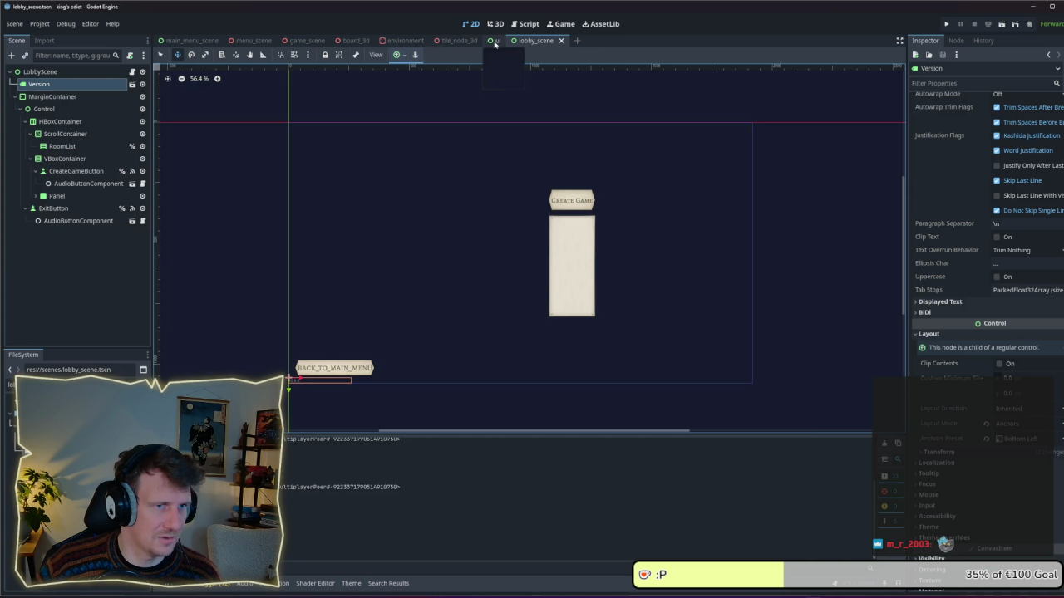
left_click(497, 42)
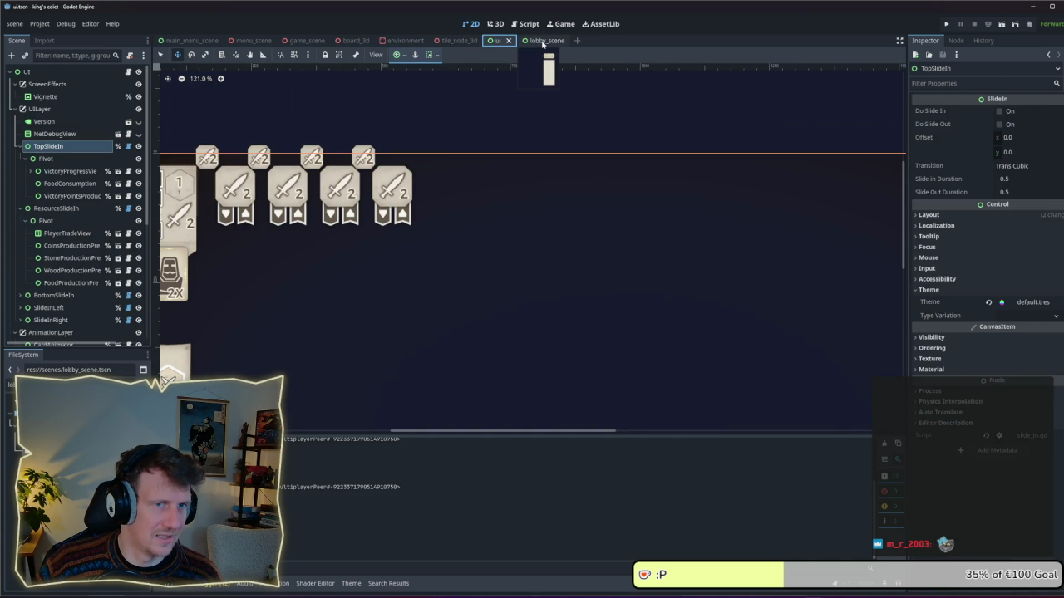
left_click(530, 41)
left_click(946, 25)
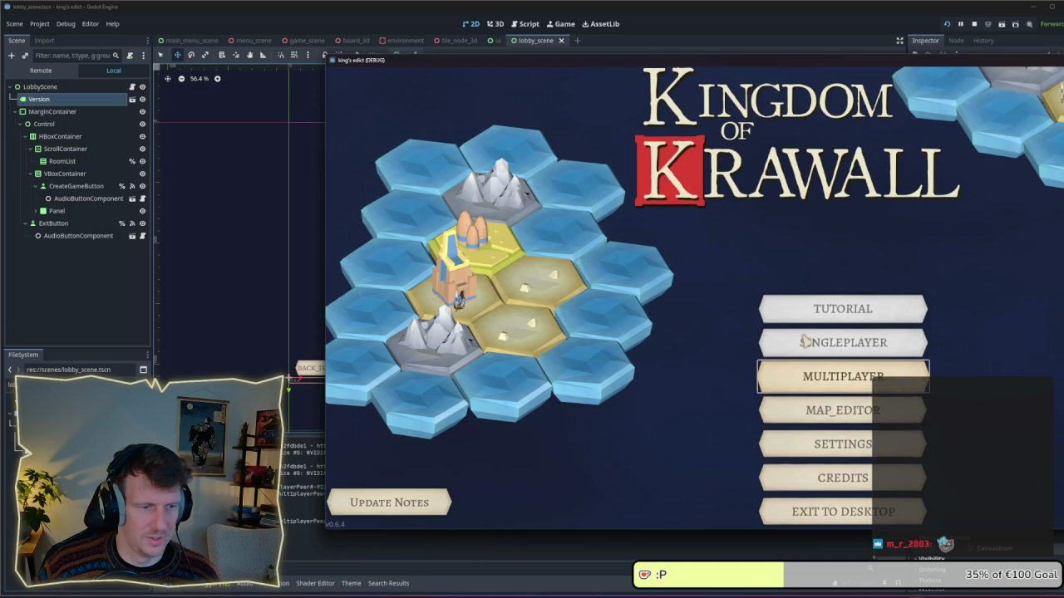
In the running game, visit the SINGLEPLAYER and MULTIPLAYER lobby screens and return to the main menu
left_click(804, 340)
left_click(440, 509)
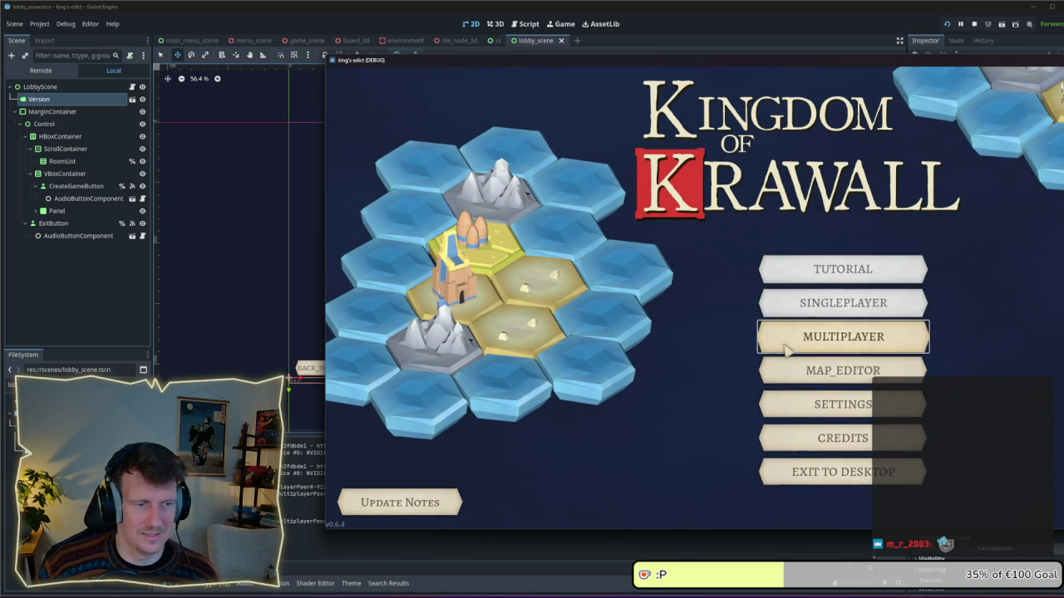
left_click(785, 340)
left_click(423, 503)
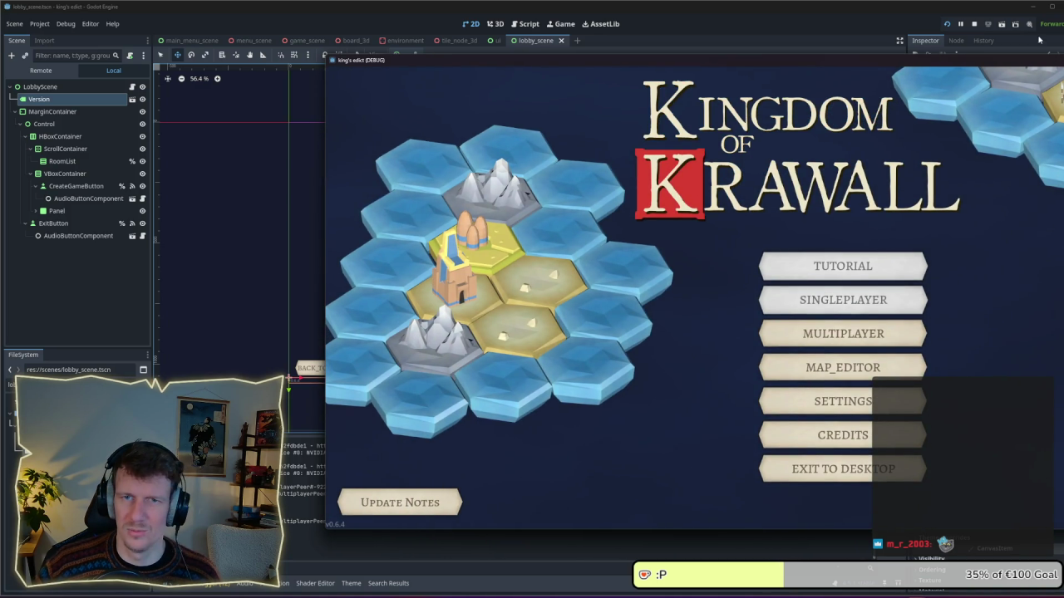
Close the game window and select the Version label in the lobby scene tree
left_click(974, 25)
left_click(48, 97)
left_click(40, 84)
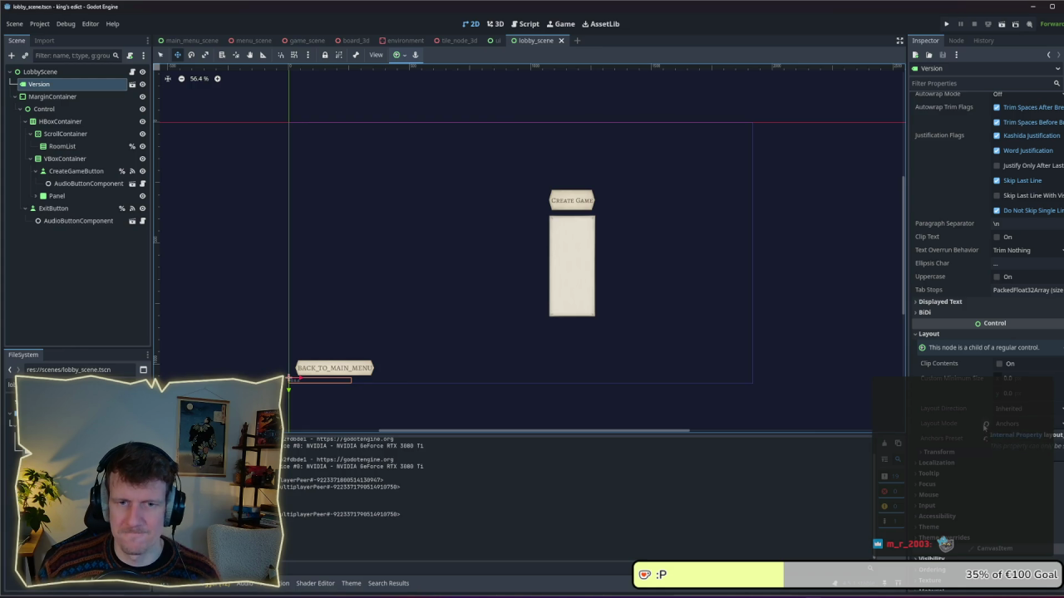
Open Version's own scene, skim the main menu update notes, then select the LobbyScene root
scroll(993, 177, "up", 3)
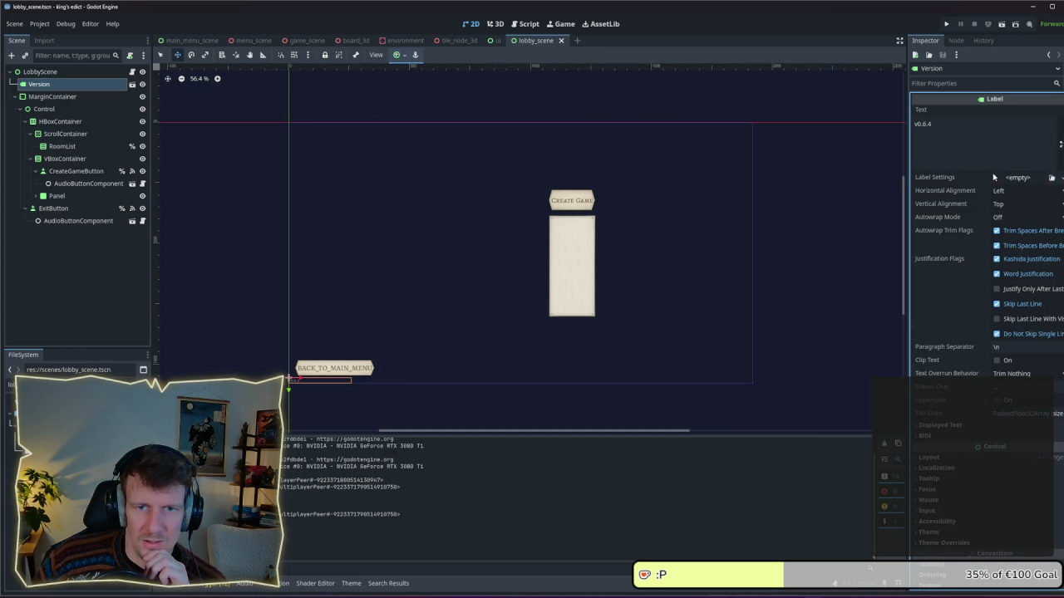
left_click(133, 84)
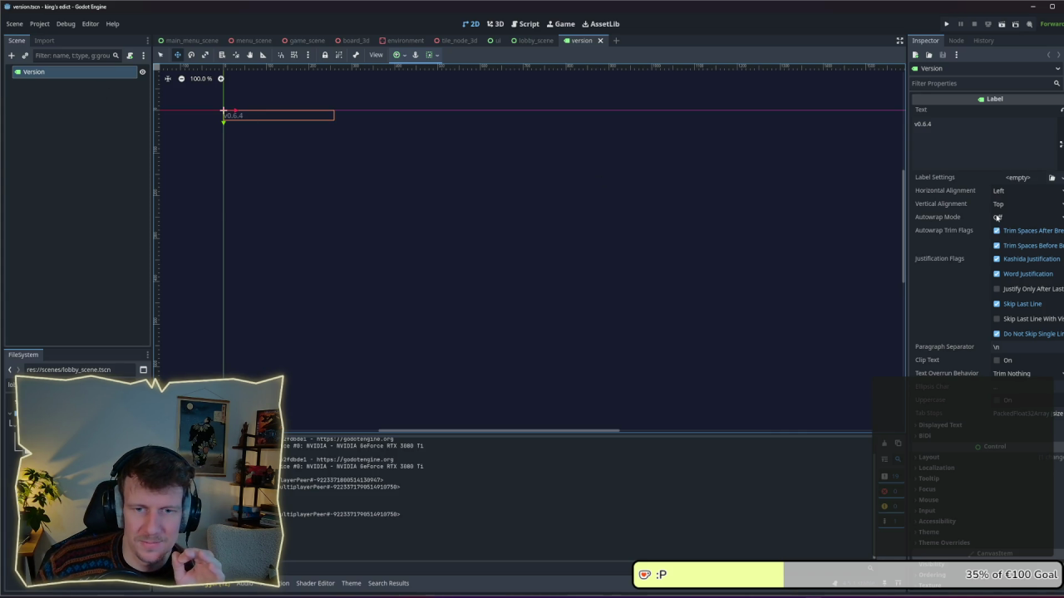
left_click(188, 40)
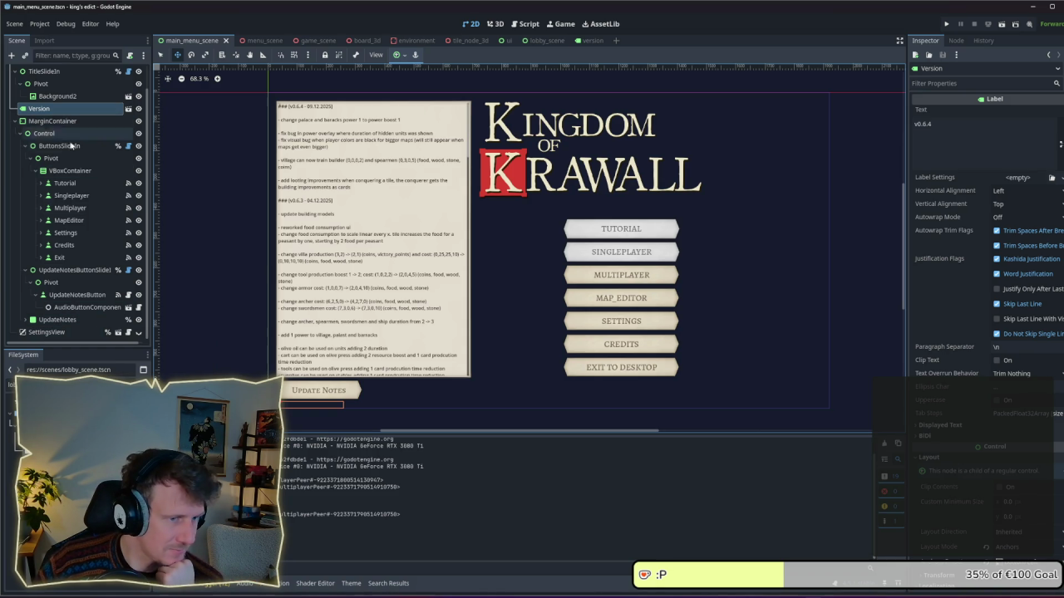
scroll(305, 412, "up", 10)
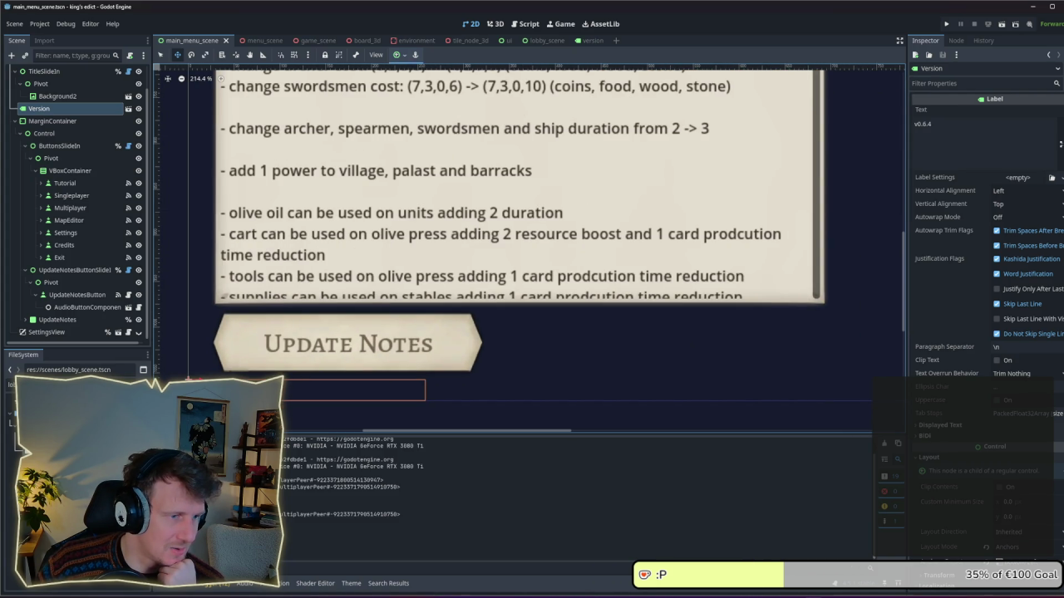
scroll(221, 392, "down", 10)
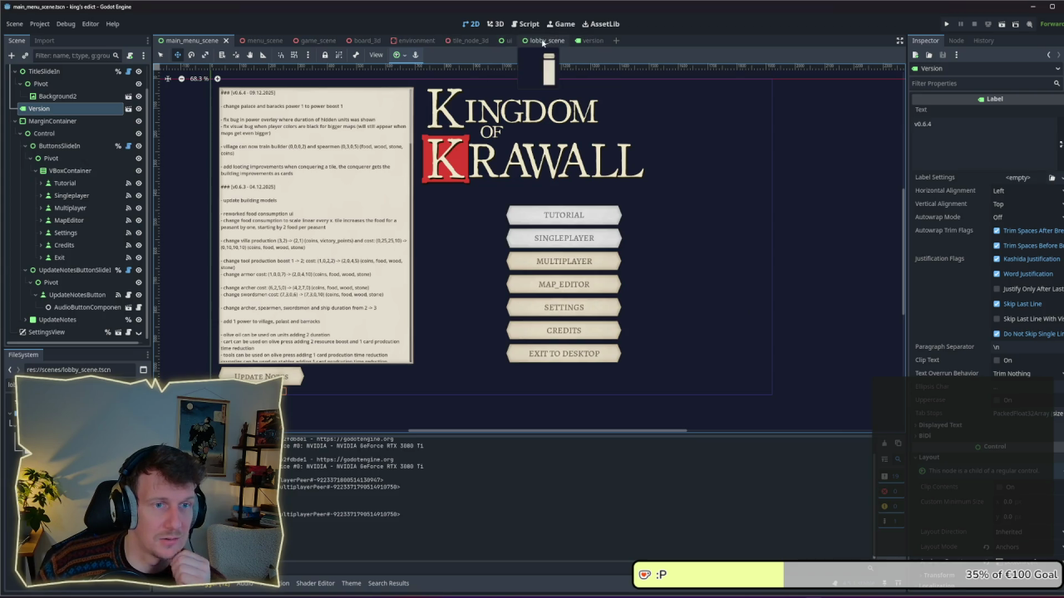
left_click(542, 41)
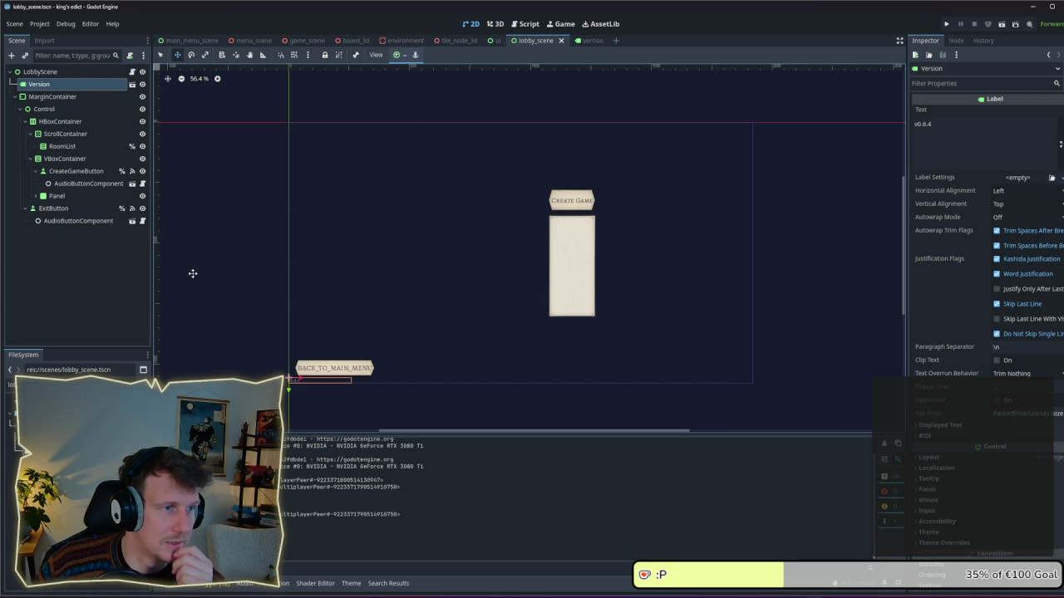
left_click(31, 73)
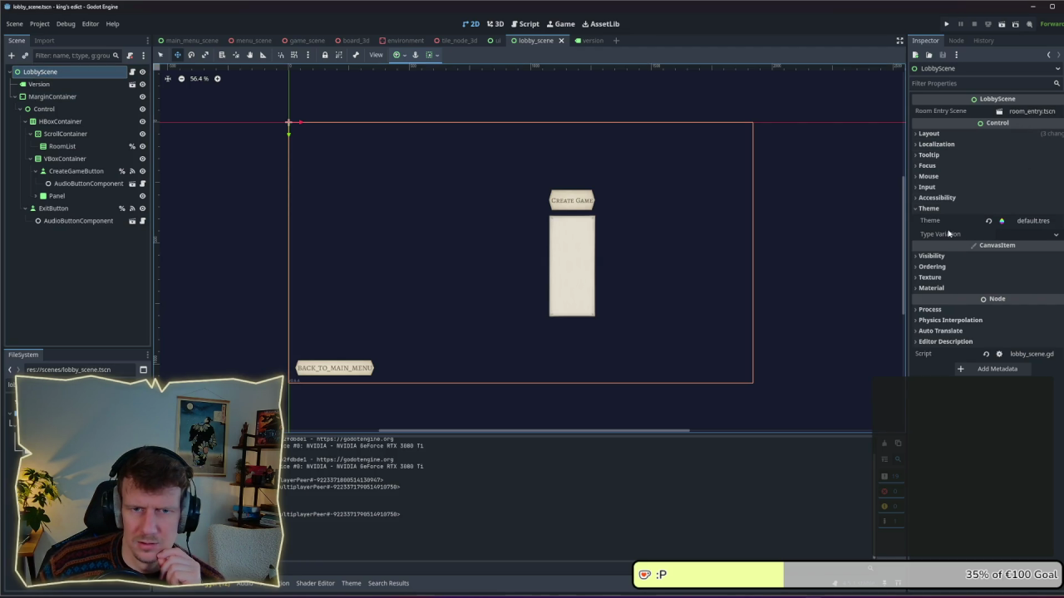
Set the LobbyScene root's Anchors Preset to Full Rect
left_click(1003, 134)
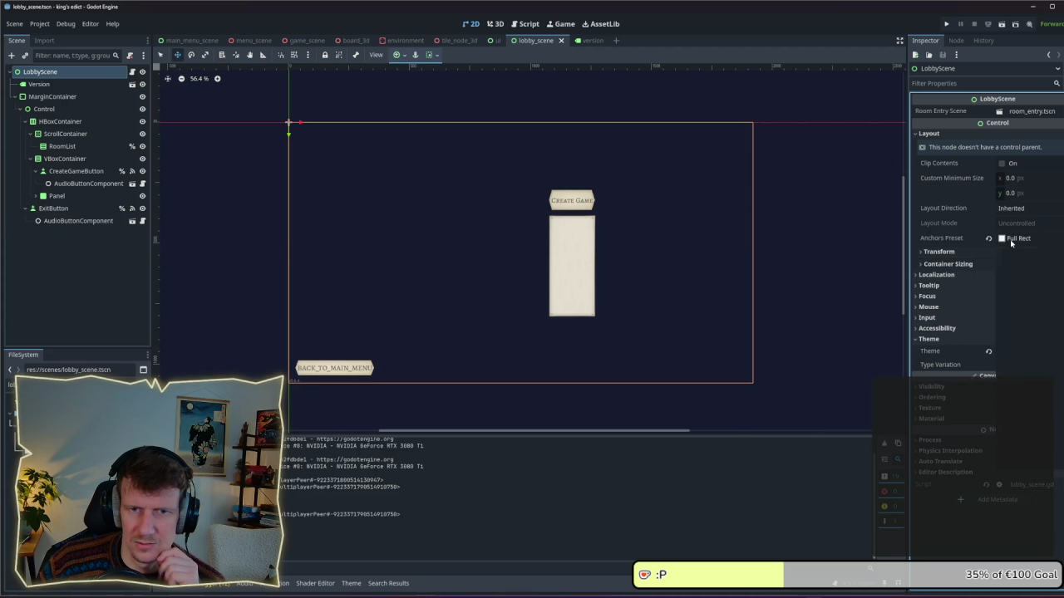
left_click(1008, 238)
left_click(1014, 262)
left_click(1015, 238)
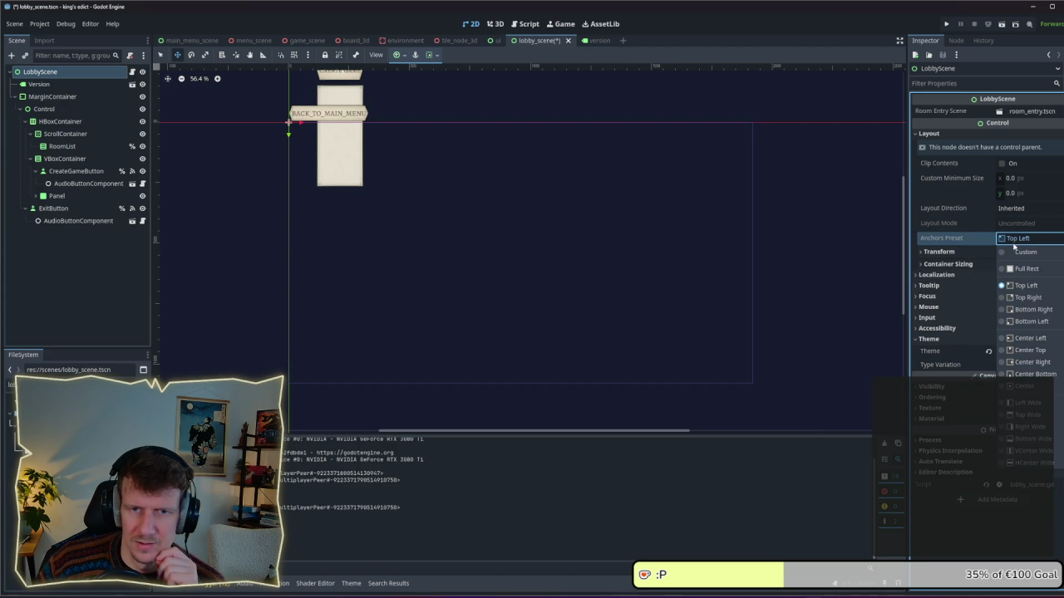
left_click(1018, 457)
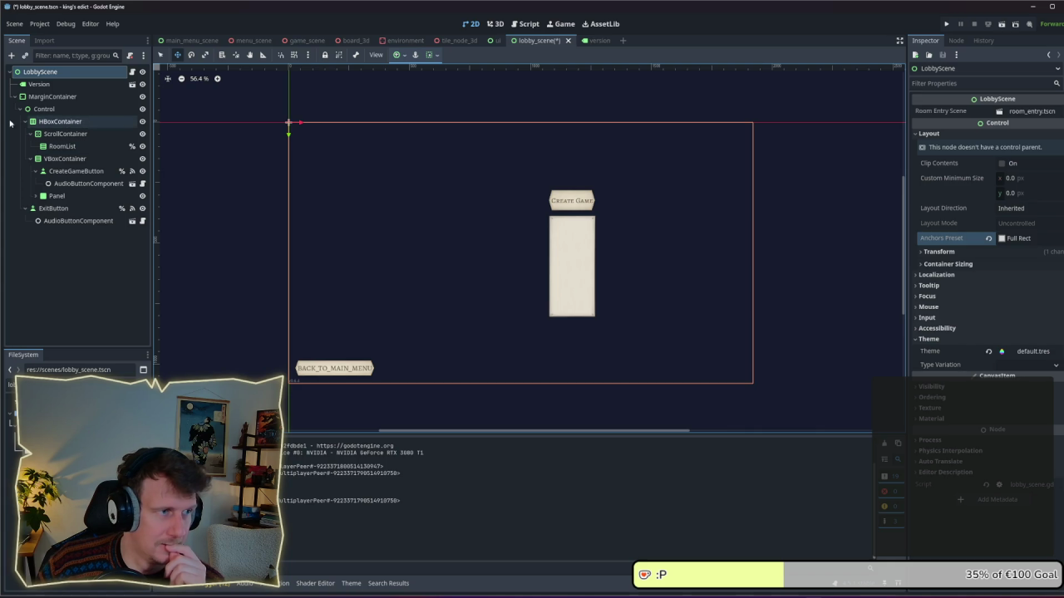
Keep the MarginContainer on Full Rect anchors and save the lobby scene
left_click(51, 96)
left_click(1019, 214)
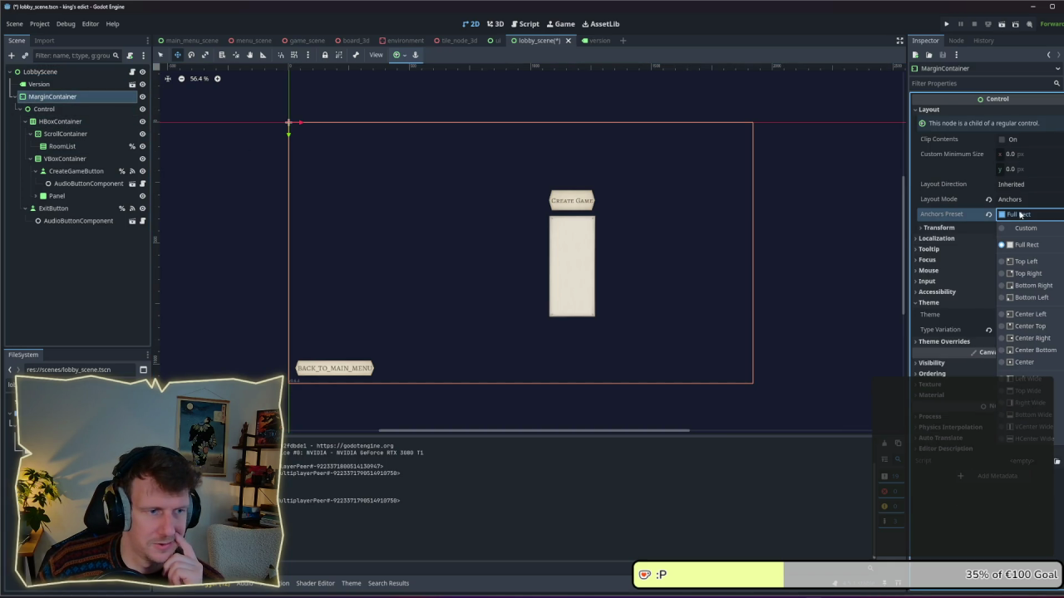
left_click(1020, 214)
key("ctrl+s")
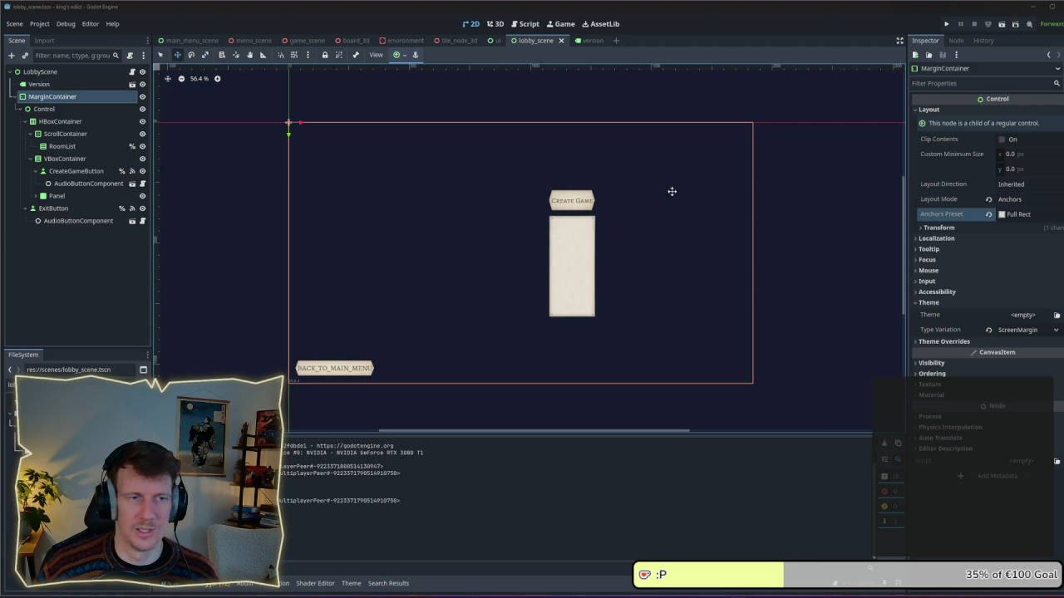
key("ctrl+shift+s")
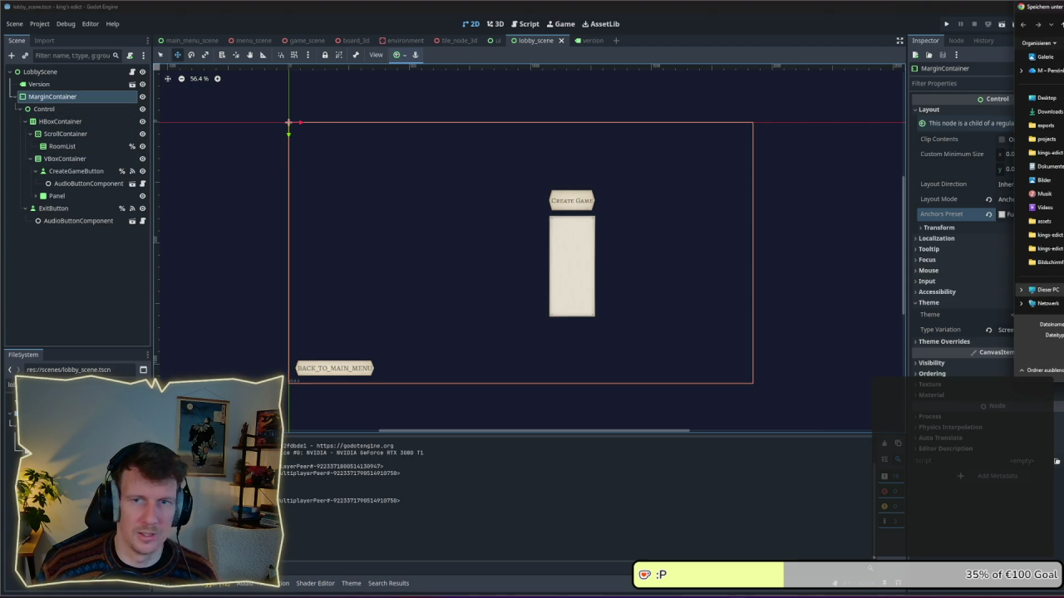
key("Escape")
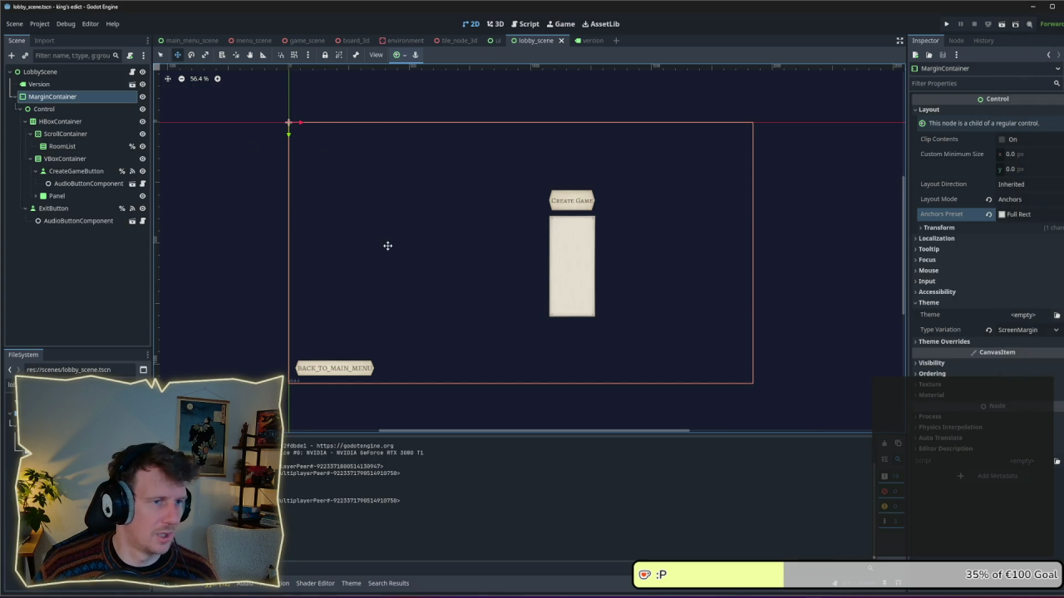
left_click(63, 110)
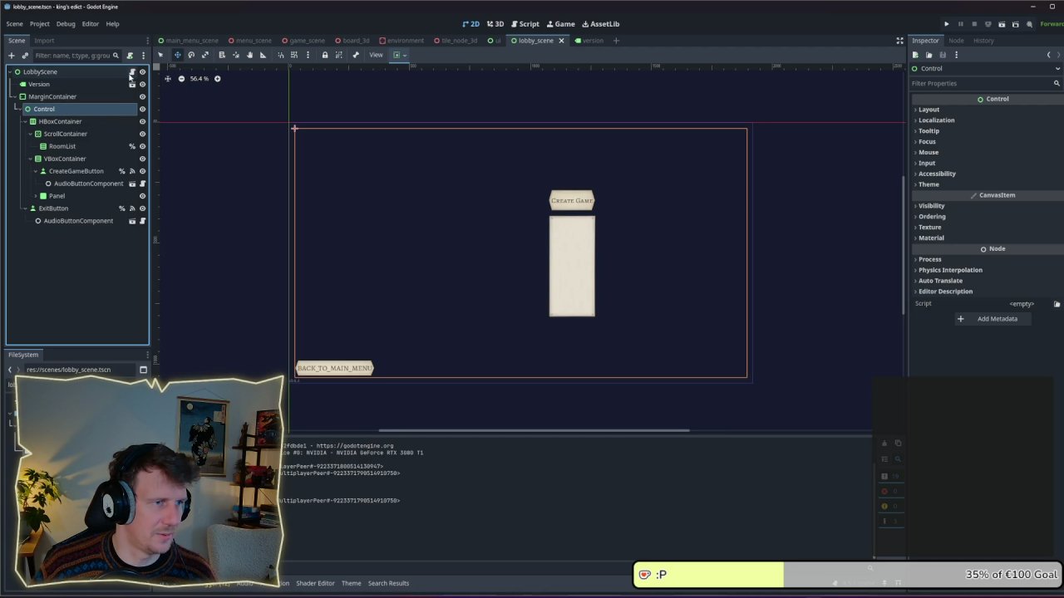
Select the main menu's UpdateNotesButtonSlideIn branch for copying
left_click(68, 221)
left_click(66, 208)
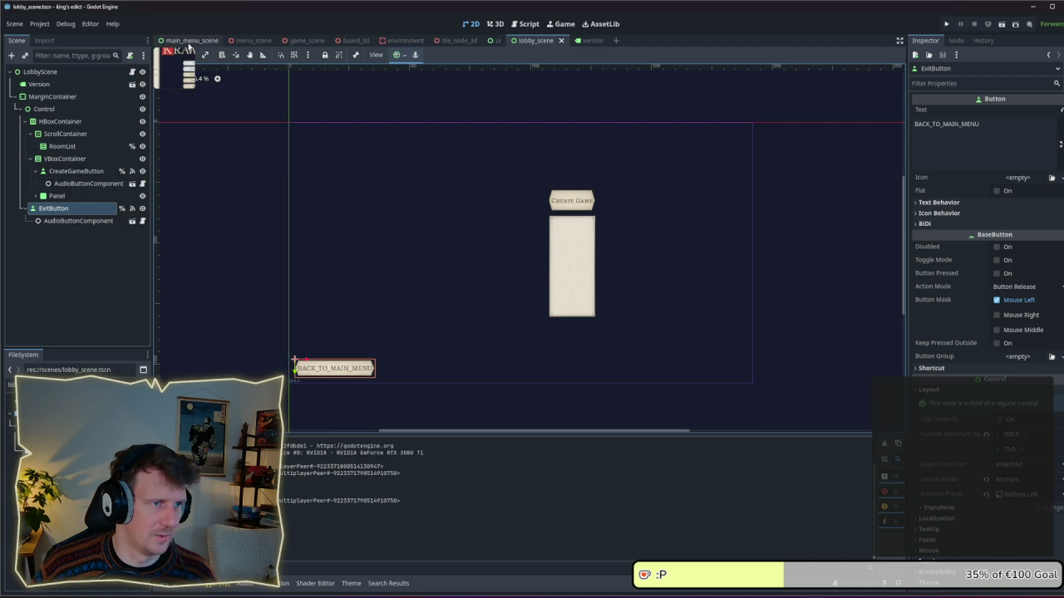
left_click(184, 39)
left_click(64, 271)
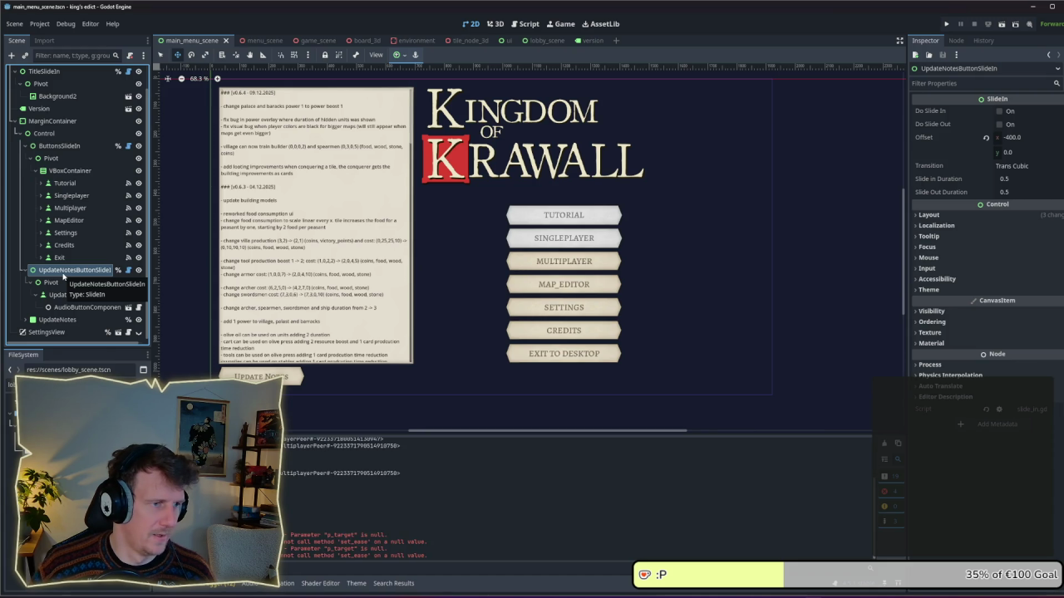
left_click(50, 283)
left_click(66, 295)
left_click(73, 270)
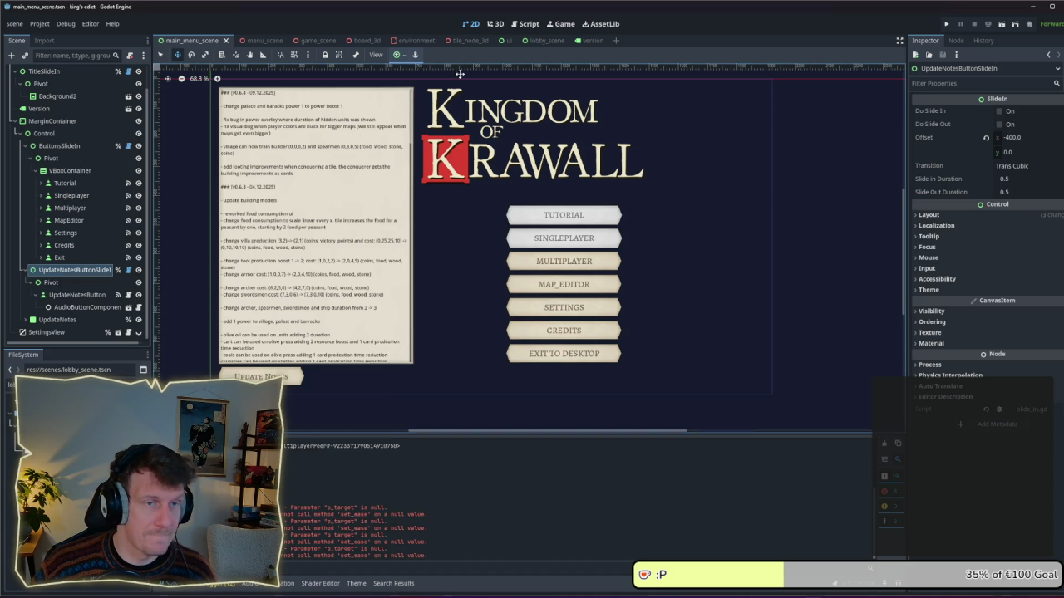
Paste the slide-in branch under the lobby scene's Control node
left_click(508, 41)
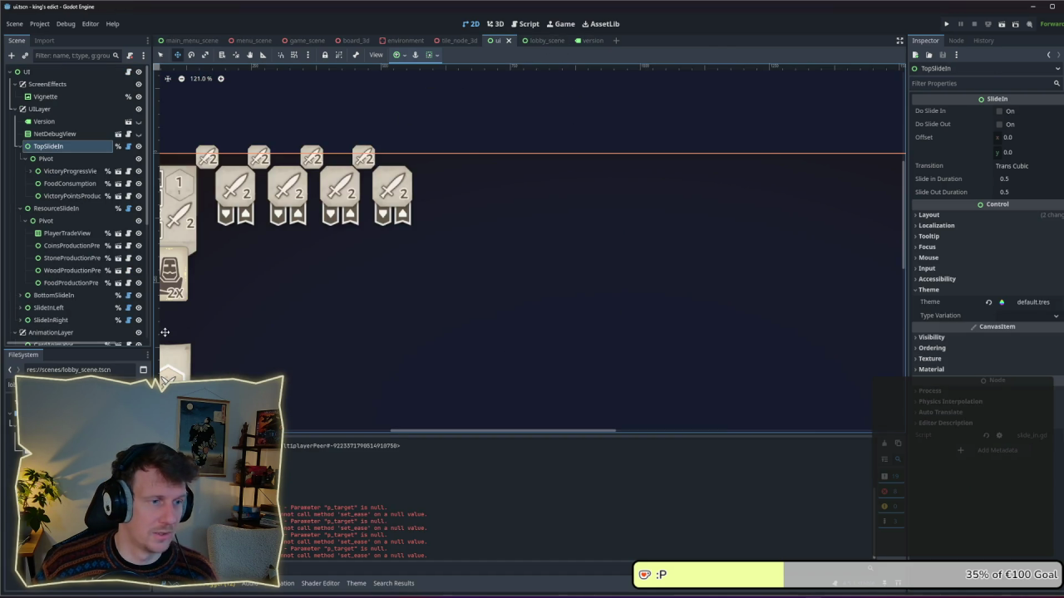
left_click(536, 41)
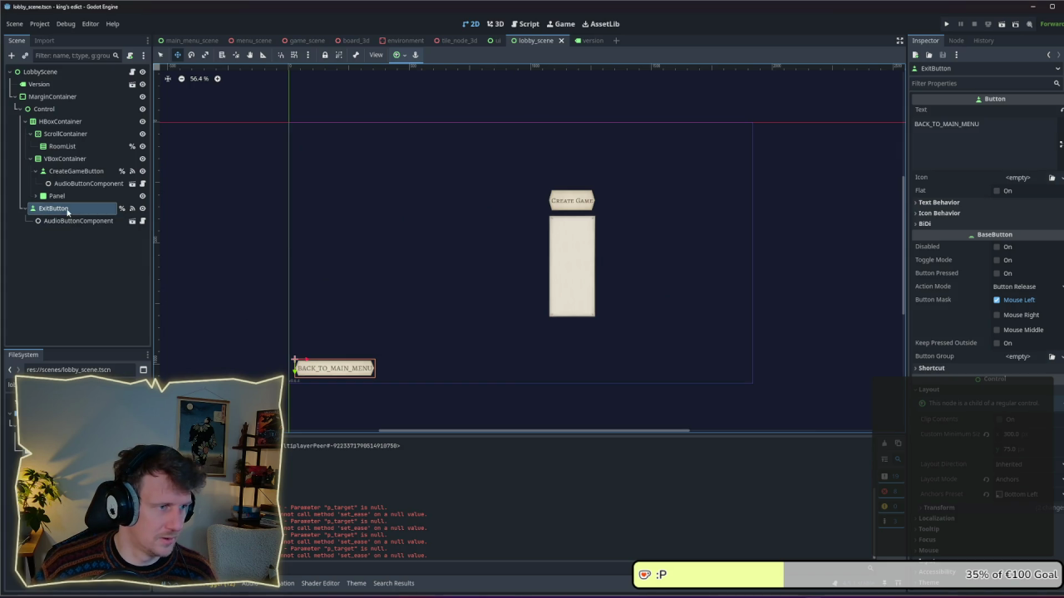
left_click(50, 207)
left_click(44, 109)
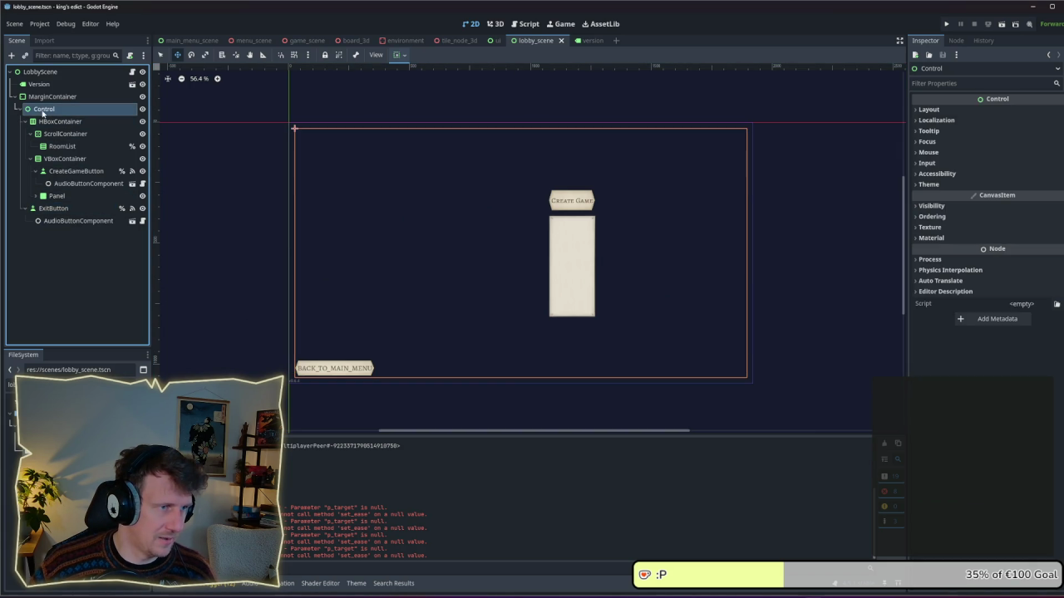
key("ctrl+v")
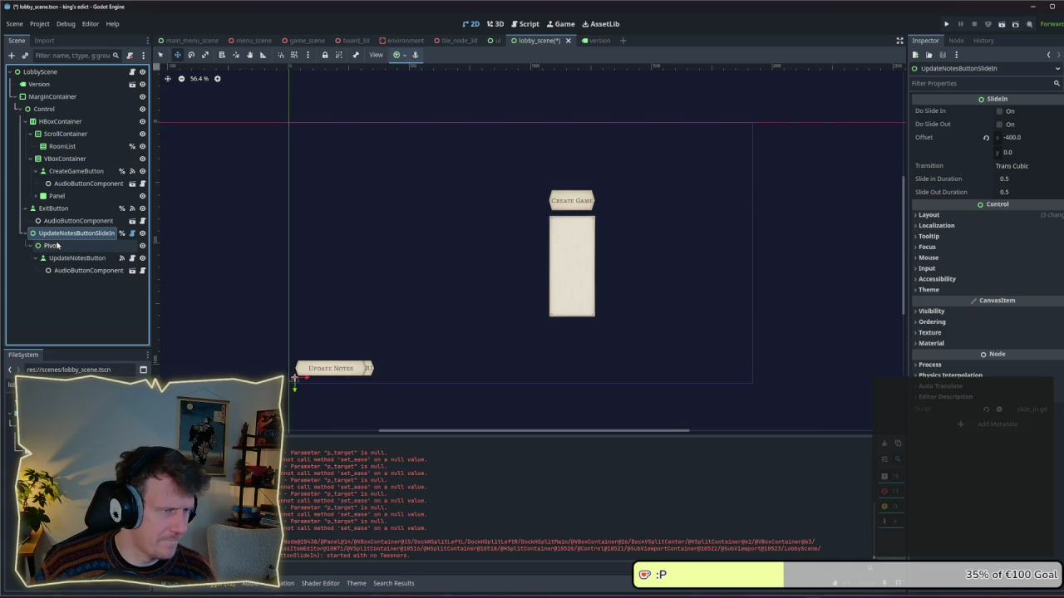
Delete the pasted UpdateNotesButton and move ExitButton under the slide-in's Pivot
left_click(64, 258)
key("Delete")
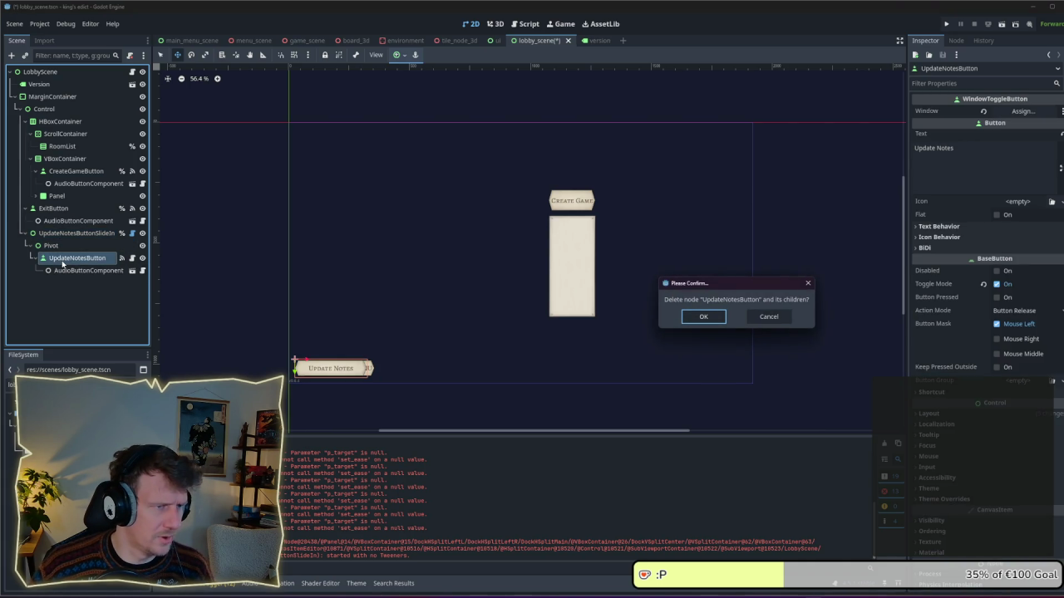
left_click(703, 317)
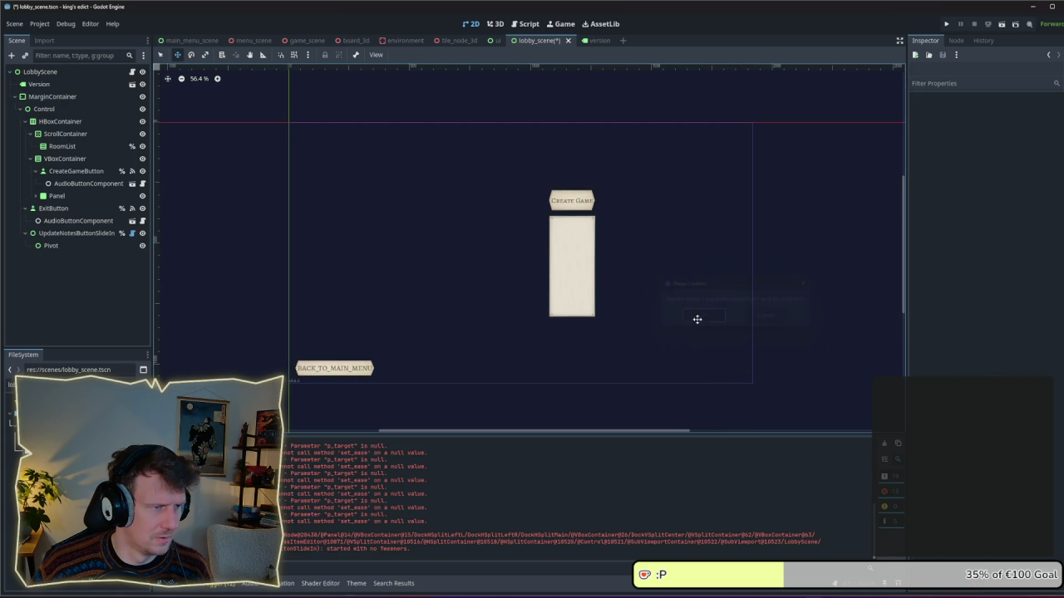
left_click(57, 211)
left_click_drag(57, 211, 62, 247)
Rename the slide-in node to LeftBottomButtonSlideIn and save the lobby scene
left_click(70, 208)
left_click(70, 208)
left_click(77, 208)
left_click_drag(77, 209, 12, 210)
type("LeftBo")
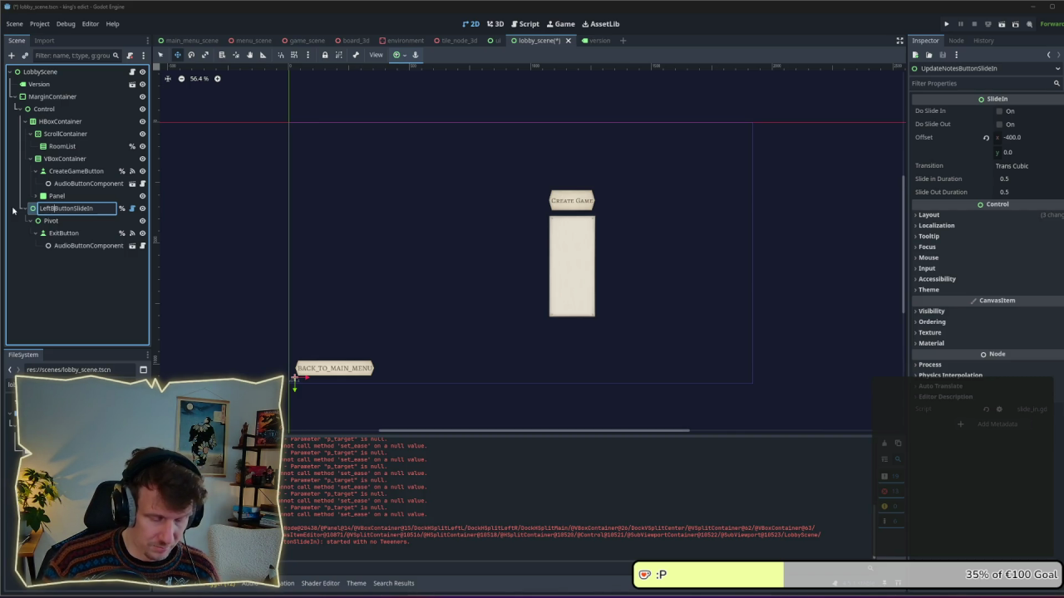
type("ttom")
key("Return")
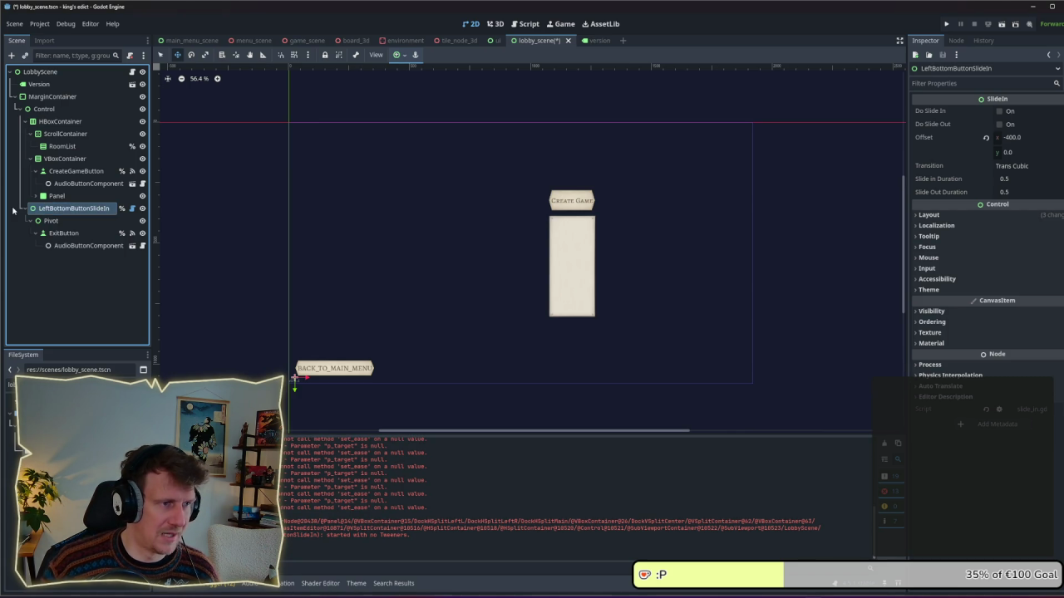
left_click(109, 279)
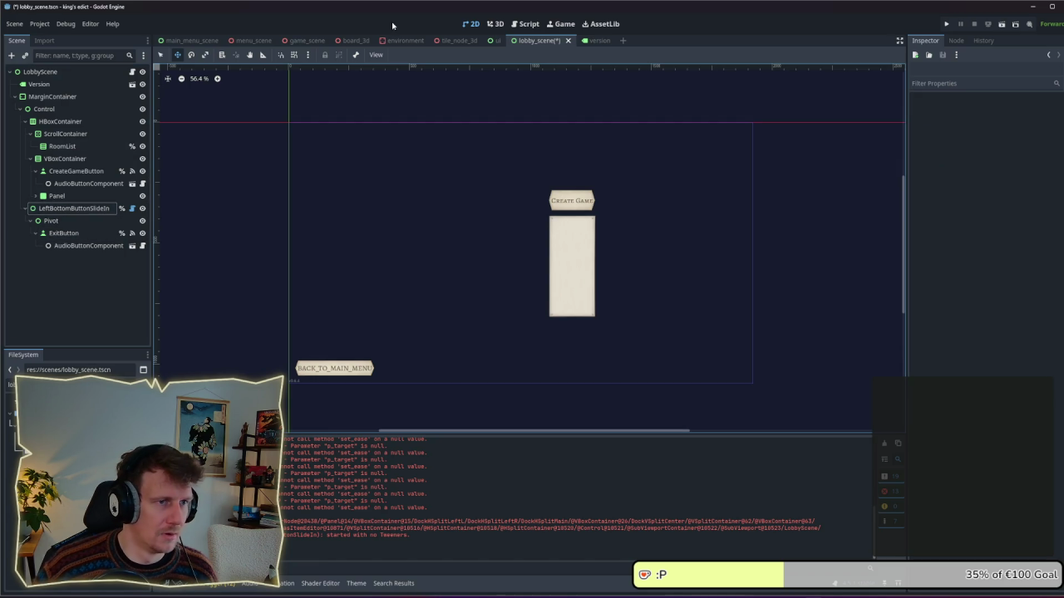
key("ctrl+s")
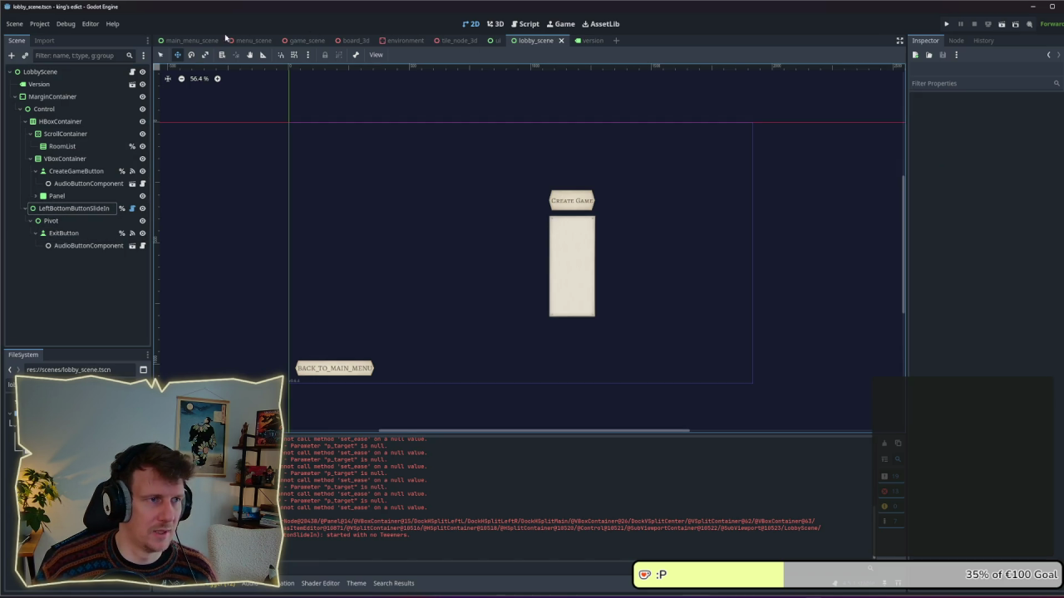
Rename the main menu's slide-in node to LeftBottomButtonSlideIn
left_click(192, 40)
double_click(73, 270)
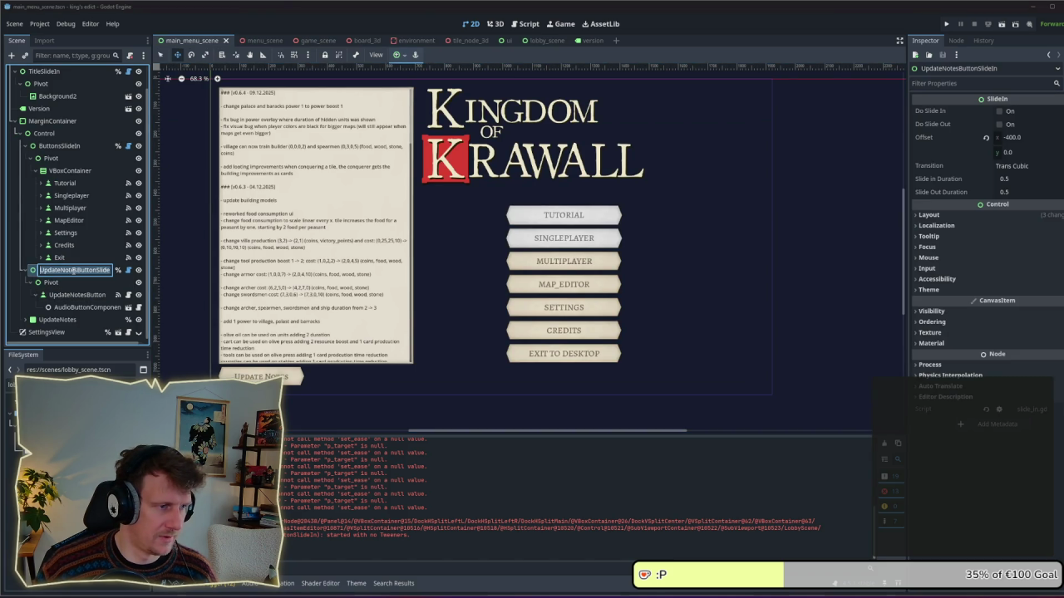
key("End")
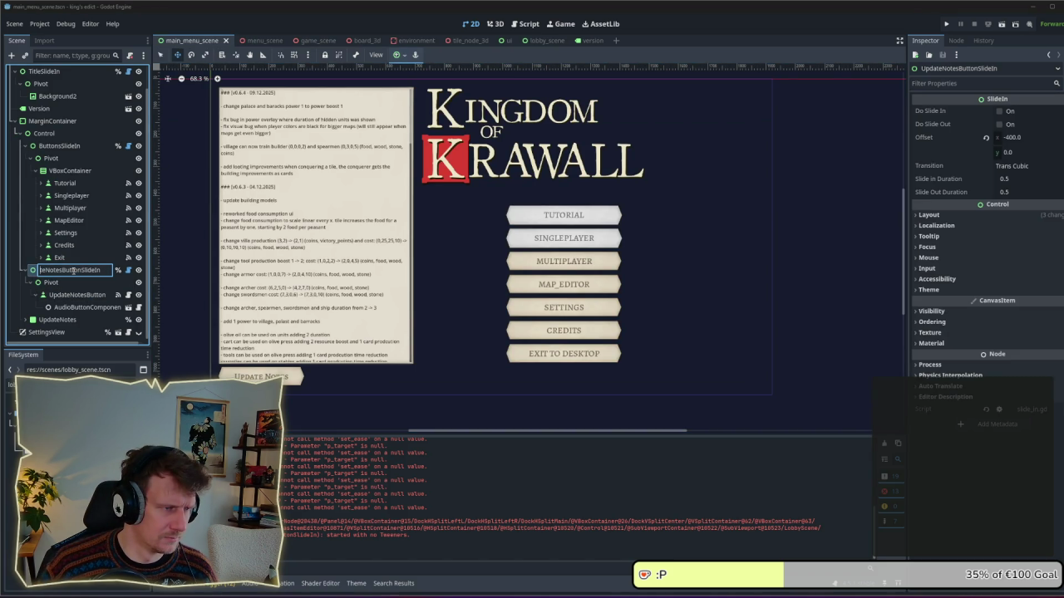
type("U")
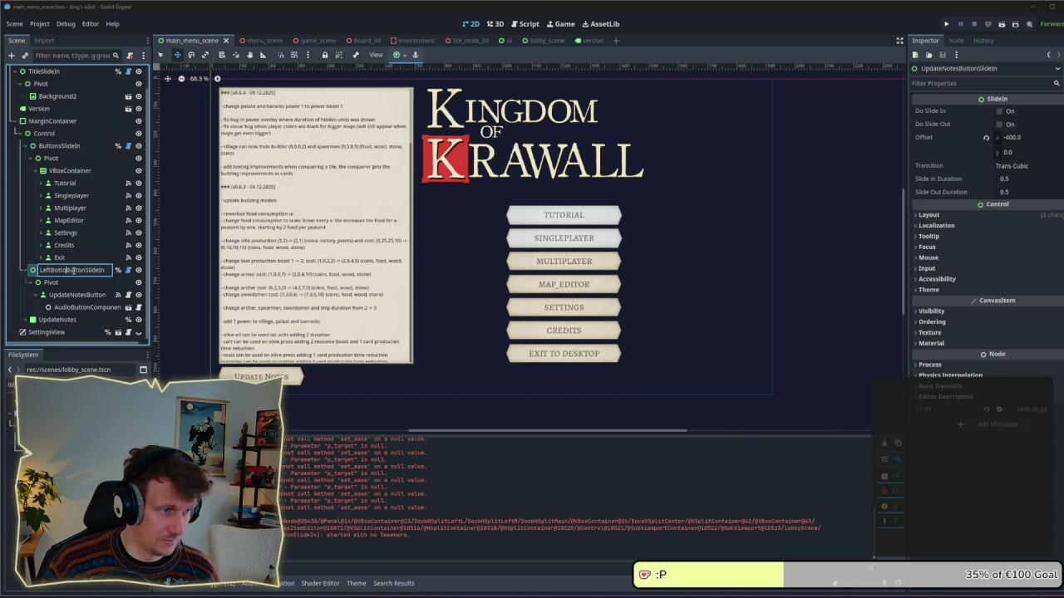
key("Return")
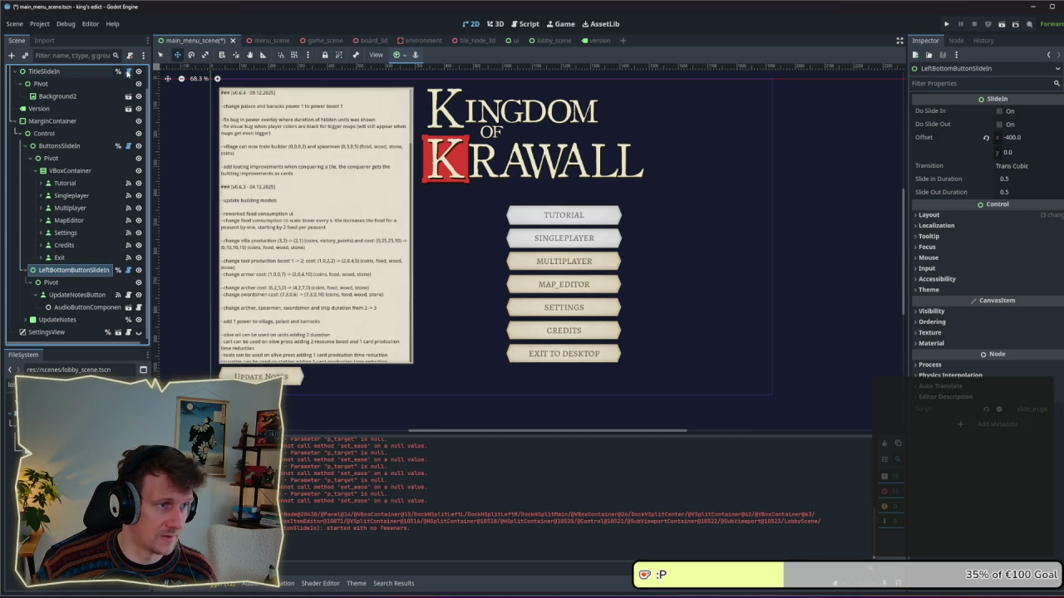
In main_menu_scene.gd, rename the line 6 variable to left_bottom_button_slide_in
left_click(129, 72)
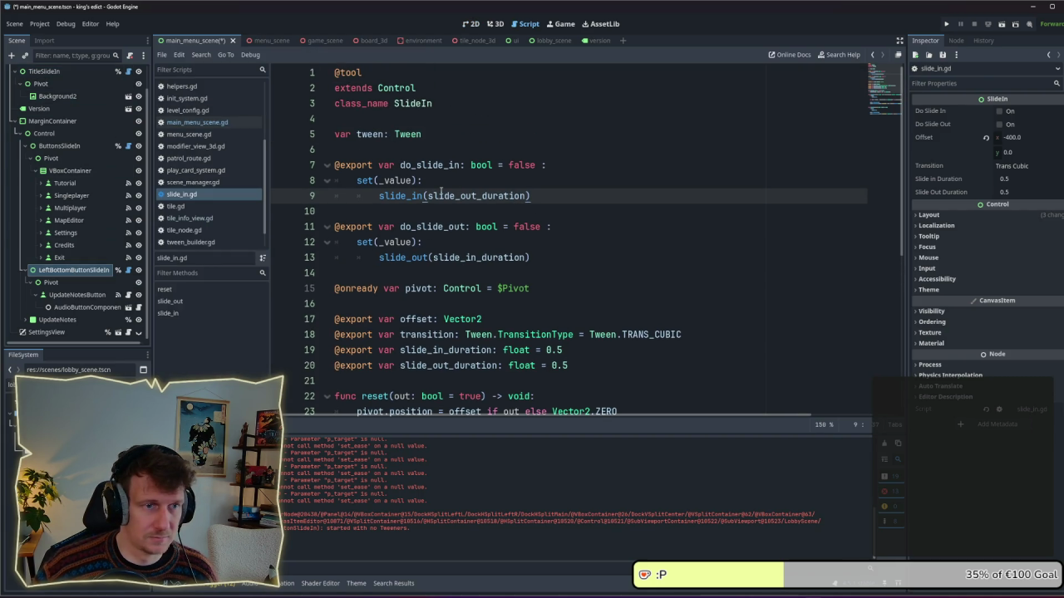
scroll(123, 75, "up", 2)
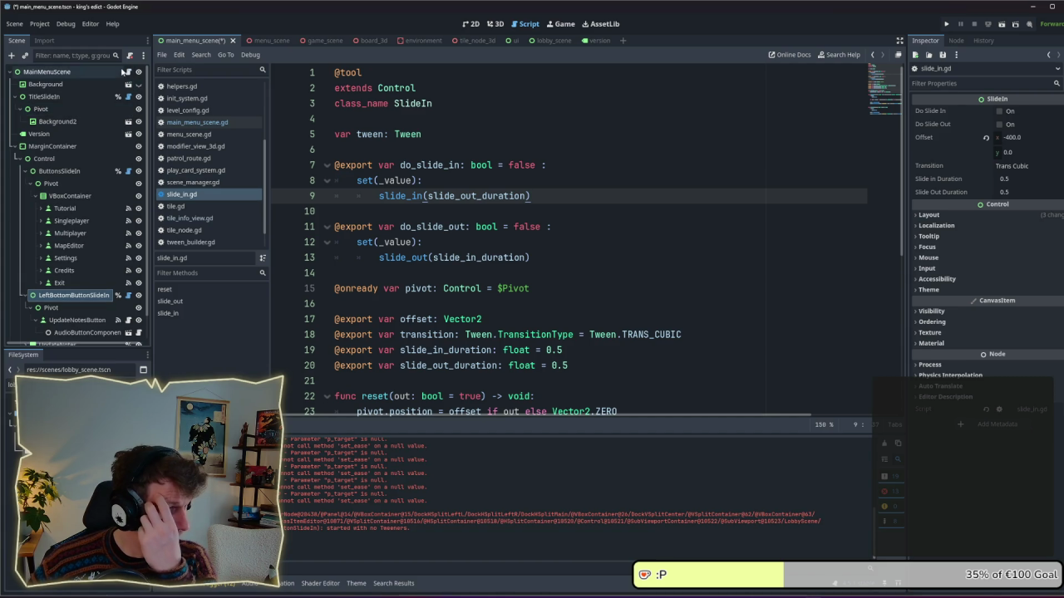
left_click(129, 71)
mouse_move(473, 150)
left_mouse_down()
mouse_move(467, 165)
mouse_move(472, 151)
mouse_move(404, 150)
left_mouse_up()
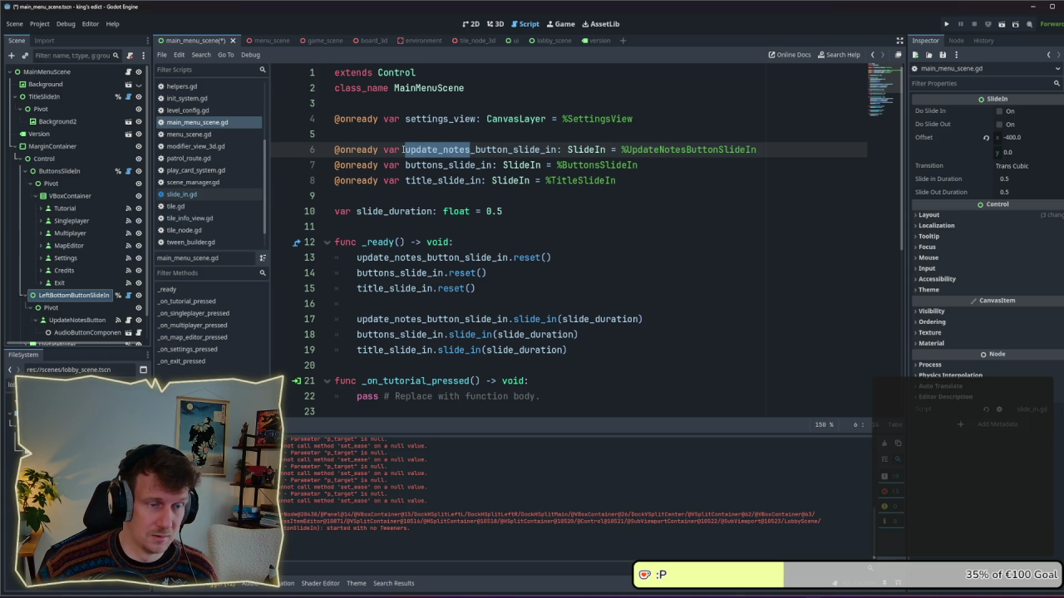
type("left_bo")
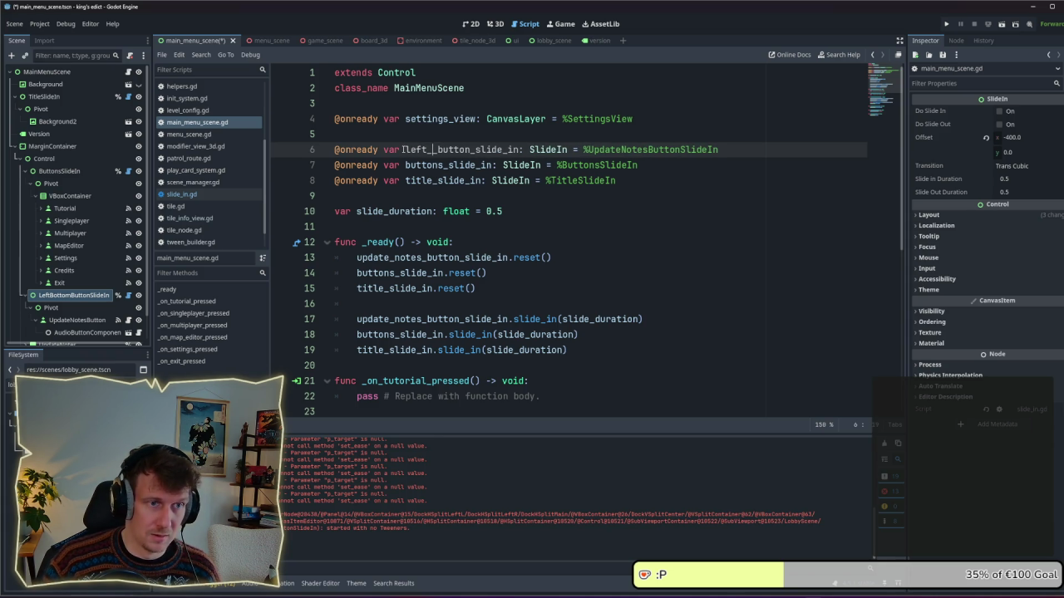
type("ttom")
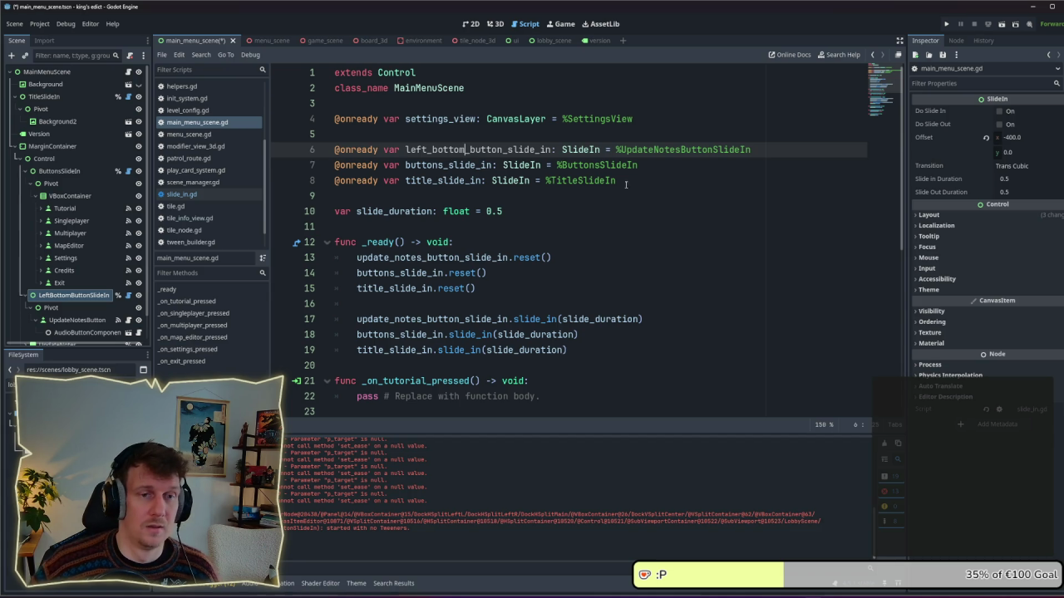
double_click(501, 150)
Change the variable's node path to %LeftBottomButtonSlideIn and save
double_click(732, 149)
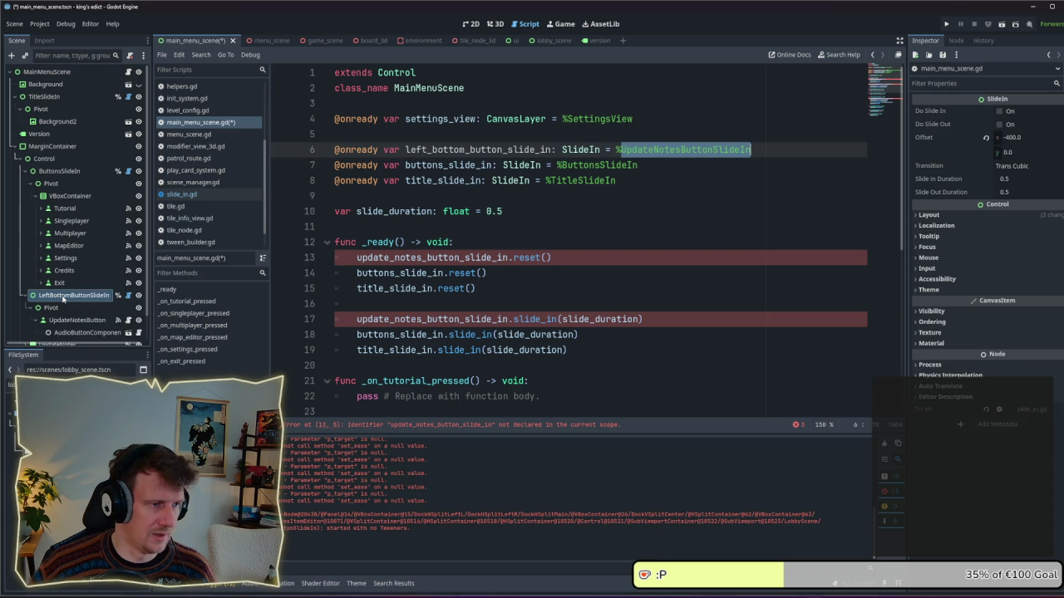
double_click(63, 296)
key("Return")
type("LeftBottomButtonSlideIn")
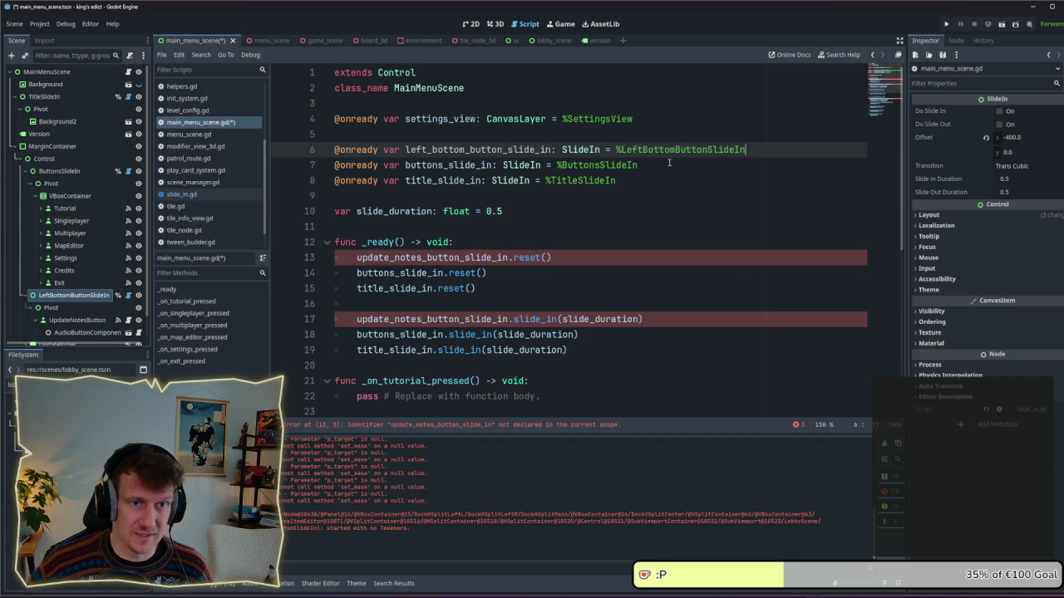
key("ctrl+s")
Replace the old variable references on lines 13, 17 and 28 with left_bottom_button_slide_in, then save
double_click(465, 149)
key("ctrl+c")
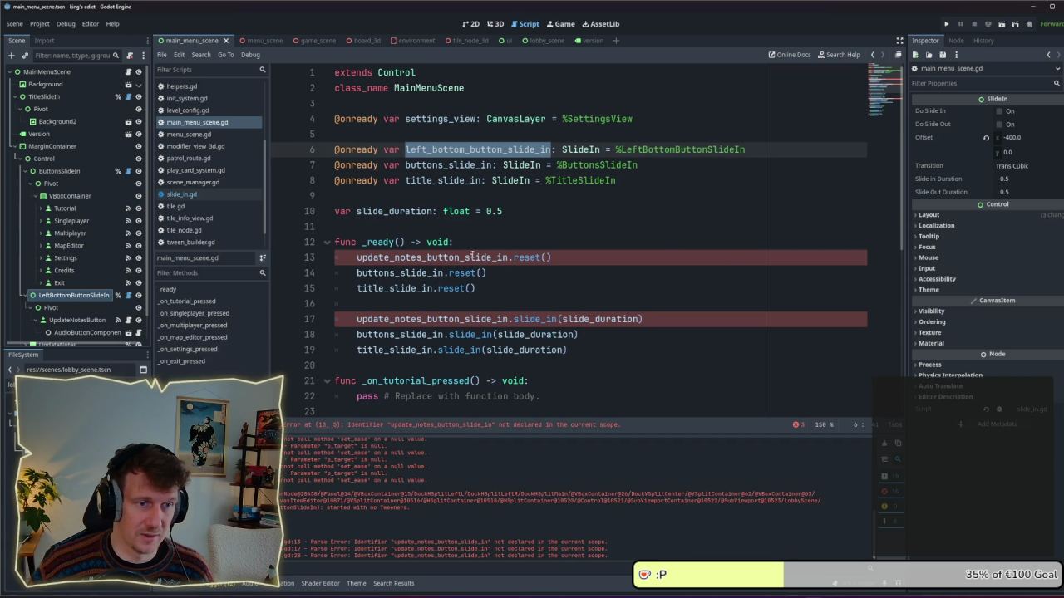
double_click(416, 258)
key("ctrl+v")
double_click(444, 317)
key("ctrl+v")
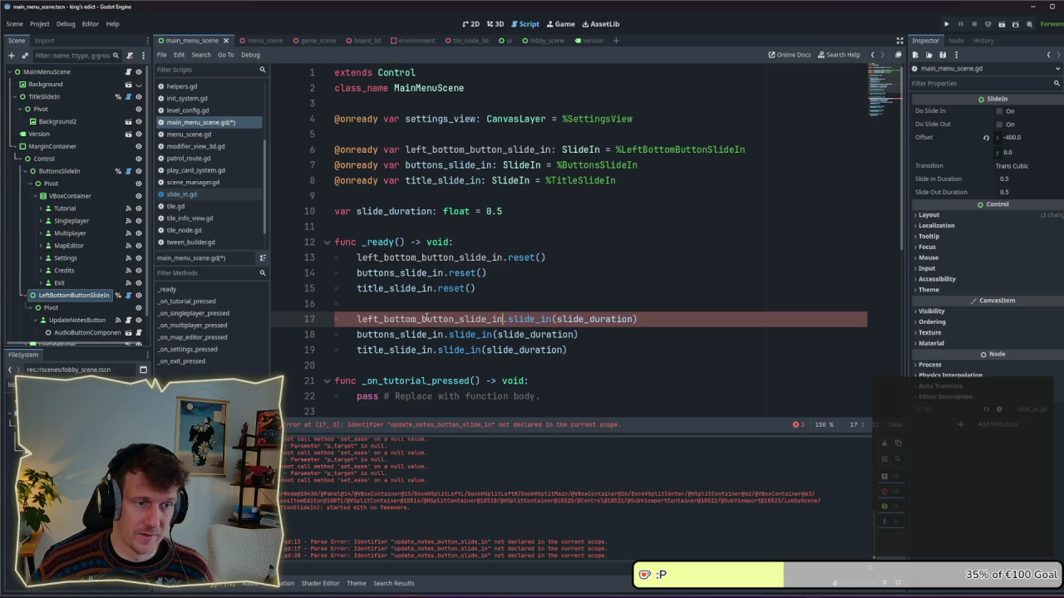
scroll(444, 312, "down", 4)
double_click(445, 305)
key("ctrl+v")
key("ctrl+s")
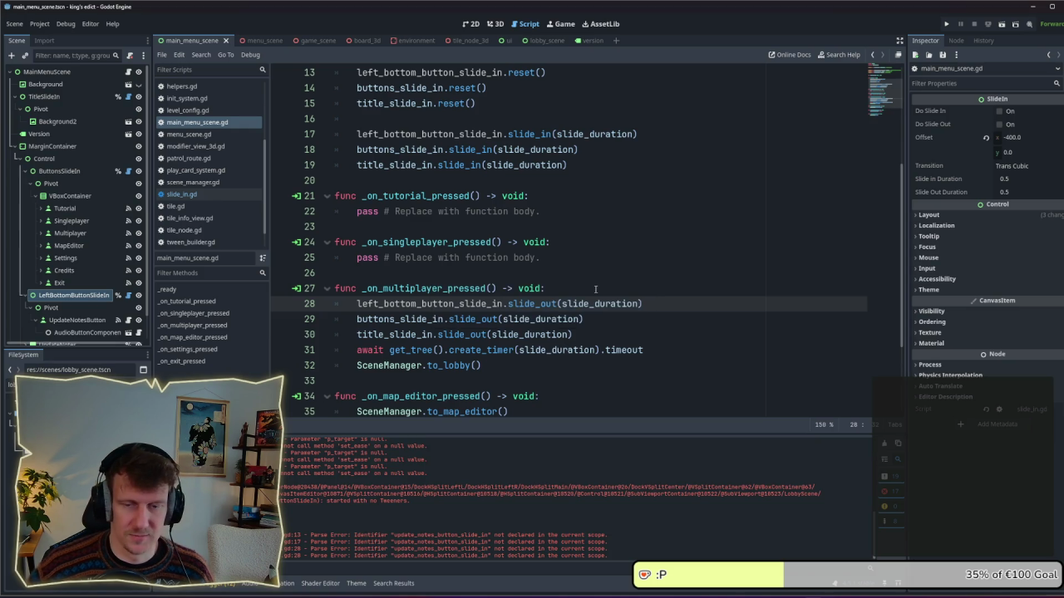
Select the left_bottom_button_slide_in declaration on line 6
scroll(595, 289, "up", 2)
scroll(595, 289, "up", 2)
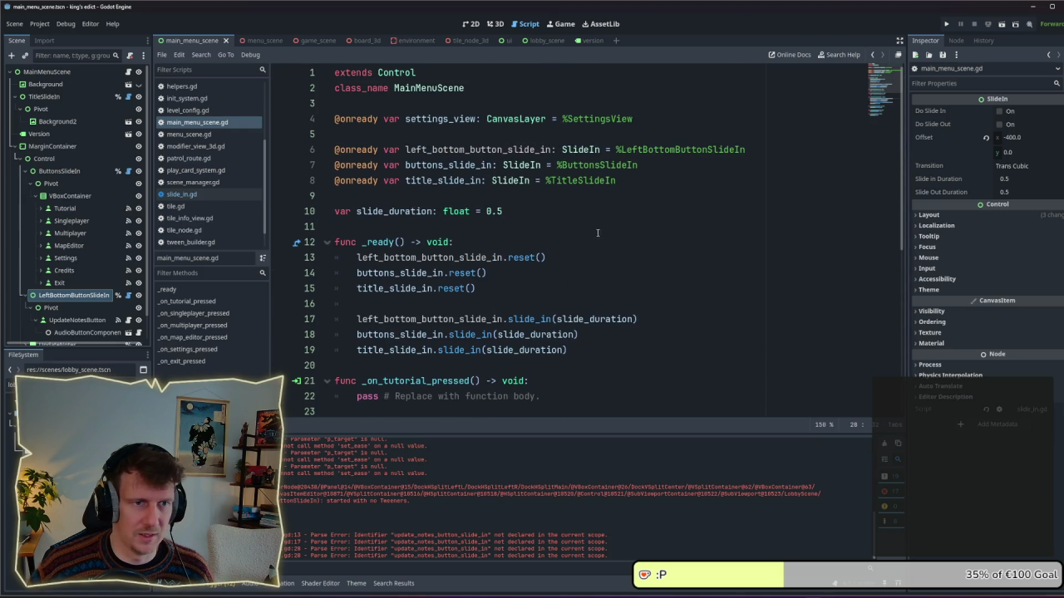
left_click_drag(746, 149, 340, 149)
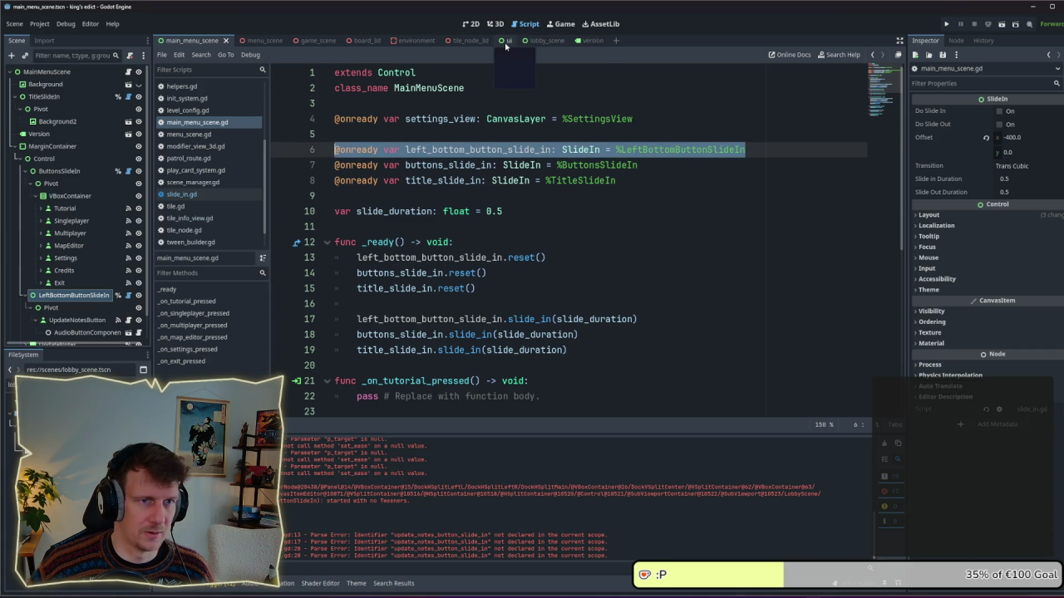
Open lobby_scene.gd from the lobby scene and scroll to its top
left_click(504, 42)
left_click(540, 40)
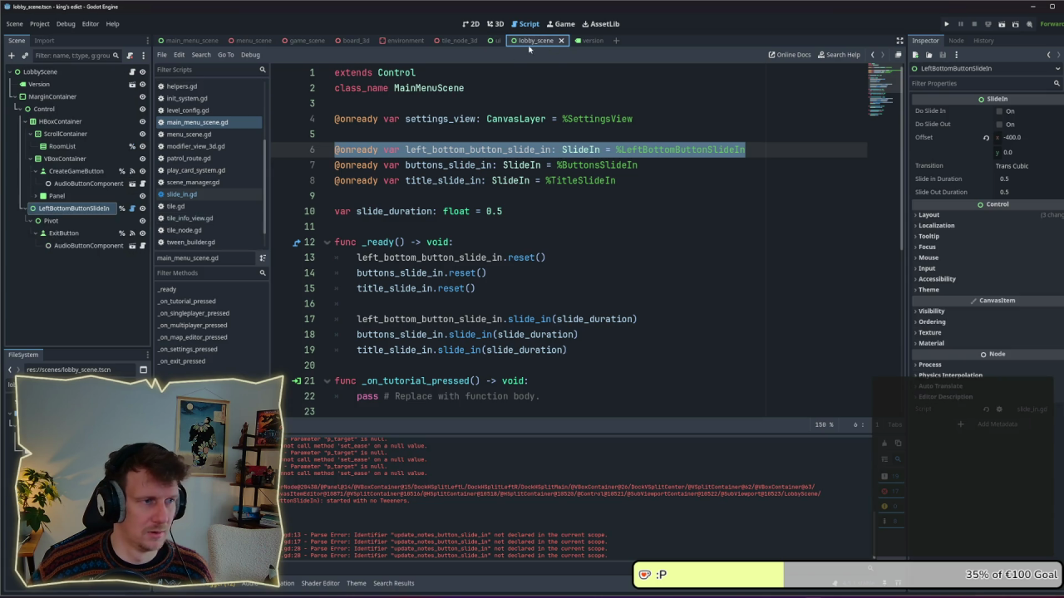
left_click(132, 72)
scroll(813, 115, "up", 5)
scroll(812, 116, "up", 5)
Paste the left_bottom_button_slide_in SlideIn onready variable above the room entry export
left_click(334, 164)
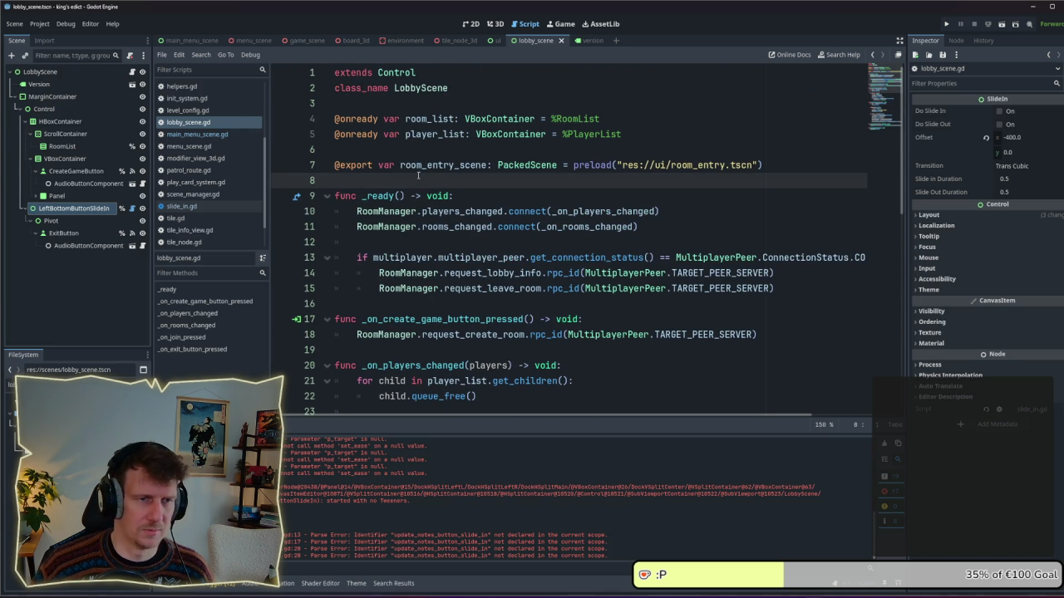
key("Return")
key("Return")
key("Up")
key("Up")
type("@onready var left_bottom_button_slide_in: SlideIn = %LeftBottomButtonSlideIn")
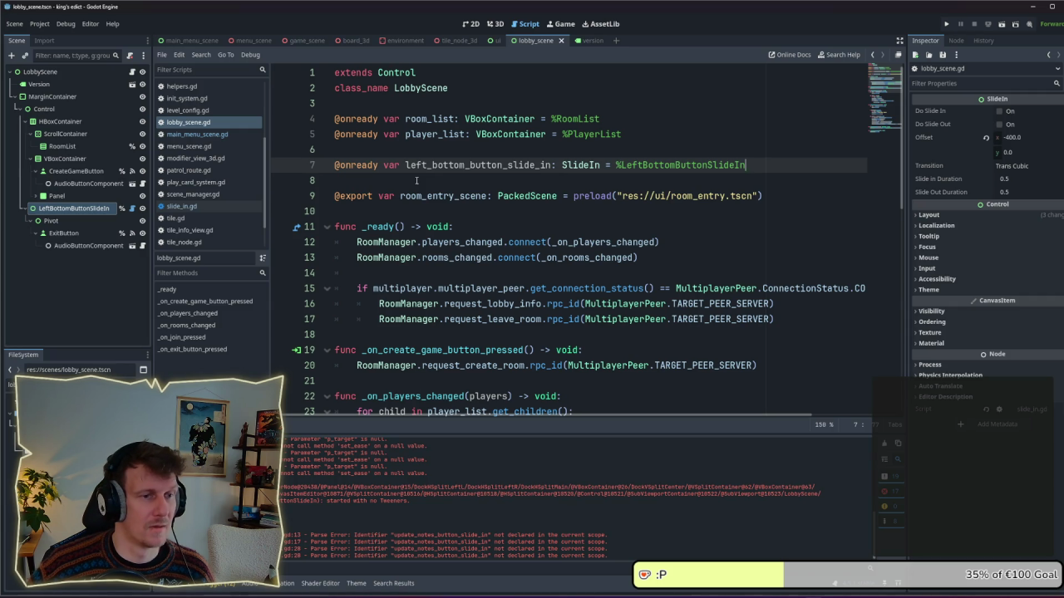
scroll(416, 181, "down", 2)
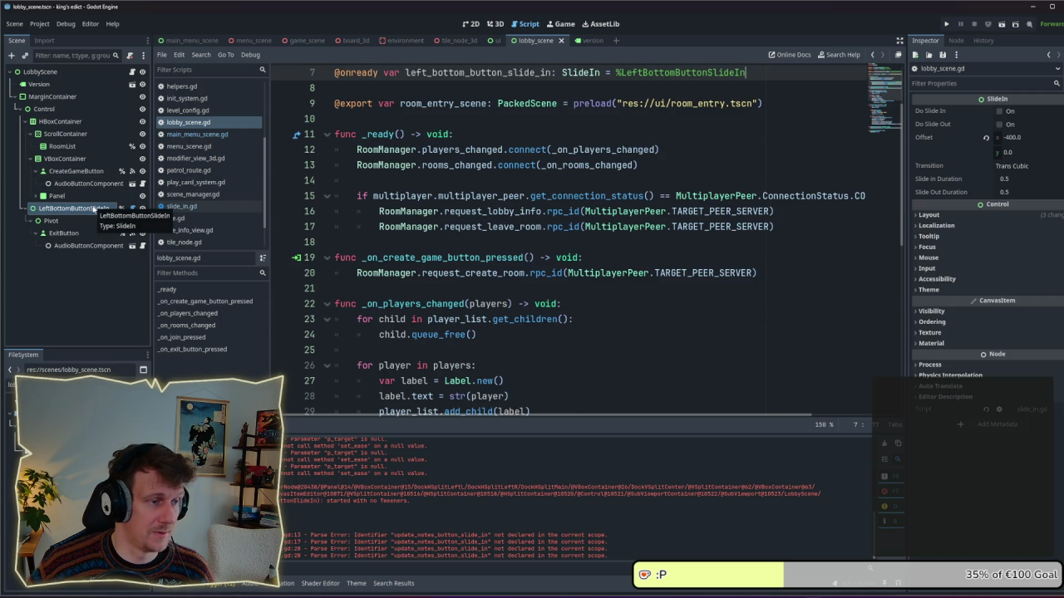
left_click(191, 39)
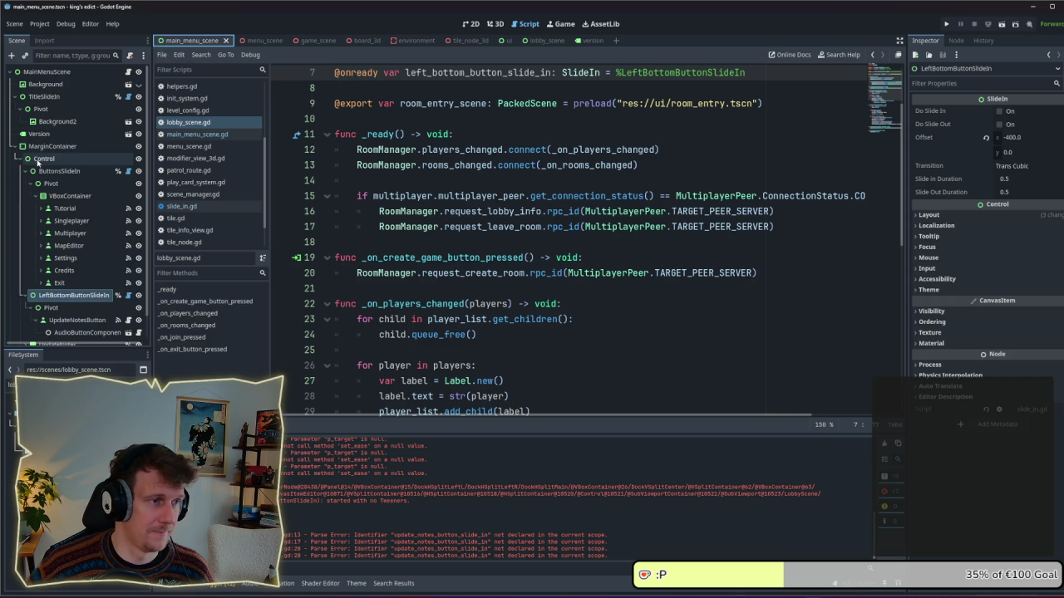
Open main_menu_scene.gd and review its _ready function
left_click(129, 73)
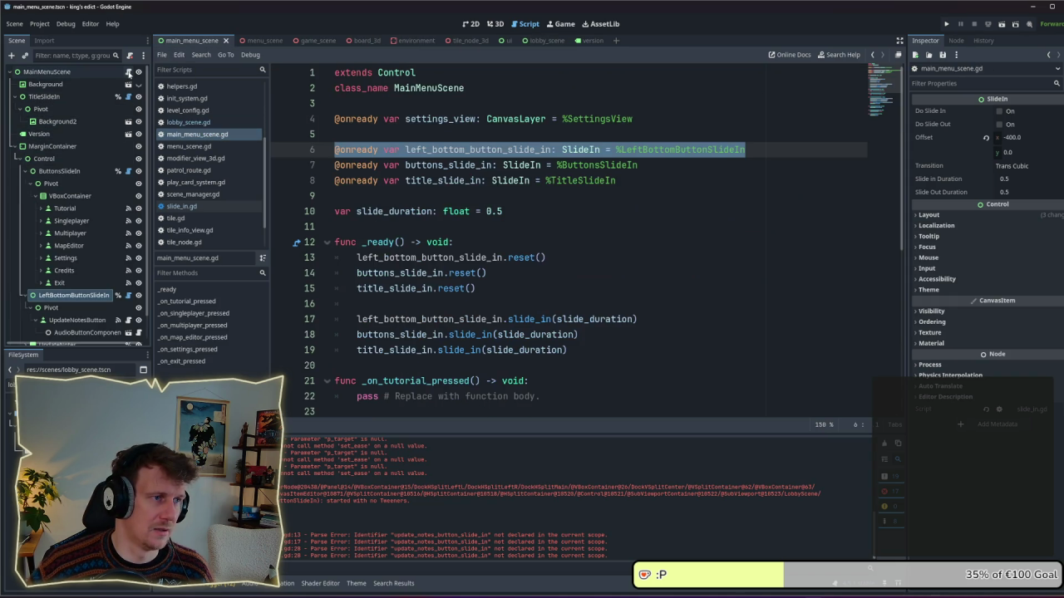
scroll(581, 179, "down", 1)
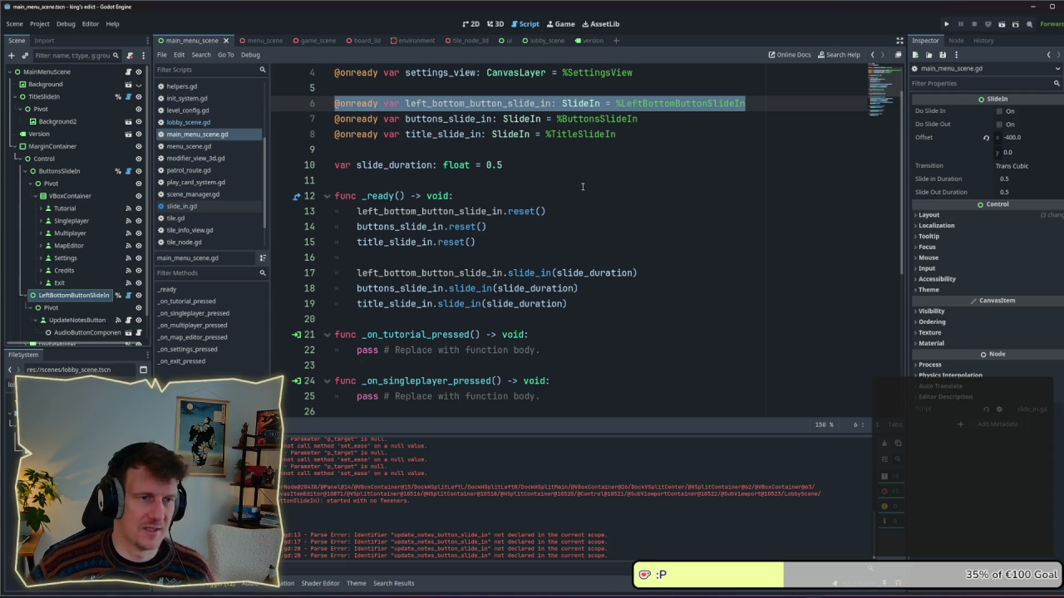
left_click(547, 192)
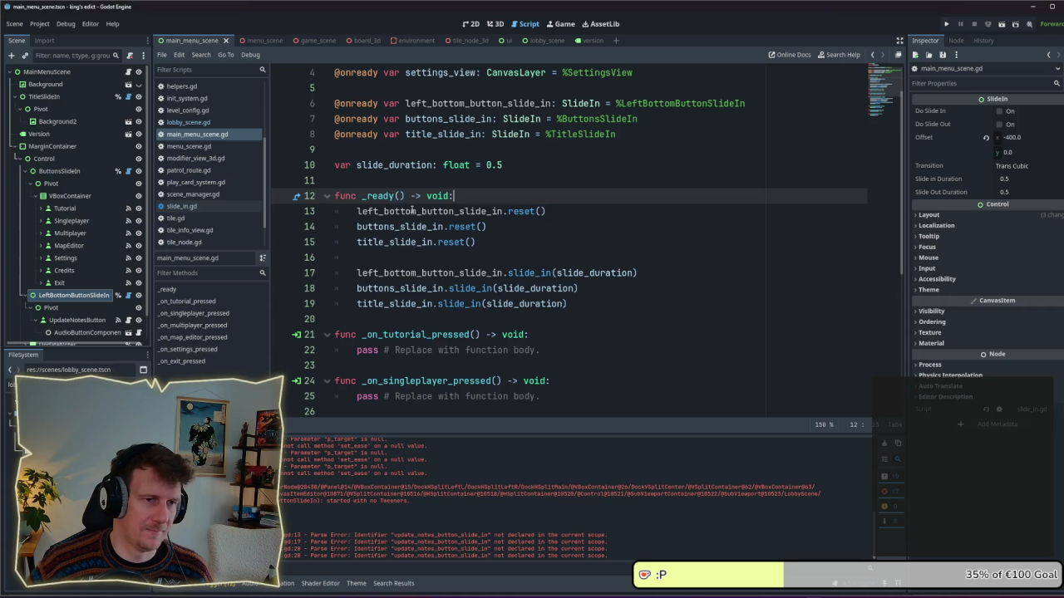
mouse_move(412, 210)
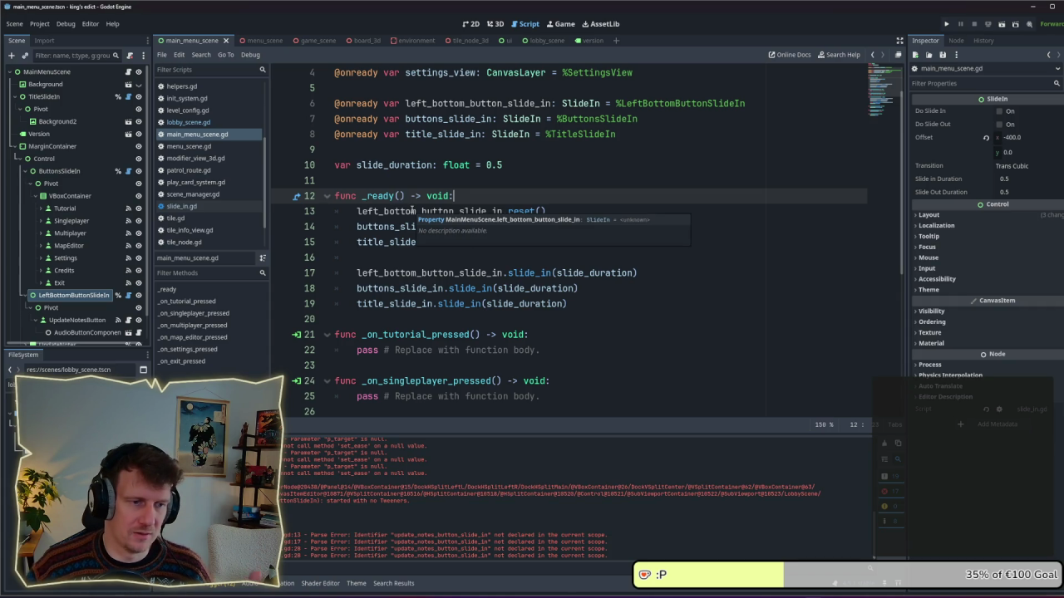
left_click(433, 254)
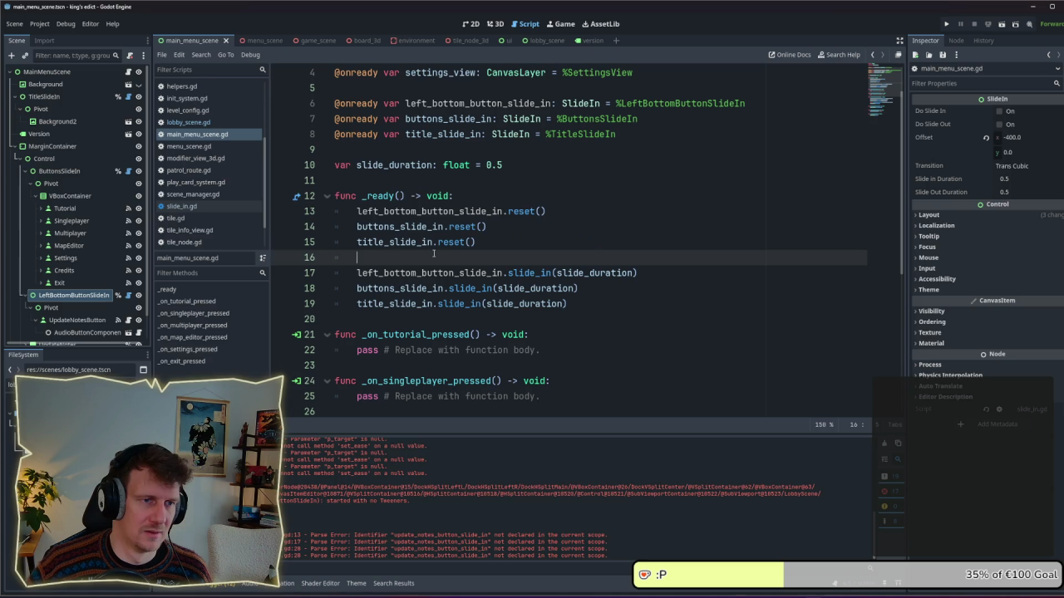
scroll(474, 196, "down", 1)
Select the reset and slide_in calls on lines 13–17 for copying
left_click(490, 183)
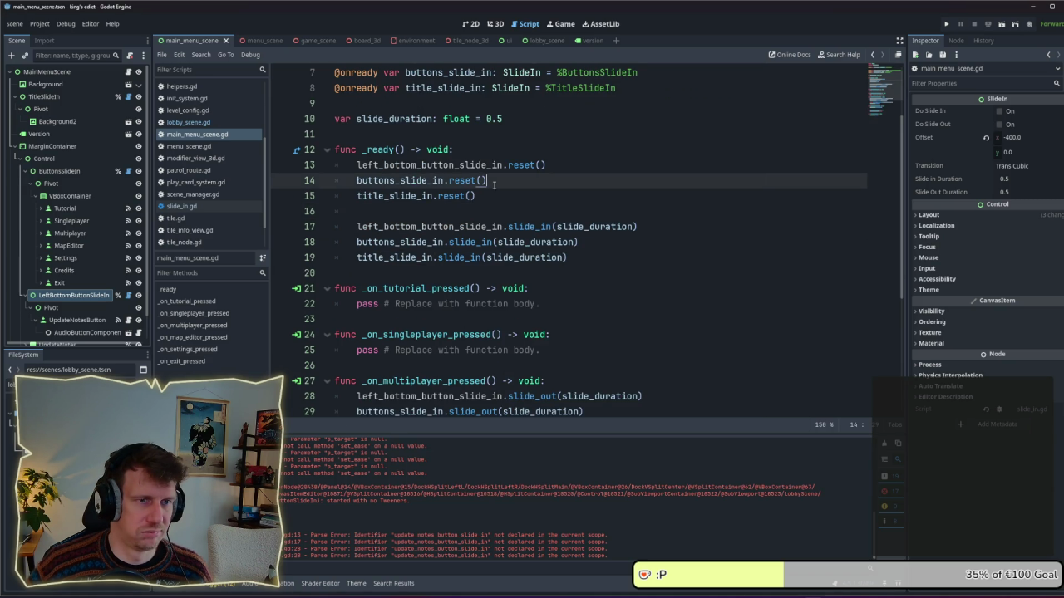
scroll(494, 184, "up", 1)
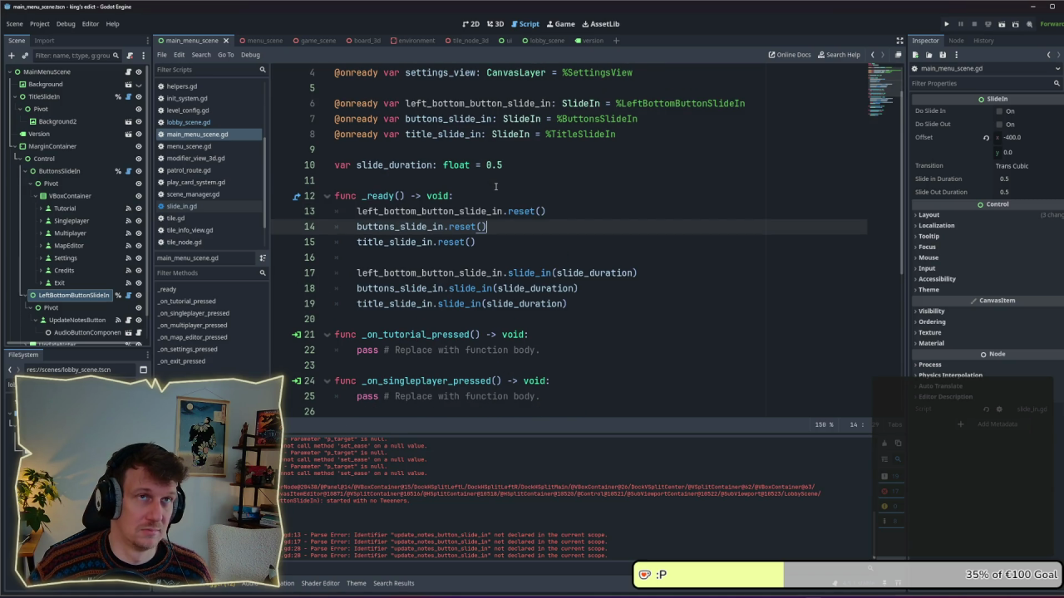
left_click_drag(554, 213, 358, 212)
mouse_move(636, 272)
left_mouse_down()
mouse_move(359, 226)
mouse_move(358, 211)
left_mouse_up()
key("ctrl+c")
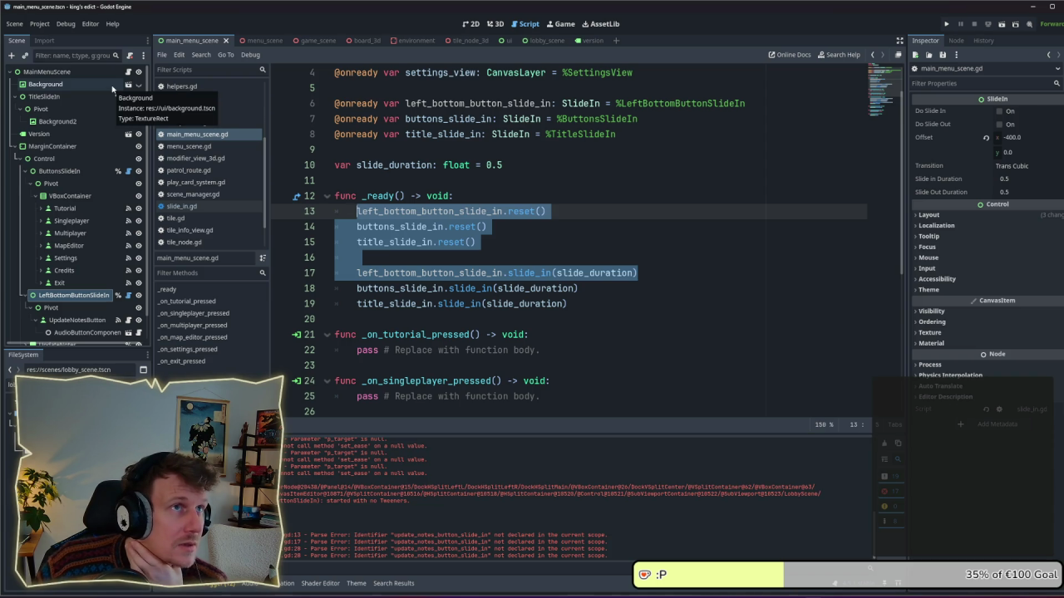
left_click(536, 40)
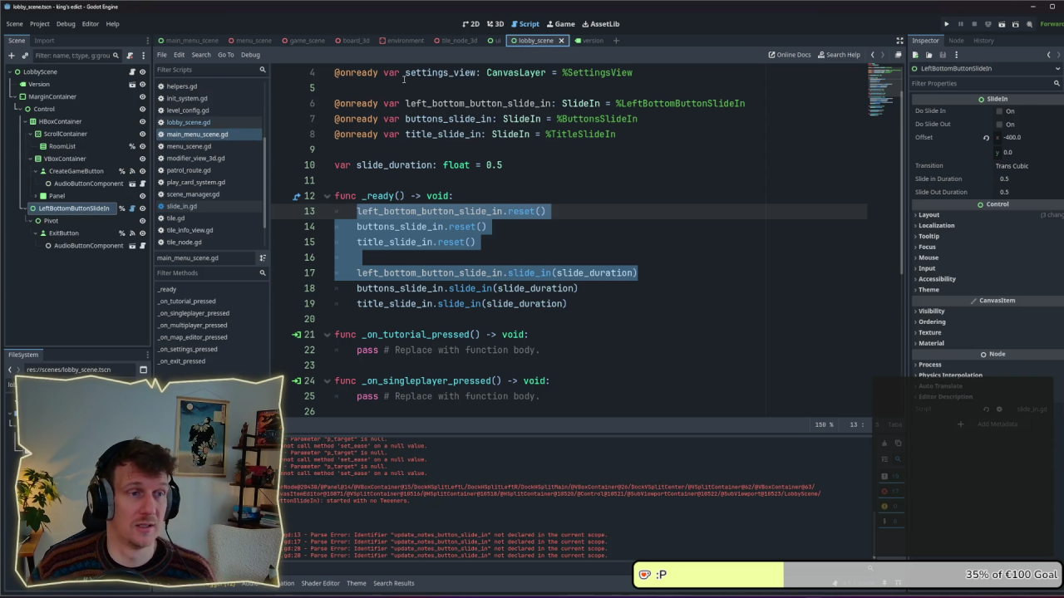
Paste the left bottom button SlideIn reset and slide_in calls at the start of _ready, dropping the buttons/title lines
left_click(131, 72)
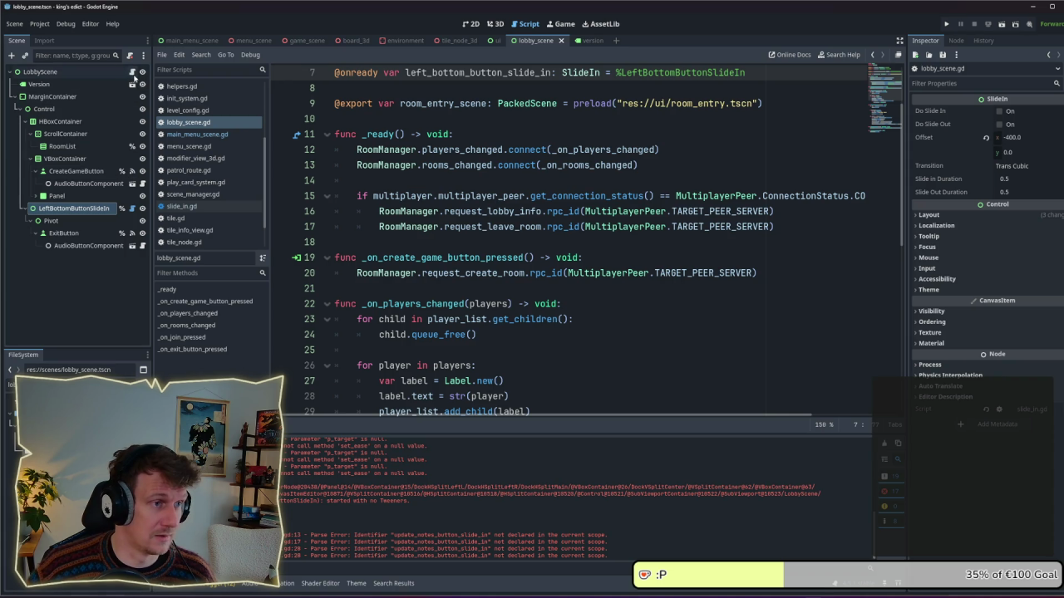
left_click(379, 121)
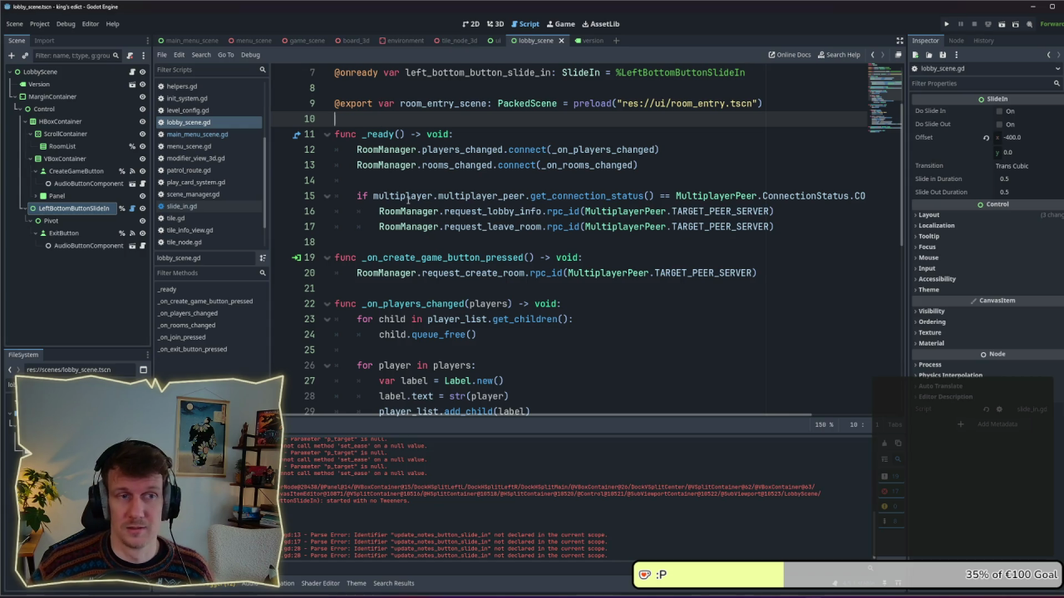
scroll(407, 196, "up", 2)
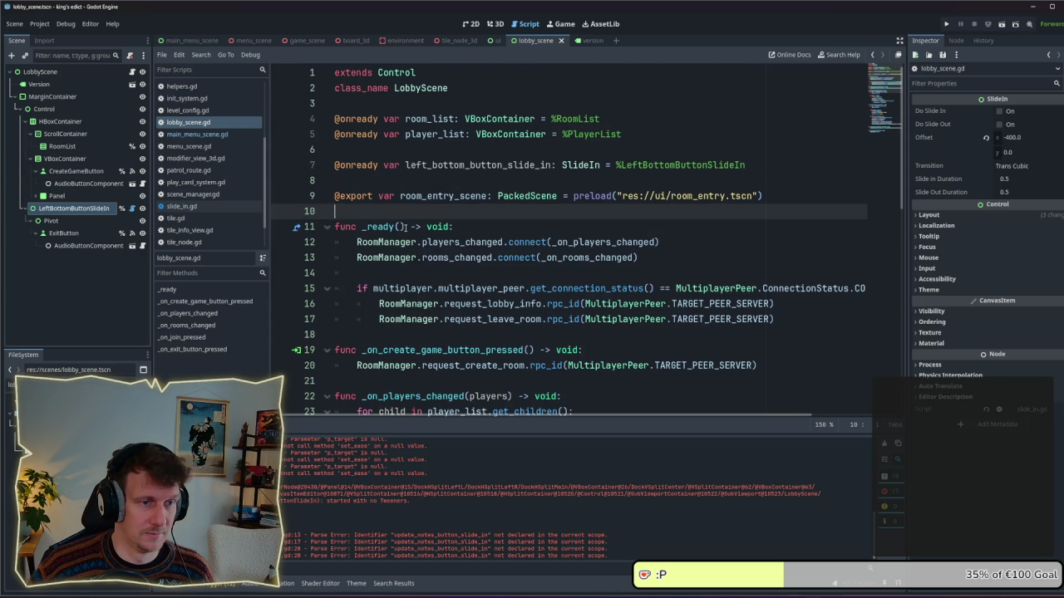
left_click(456, 227)
key("Return")
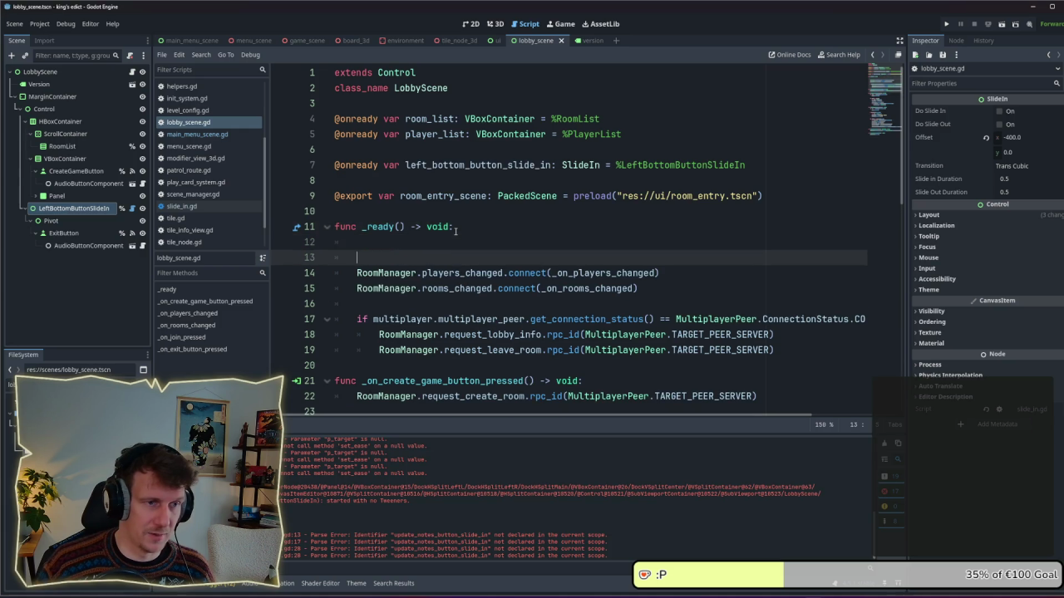
key("ctrl+v")
left_click_drag(487, 272, 323, 259)
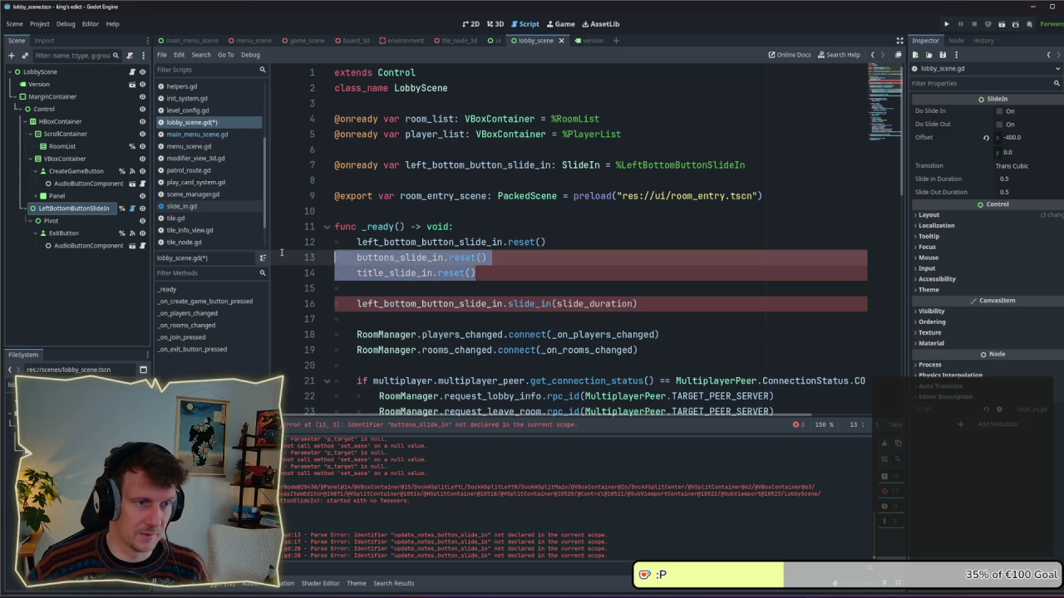
key("BackSpace")
key("BackSpace")
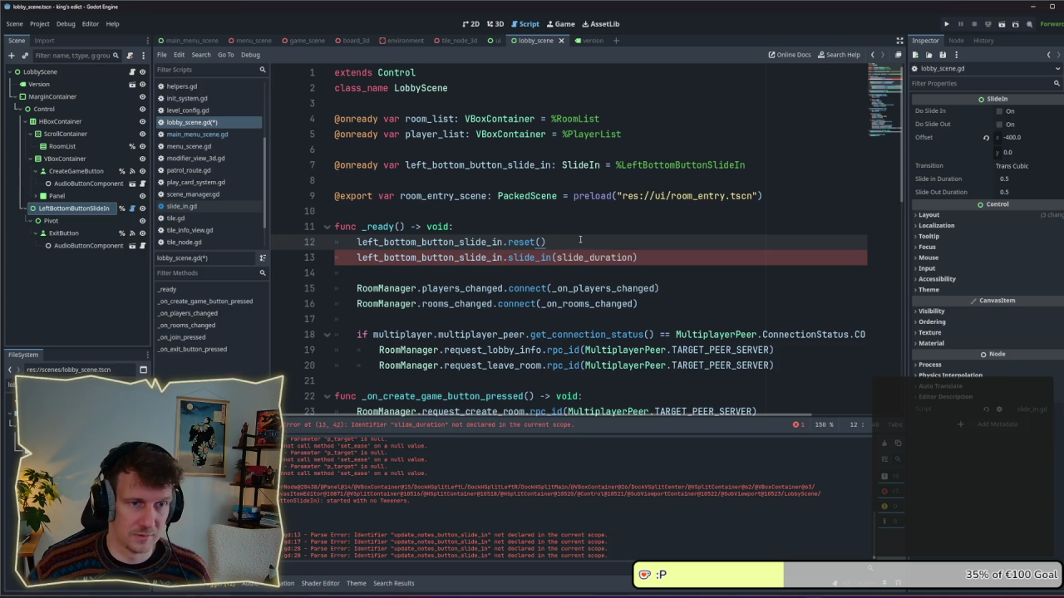
Save lobby_scene.gd and copy the slide_duration declaration from main_menu_scene.gd
key("ctrl+s")
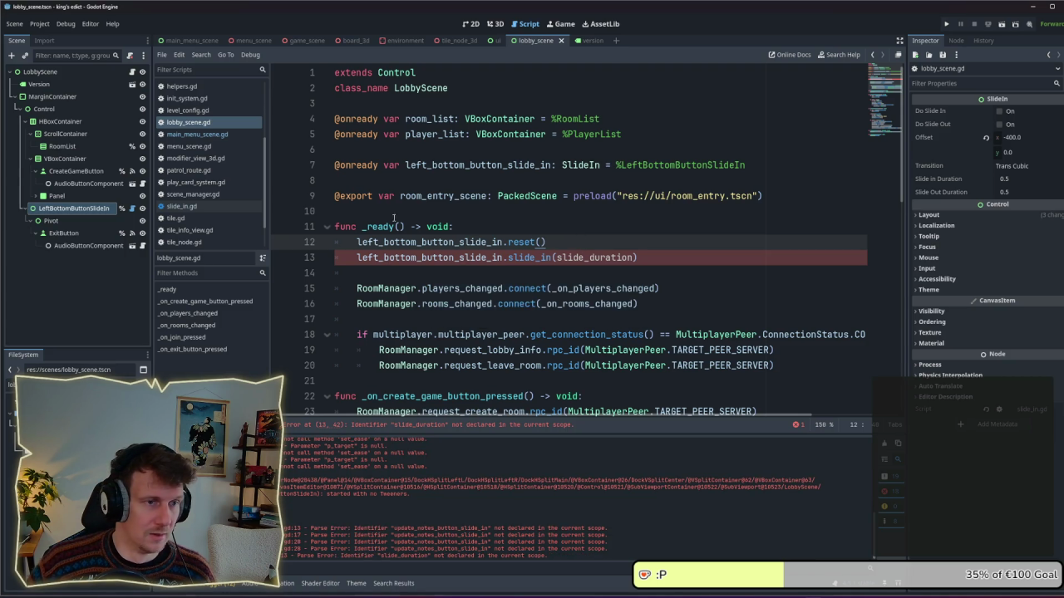
left_click(192, 41)
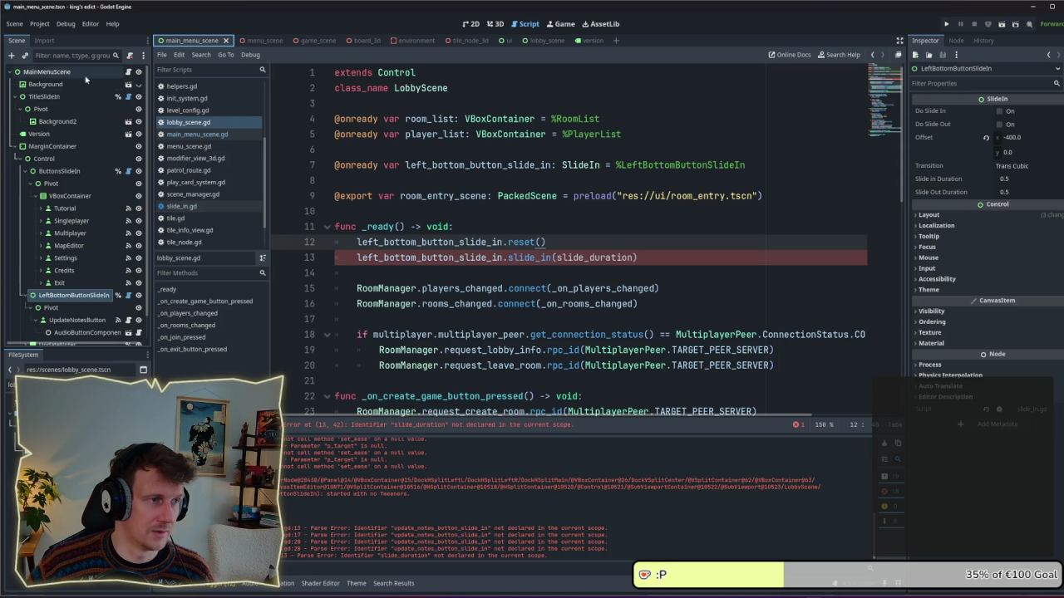
triple_click(321, 167)
key("ctrl+c")
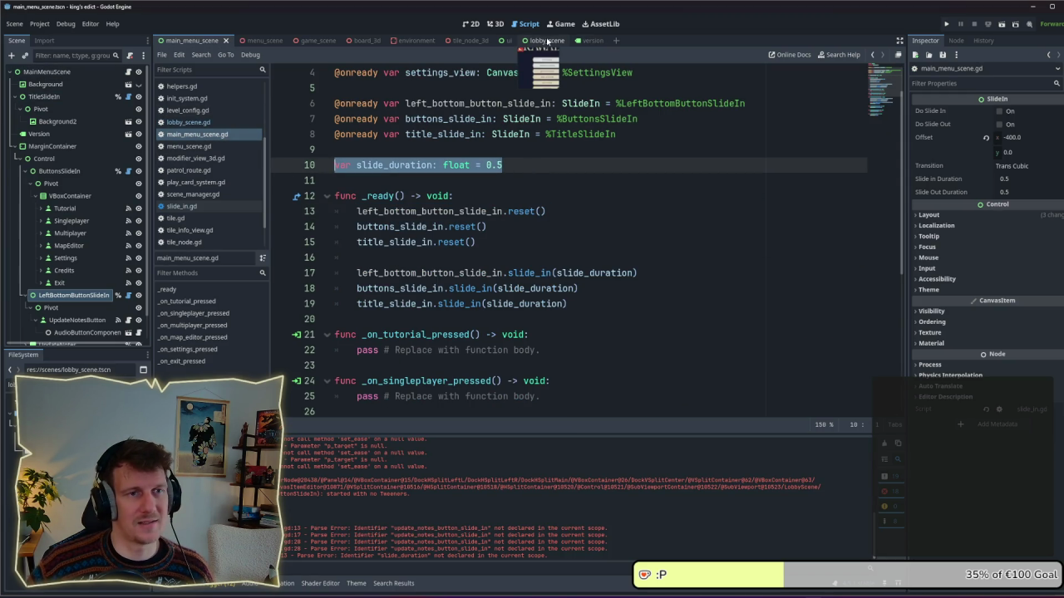
left_click(542, 41)
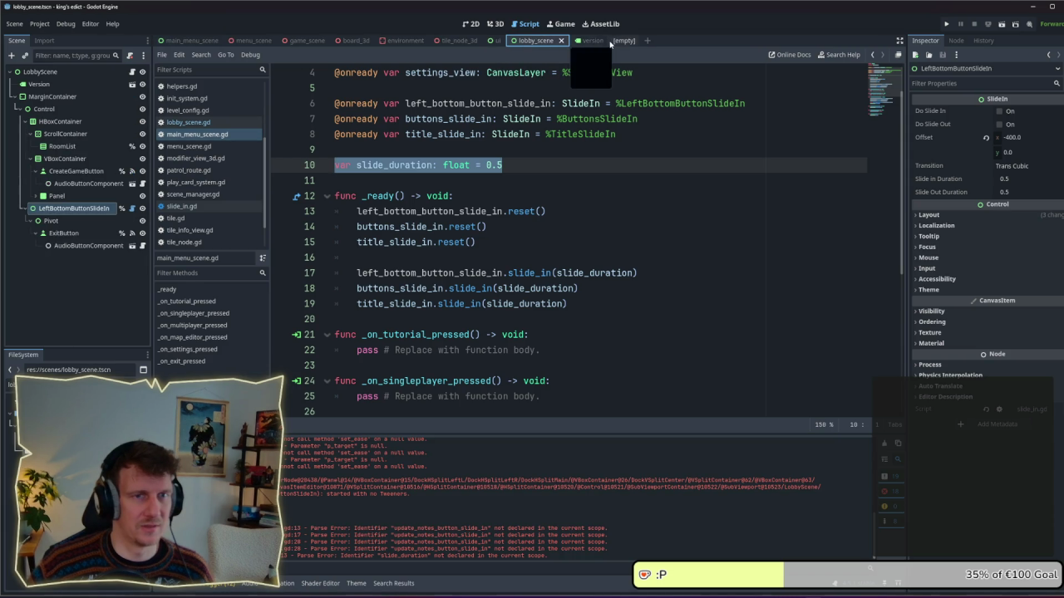
left_click(592, 41)
left_click(536, 41)
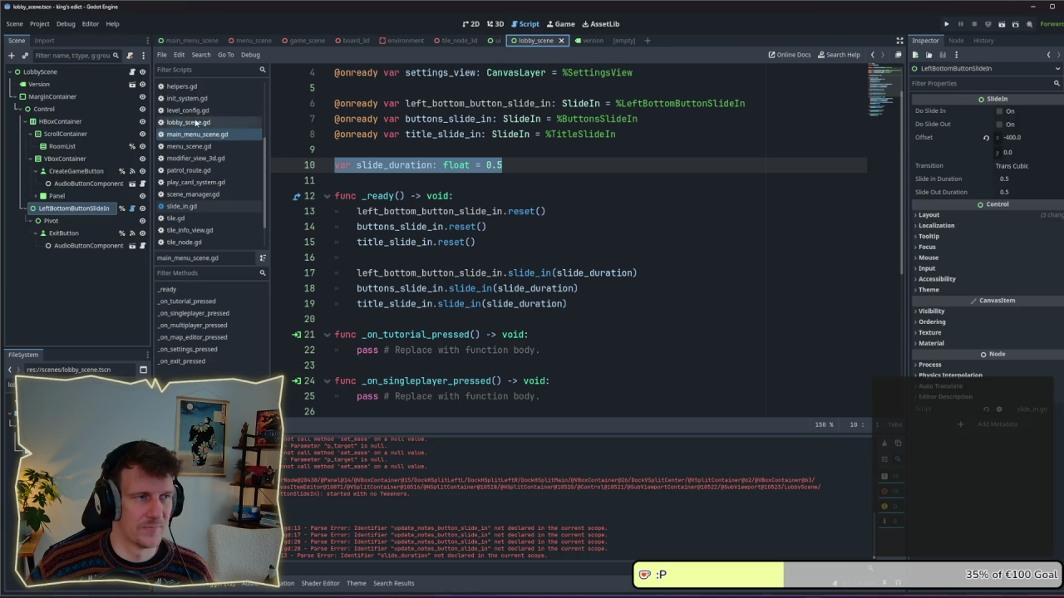
Paste 'var slide_duration: float = 0.5' above _ready in lobby_scene.gd
left_click(133, 72)
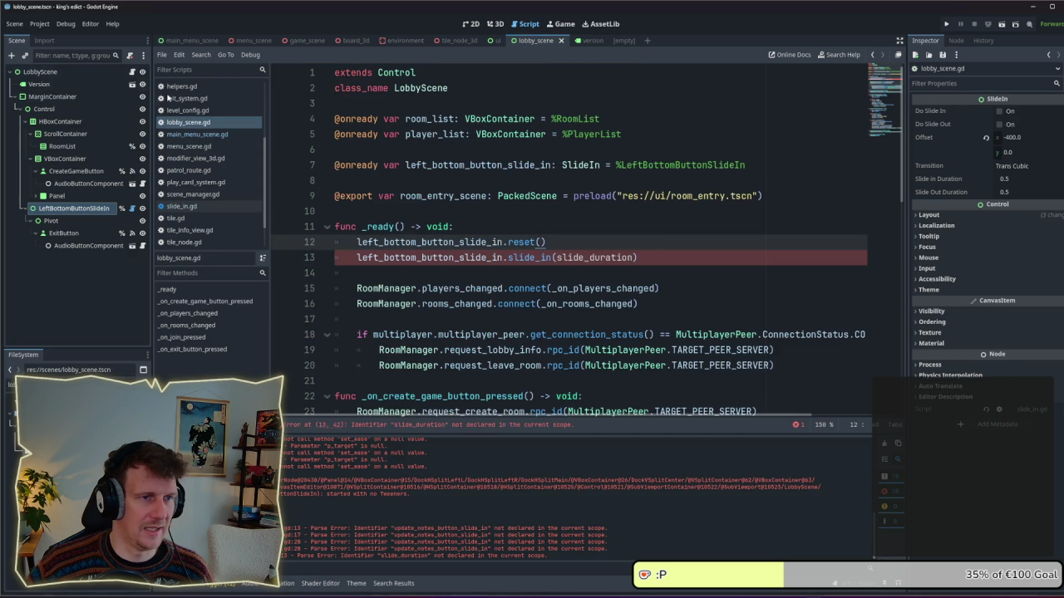
left_click(509, 217)
key("Return")
key("Return")
key("Up")
key("ctrl+v")
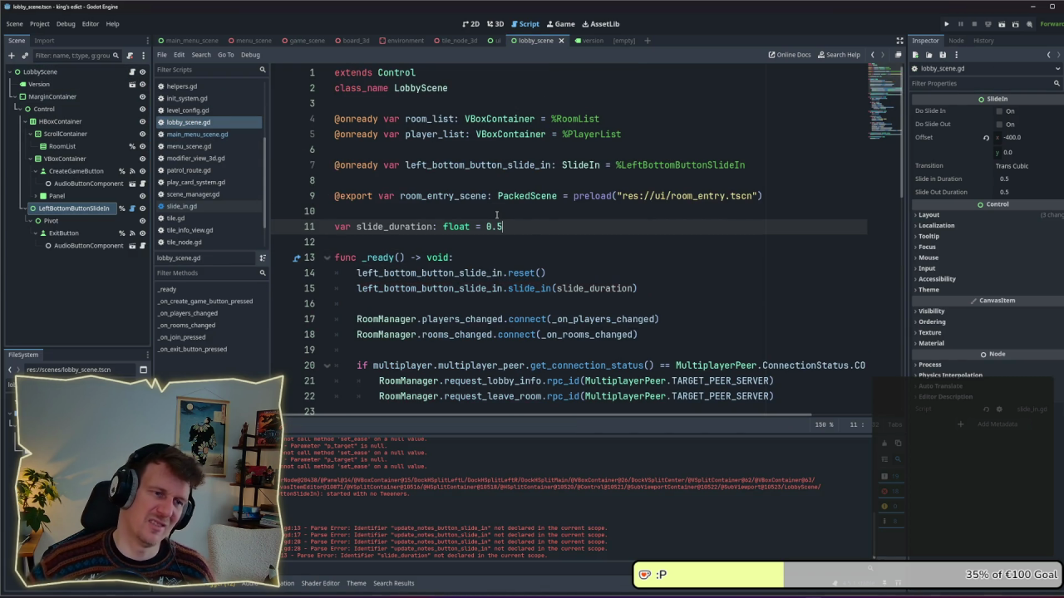
left_click(535, 257)
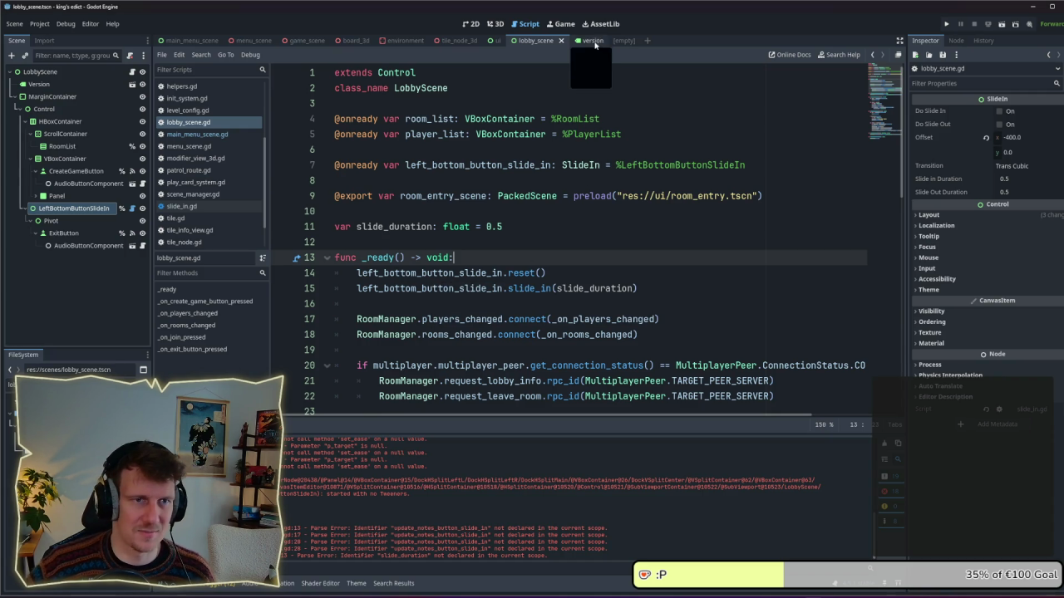
left_click(625, 41)
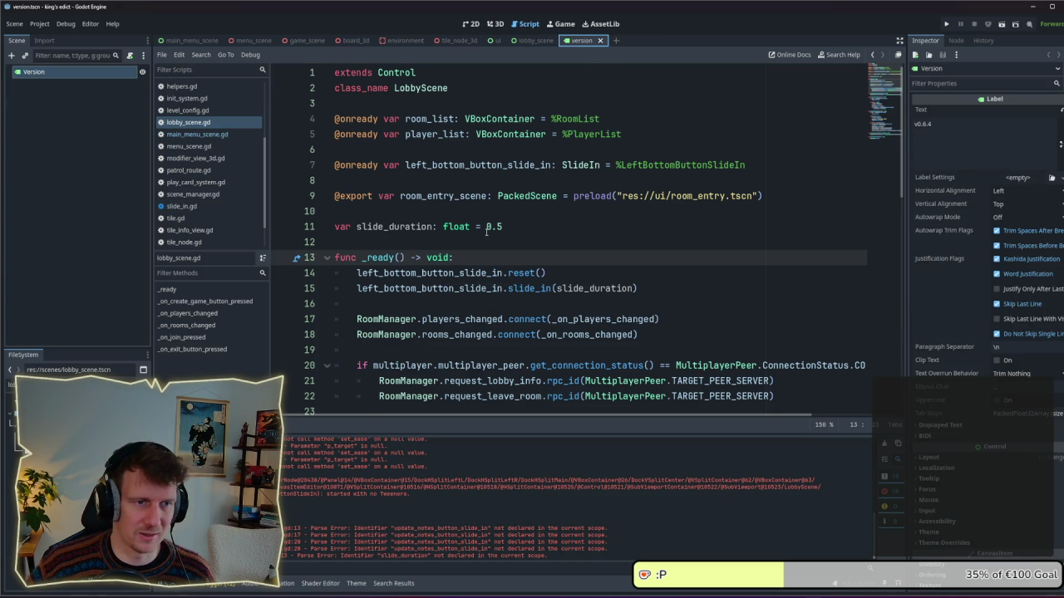
Review the _ready SlideIn calls and room/player handlers in lobby_scene.gd, then run the project with F5
key("Up")
scroll(571, 247, "down", 1)
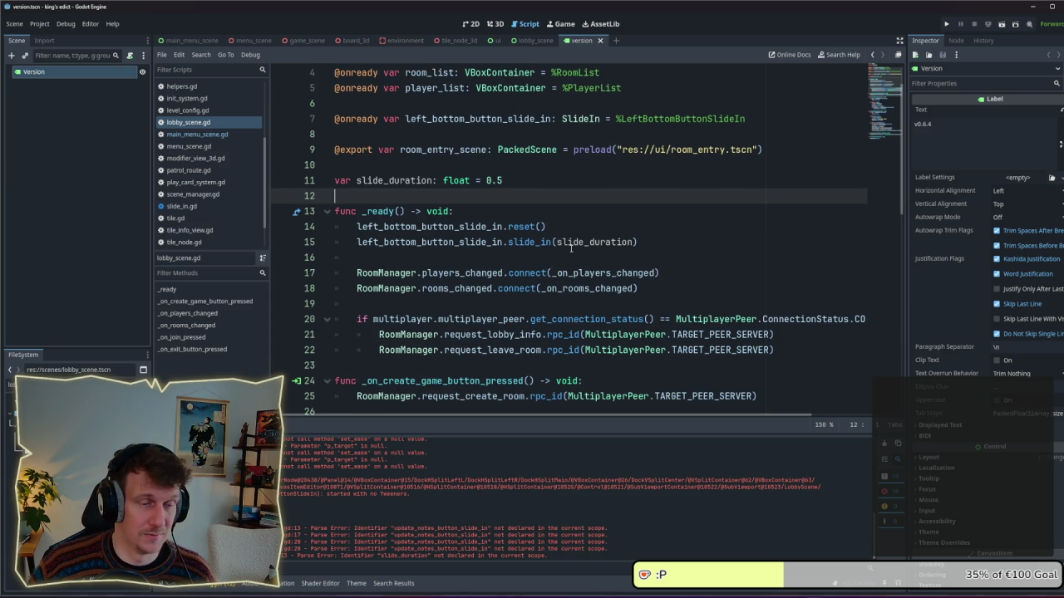
left_click_drag(644, 242, 376, 228)
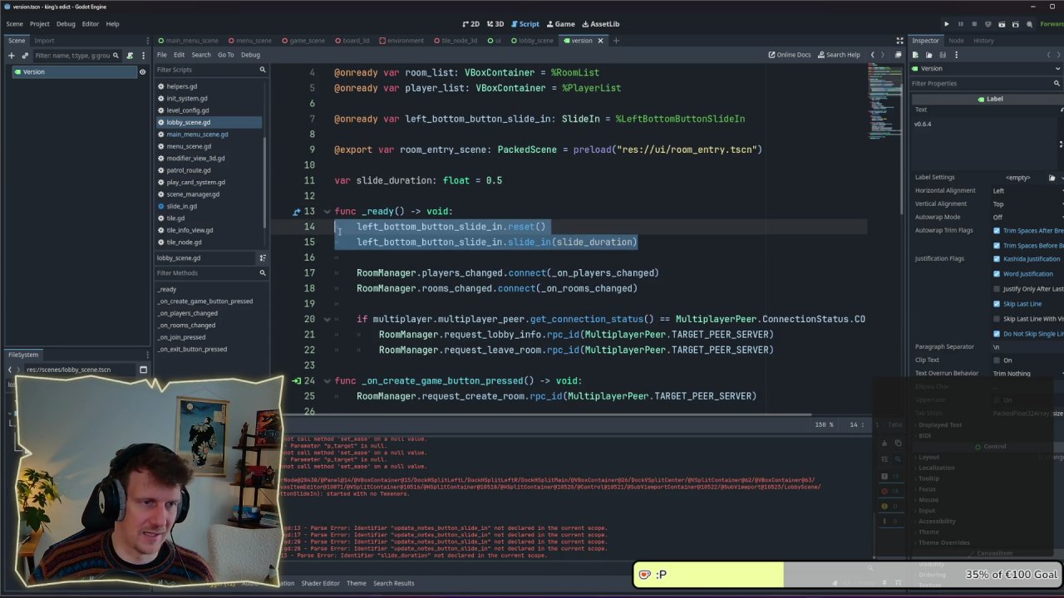
scroll(374, 240, "down", 4)
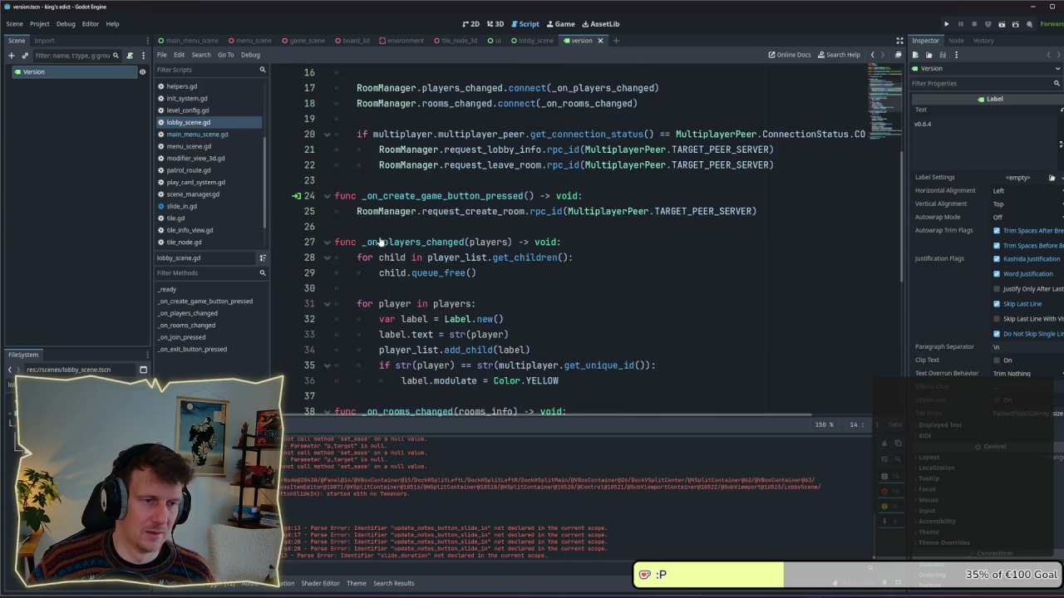
scroll(379, 241, "down", 2)
scroll(379, 241, "down", 5)
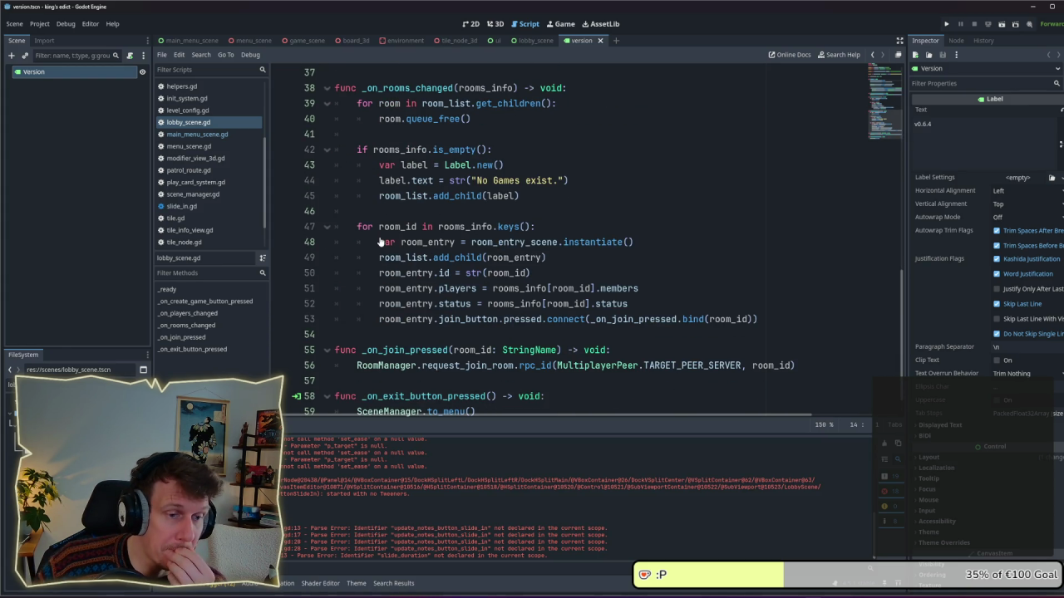
scroll(378, 241, "down", 1)
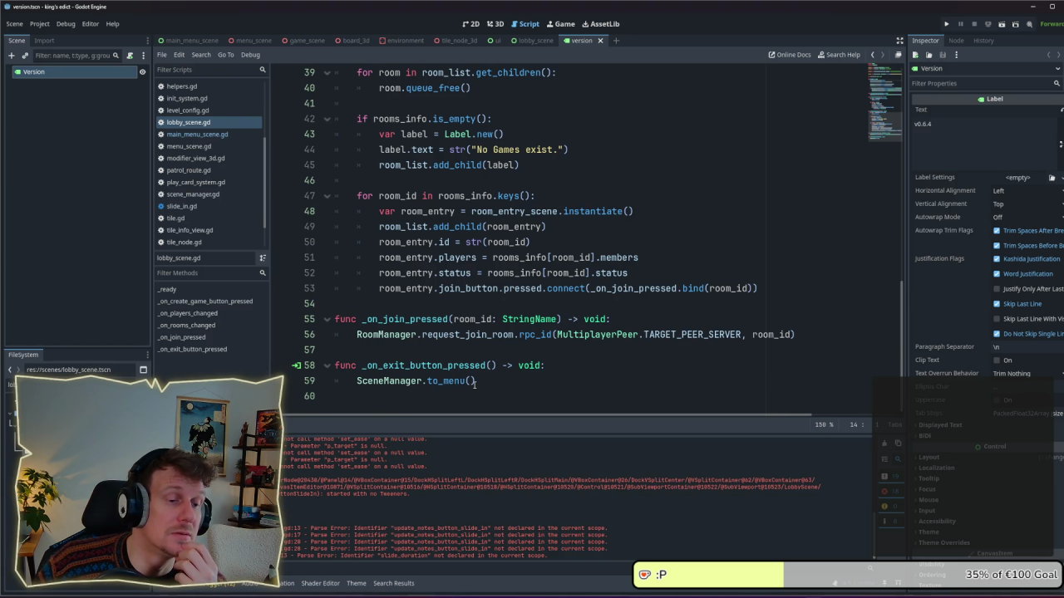
scroll(474, 381, "up", 5)
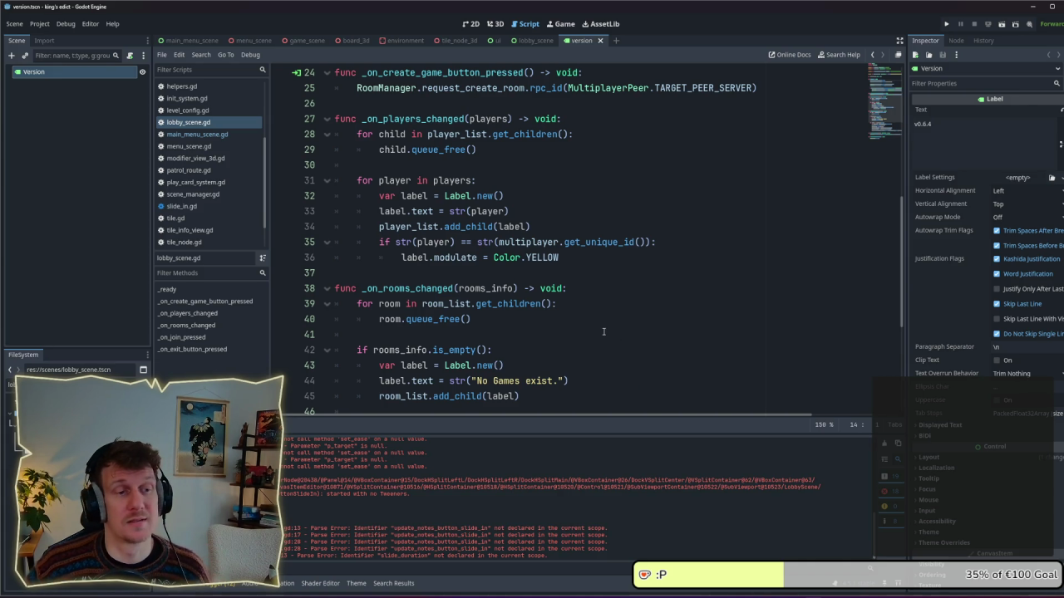
key("F5")
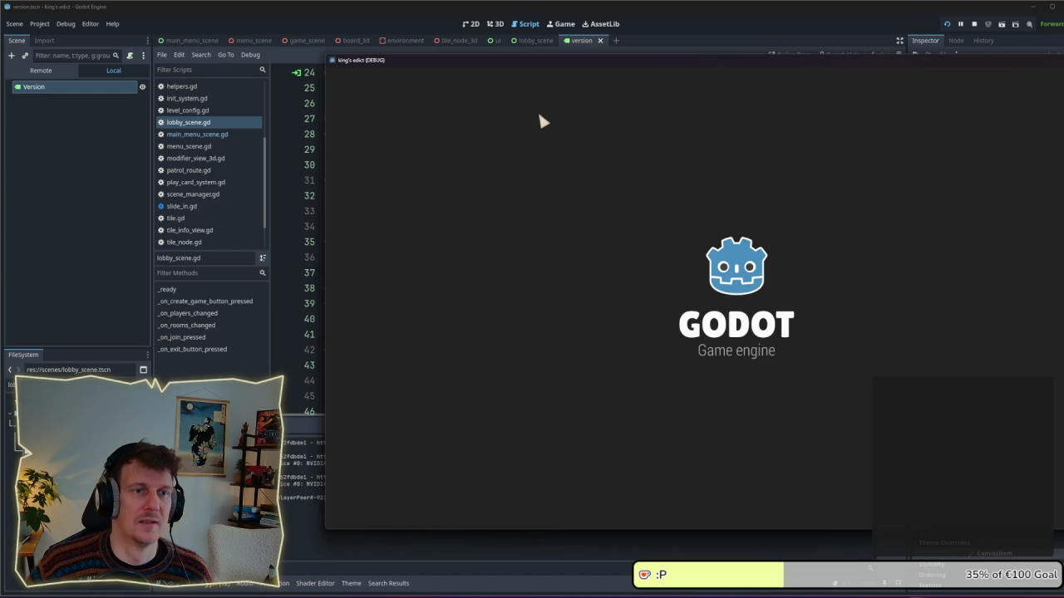
Move the game window left and switch between main menu and multiplayer lobby four times
left_click_drag(563, 60, 429, 65)
left_click(646, 339)
key("Escape")
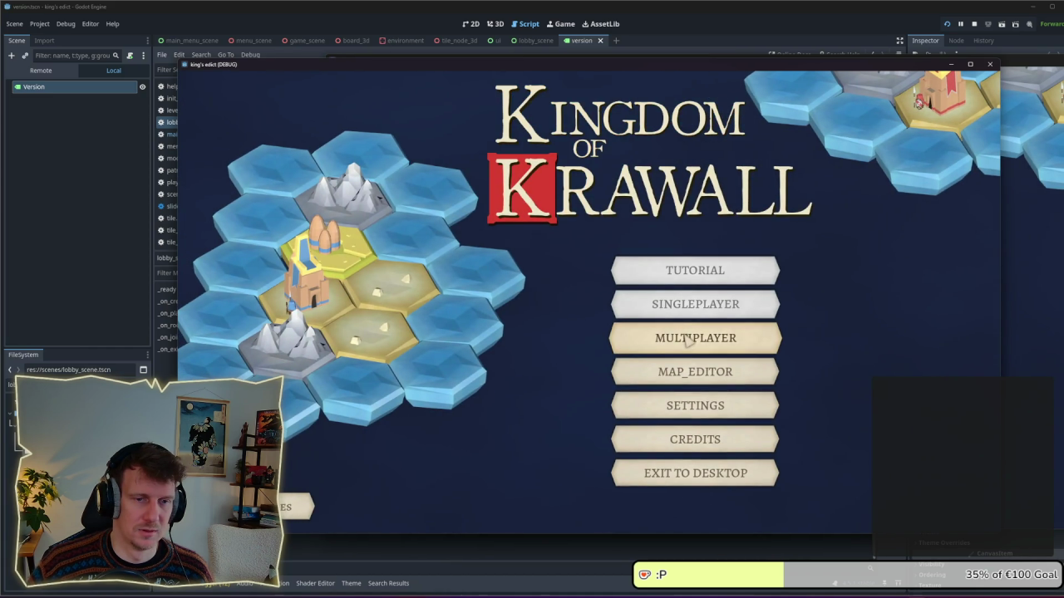
left_click(686, 349)
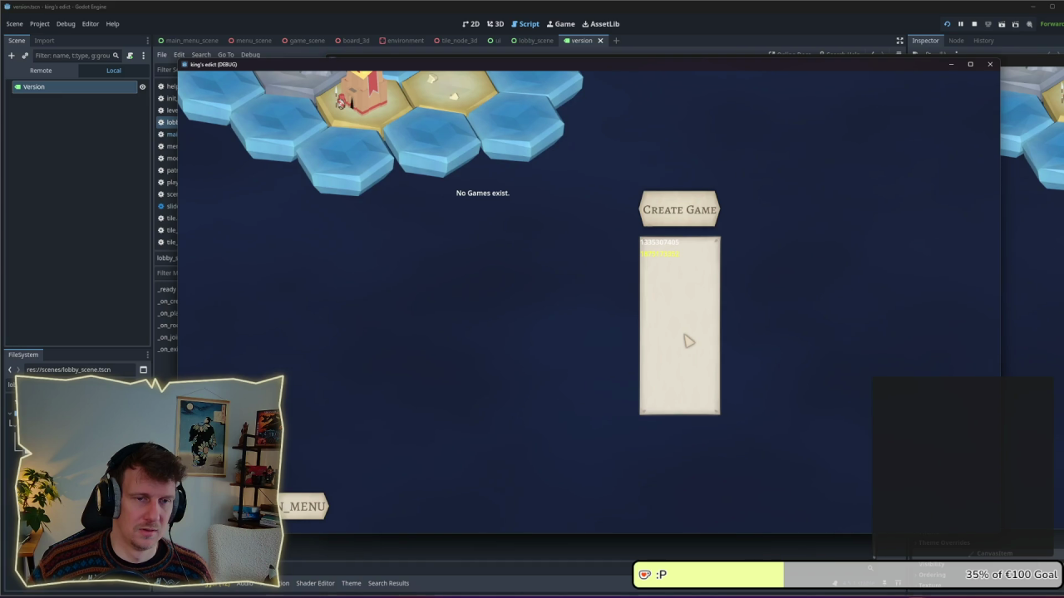
left_click(330, 504)
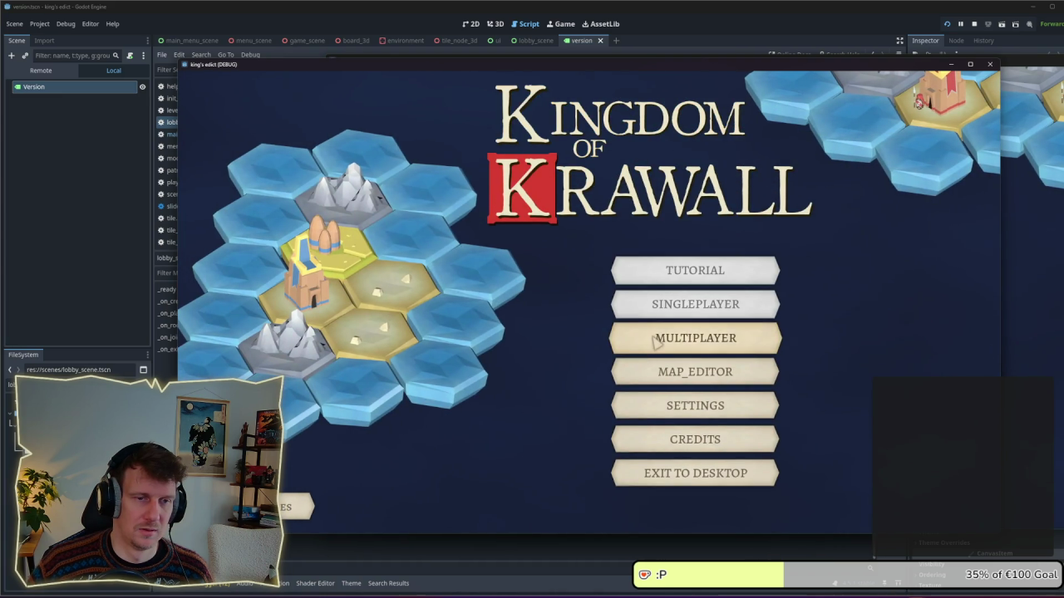
left_click(653, 338)
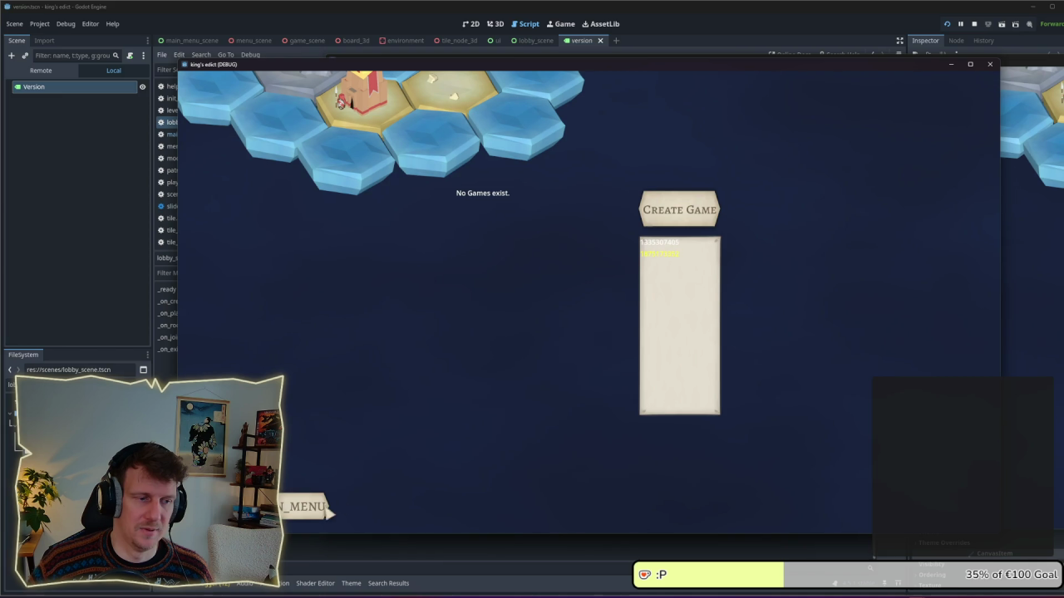
left_click(305, 509)
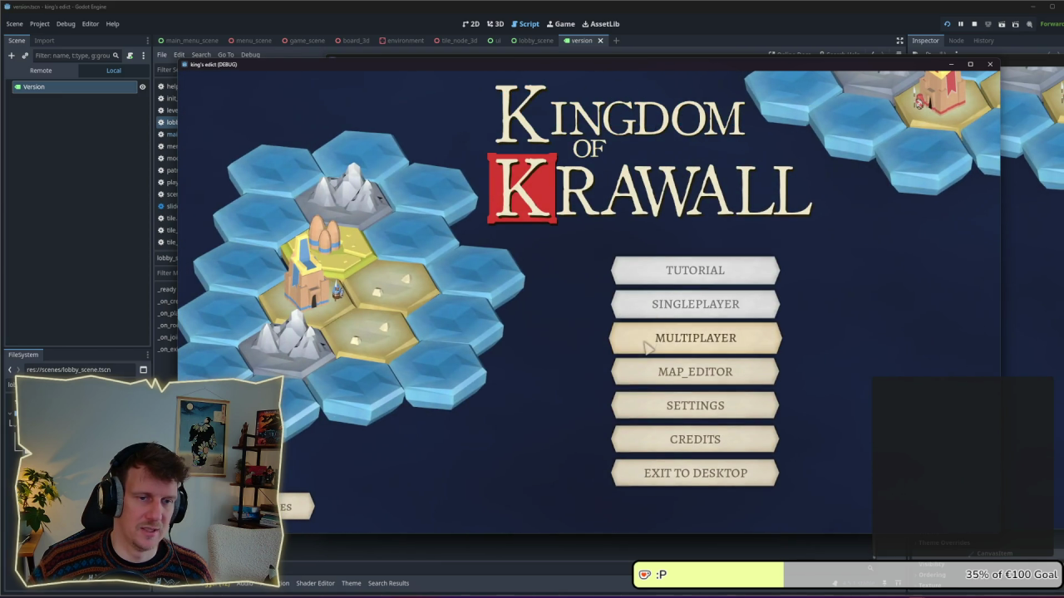
left_click(665, 338)
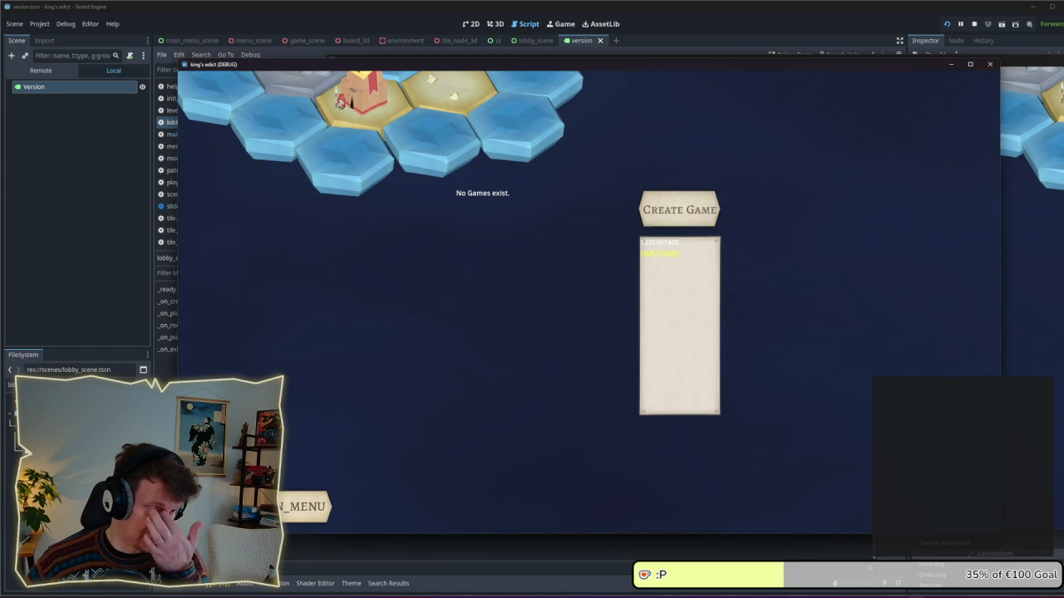
left_click(305, 507)
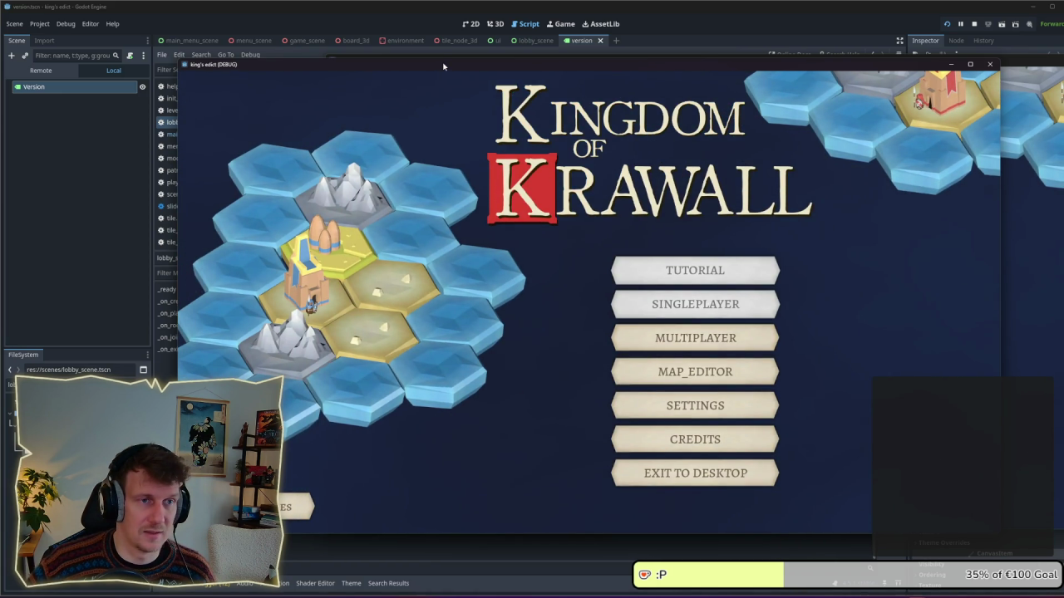
Move the window right, cycle lobby and main menu four more times, then stop the game and save
left_click_drag(443, 66, 573, 65)
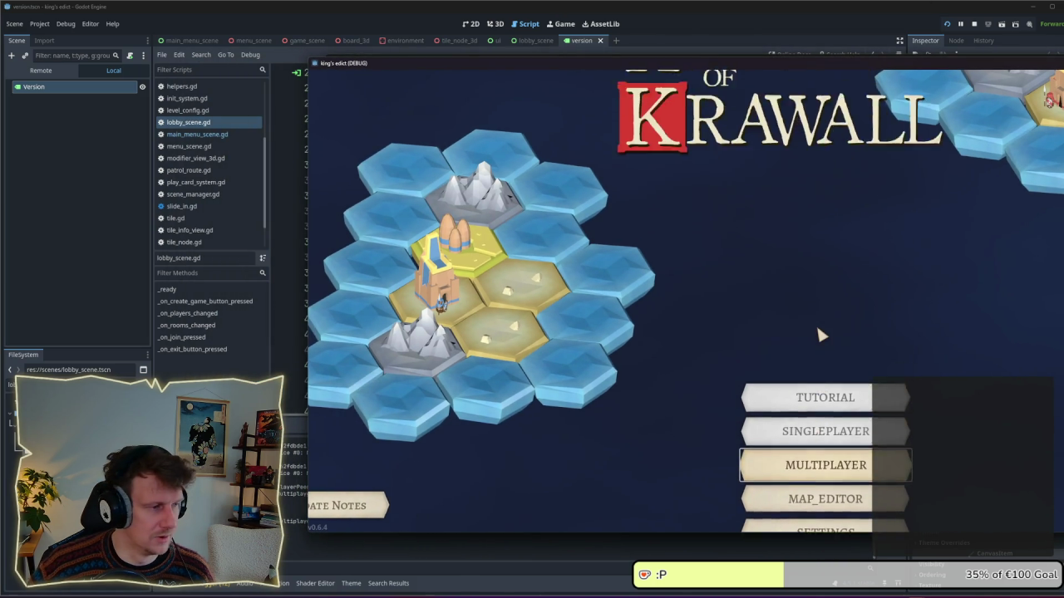
key("Return")
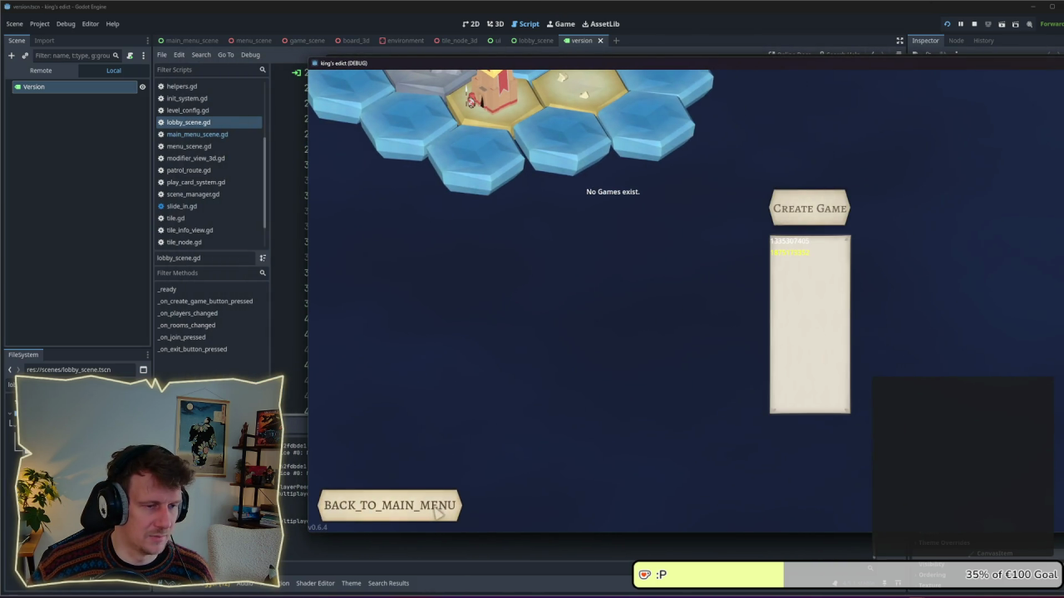
left_click(439, 512)
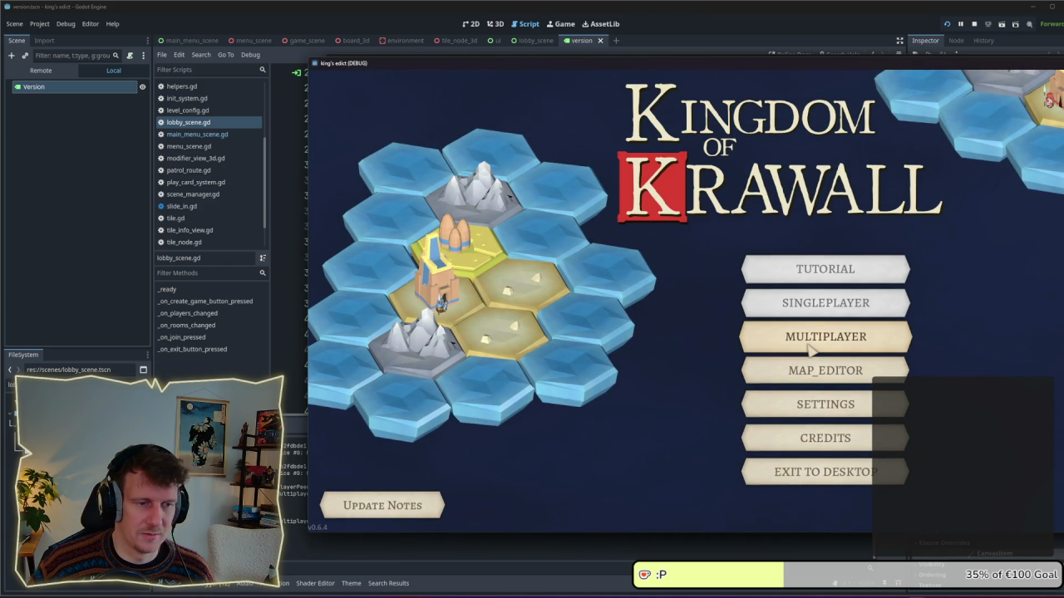
left_click(810, 350)
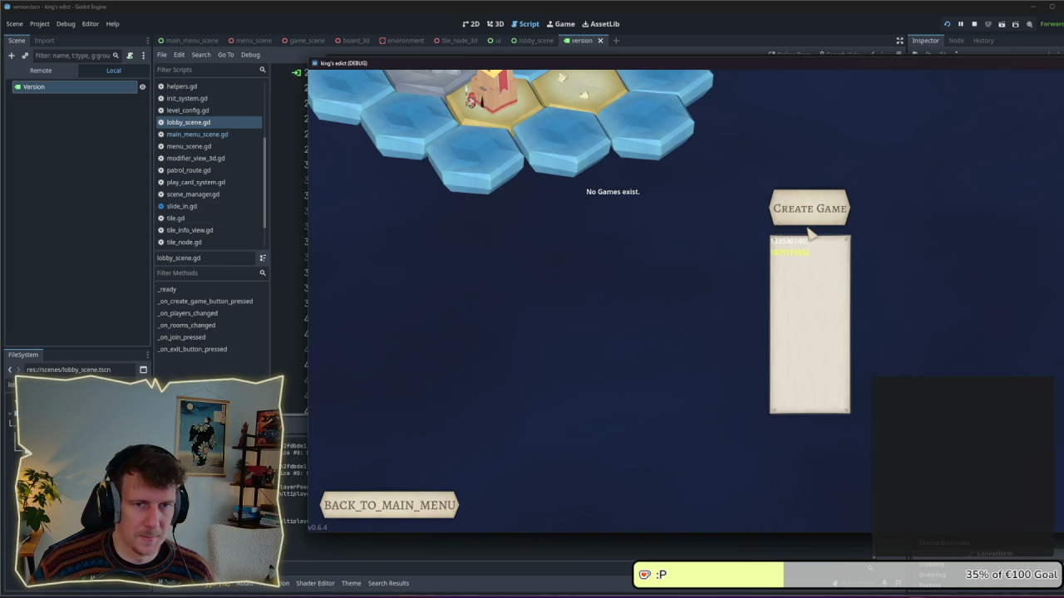
left_click(427, 502)
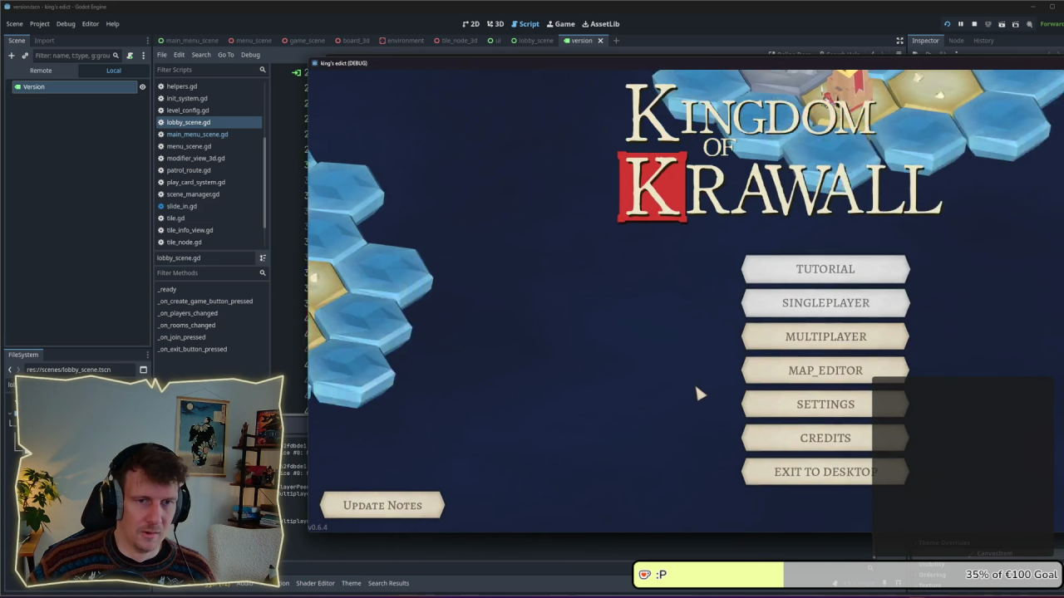
key("Return")
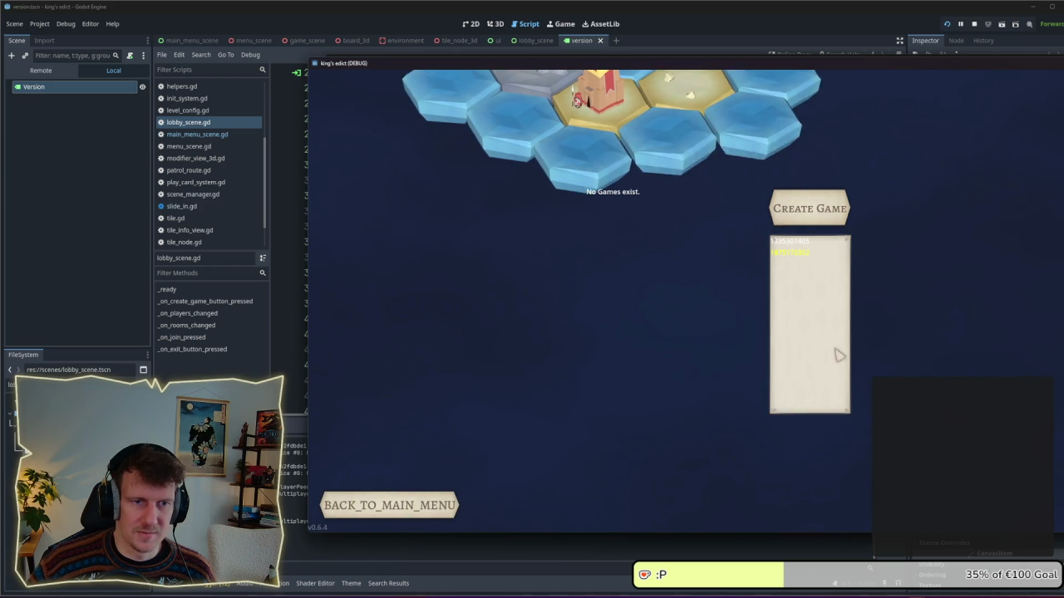
left_click(444, 501)
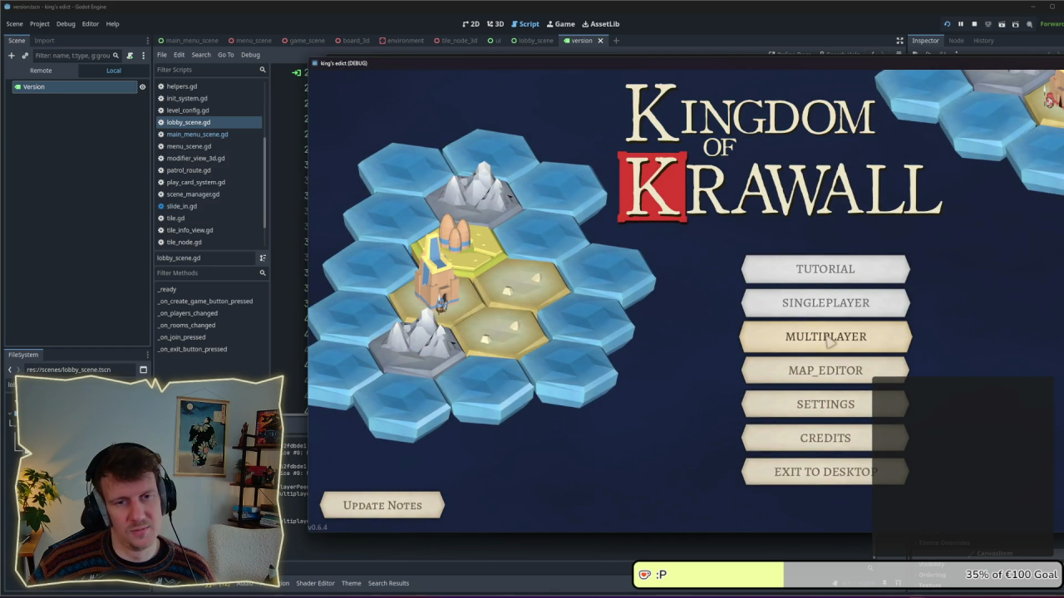
left_click(826, 338)
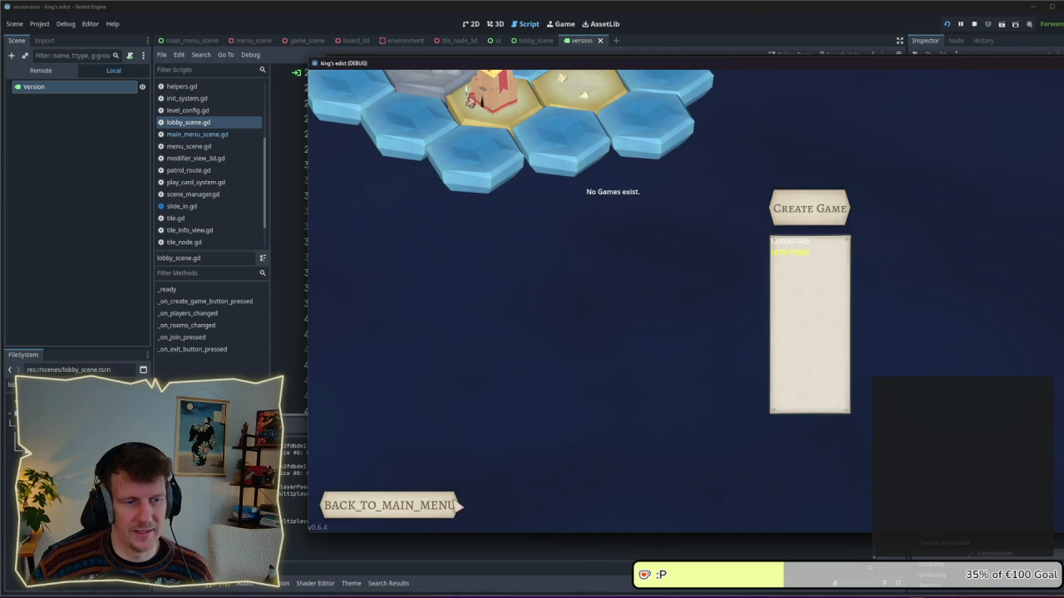
left_click(419, 507)
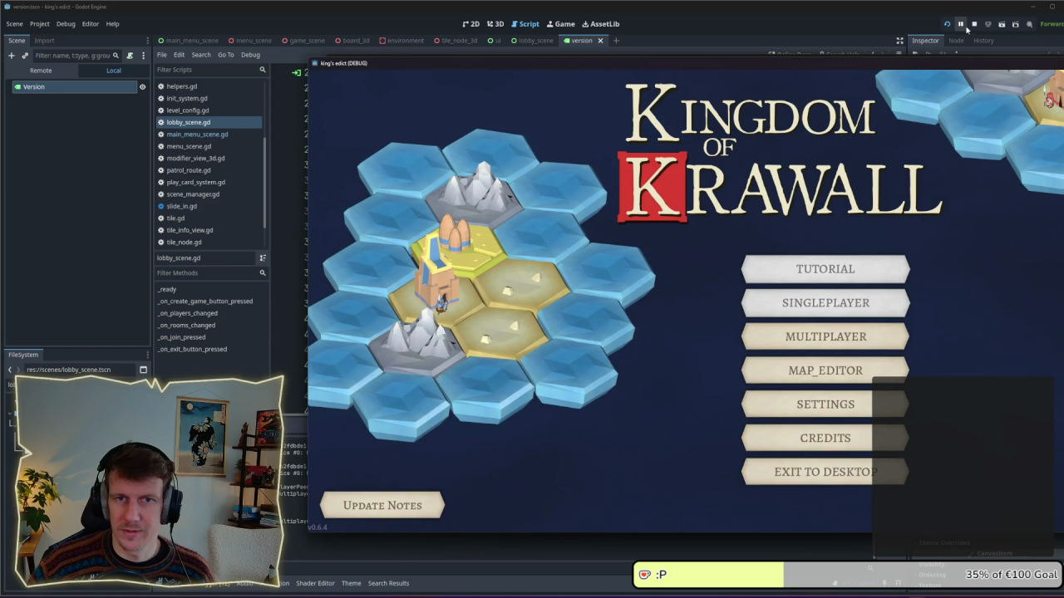
left_click(974, 23)
key("ctrl+s")
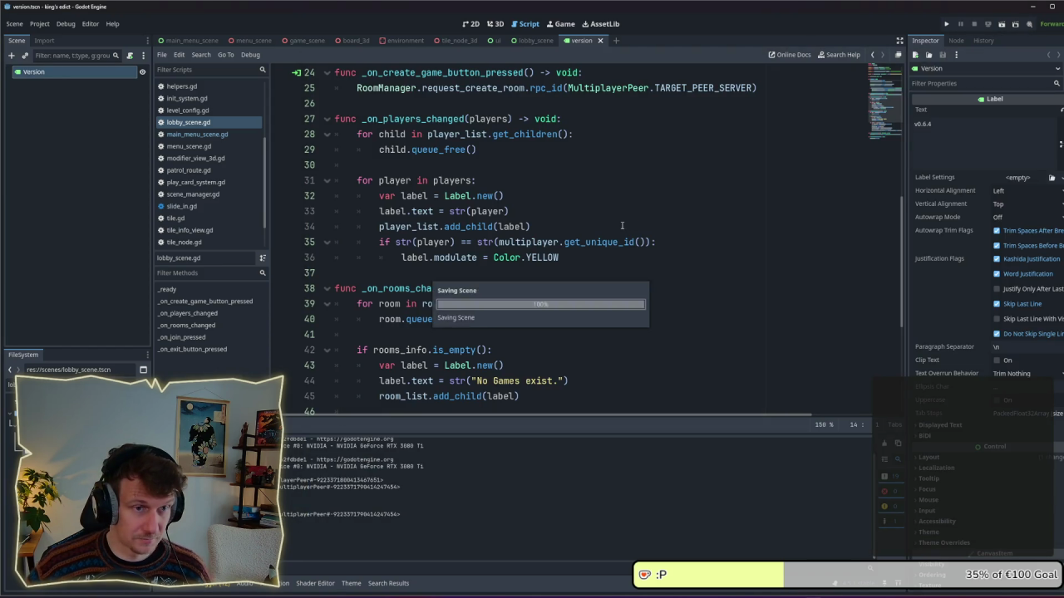
Show lobby_scene in the 2D editor and select its MarginContainer and Control nodes
left_click(622, 226)
left_click(534, 40)
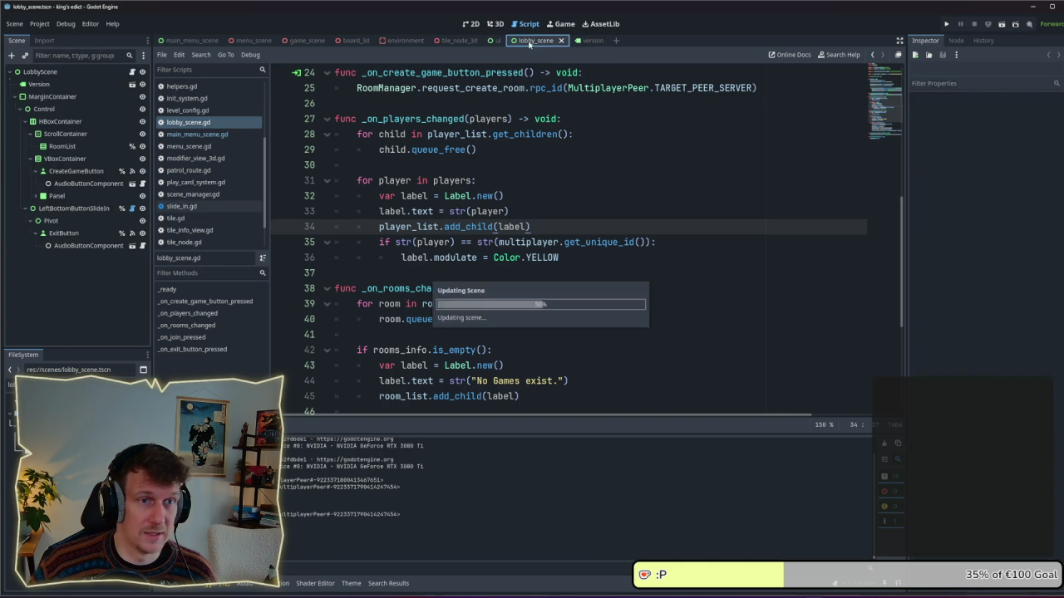
left_click(479, 23)
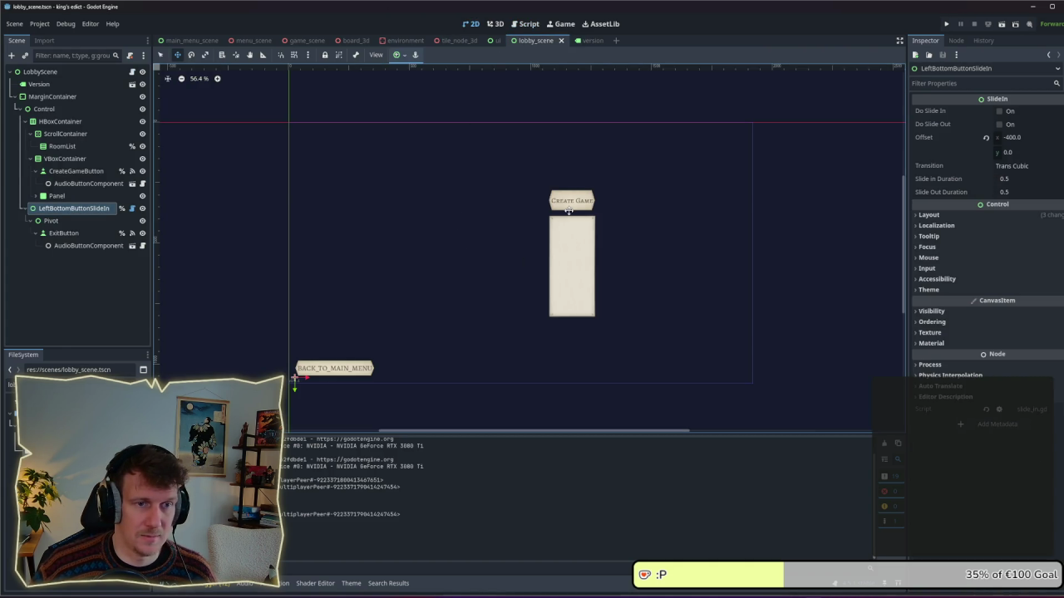
left_click(49, 97)
left_click(48, 110)
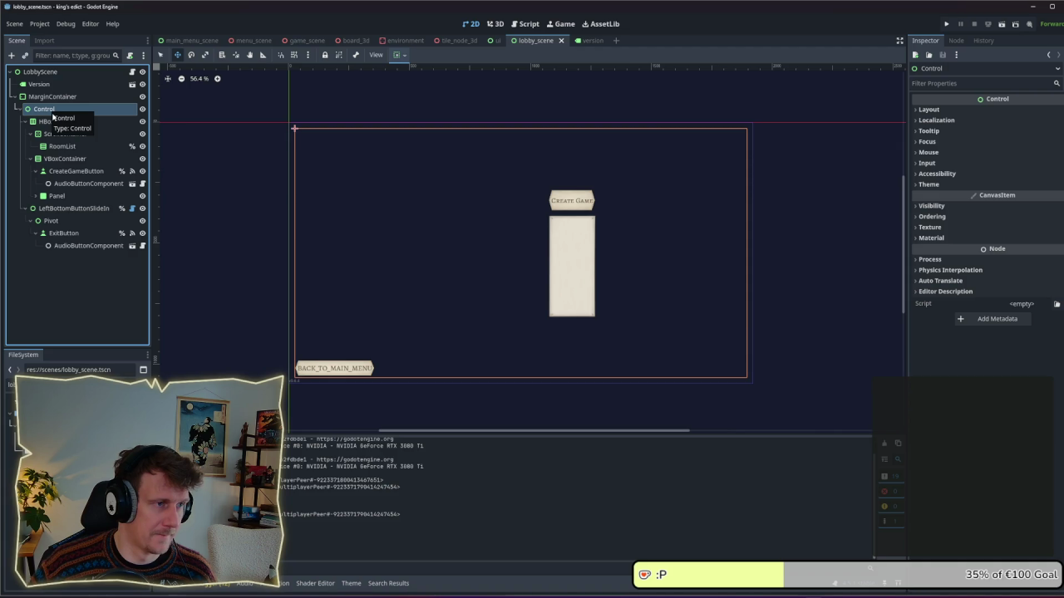
Add a Control child to the Control node and name it ContentSlideIn
right_click(52, 116)
left_click(84, 120)
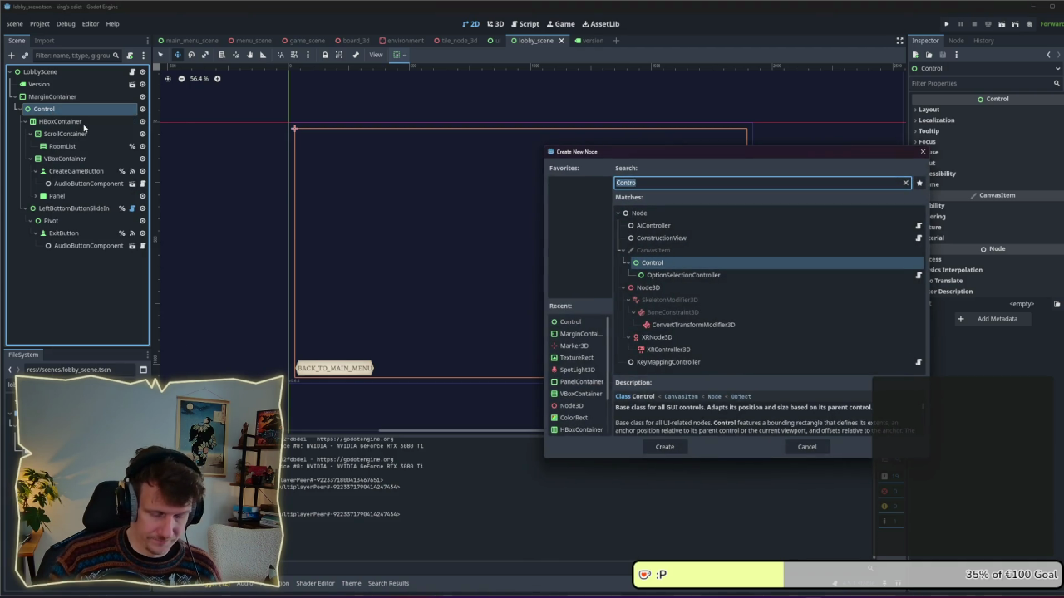
key("Return")
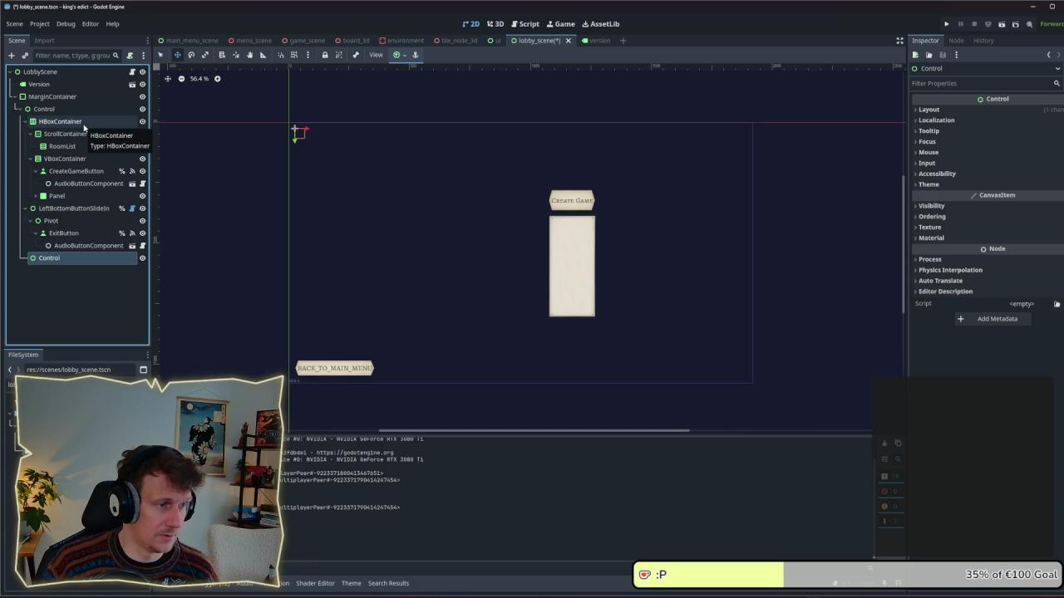
key("F2")
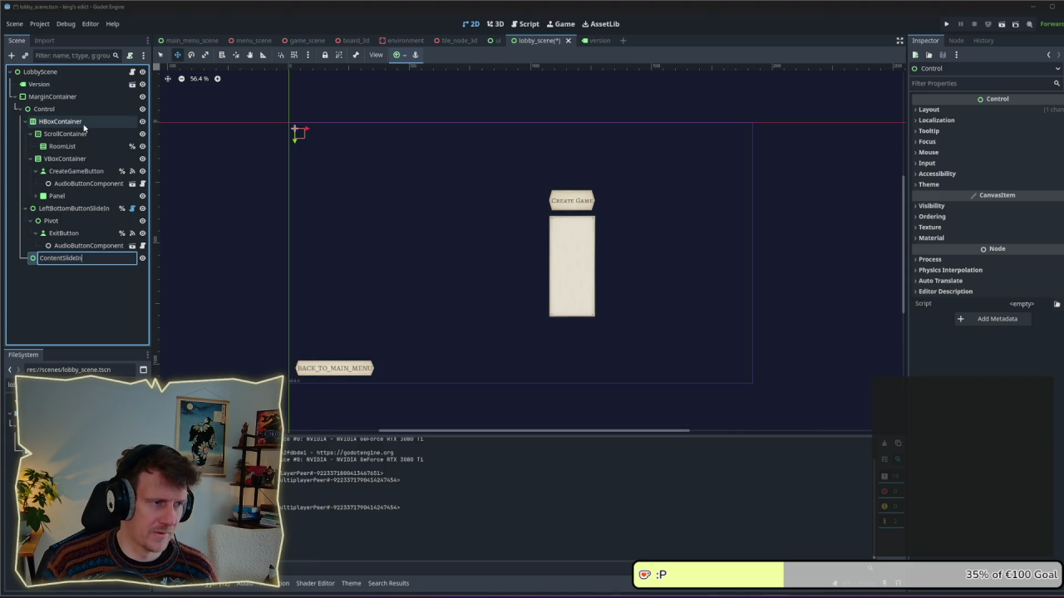
key("Return")
Add a Control child named Pivot under ContentSlideIn
right_click(55, 259)
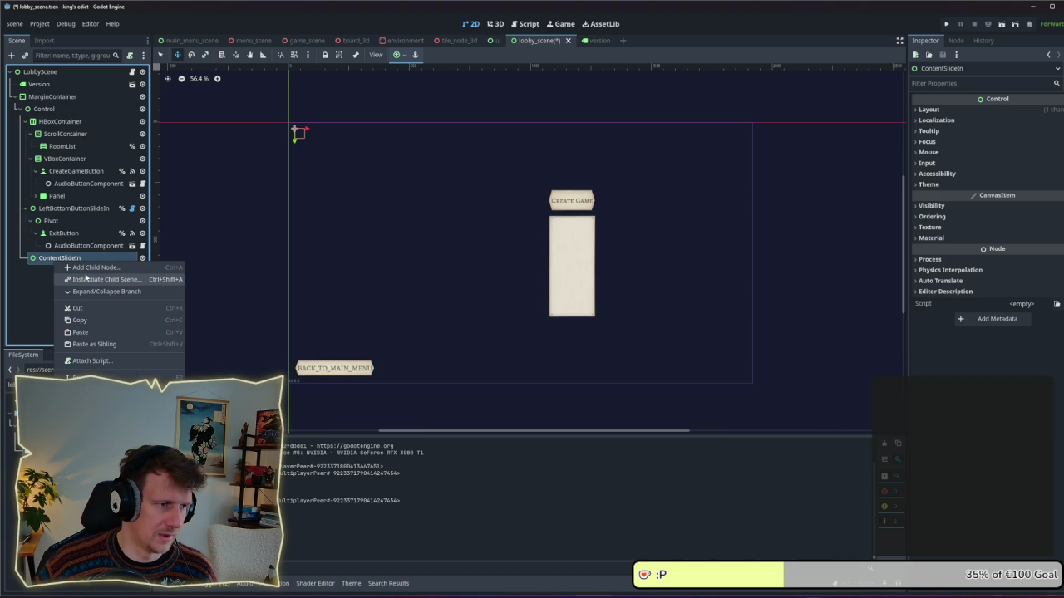
left_click(85, 268)
type("Pivot")
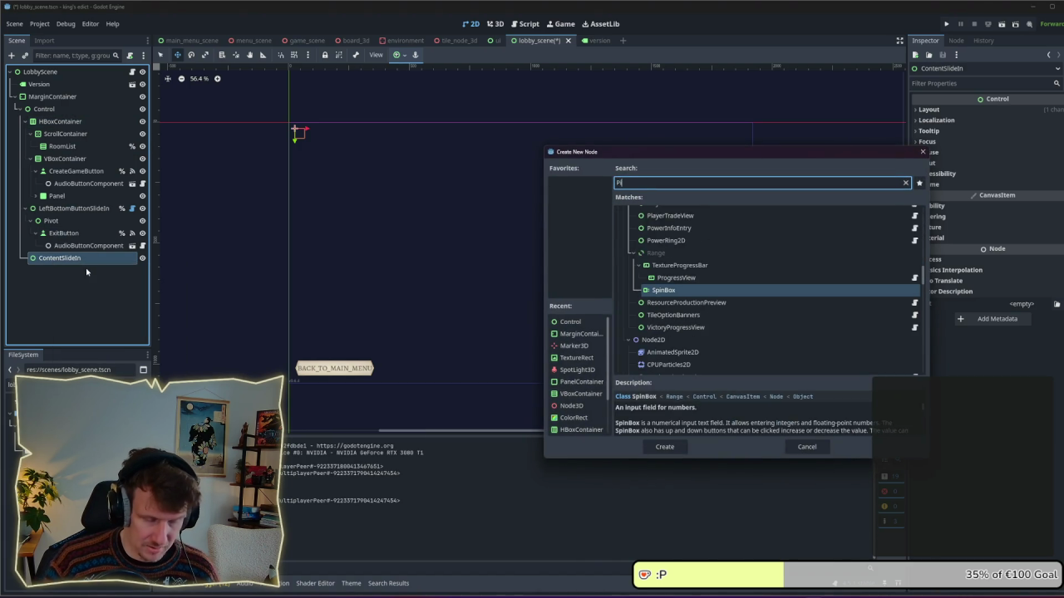
key("BackSpace")
key("BackSpace")
key("BackSpace")
type("Control")
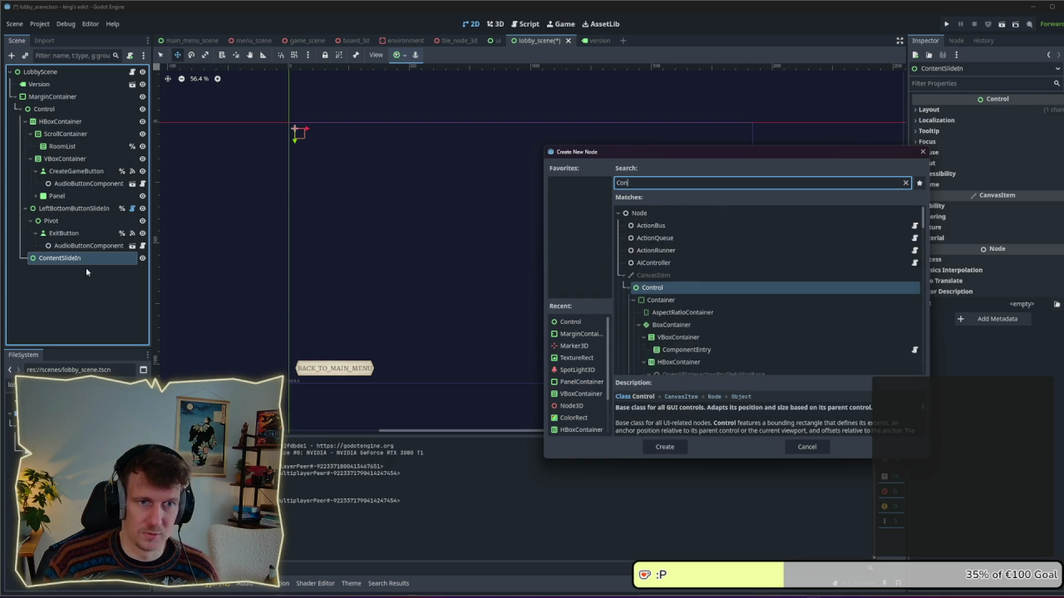
key("Return")
double_click(87, 270)
type("Pivo")
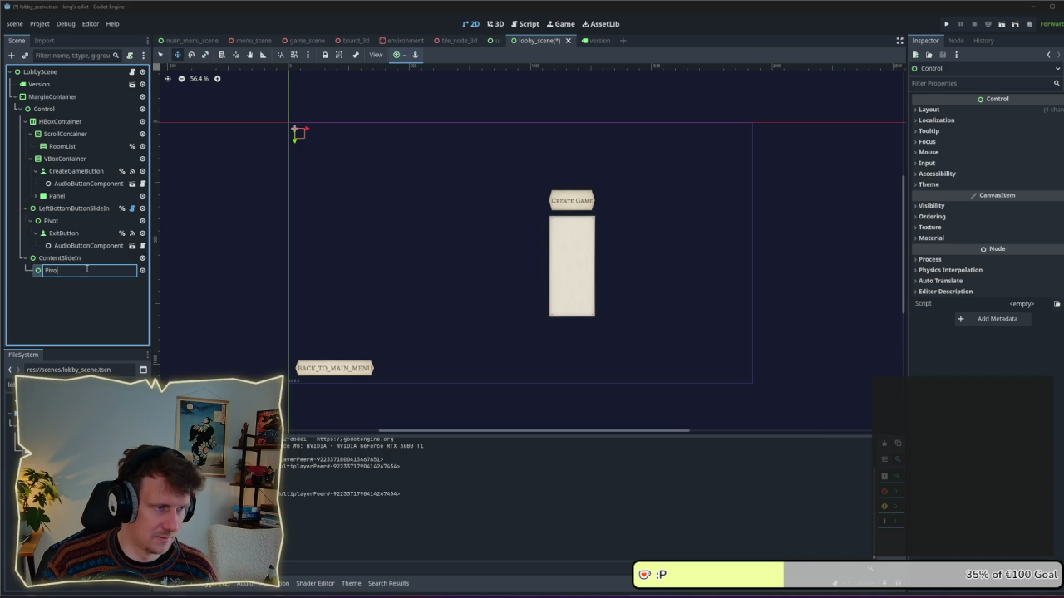
type("t")
key("Return")
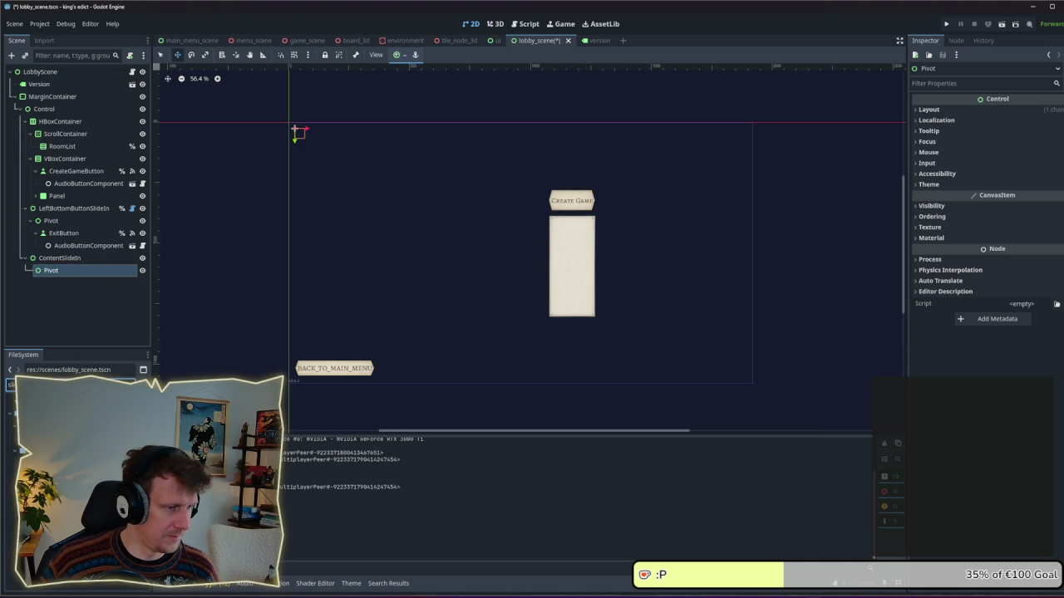
Attach slide_in.gd to ContentSlideIn, place it above LeftBottomButtonSlideIn, and nest HBoxContainer under Pivot
mouse_move(12, 384)
left_mouse_down()
mouse_move(104, 328)
mouse_move(90, 263)
left_mouse_up()
key("ctrl+s")
left_click(75, 257)
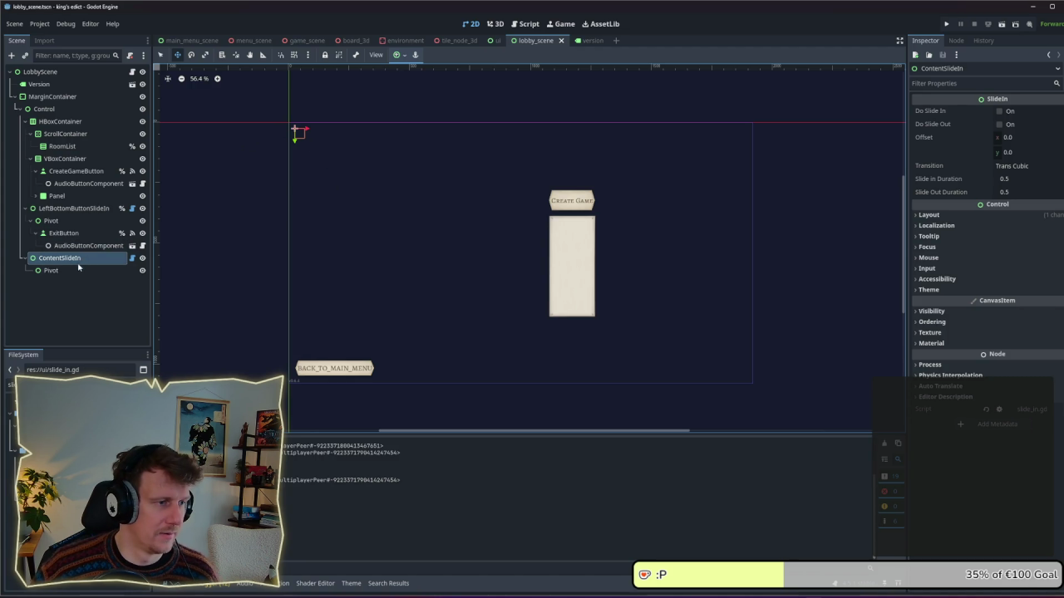
left_click_drag(63, 260, 61, 109)
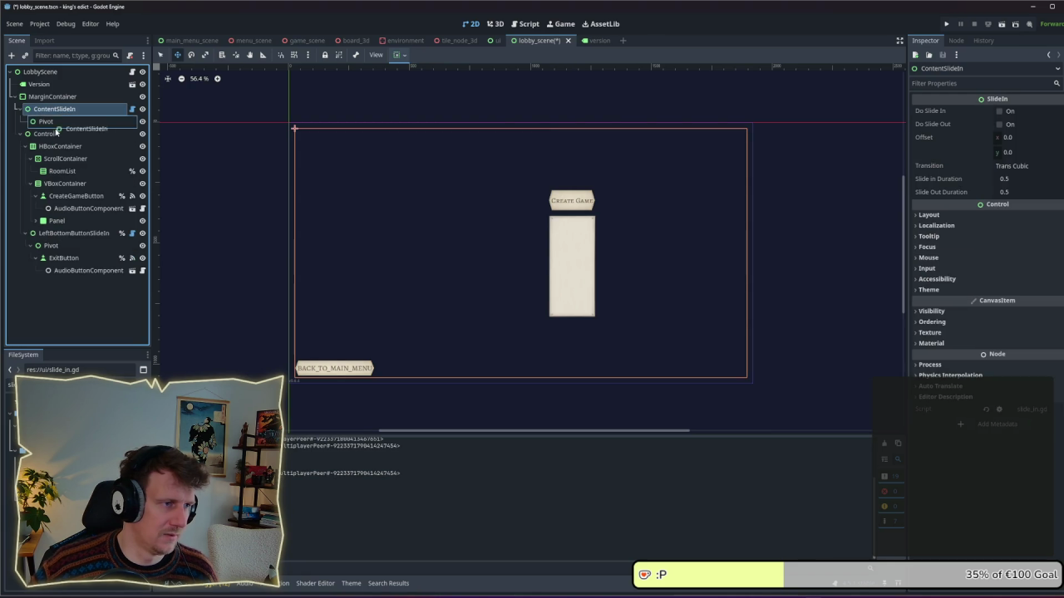
key("ctrl+z")
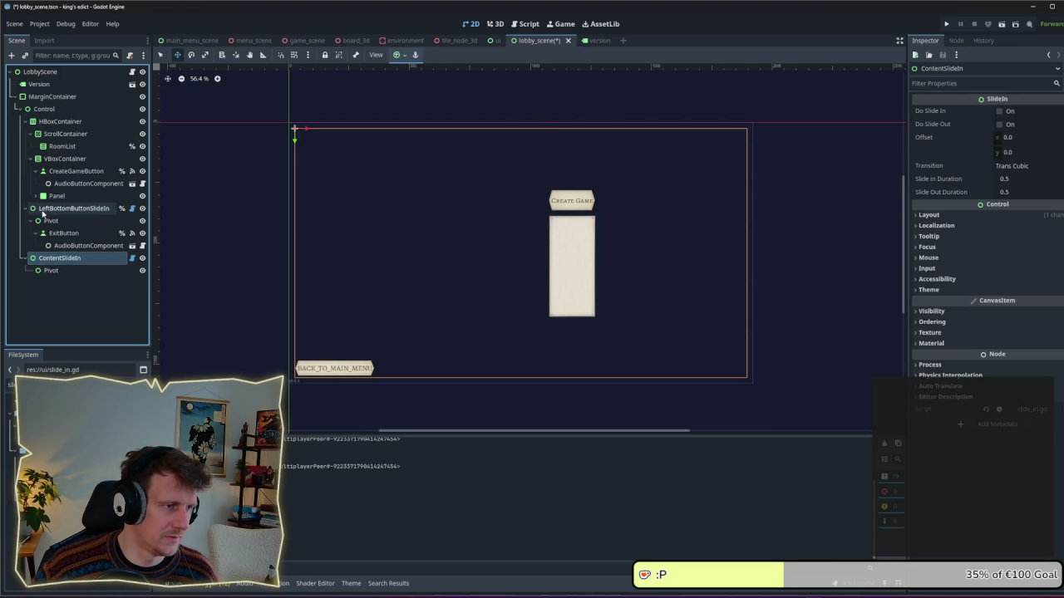
left_click_drag(55, 258, 52, 211)
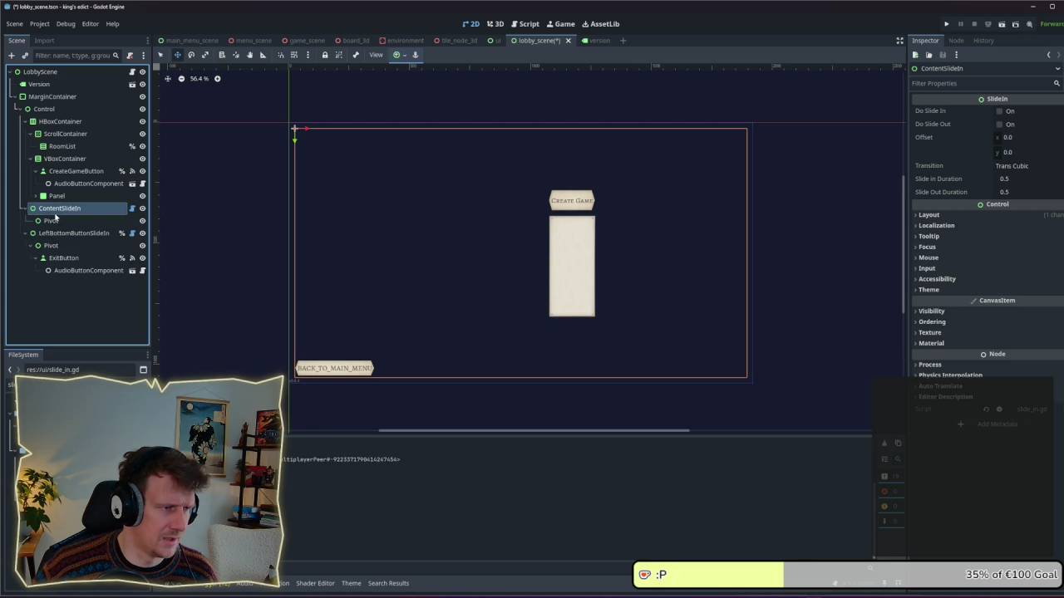
left_click_drag(58, 121, 57, 221)
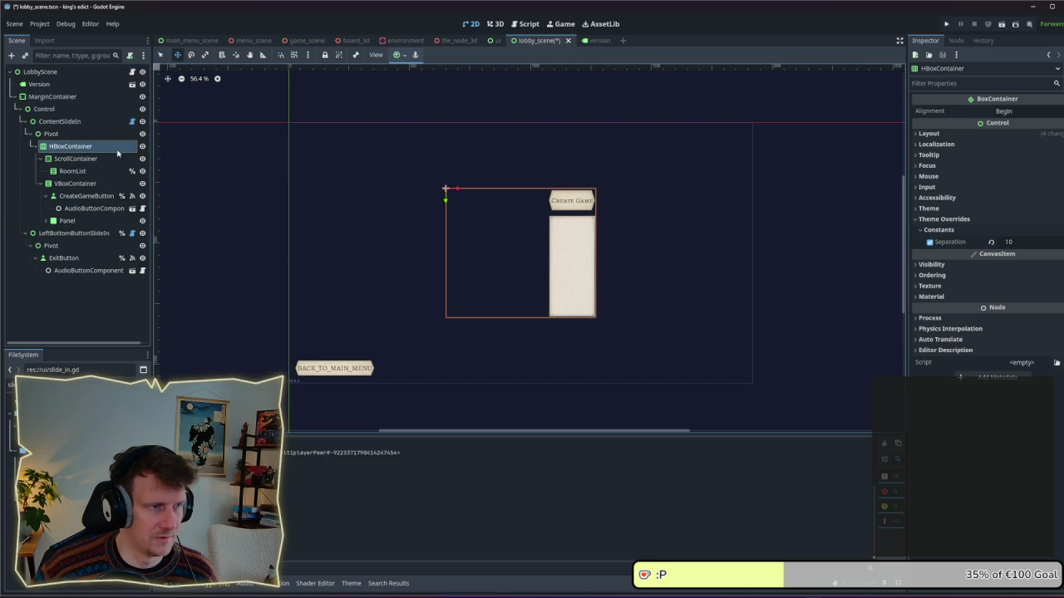
Set ContentSlideIn's Layout Mode to Anchors with the Center Top anchor preset
left_click(54, 122)
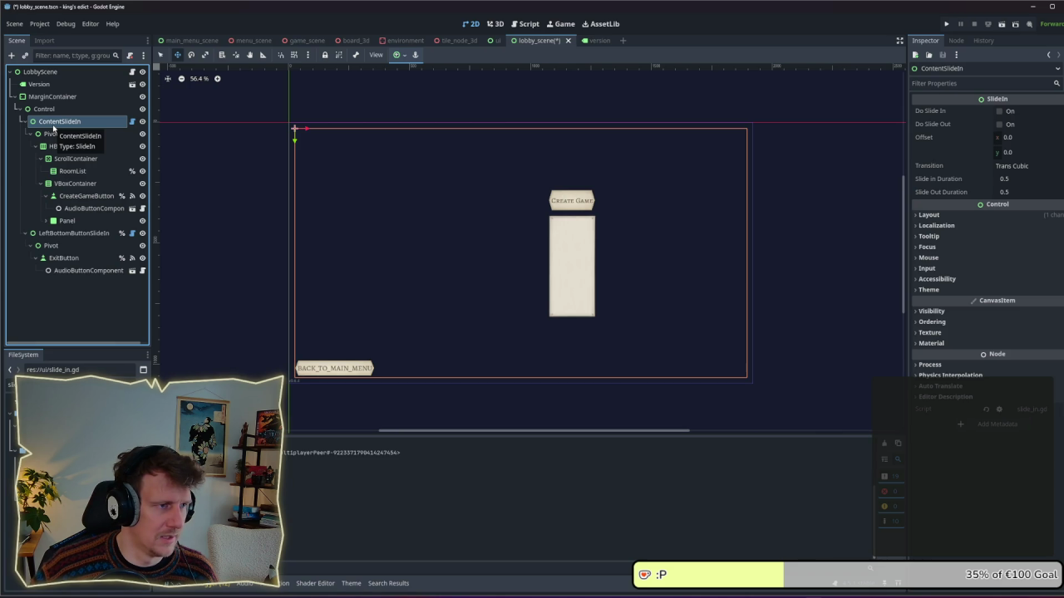
left_click(935, 218)
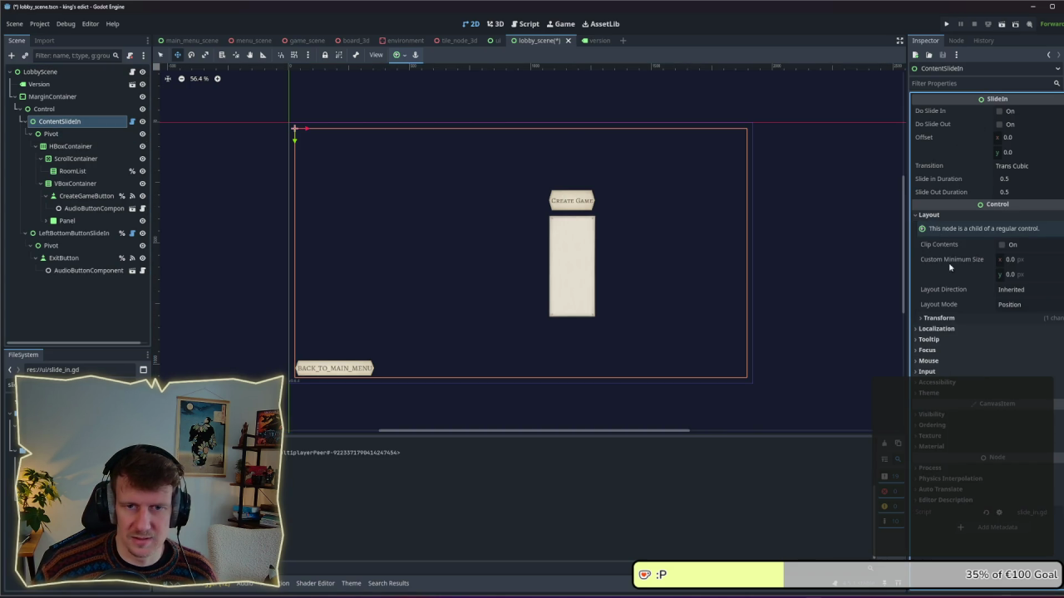
left_click(1015, 305)
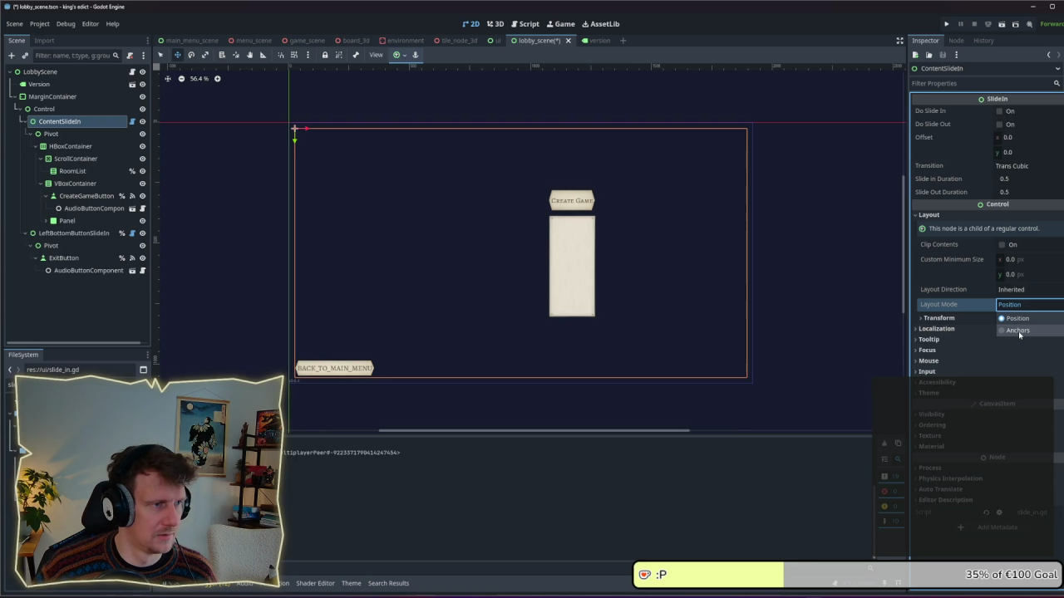
left_click(1018, 331)
left_click(1019, 320)
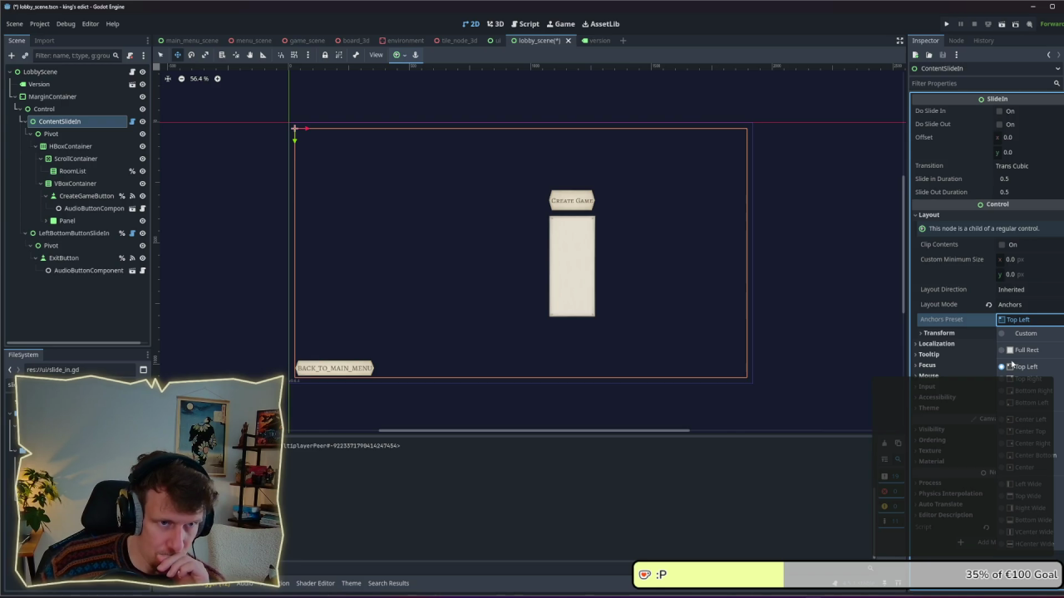
left_click(1013, 434)
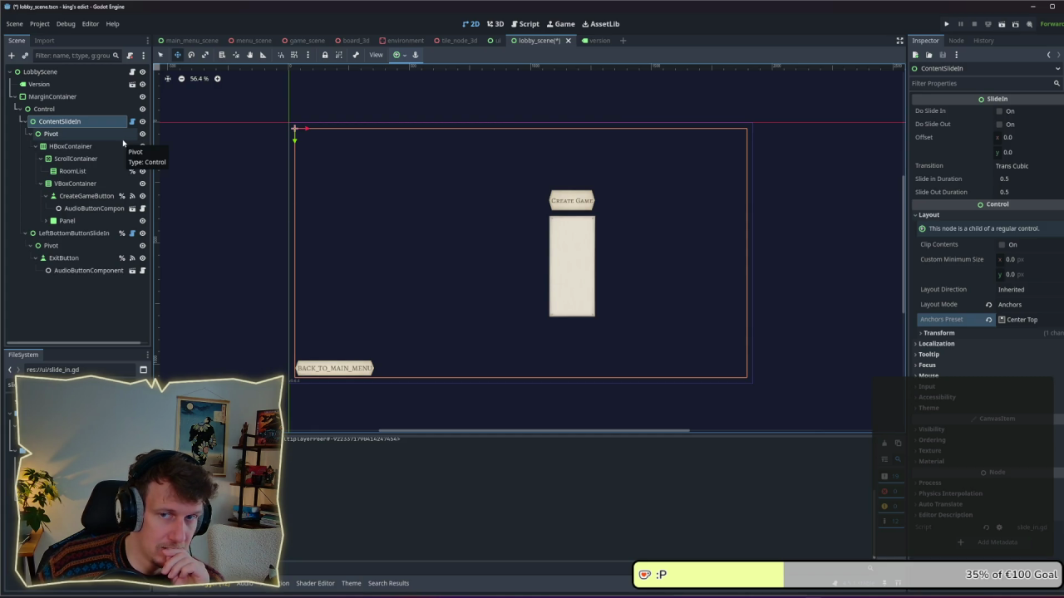
Inspect ContentSlideIn's transform, briefly try a Center Left anchor, then restore Center Top
left_click(44, 109)
left_click(59, 121)
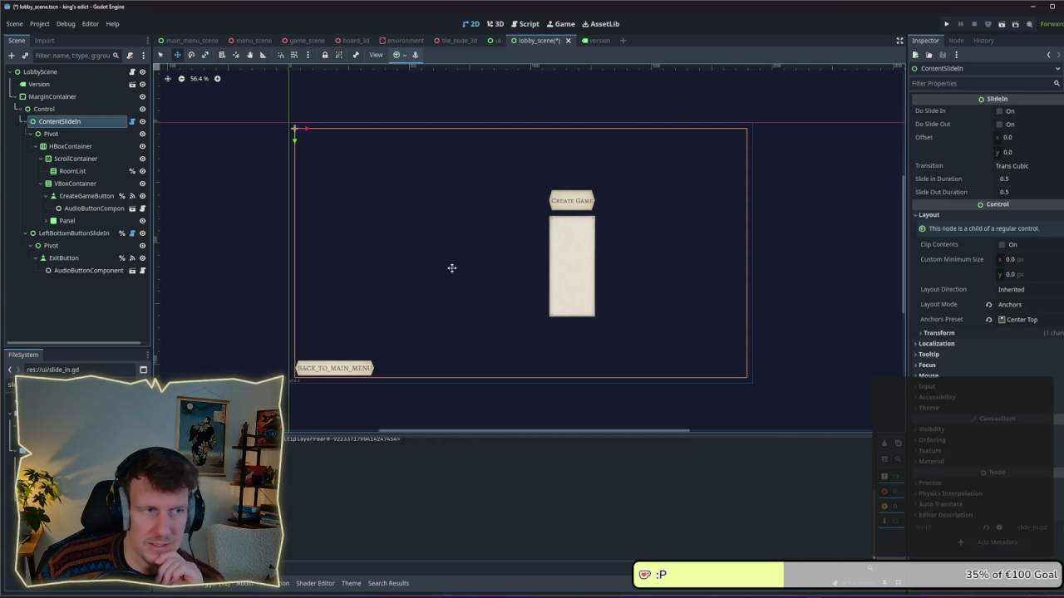
left_click(162, 56)
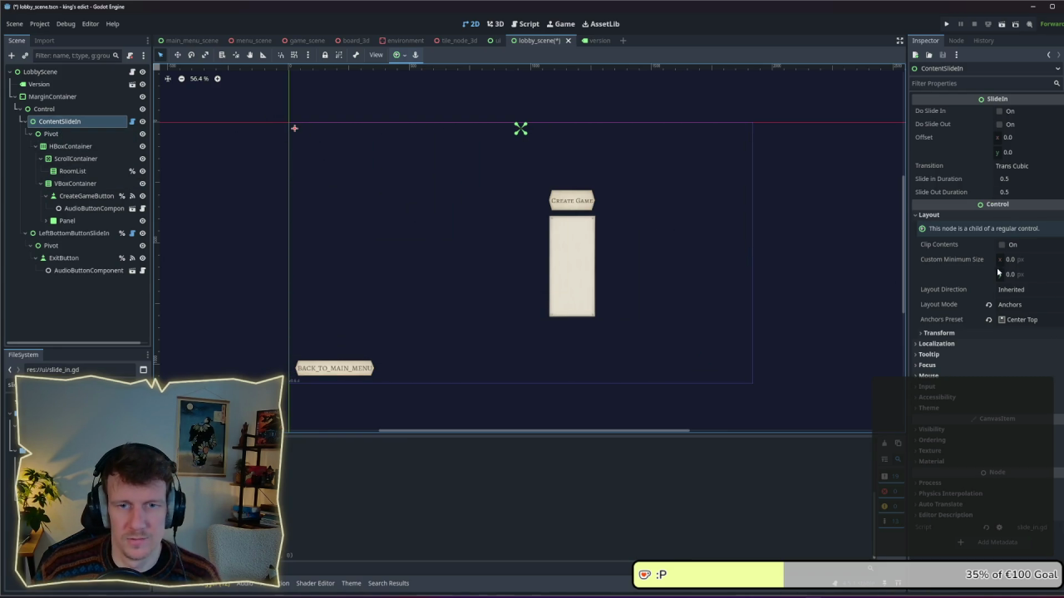
left_click(984, 333)
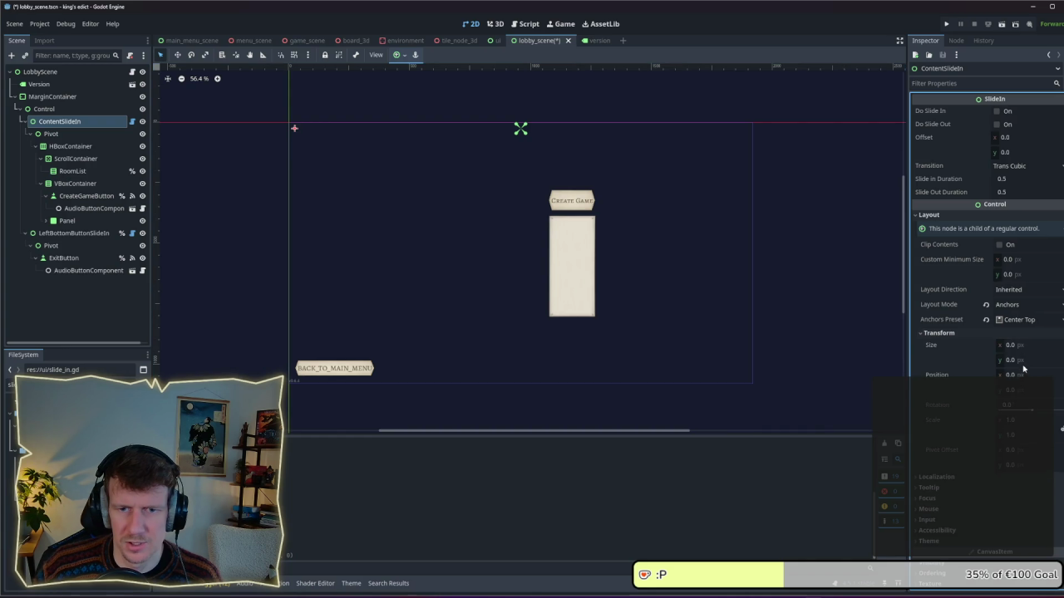
left_click(70, 133)
left_click(71, 124)
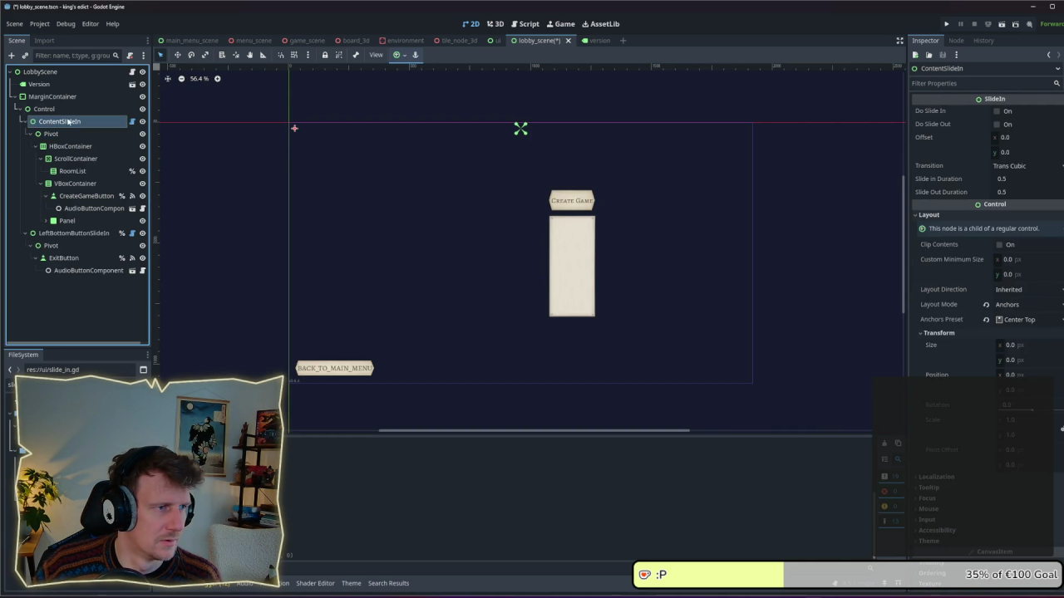
left_click(1021, 322)
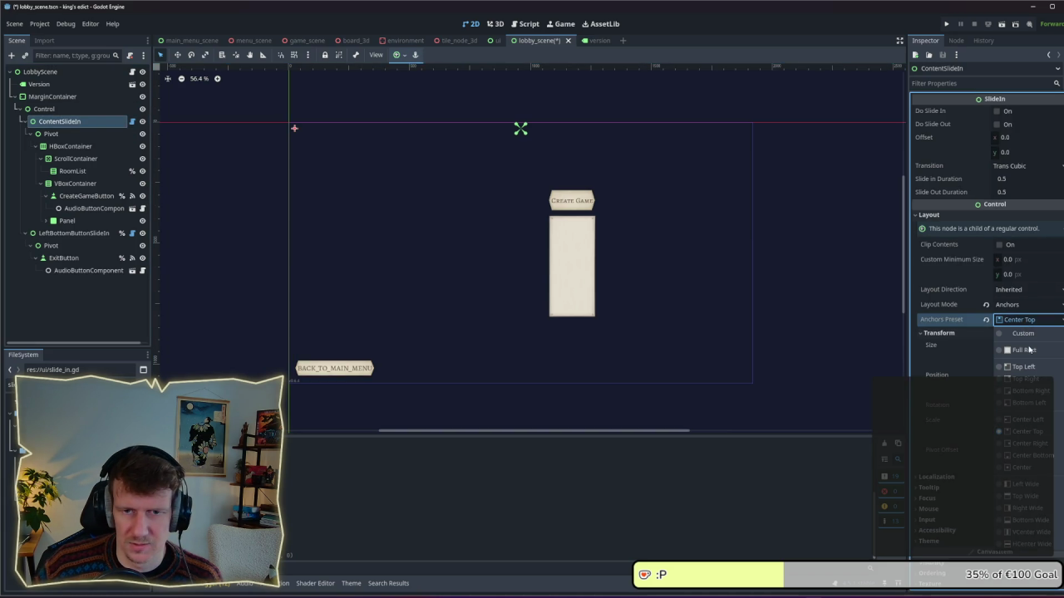
left_click(1031, 348)
left_click(1024, 323)
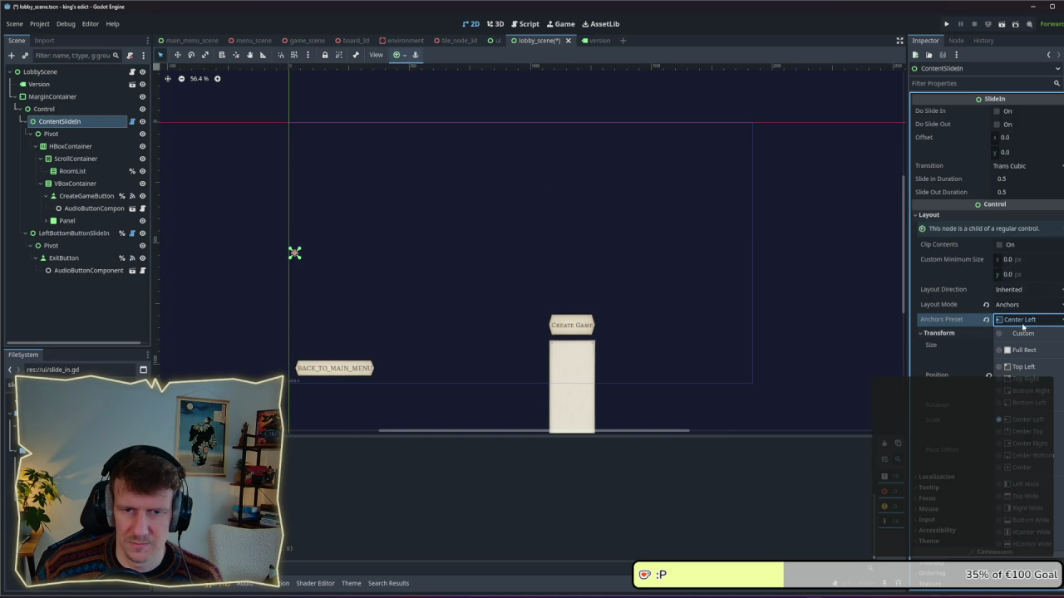
left_click(1057, 431)
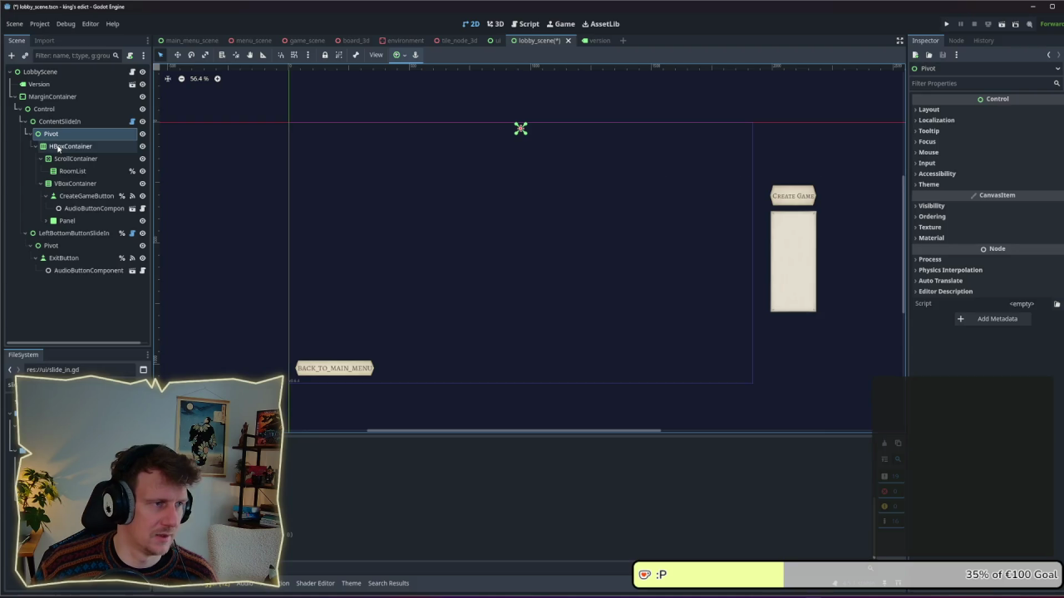
Zero the HBoxContainer's transform Position (x 0, y 0) and save the lobby scene
left_click(696, 239)
left_click(941, 133)
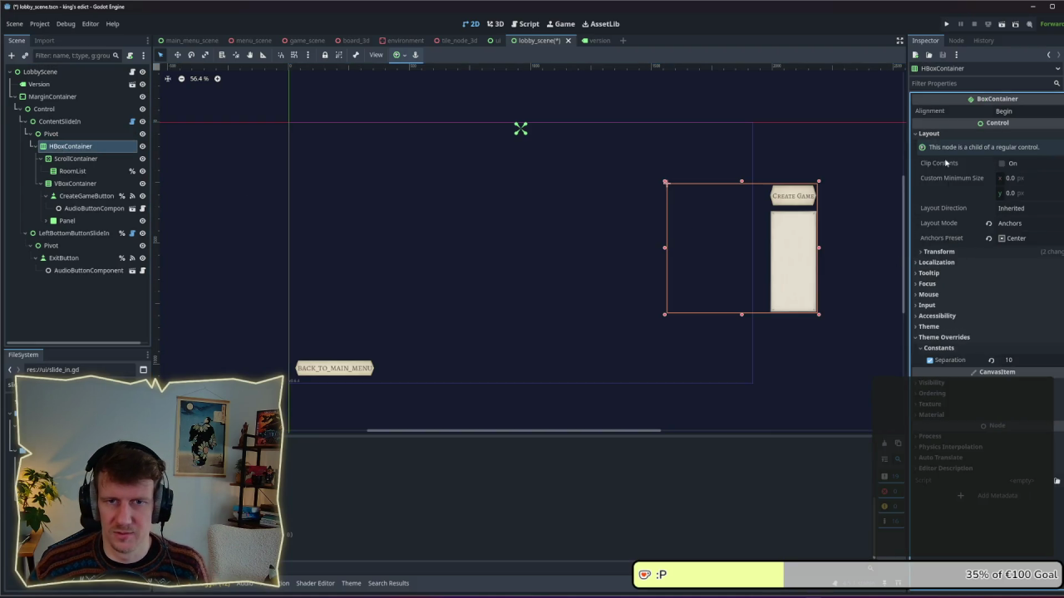
left_click(984, 253)
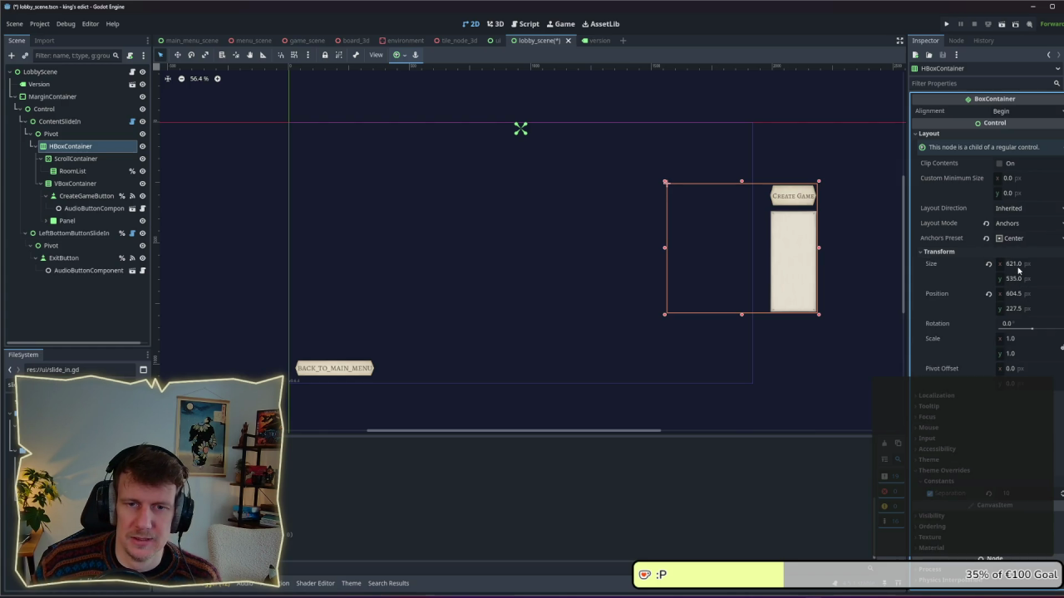
left_click(1012, 294)
type("0")
key("Tab")
type("0")
key("Return")
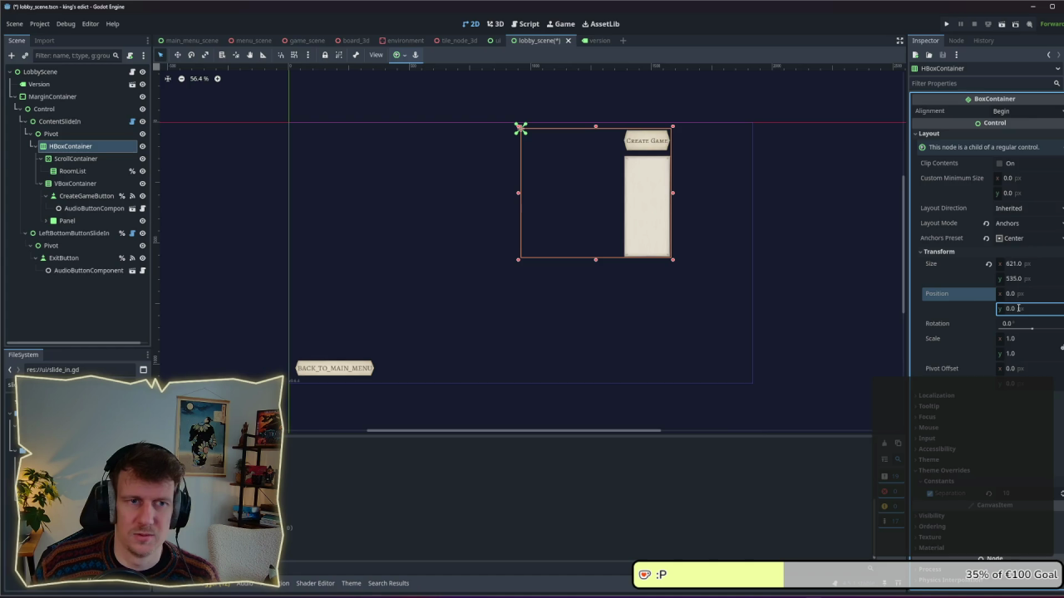
key("ctrl+s")
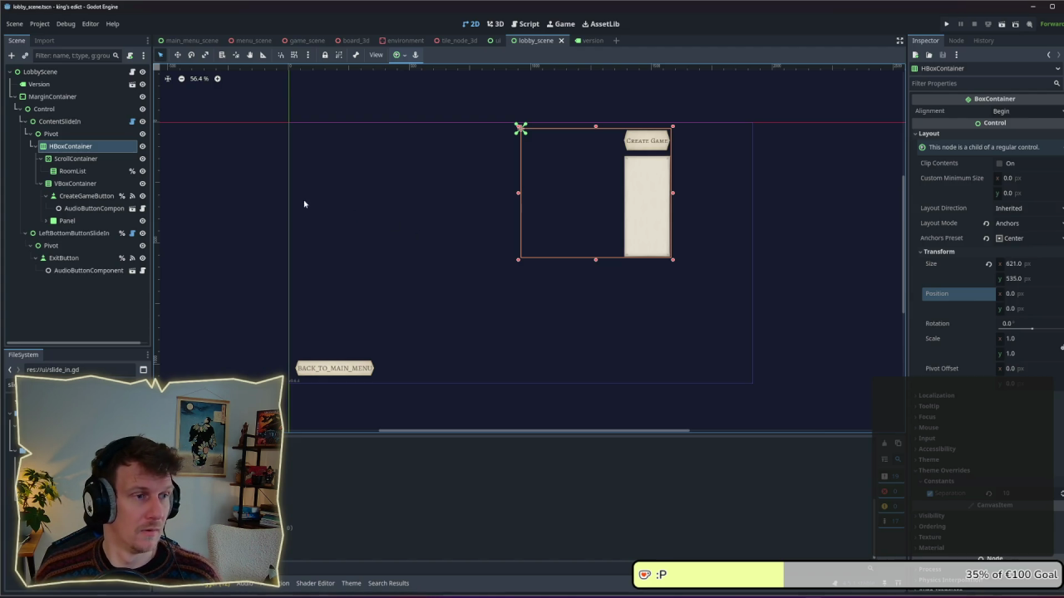
left_click(90, 135)
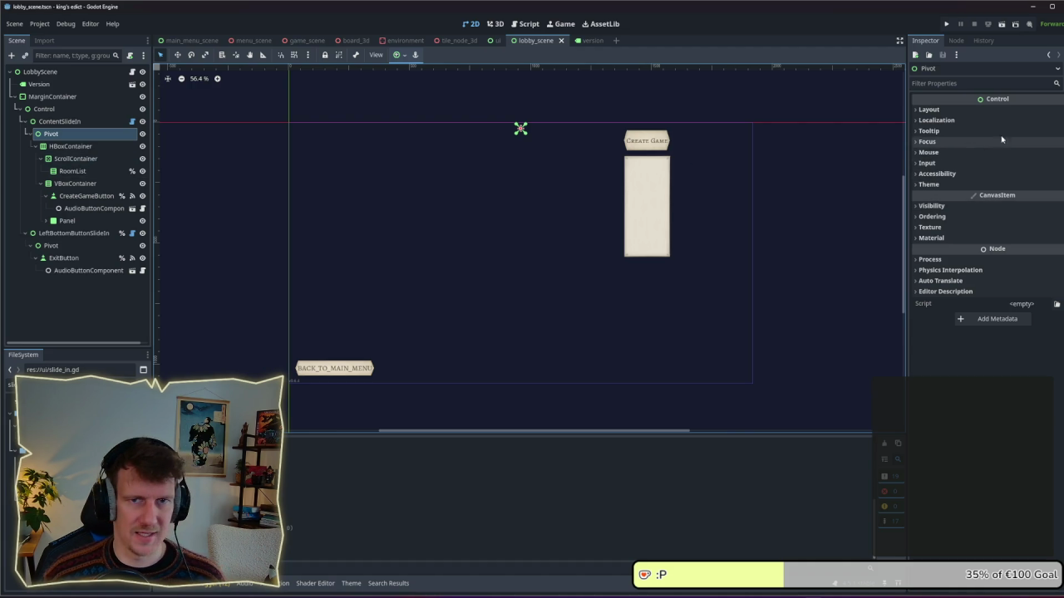
Anchor ContentSlideIn with the VCenter Wide preset
left_click(969, 109)
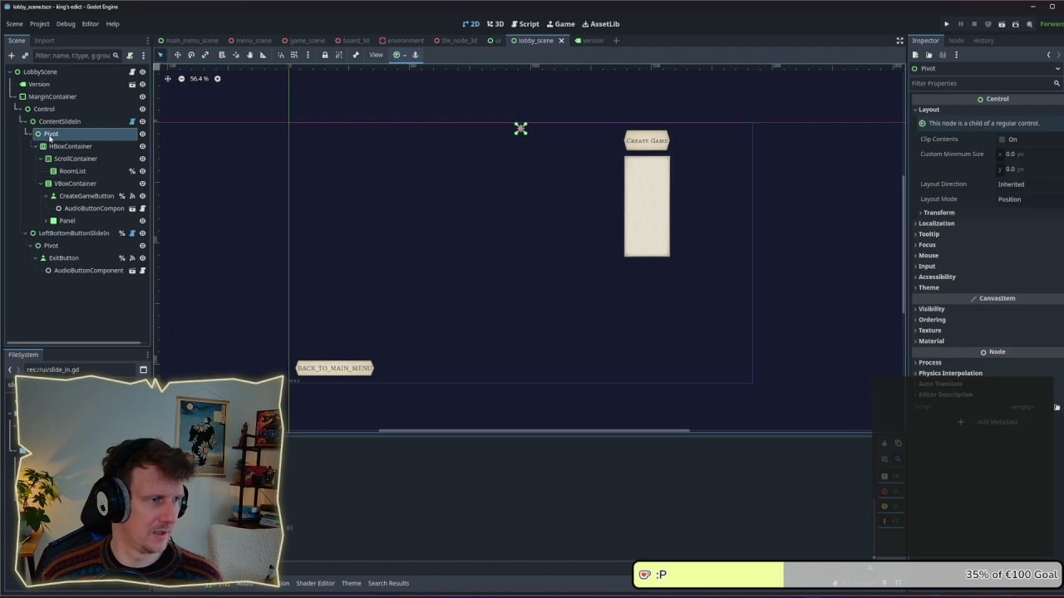
left_click(58, 121)
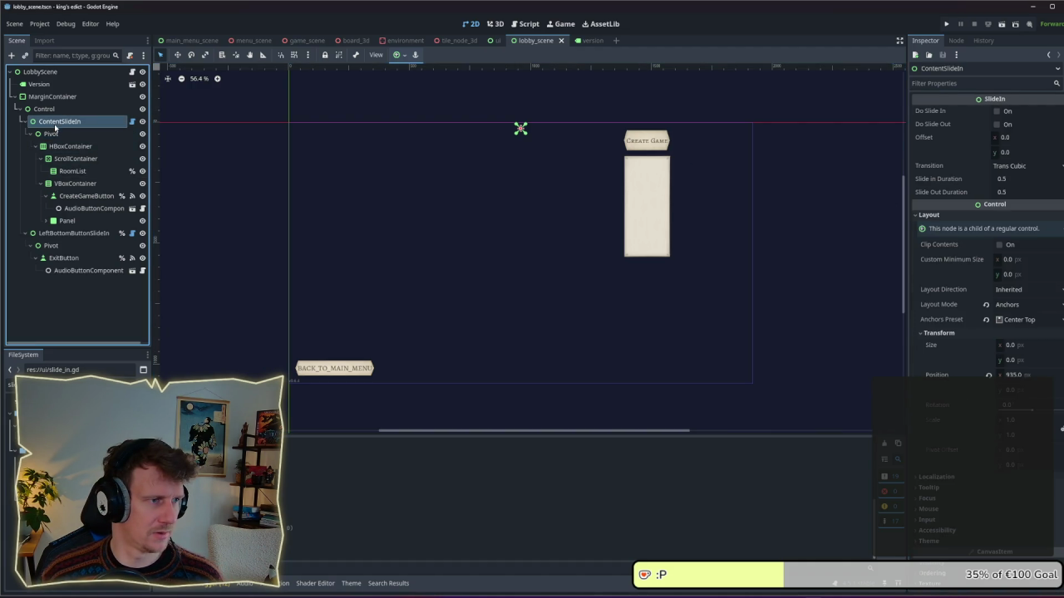
left_click(1012, 320)
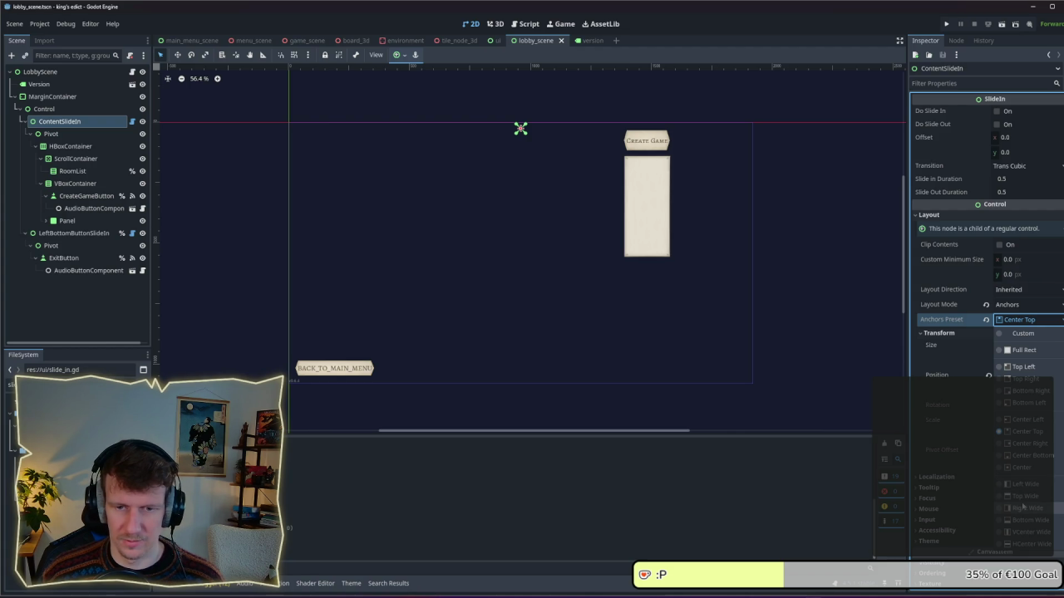
left_click(1024, 531)
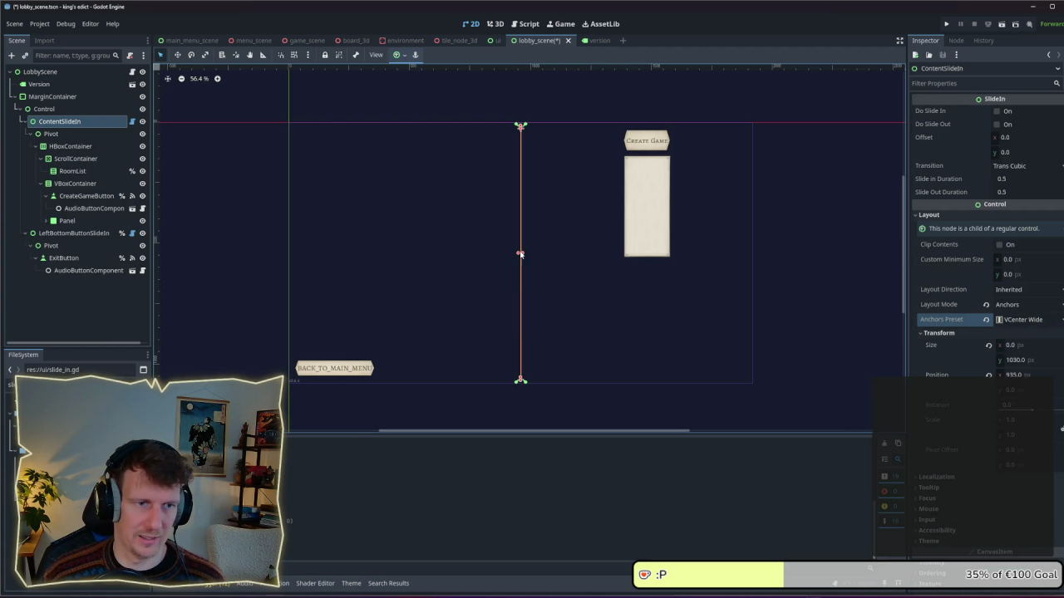
Drag ContentSlideIn's left and right edges to size it about 941 × 1030 px
left_click_drag(522, 256, 676, 253)
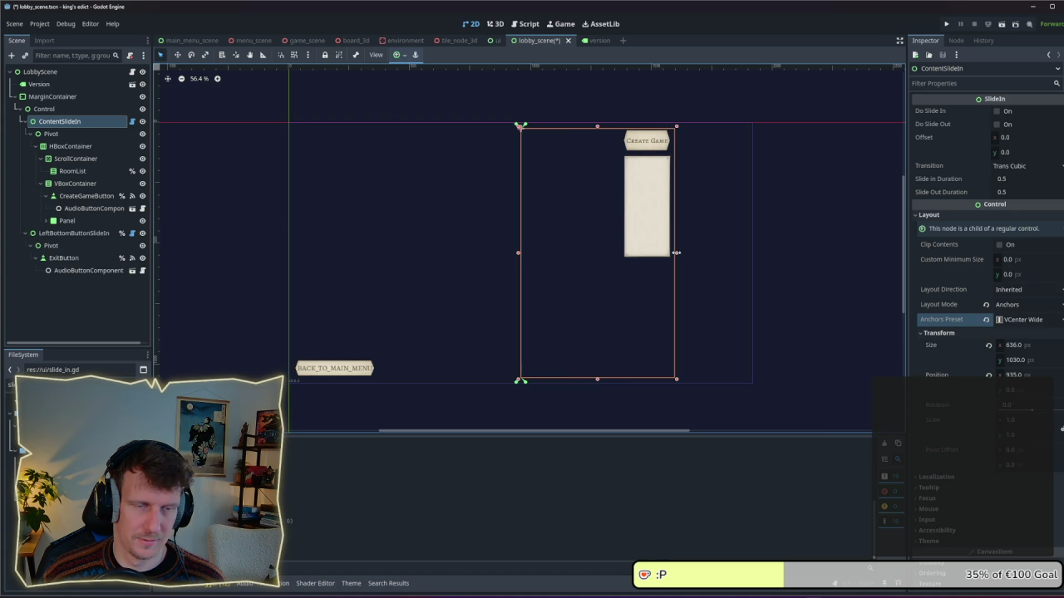
left_click(460, 251)
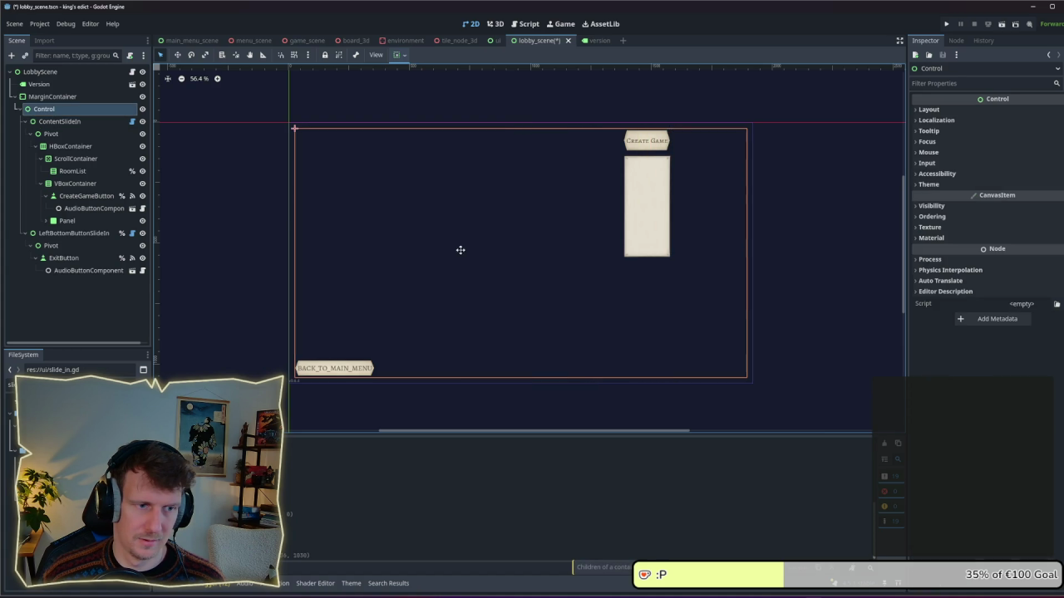
left_click(67, 135)
left_click(60, 121)
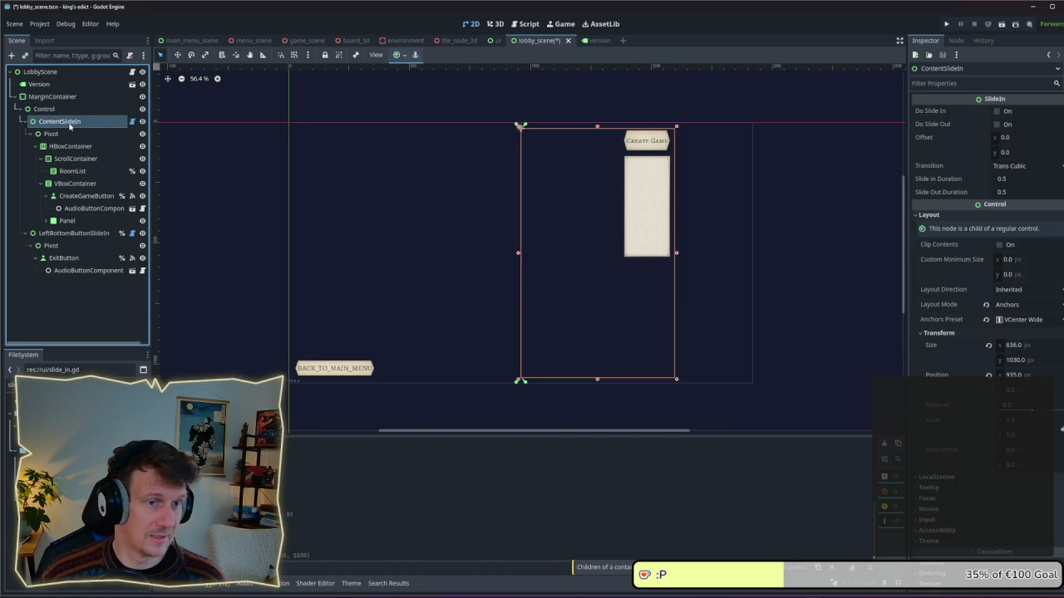
left_click_drag(516, 256, 398, 252)
left_click_drag(677, 256, 637, 248)
left_click(94, 138)
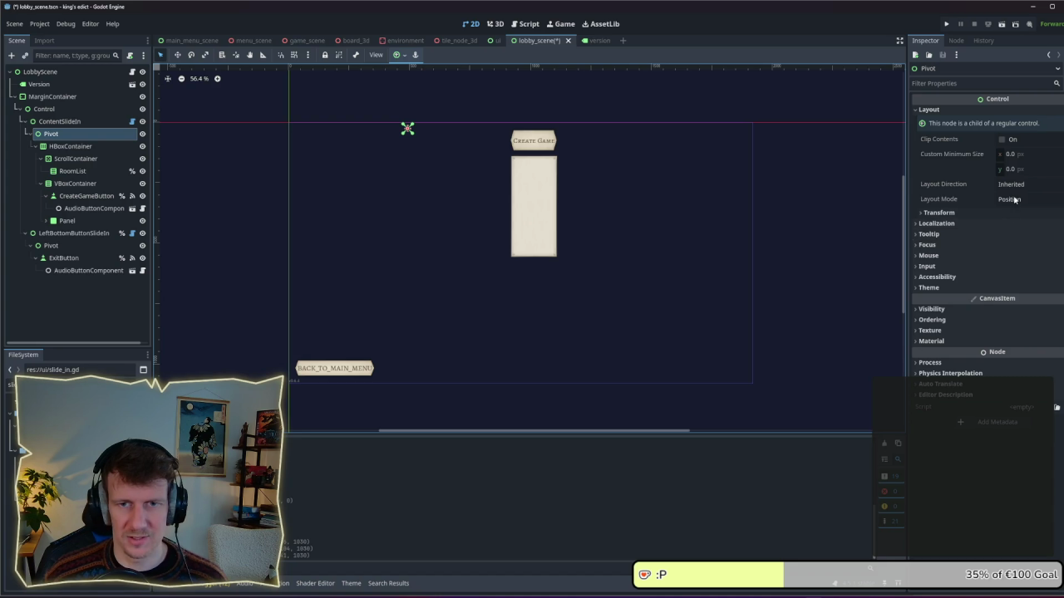
Give Pivot Anchors layout with the Full Rect preset, save, and make HBoxContainer Full Rect too
left_click(1016, 199)
left_click(1018, 214)
left_click(1018, 213)
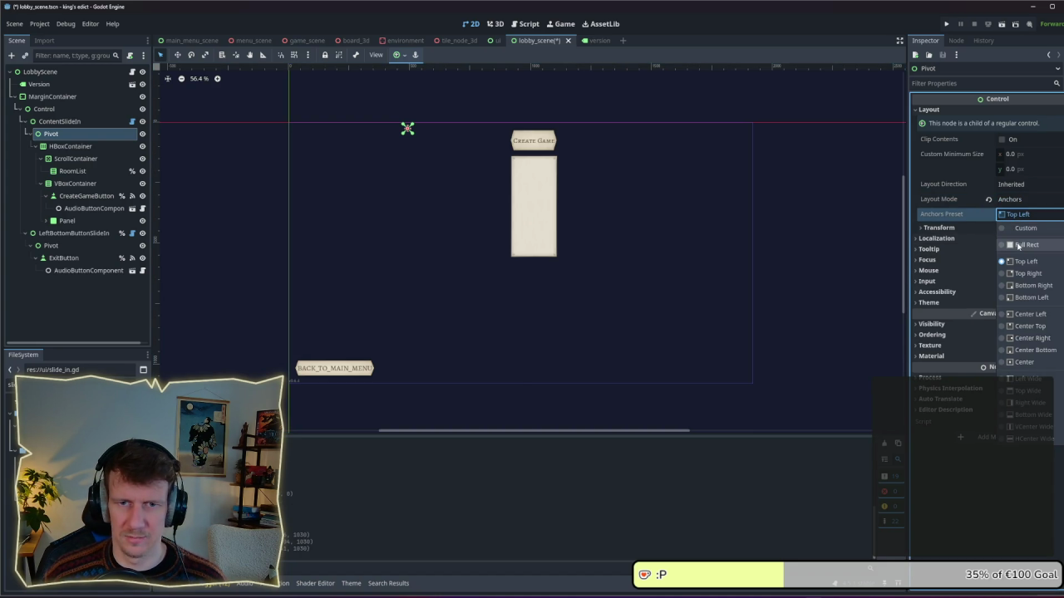
left_click(1026, 245)
key("ctrl+s")
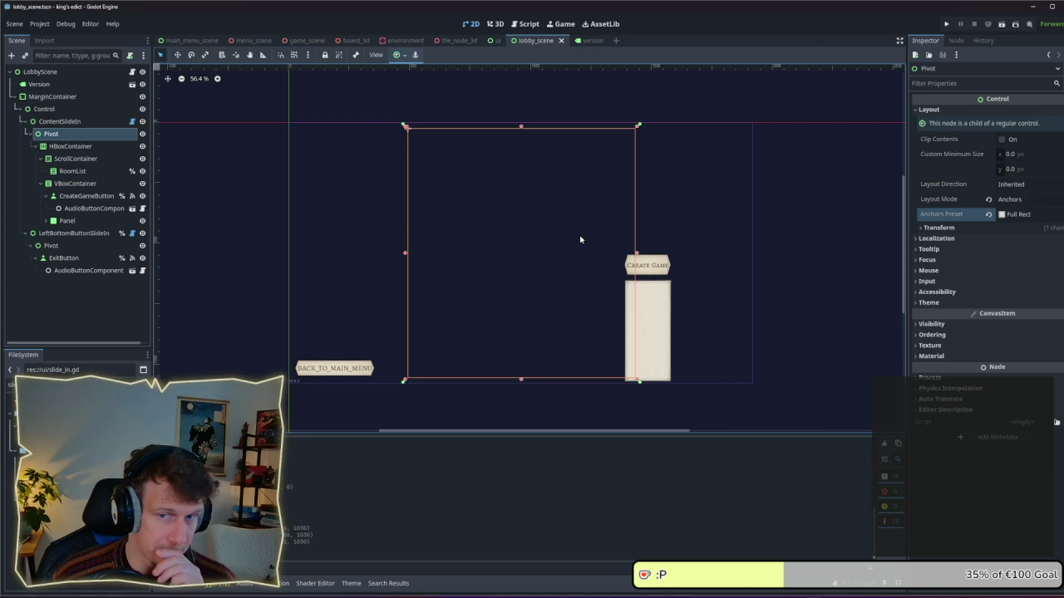
left_click(83, 145)
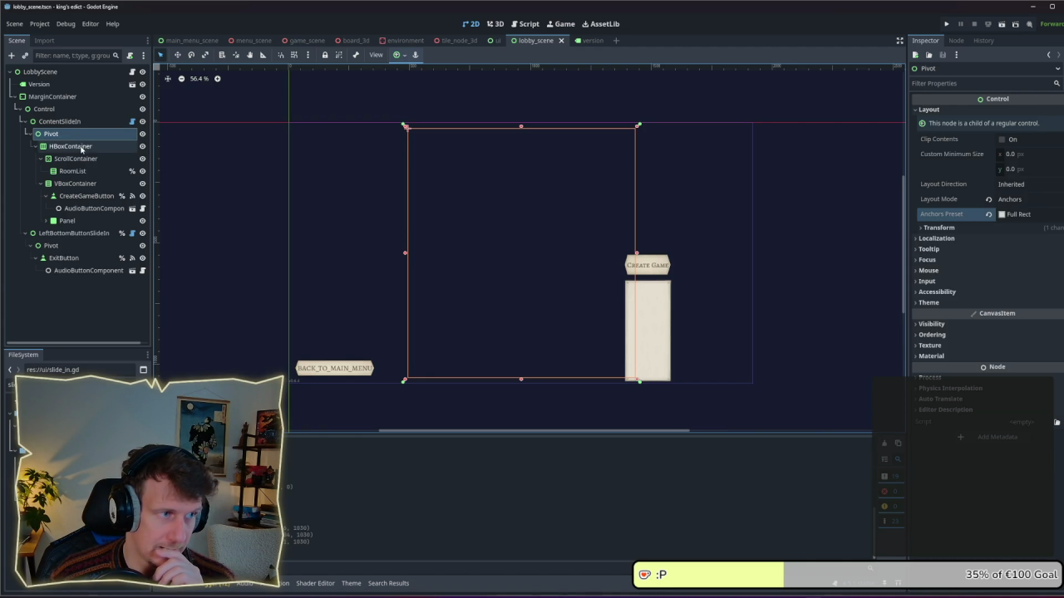
left_click(1018, 238)
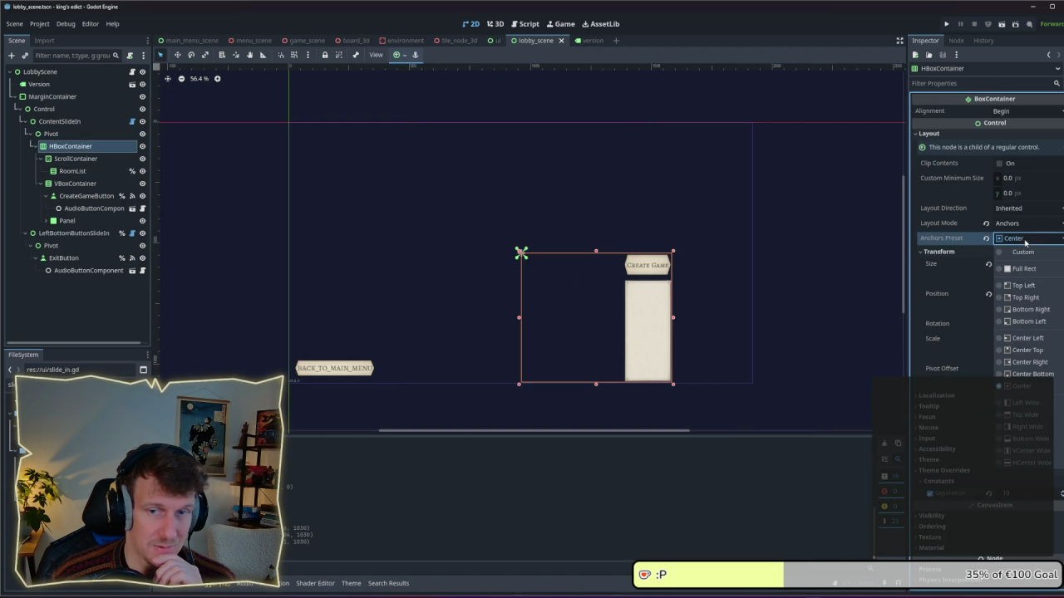
left_click(1024, 269)
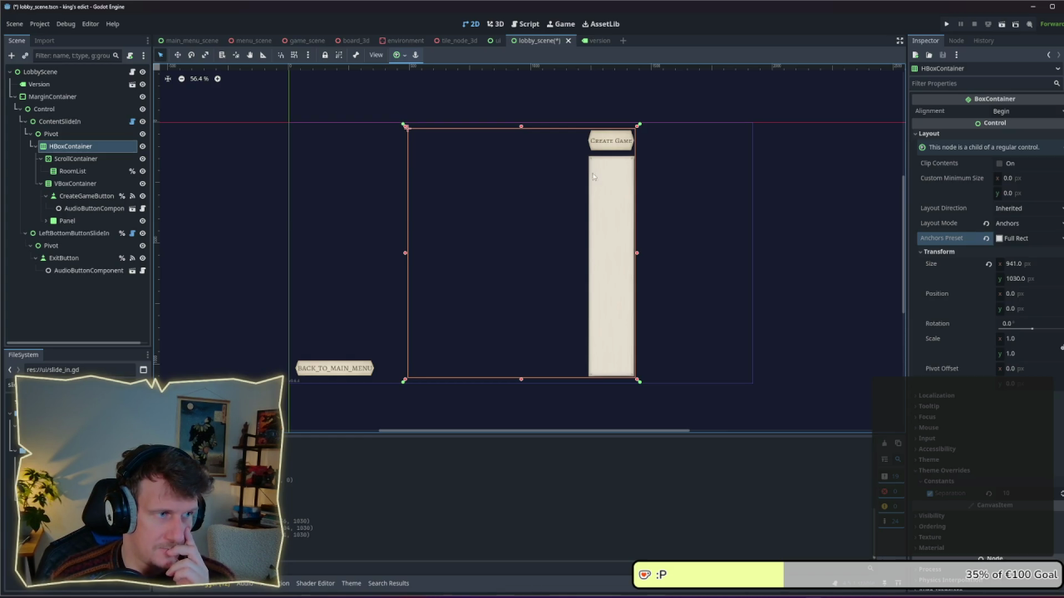
Give ContentSlideIn Full Rect anchors and pull its left edge in to x 342
left_click(52, 134)
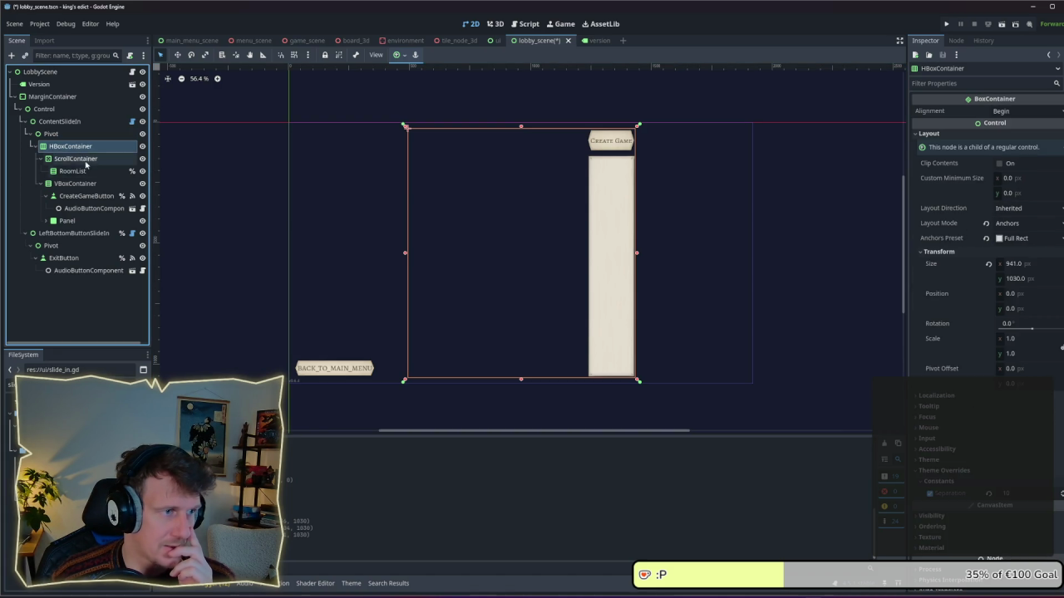
left_click(440, 192)
left_click(441, 192)
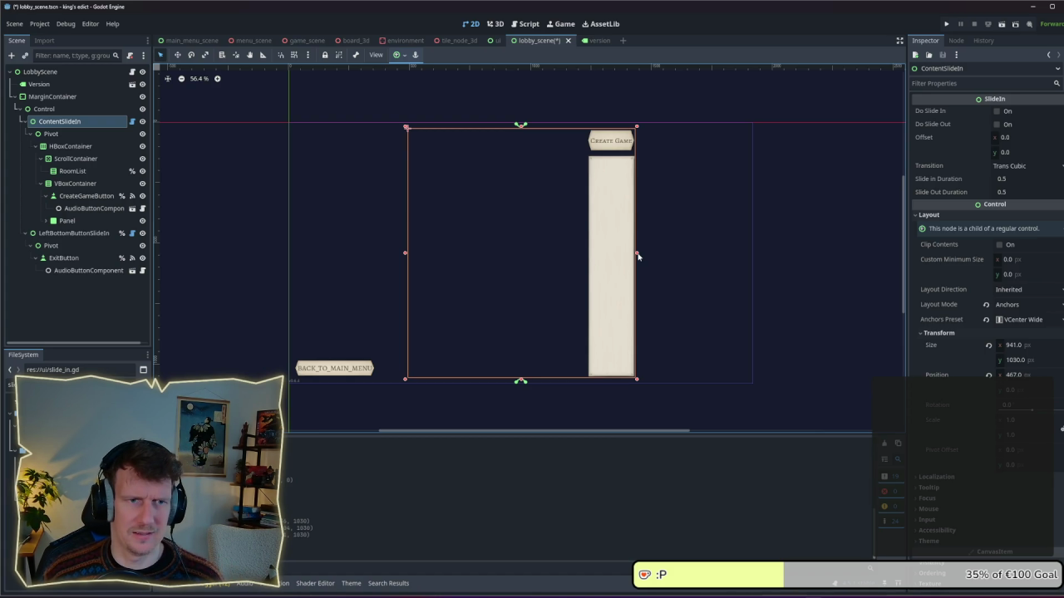
left_click(1035, 321)
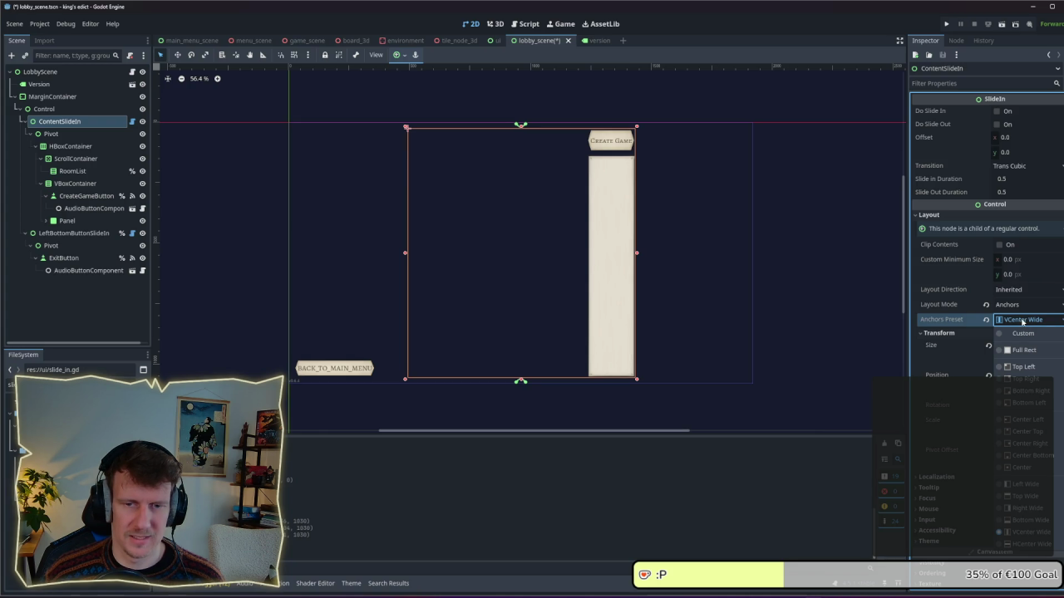
left_click(1024, 349)
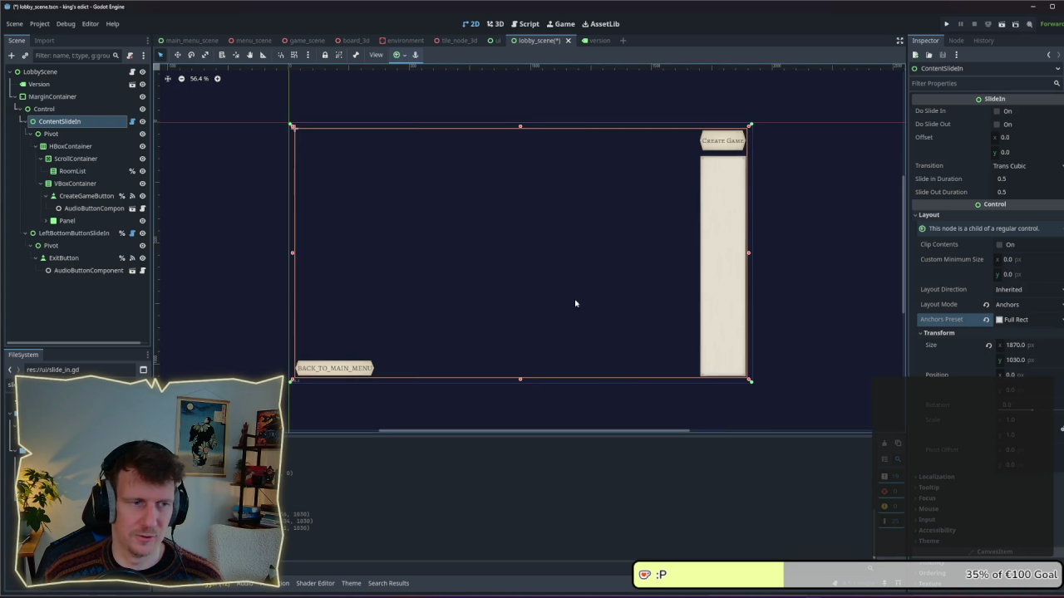
left_click_drag(291, 256, 375, 258)
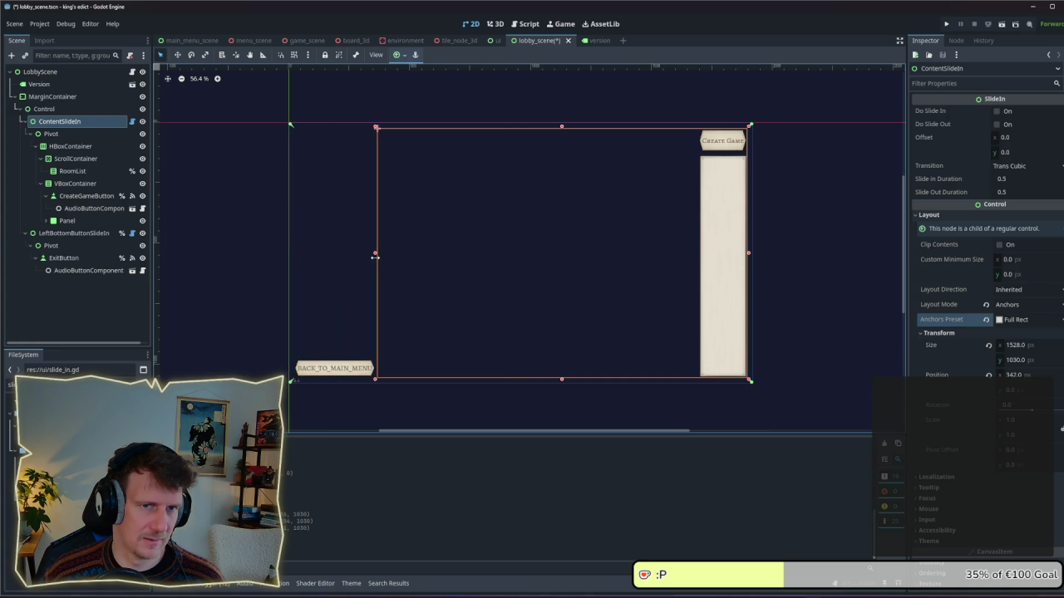
Save the lobby scene, check the Pivot and HBoxContainer nodes, and run the game
key("ctrl+s")
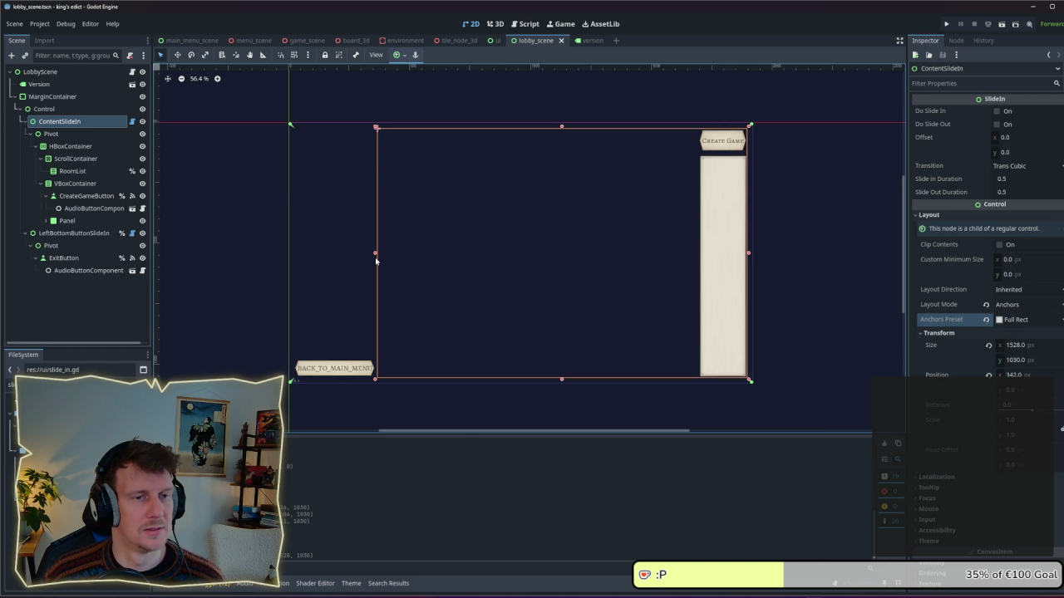
left_click(72, 136)
left_click(72, 144)
left_click(71, 135)
left_click(945, 24)
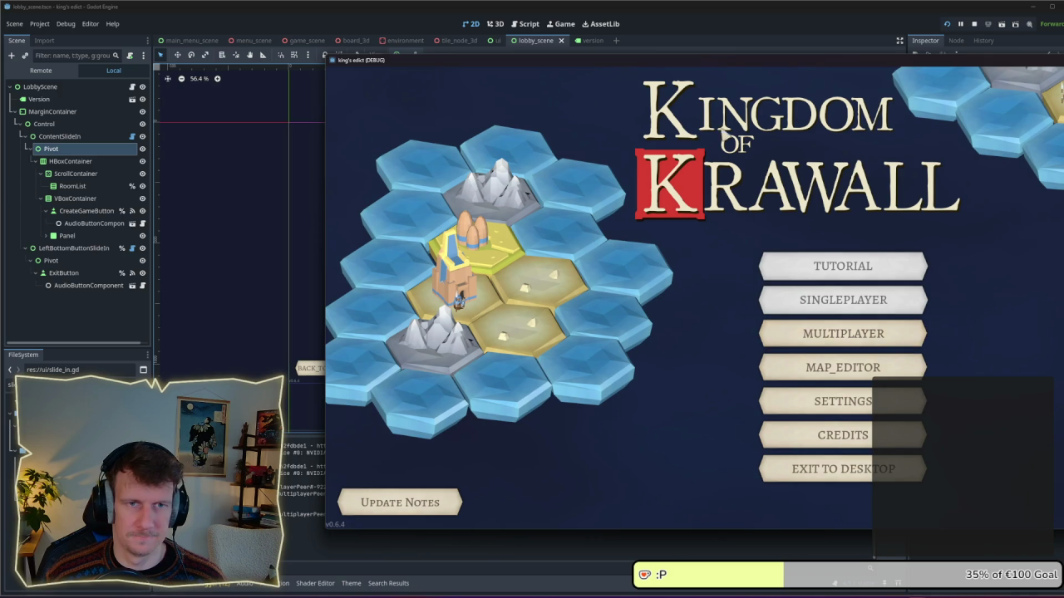
left_click_drag(723, 59, 561, 48)
left_click(665, 324)
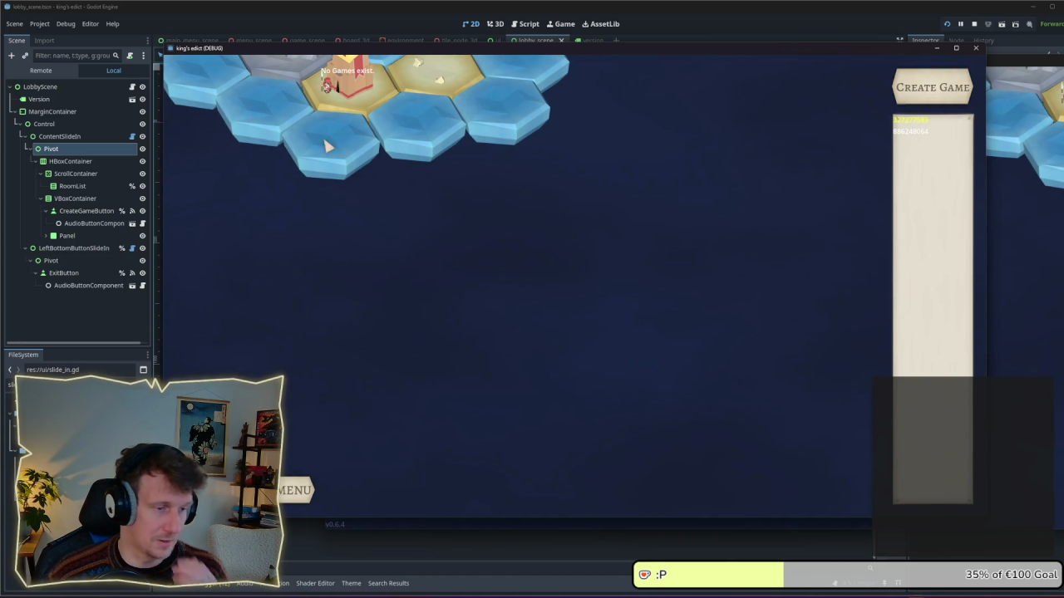
left_click(297, 490)
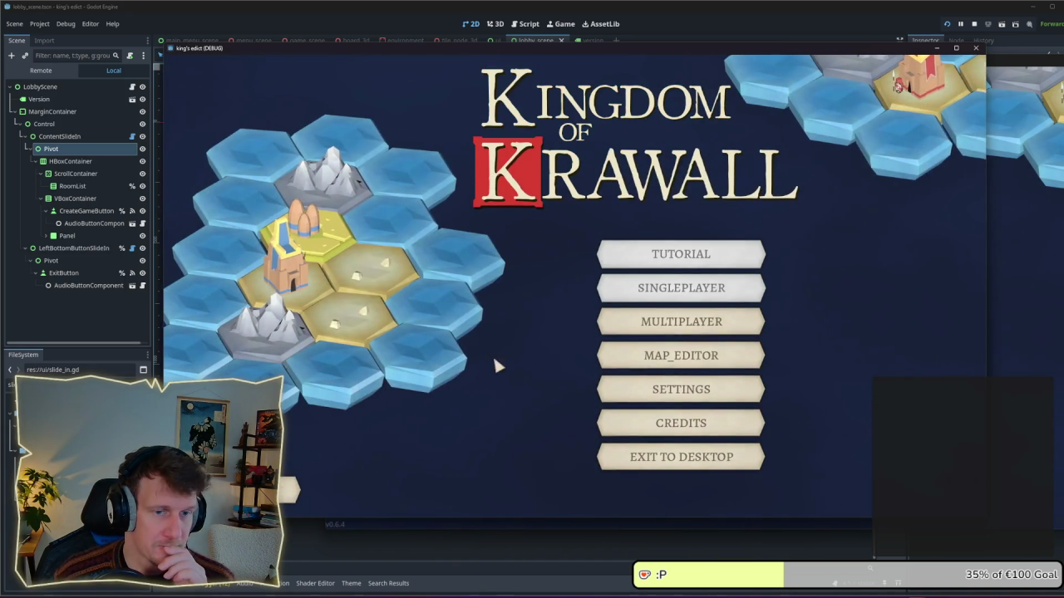
left_click(644, 333)
mouse_move(986, 237)
left_mouse_down()
mouse_move(787, 247)
mouse_move(533, 209)
left_mouse_up()
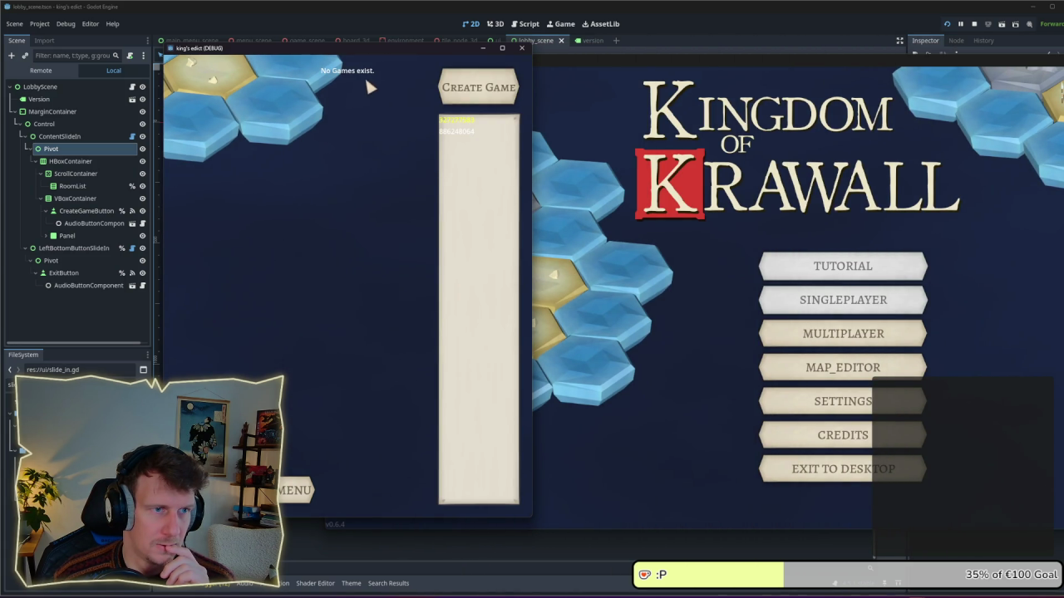
left_click(458, 125)
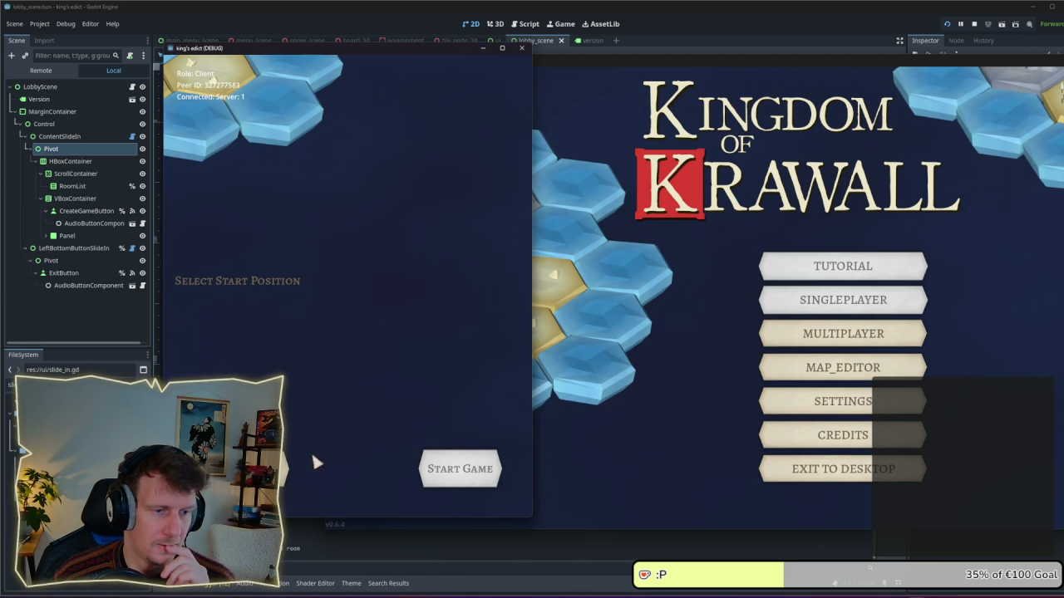
left_click(798, 341)
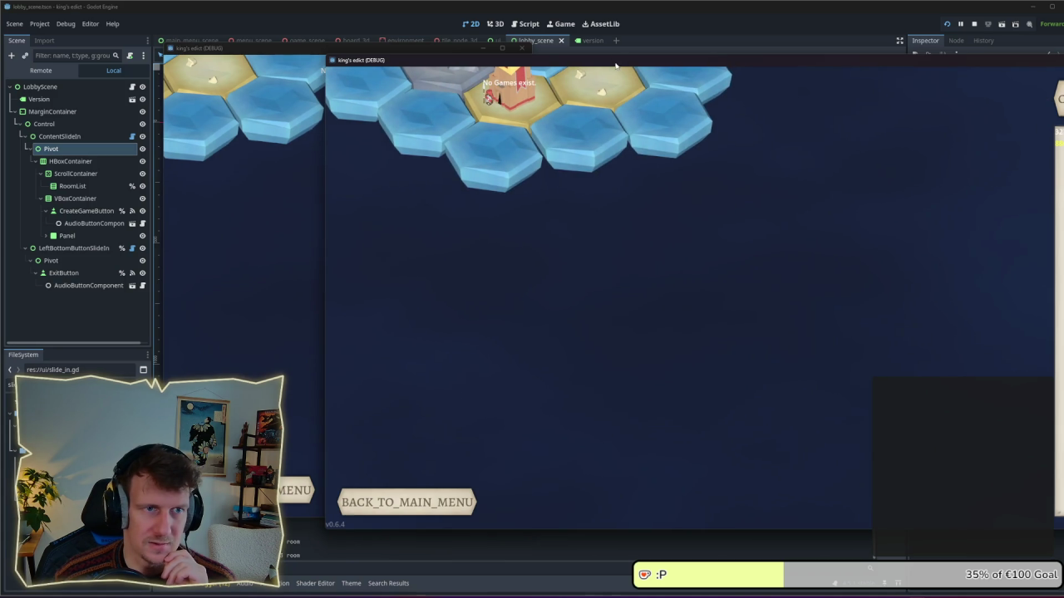
left_click(522, 97)
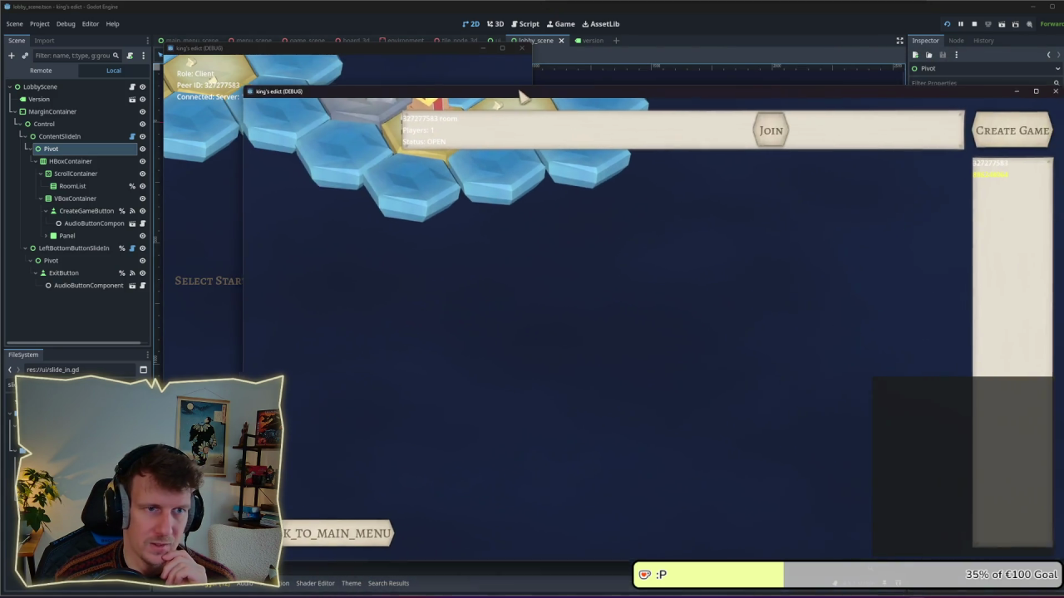
left_click_drag(521, 97, 493, 88)
left_click_drag(1037, 226, 575, 206)
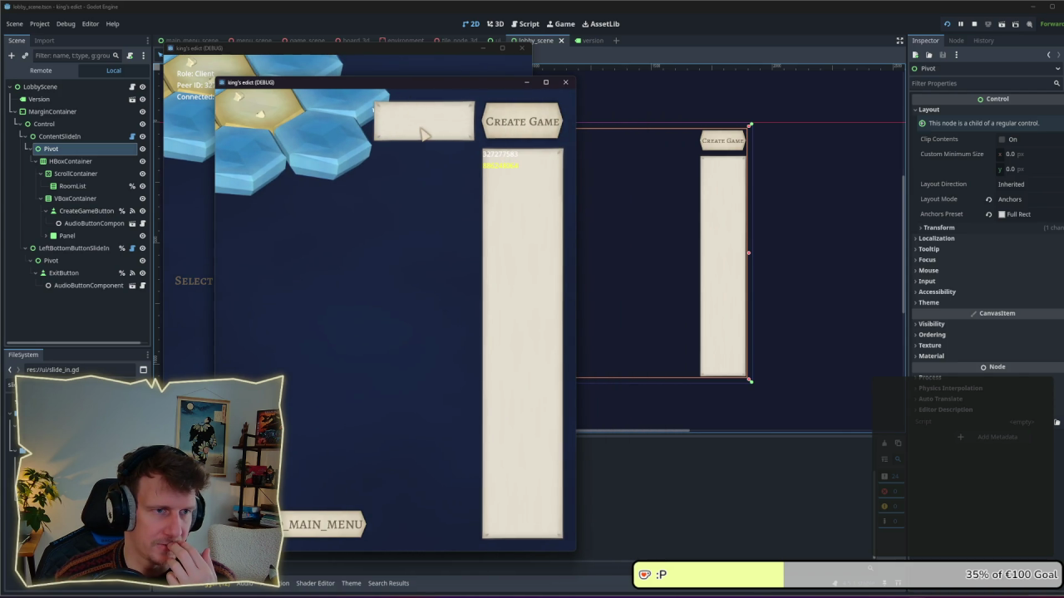
left_click_drag(575, 165, 747, 166)
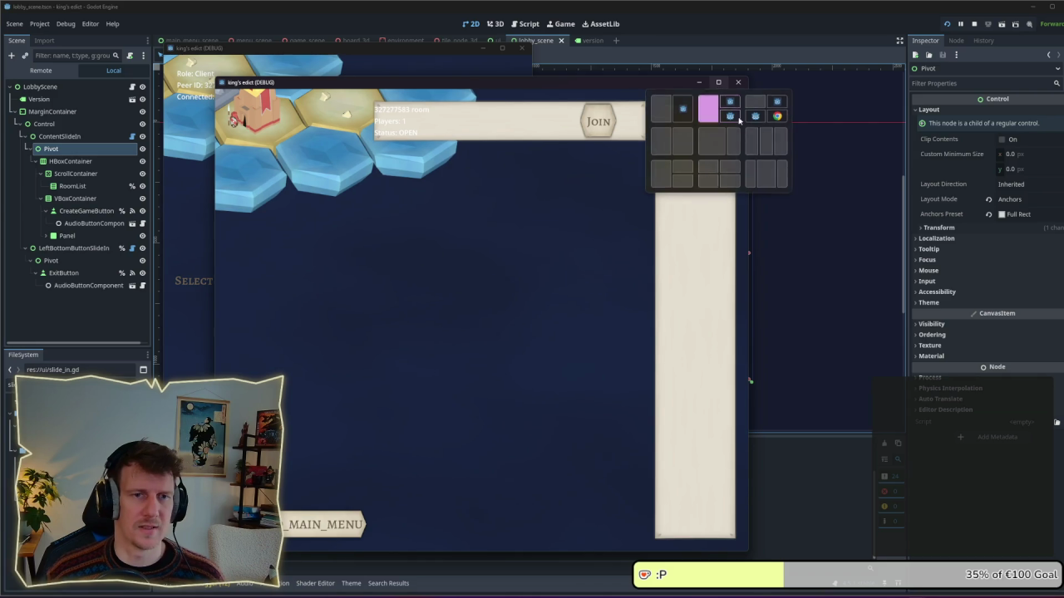
left_click_drag(749, 217, 904, 218)
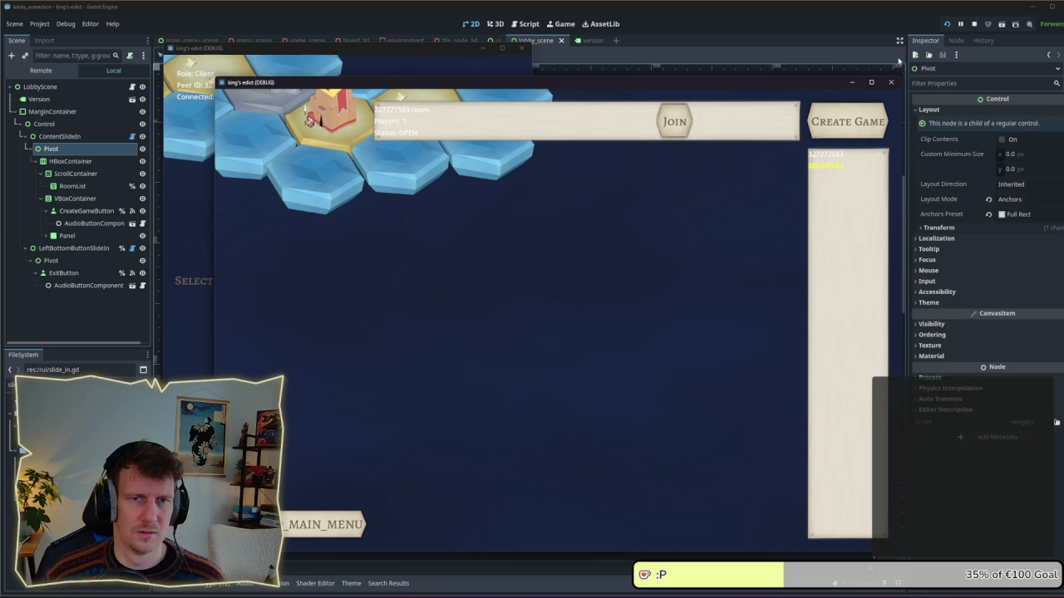
left_click(974, 23)
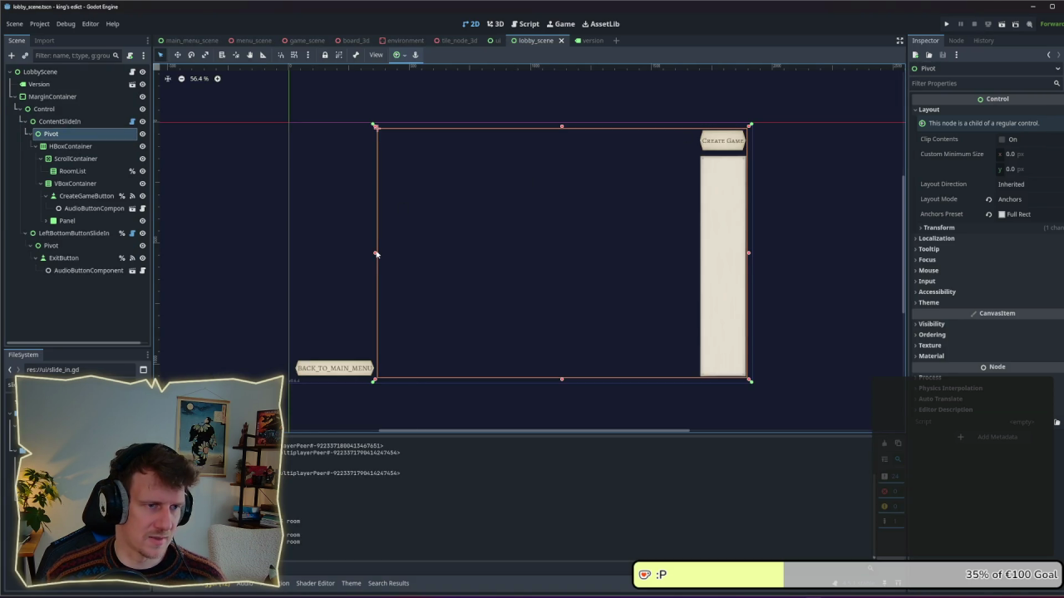
Reapply the Full Rect anchor preset to Pivot so it fills its parent
left_click(1024, 215)
left_click(1024, 248)
left_click(1021, 216)
left_click(1024, 261)
left_click(1018, 215)
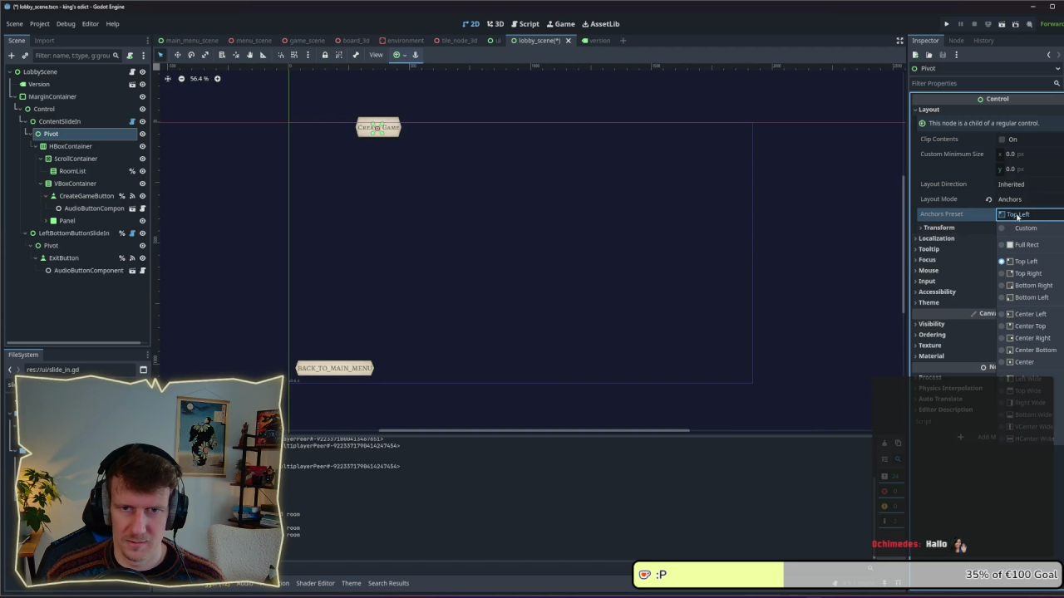
left_click(1026, 244)
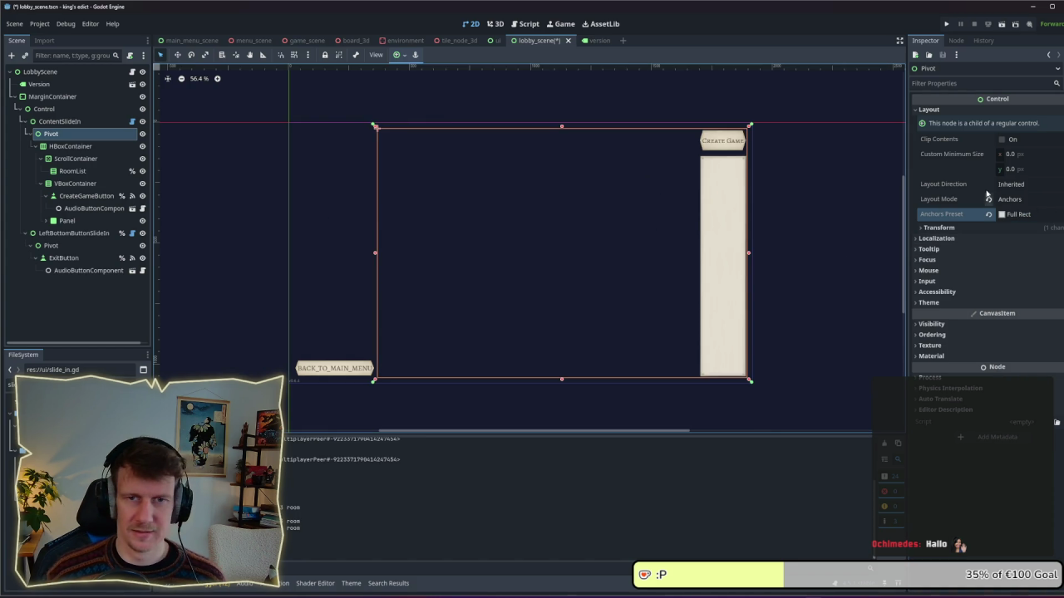
left_click(954, 229)
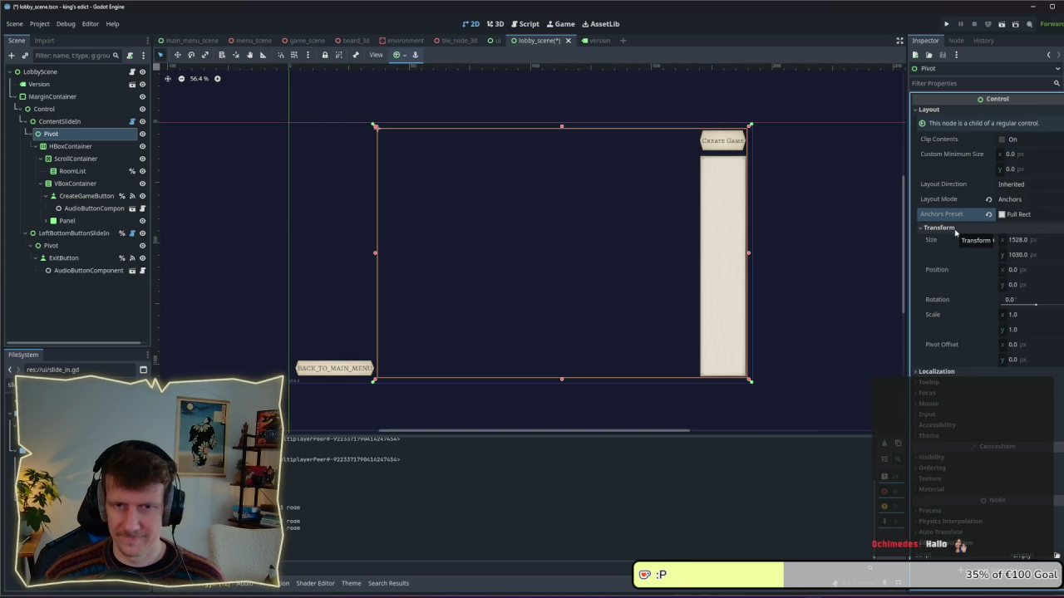
left_click(1031, 214)
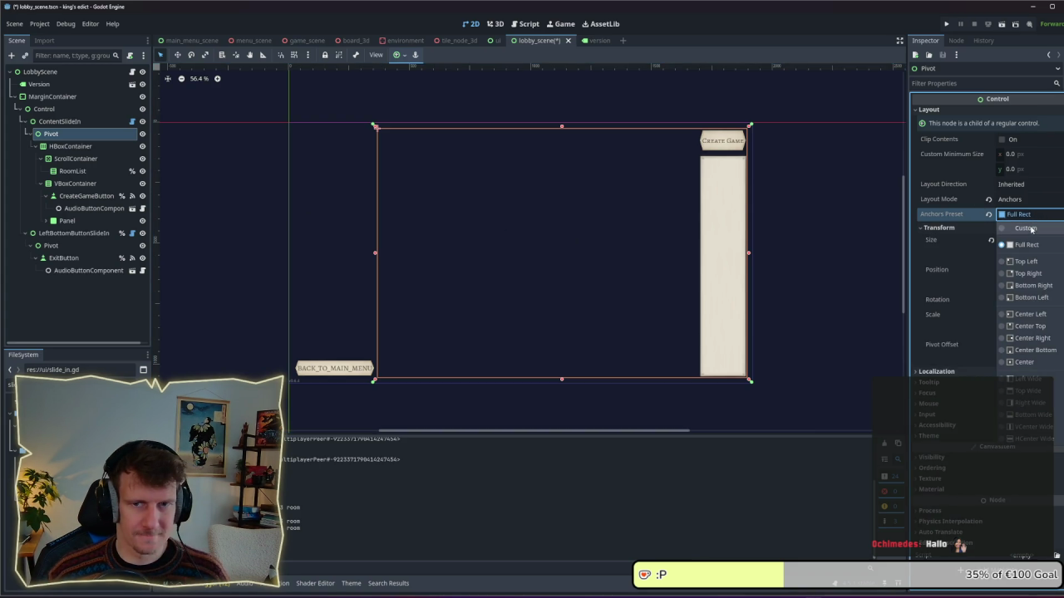
left_click(1025, 261)
left_click(1019, 216)
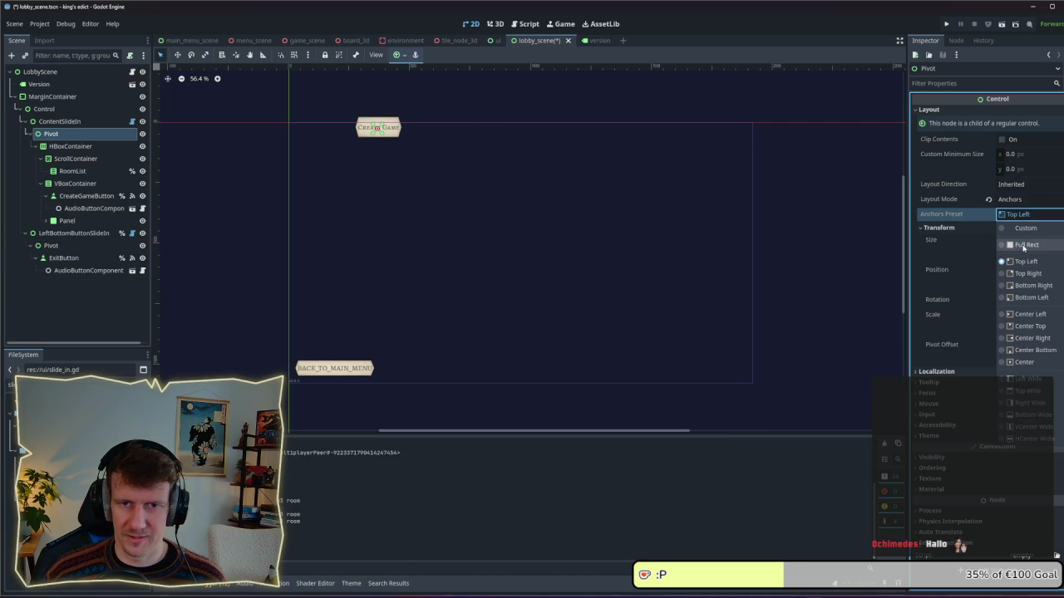
left_click(1022, 245)
Give ContentSlideIn the Full Rect anchor preset
left_click(84, 124)
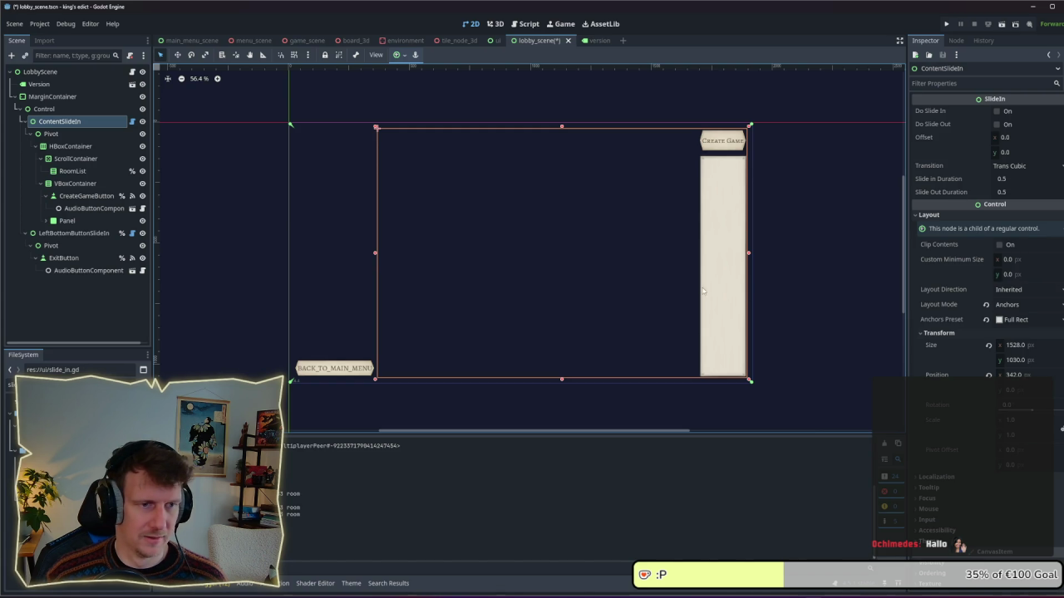
left_click(1014, 319)
left_click(1022, 366)
left_click(1018, 322)
left_click(1023, 351)
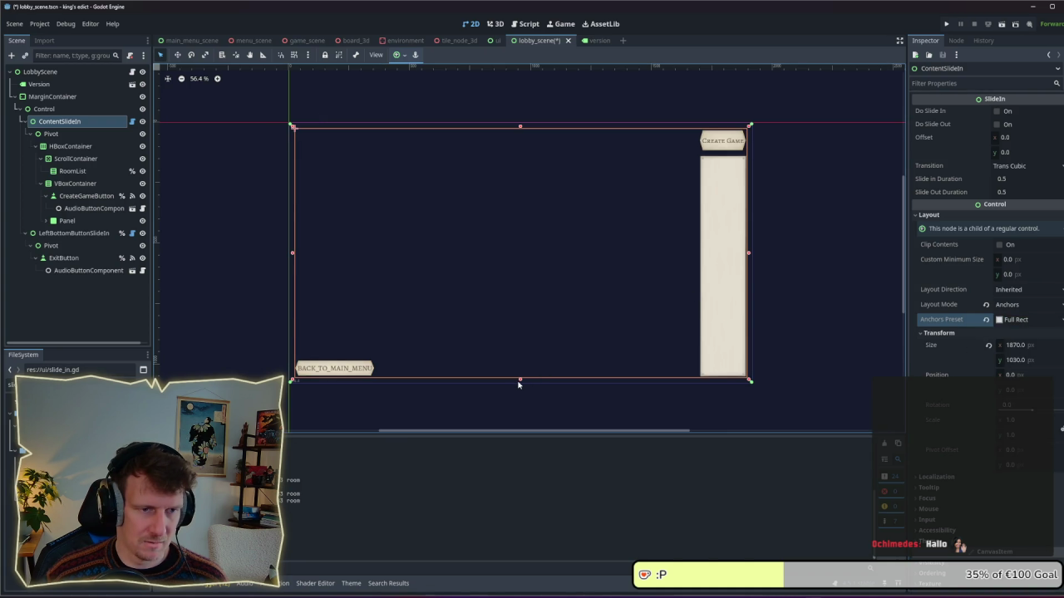
Shorten ContentSlideIn to 938 px tall above BACK_TO_MAIN_MENU, save, and launch the game
left_click_drag(521, 382, 521, 359)
key("ctrl+s")
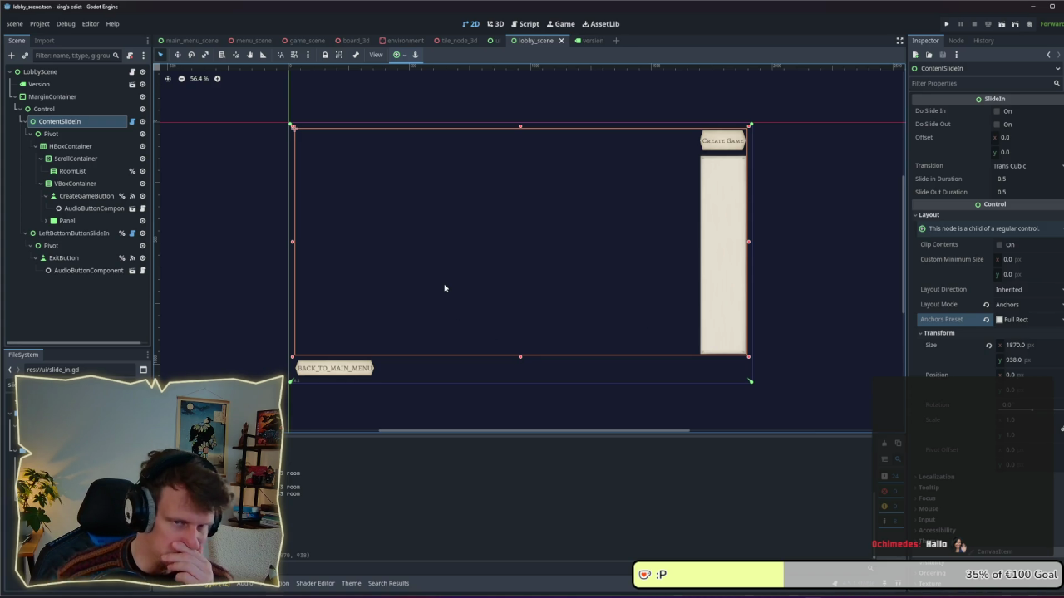
left_click(945, 25)
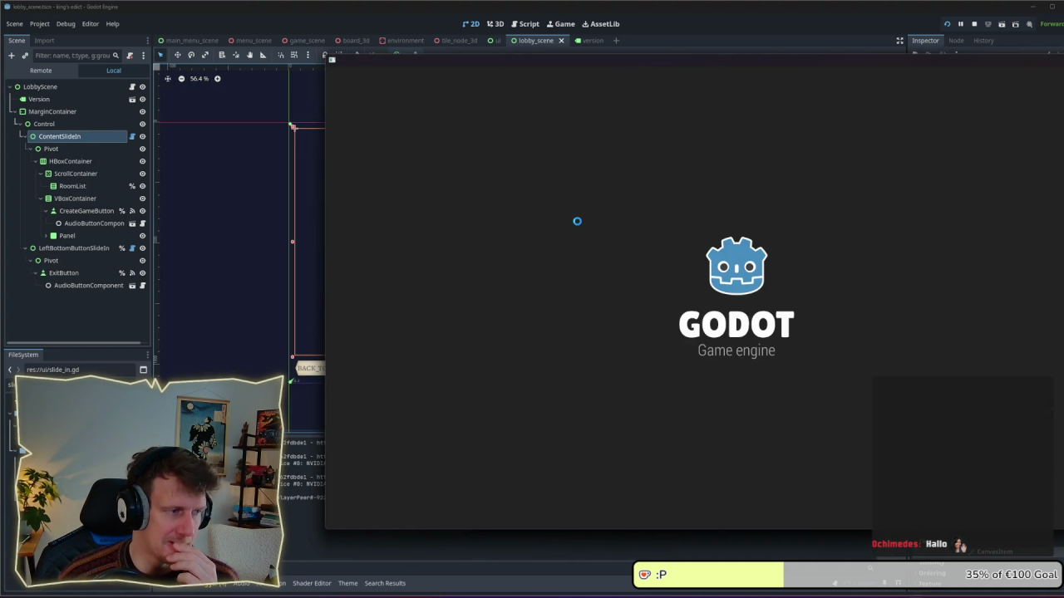
Enter the Multiplayer lobby in the first debug window and create a game as host
left_click(843, 373)
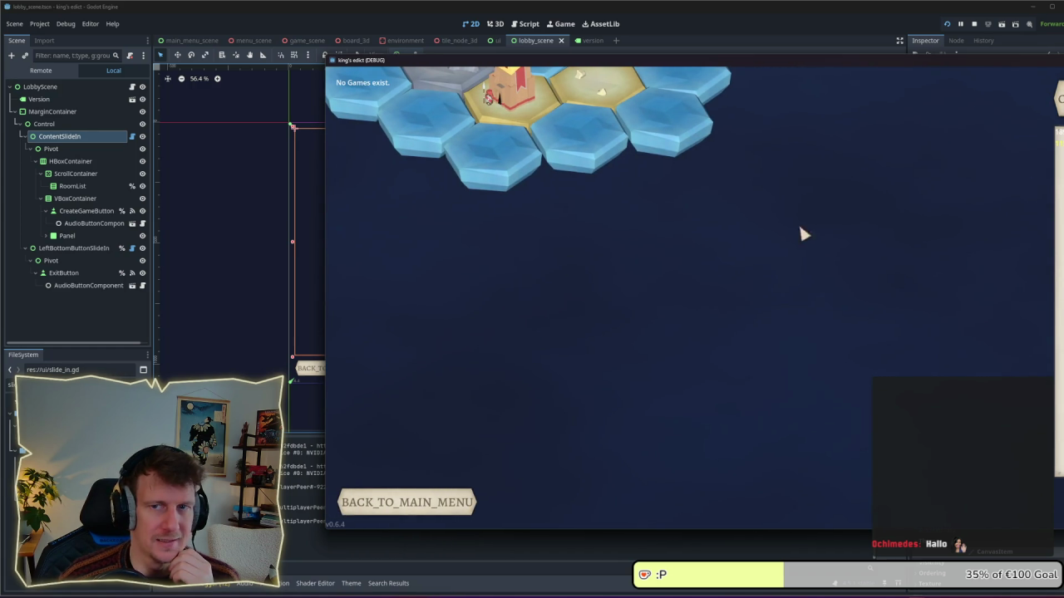
left_click_drag(1063, 109, 895, 108)
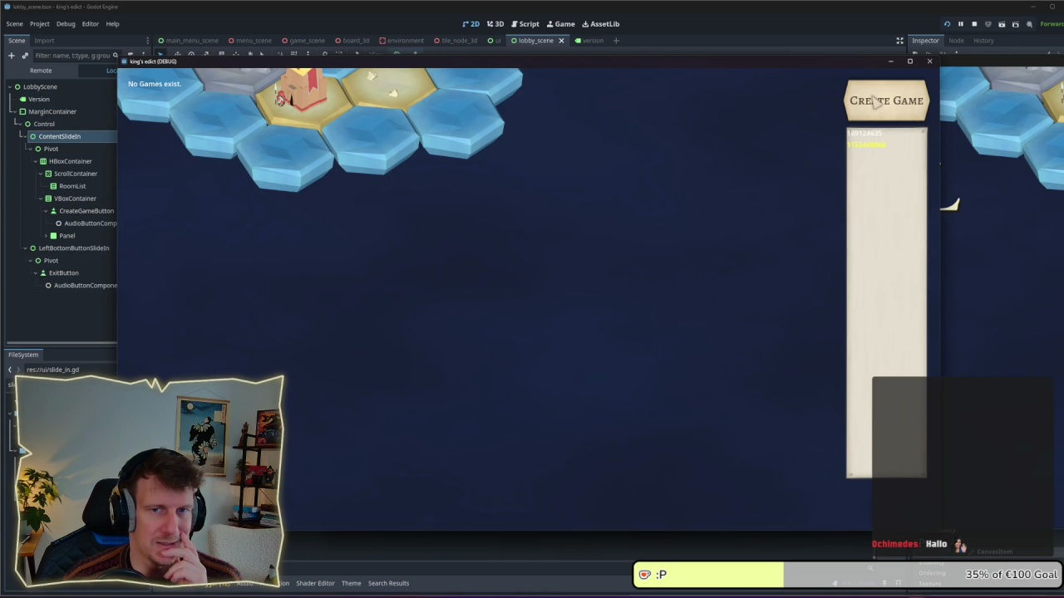
left_click(875, 98)
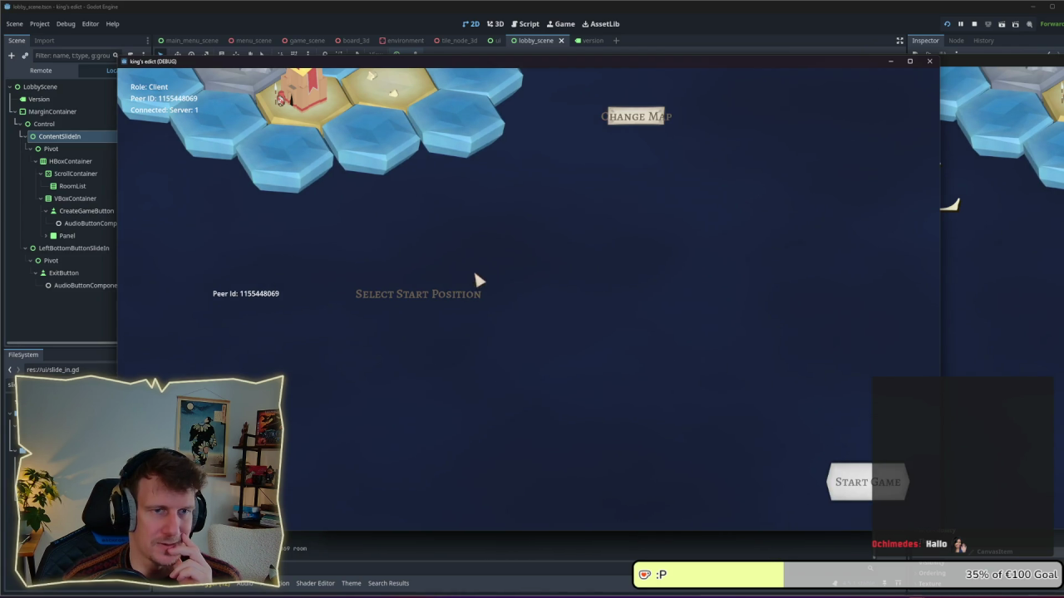
Open the Multiplayer lobby in the second window and resize it to confirm the layout reflows
left_click(1033, 191)
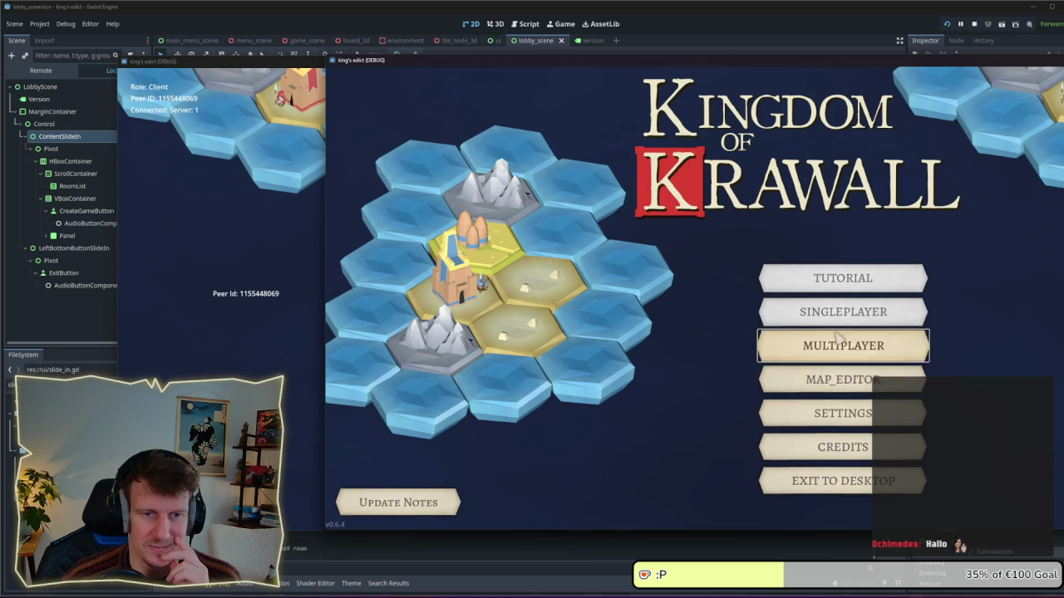
left_click(843, 342)
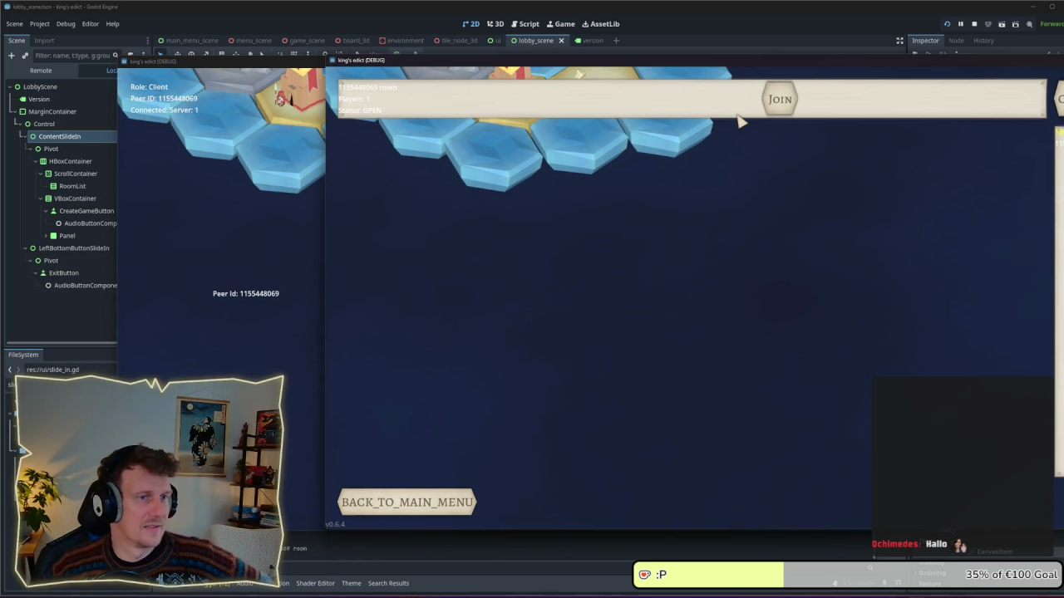
left_click_drag(684, 62, 575, 53)
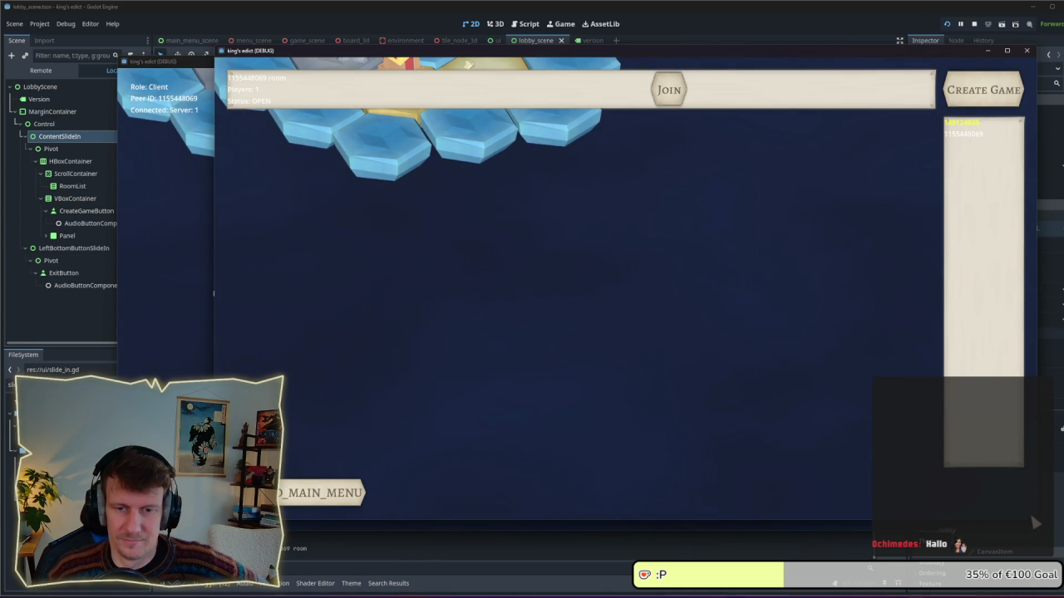
left_click_drag(1035, 522, 722, 367)
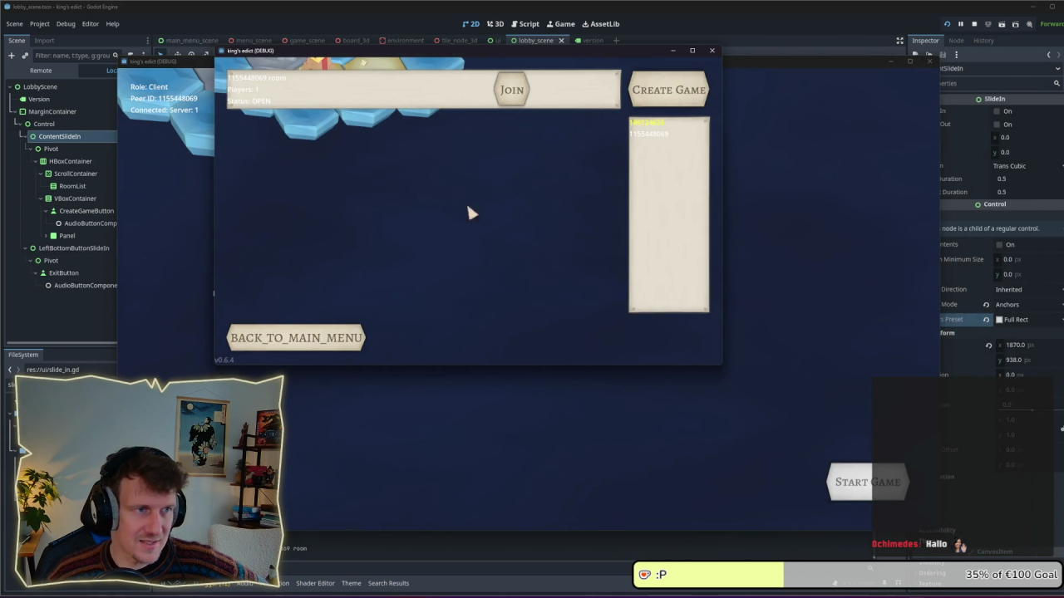
left_click_drag(722, 363, 520, 356)
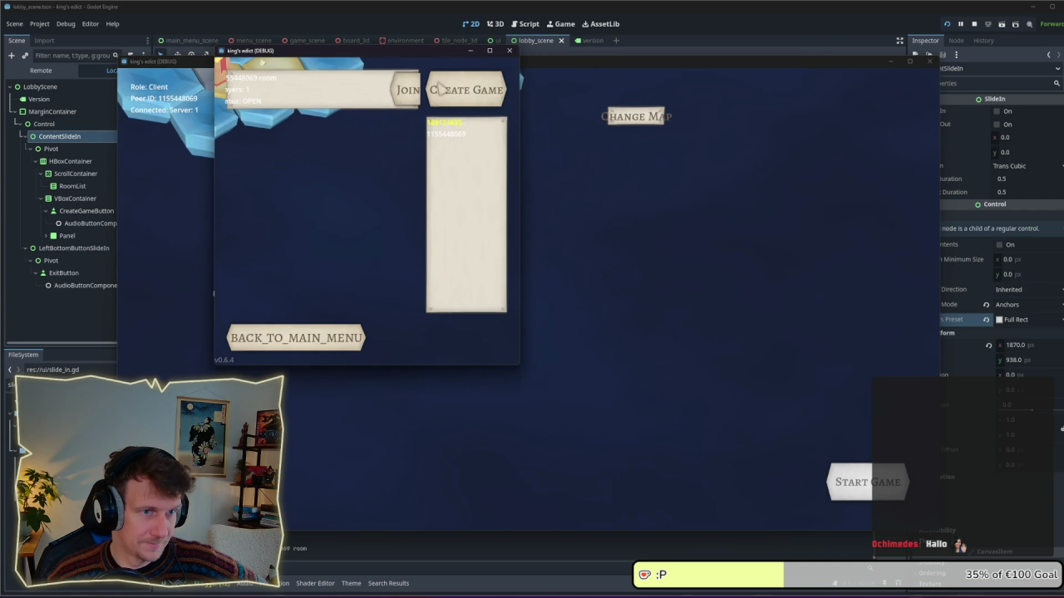
left_click_drag(520, 147, 891, 172)
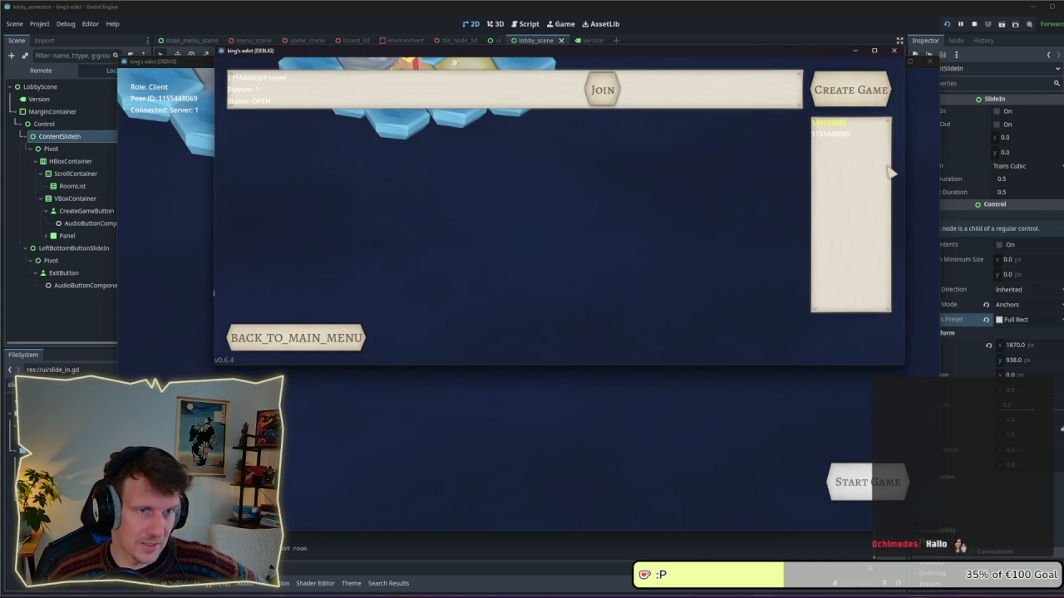
mouse_move(903, 366)
left_mouse_down()
mouse_move(908, 502)
mouse_move(944, 498)
left_mouse_up()
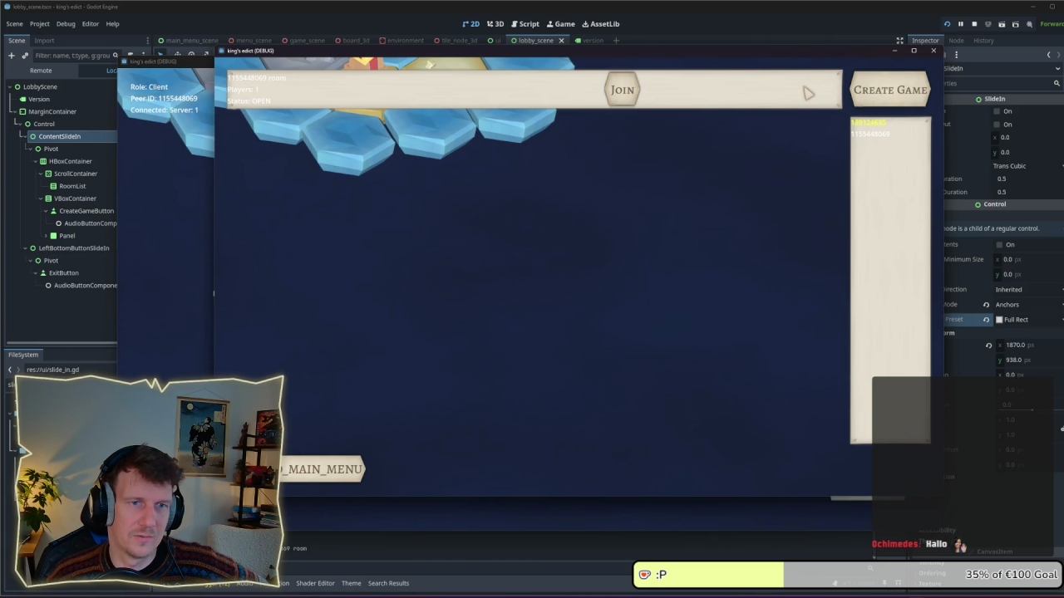
mouse_move(944, 155)
left_mouse_down()
mouse_move(709, 154)
mouse_move(932, 138)
left_mouse_up()
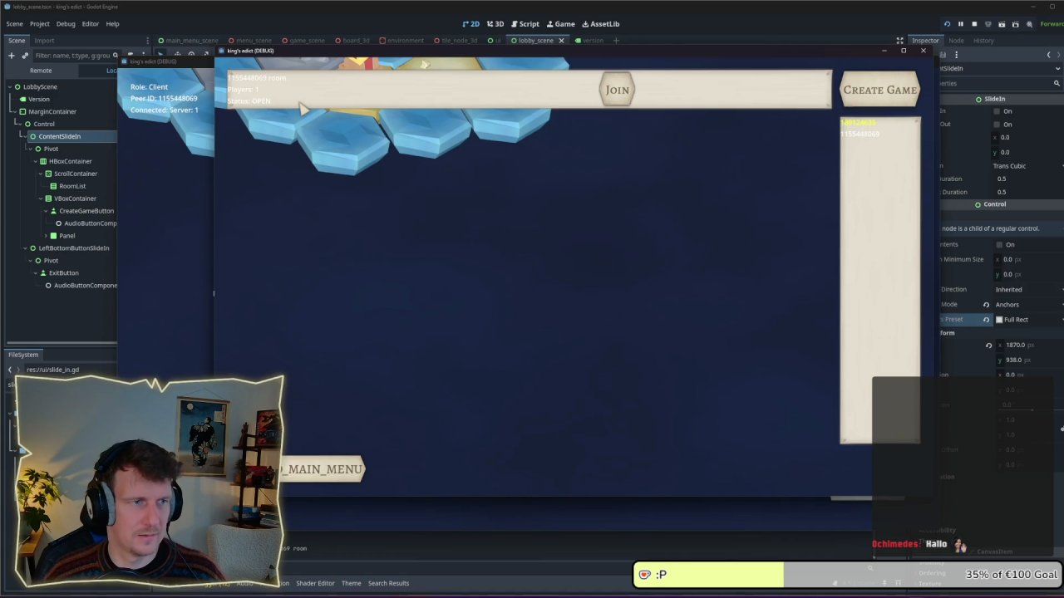
On the host, select i_know_this_place.map, pick a start position, and start the game
left_click(904, 94)
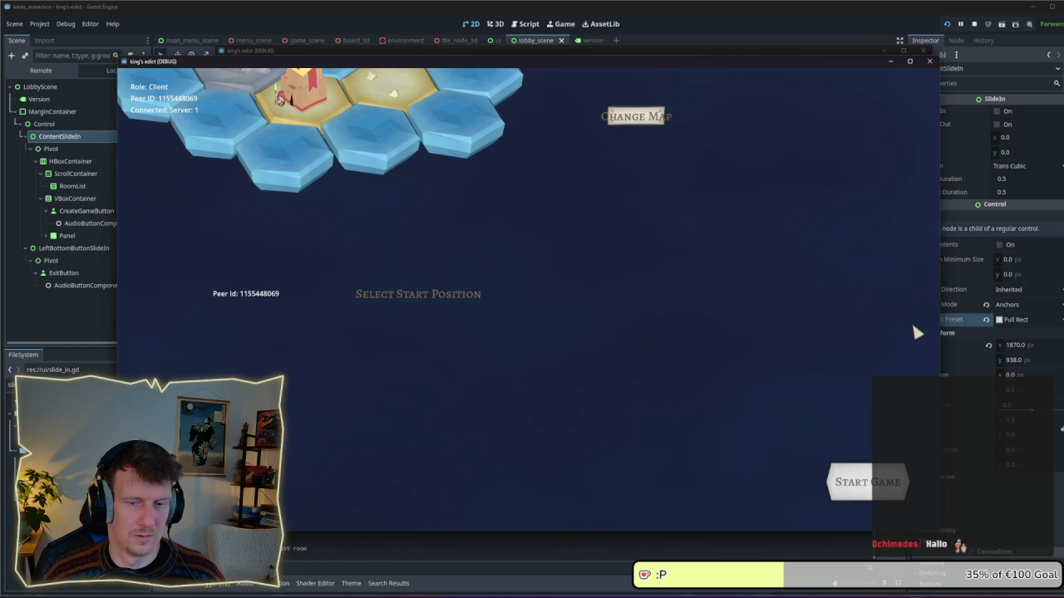
left_click(635, 116)
left_click(651, 173)
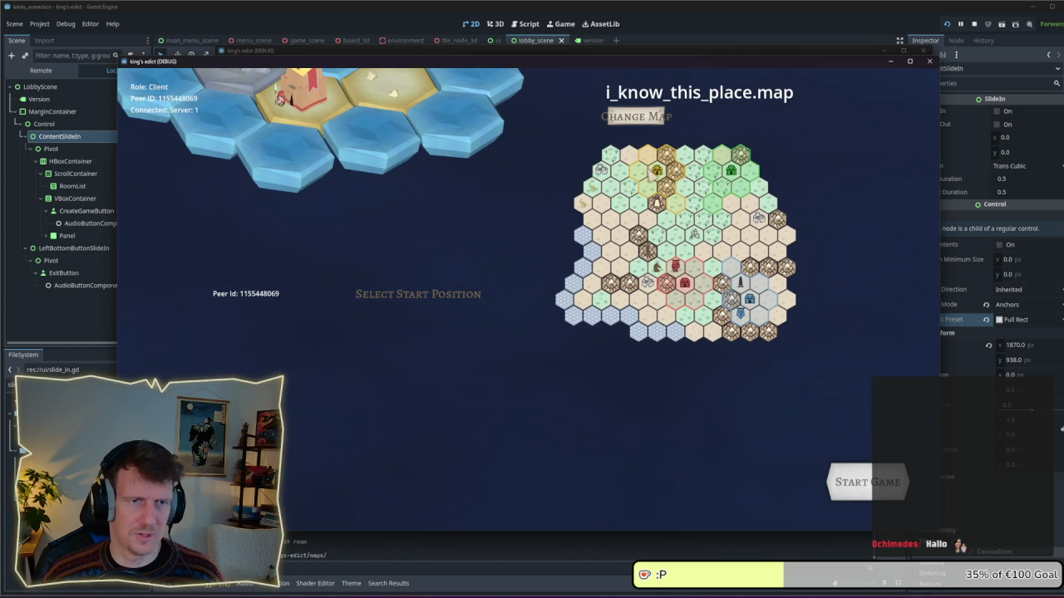
key("alt+Tab")
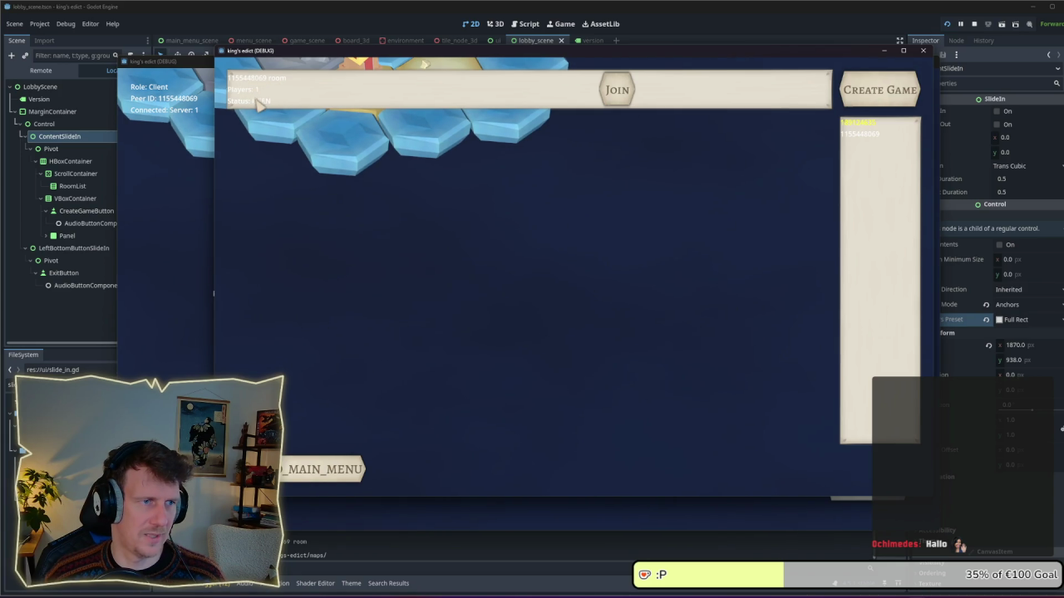
key("alt+Tab")
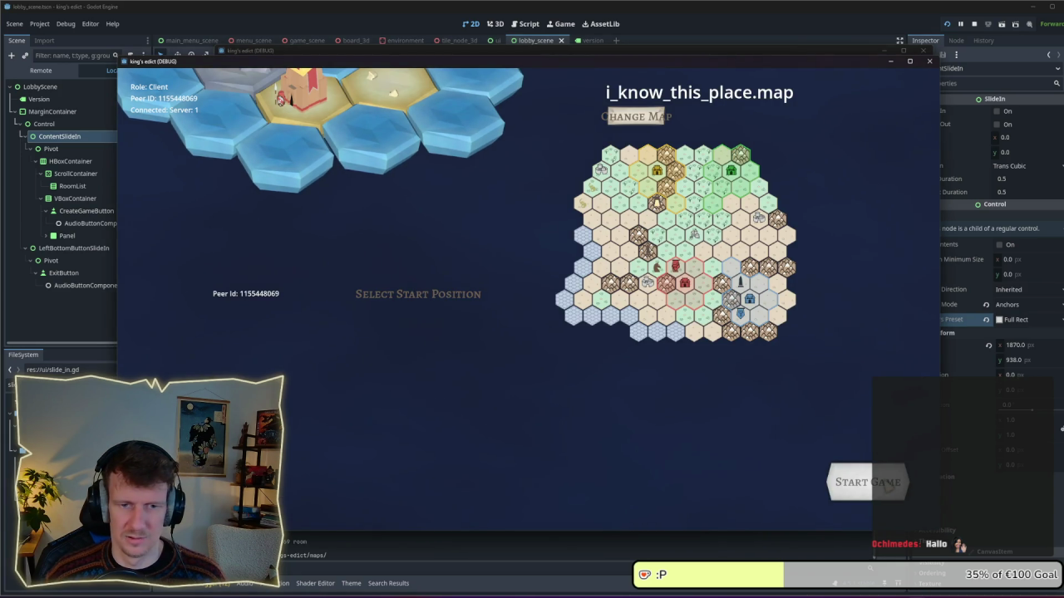
left_click(401, 293)
left_click(354, 332)
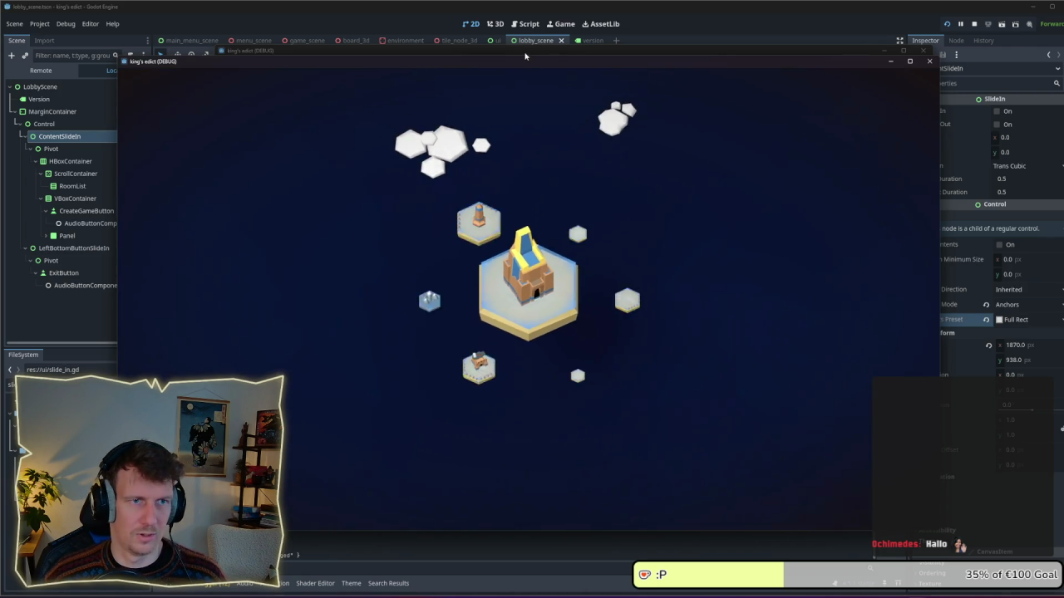
left_click(525, 54)
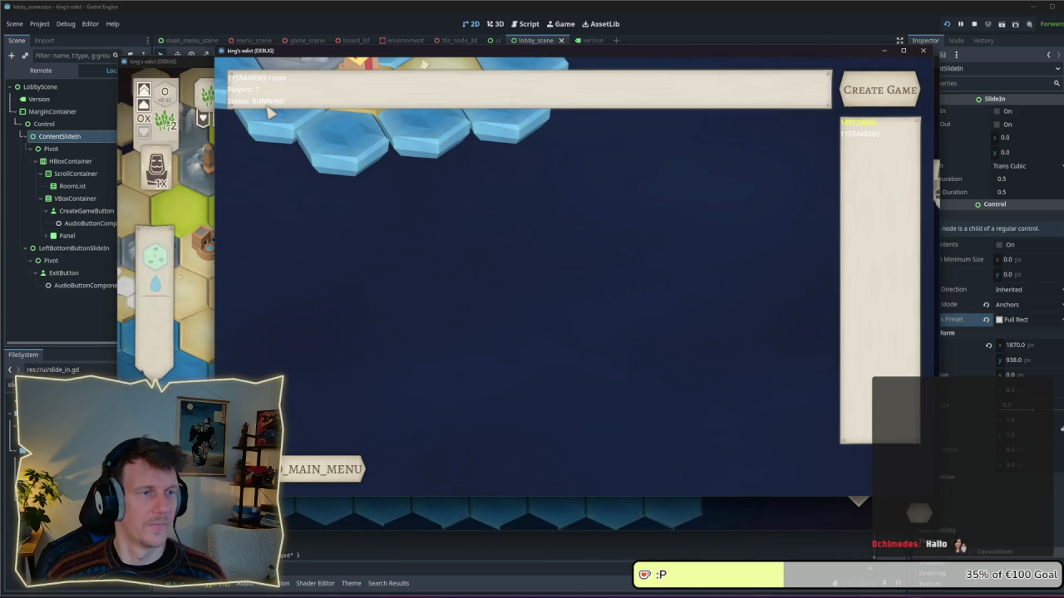
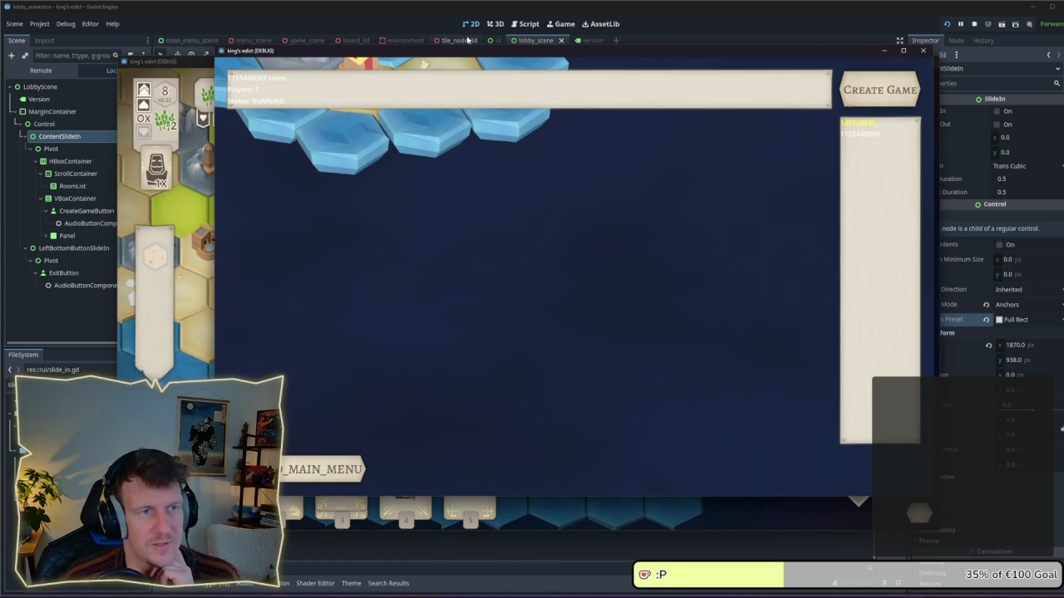
Switch between the main menu and multiplayer lobby several times to watch the slide-in
left_click_drag(481, 53, 452, 52)
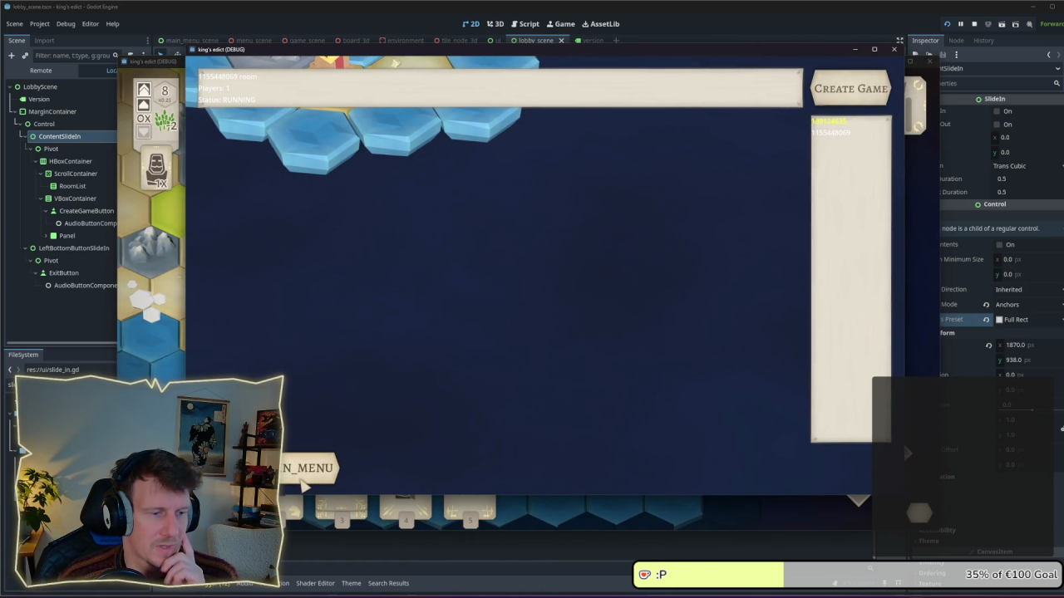
left_click(323, 464)
left_click(650, 373)
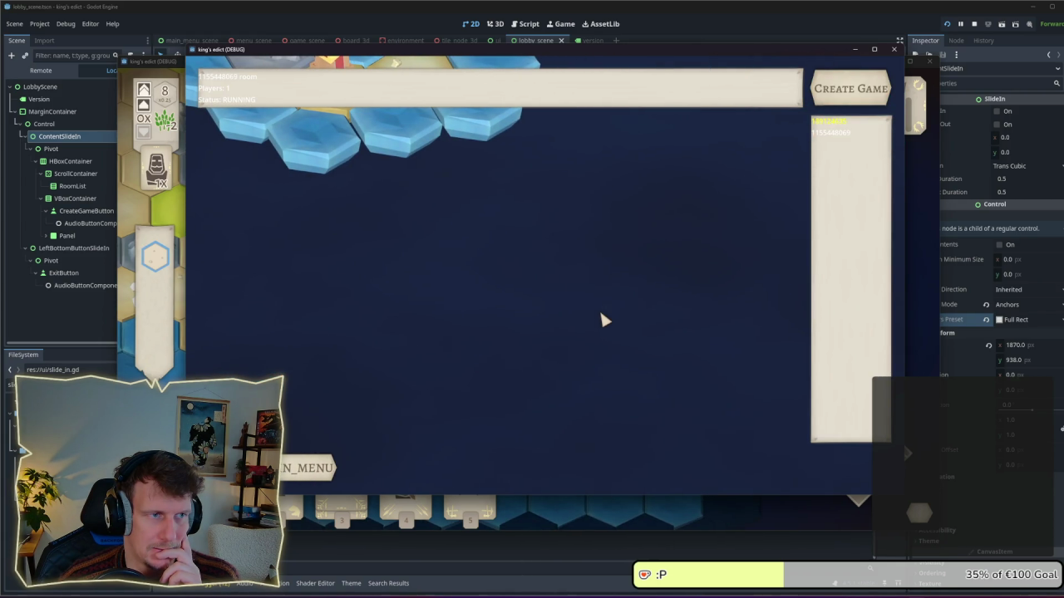
left_click(307, 468)
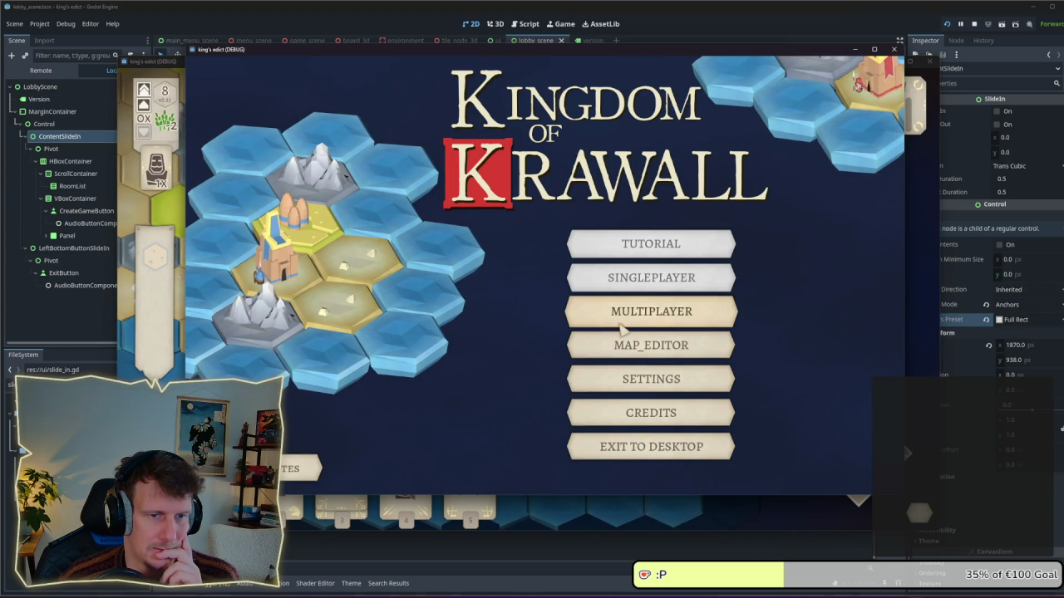
left_click(620, 328)
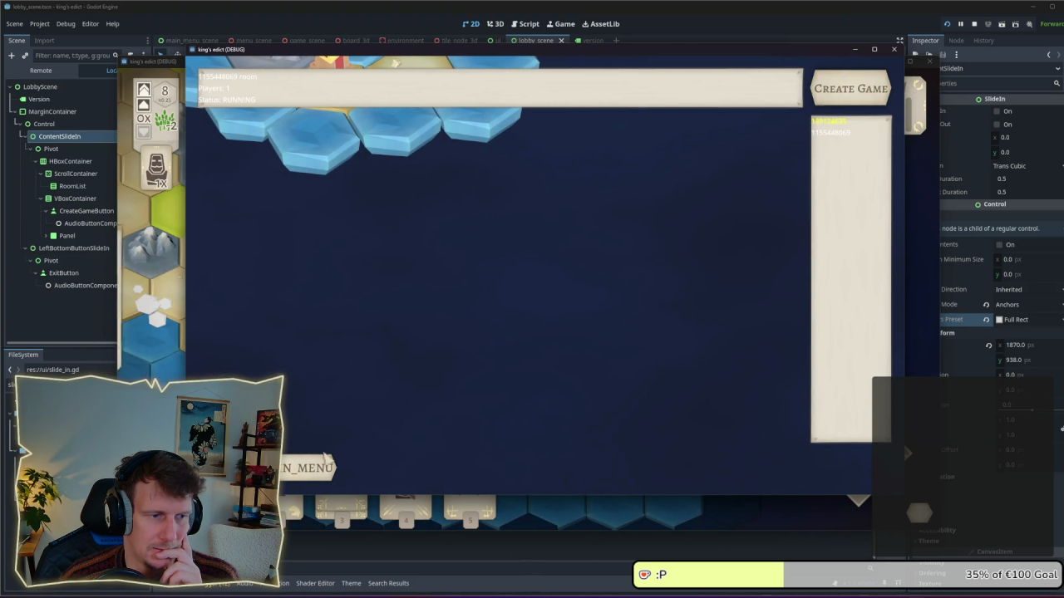
left_click(320, 466)
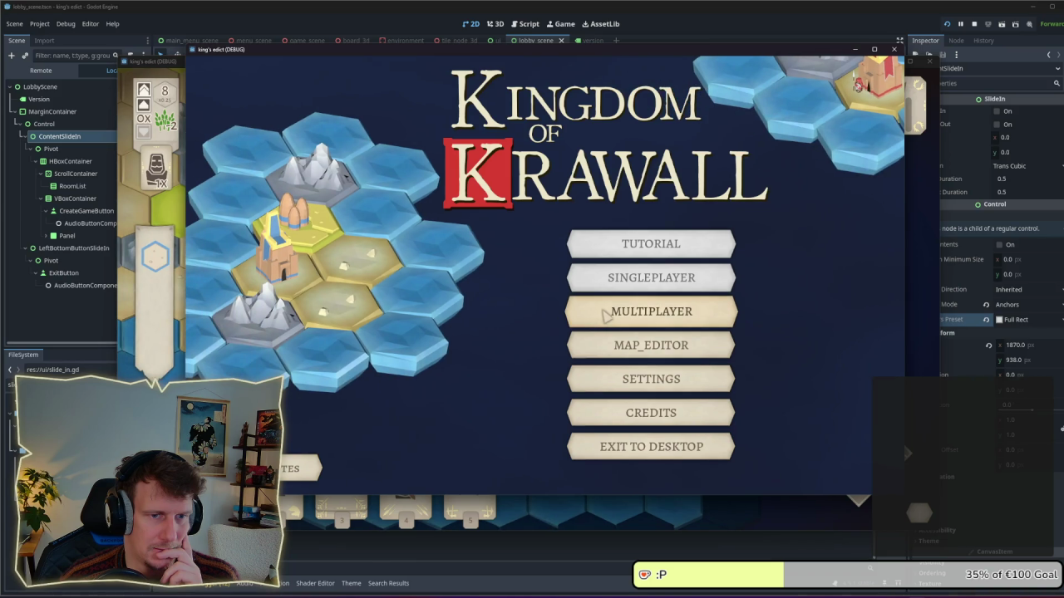
left_click(605, 312)
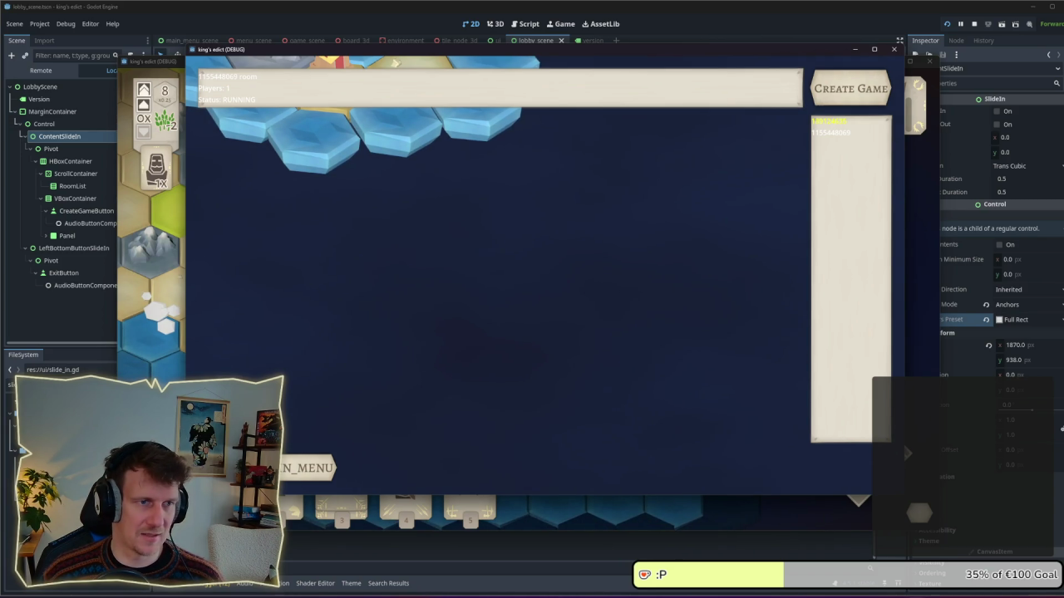
Stop the game and review the Pivot, ContentSlideIn, Control, MarginContainer and LobbyScene properties
key("F8")
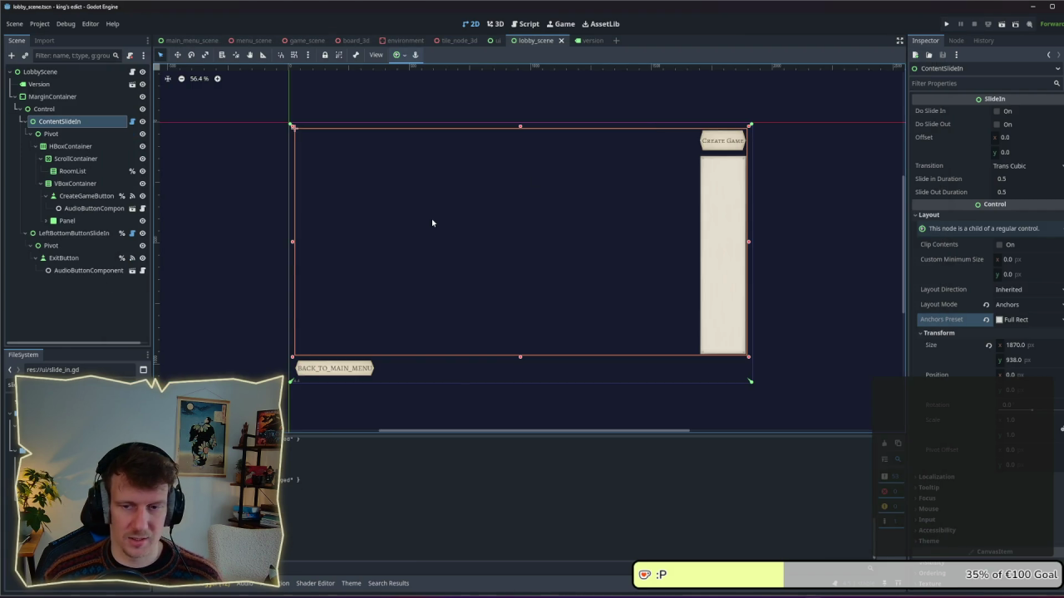
left_click(50, 133)
left_click(50, 121)
left_click(49, 108)
left_click(52, 98)
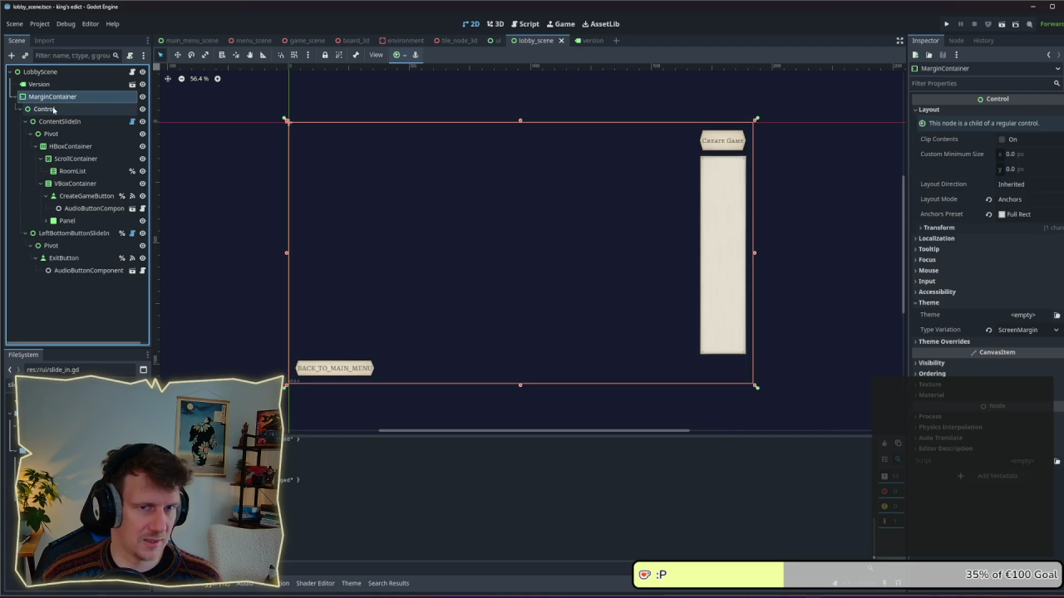
left_click(50, 73)
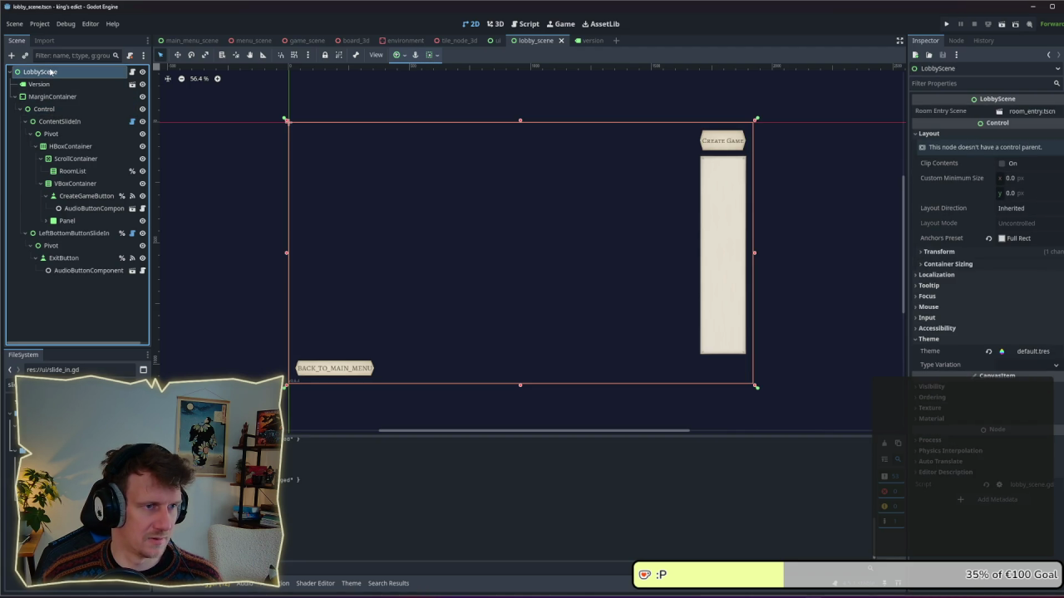
left_click(50, 98)
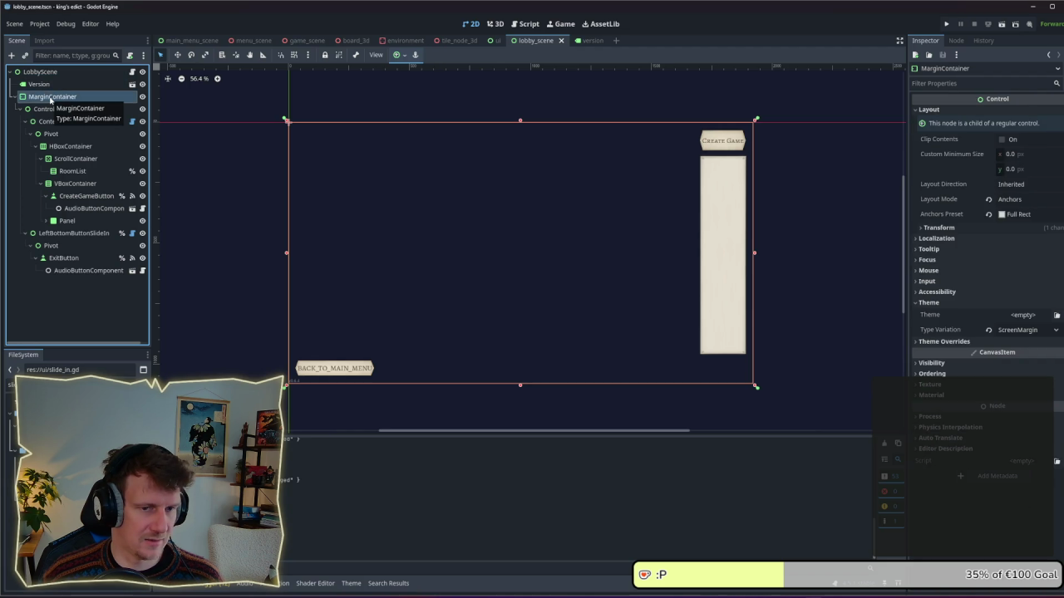
left_click(43, 108)
left_click(50, 97)
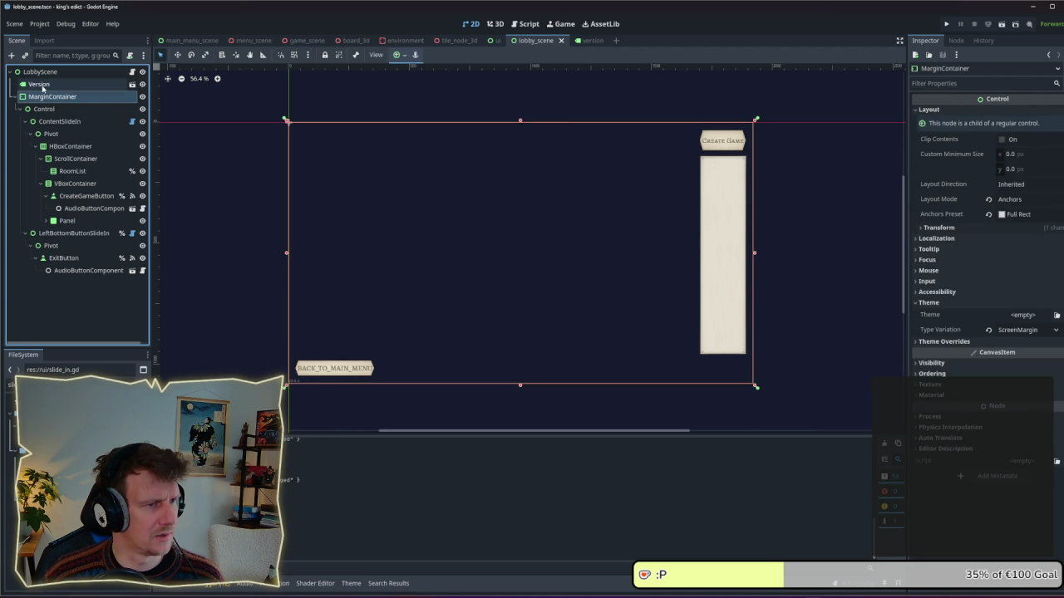
left_click(43, 108)
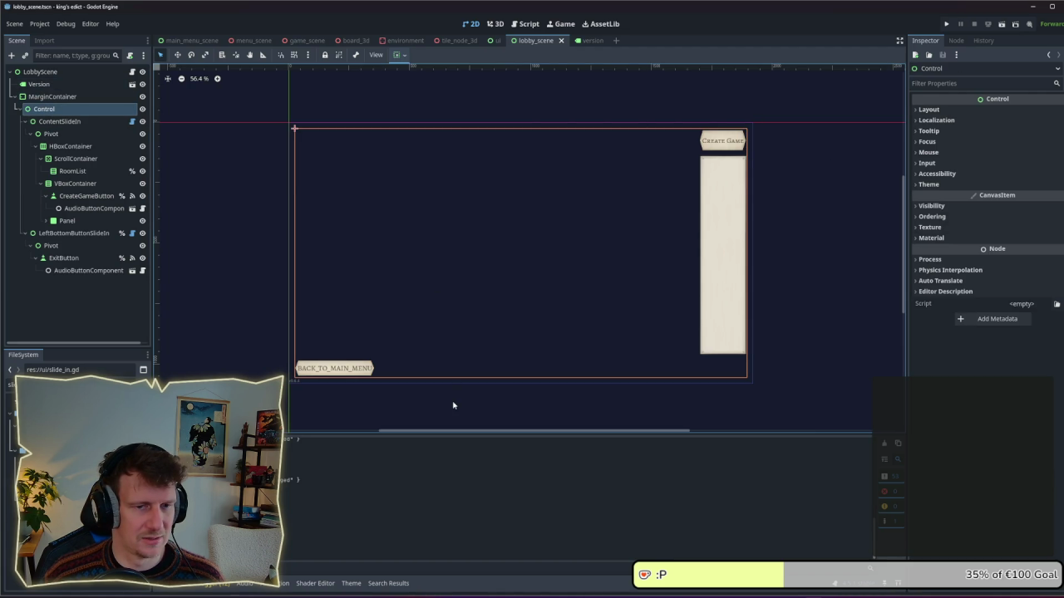
Compare ContentSlideIn and LeftBottomButtonSlideIn slide-in settings with Pivot and HBoxContainer, then relaunch the game
left_click(58, 123)
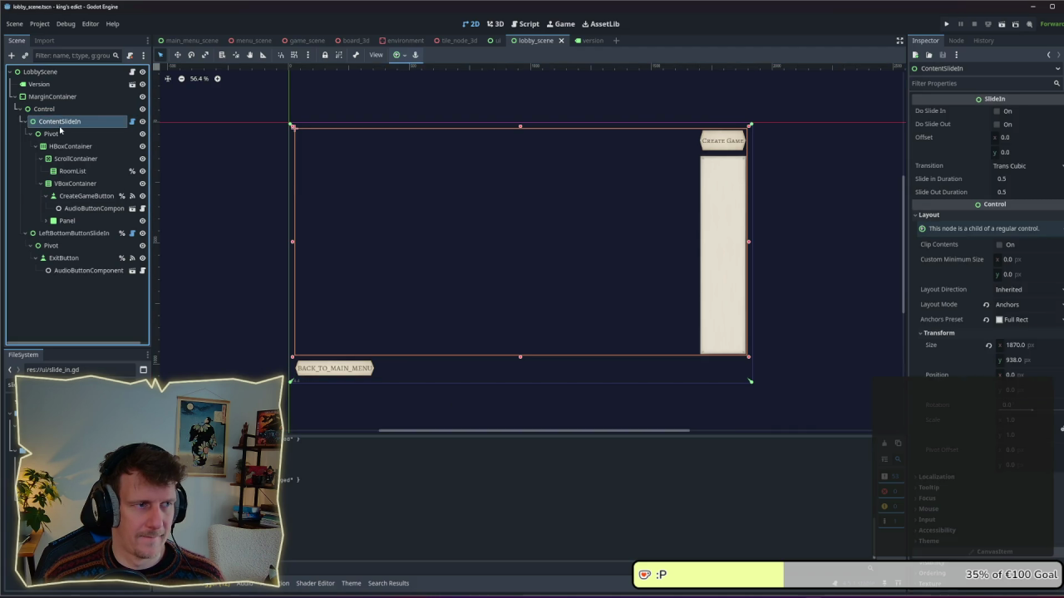
left_click(51, 134)
left_click(59, 121)
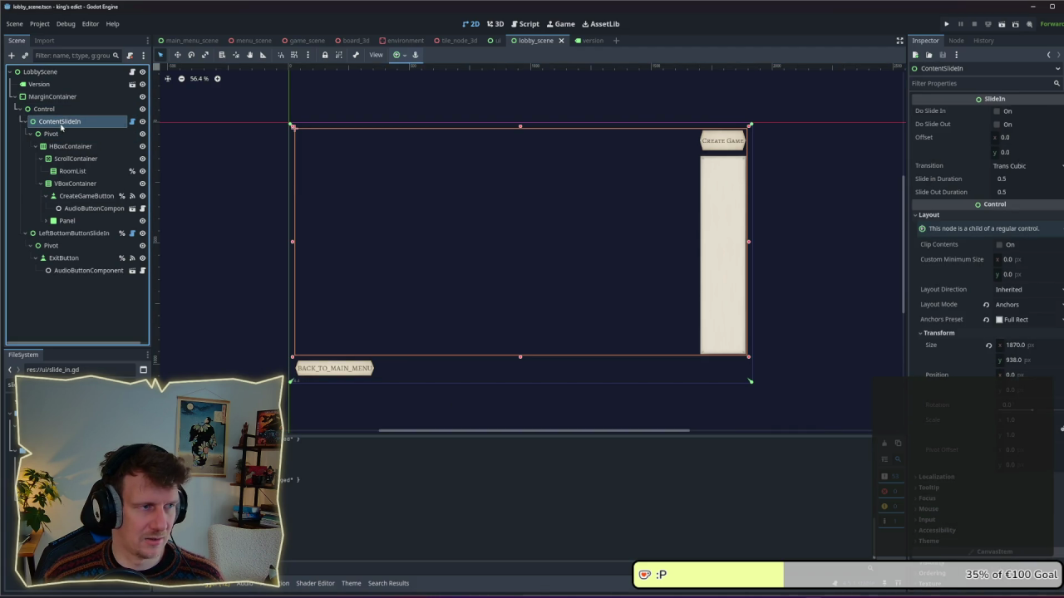
left_click(82, 147)
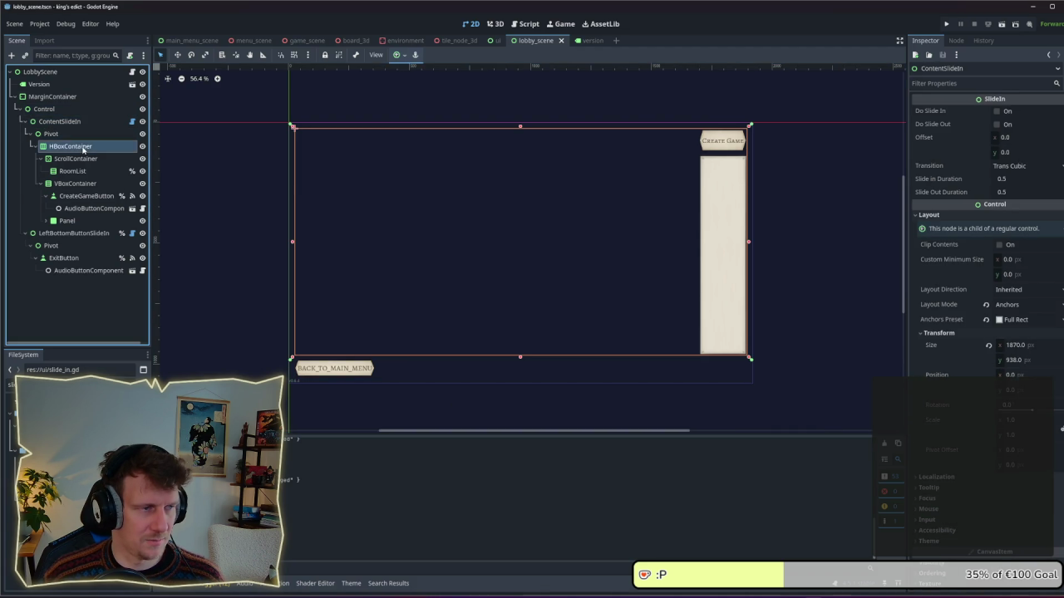
left_click(60, 236)
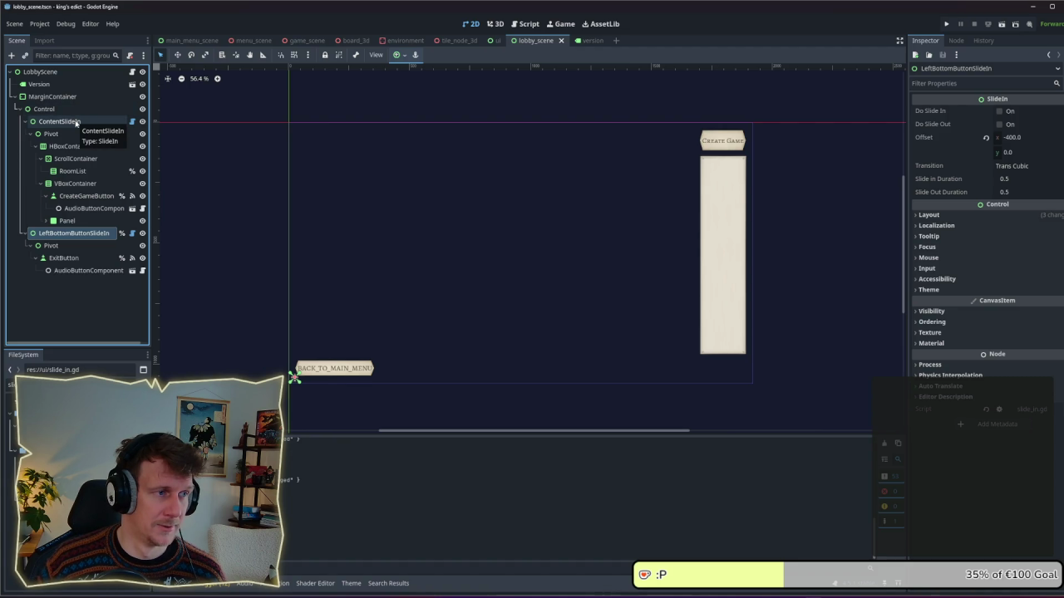
left_click(76, 122)
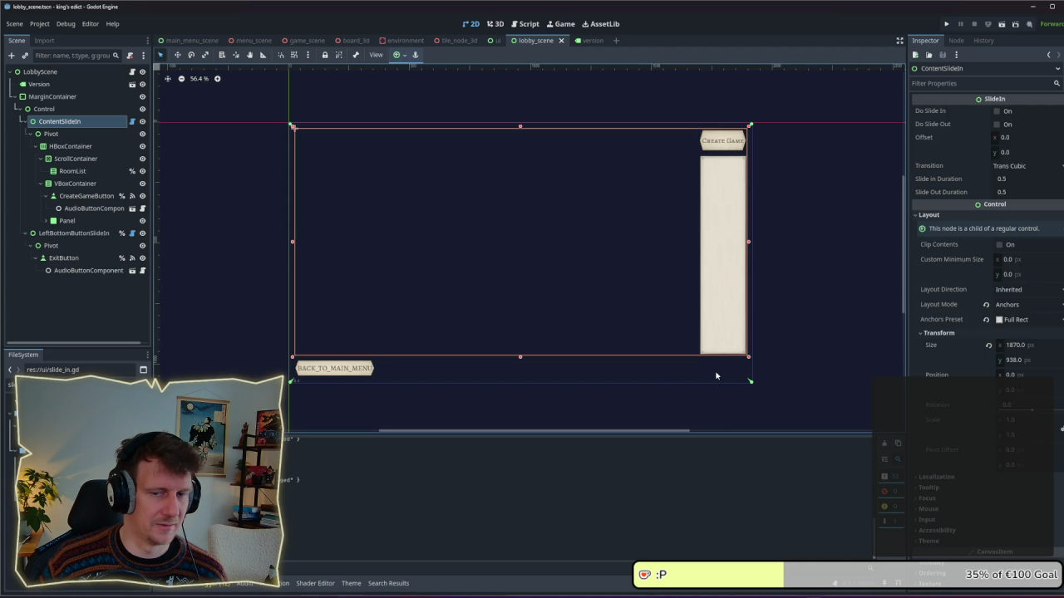
left_click(51, 133)
left_click(46, 146)
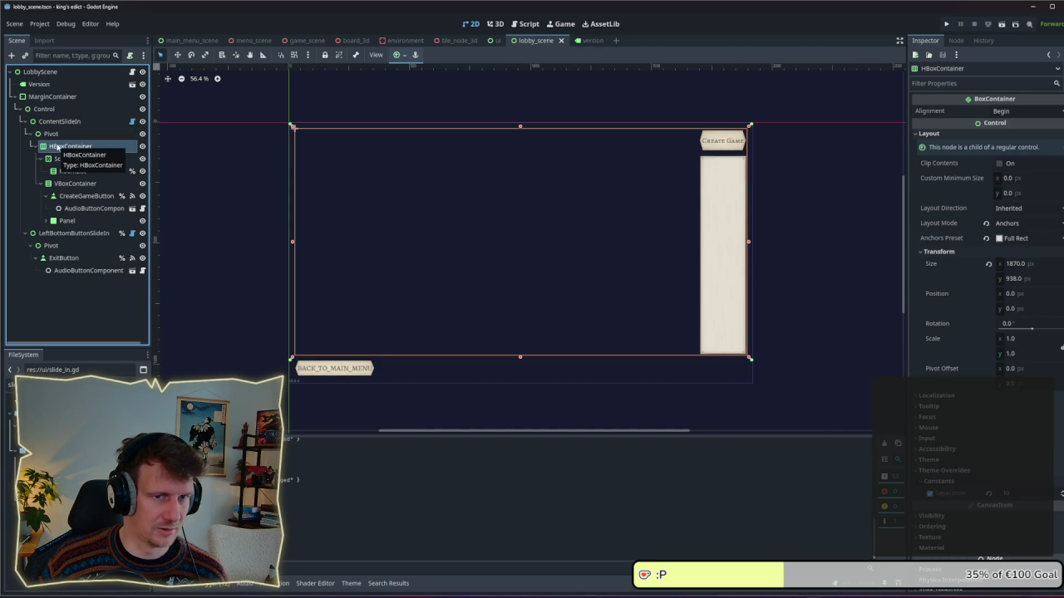
key("F5")
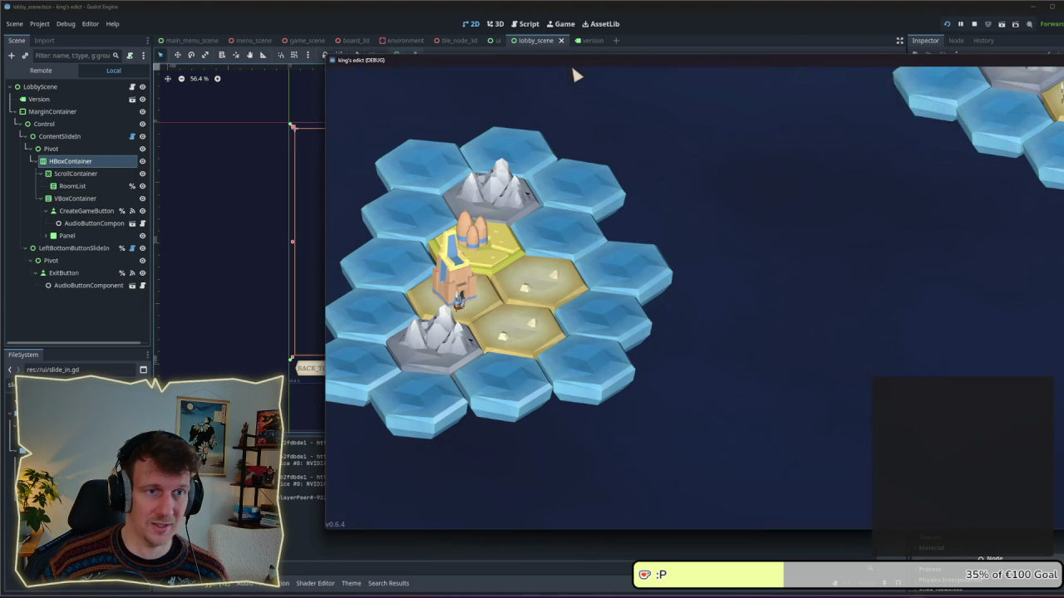
Open the lobby, create a game room, leave it, return to the main menu, and reopen the lobby
left_click_drag(573, 65, 421, 49)
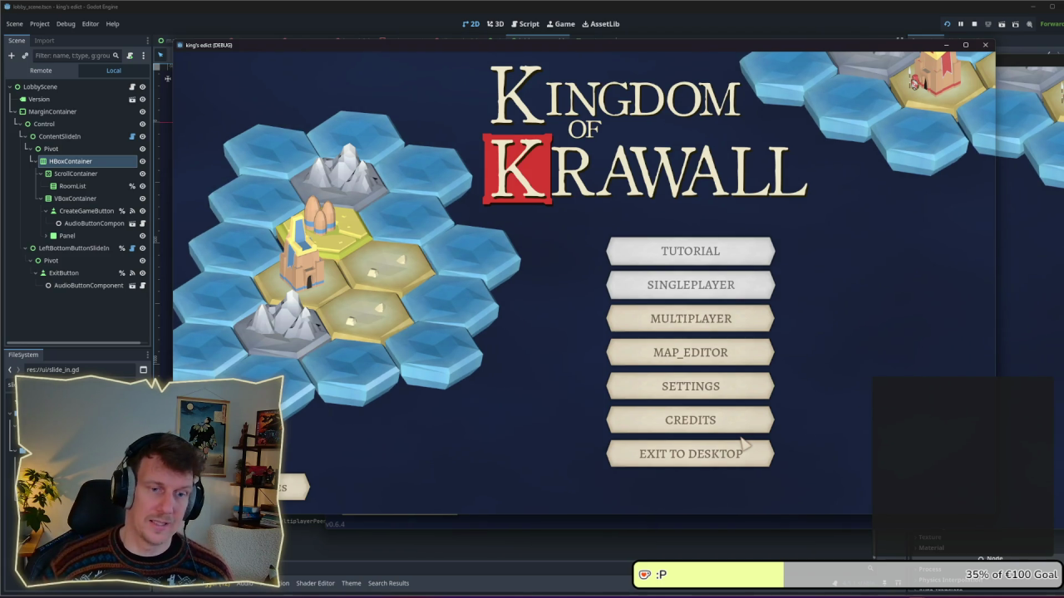
left_click(698, 333)
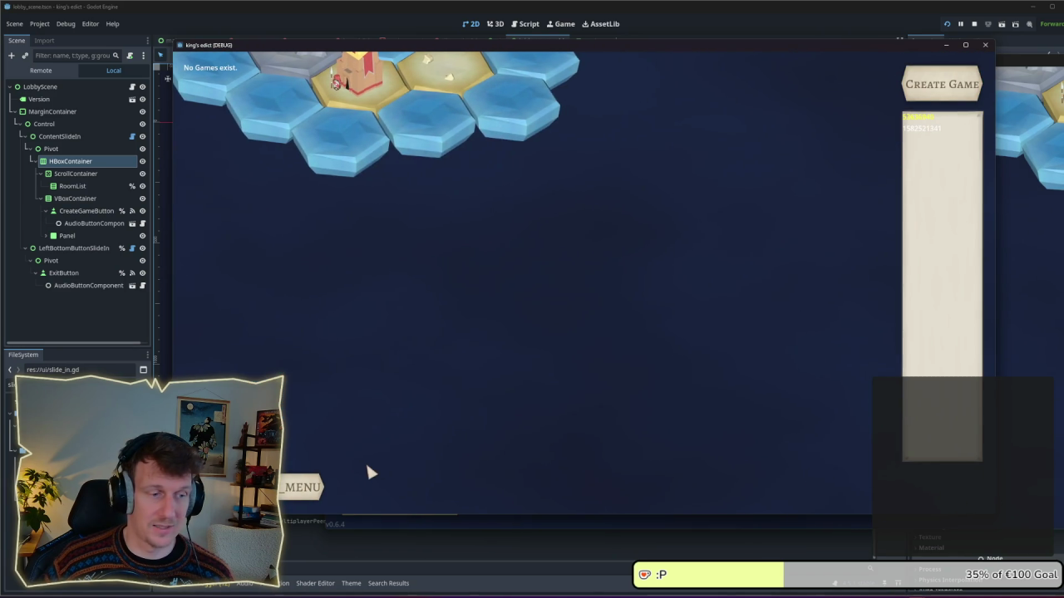
left_click(943, 88)
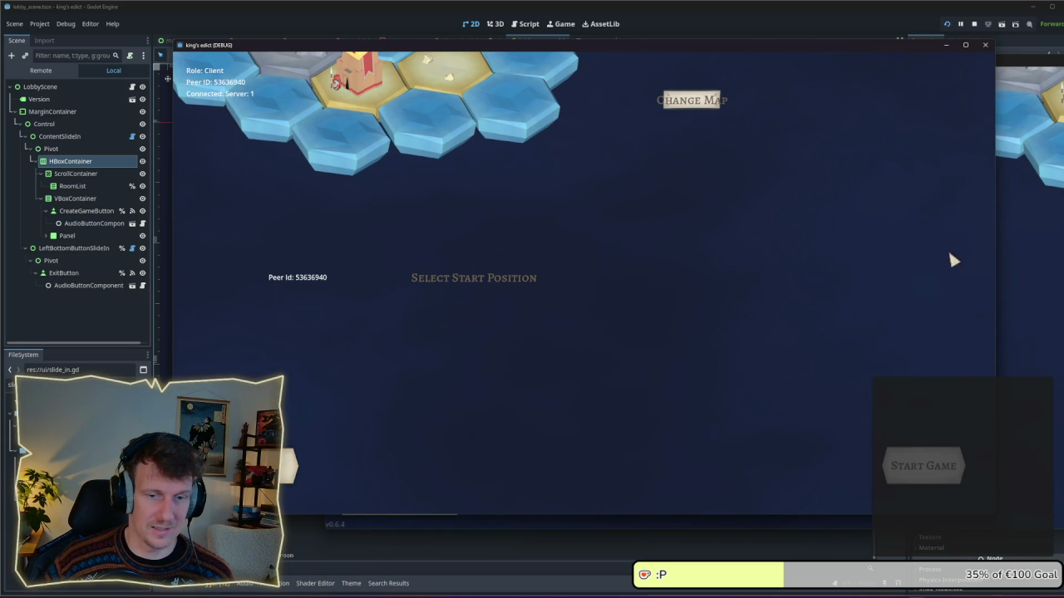
left_click(299, 476)
left_click(301, 487)
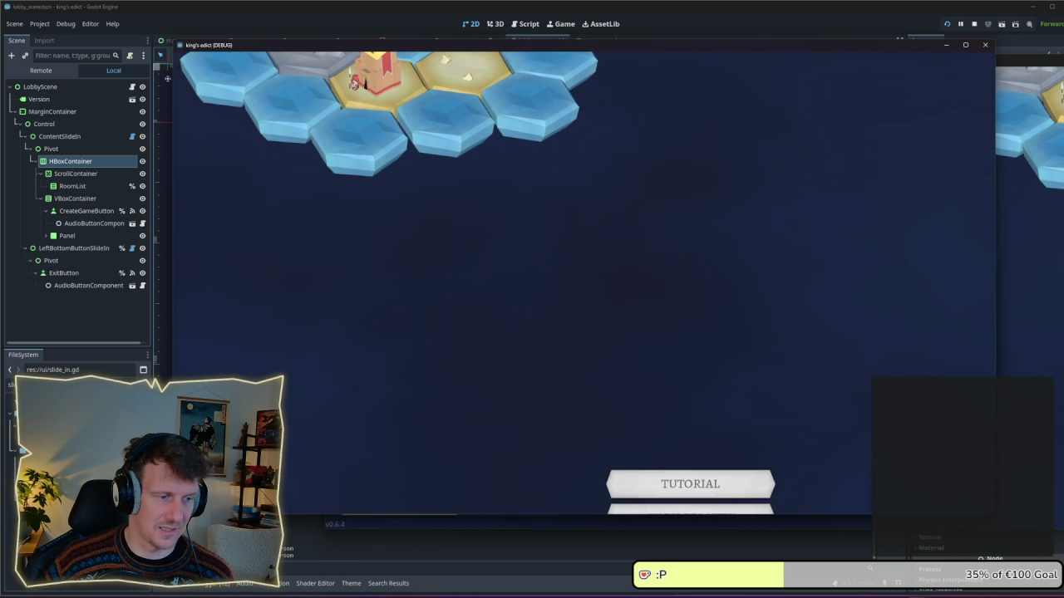
left_click(646, 329)
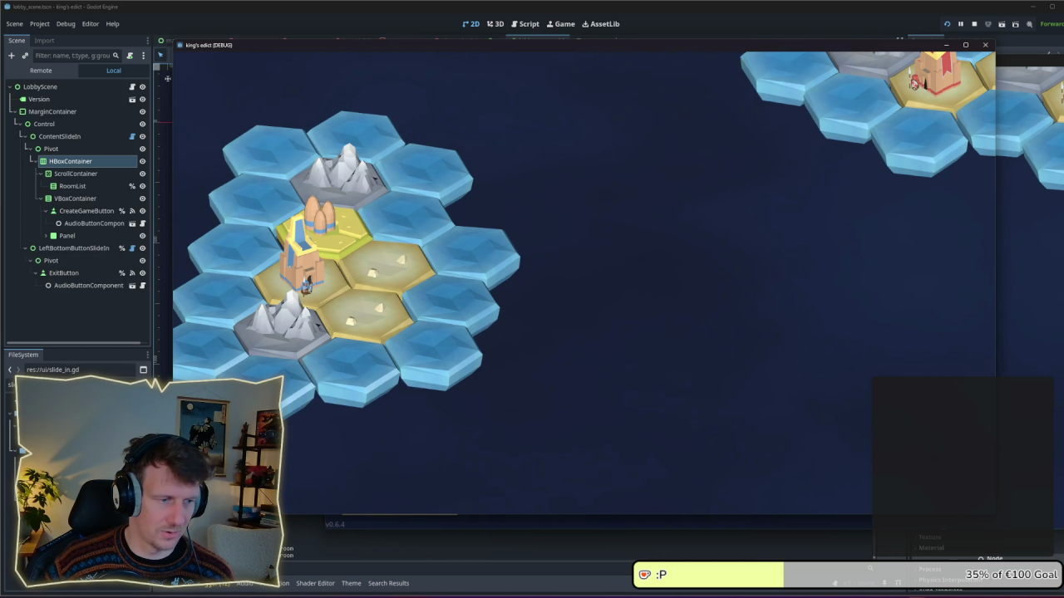
Repeat the room round-trip back to the main menu, then open the map editor
left_click_drag(430, 49, 575, 34)
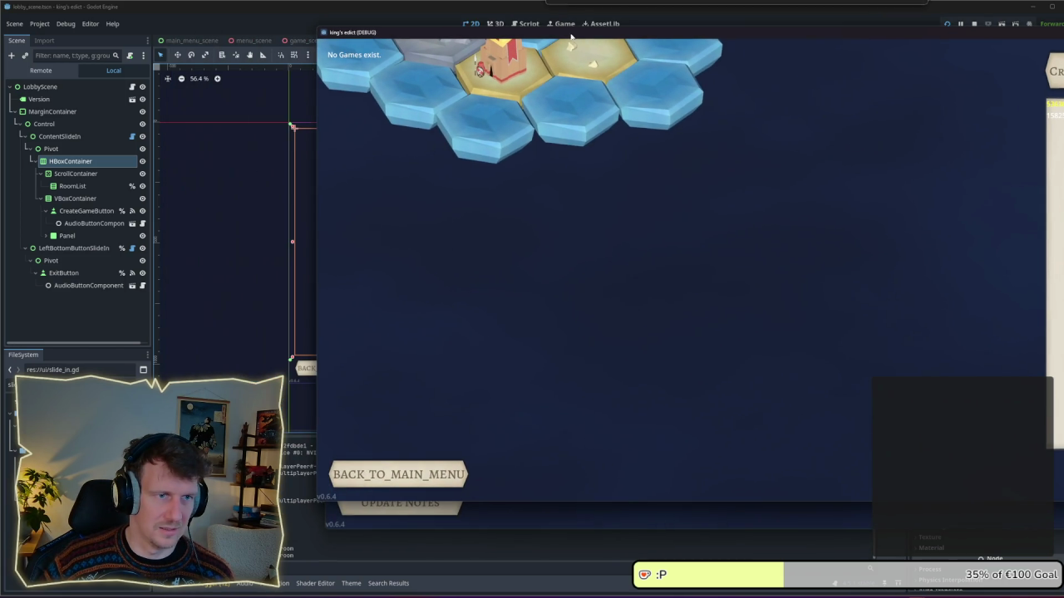
left_click(414, 475)
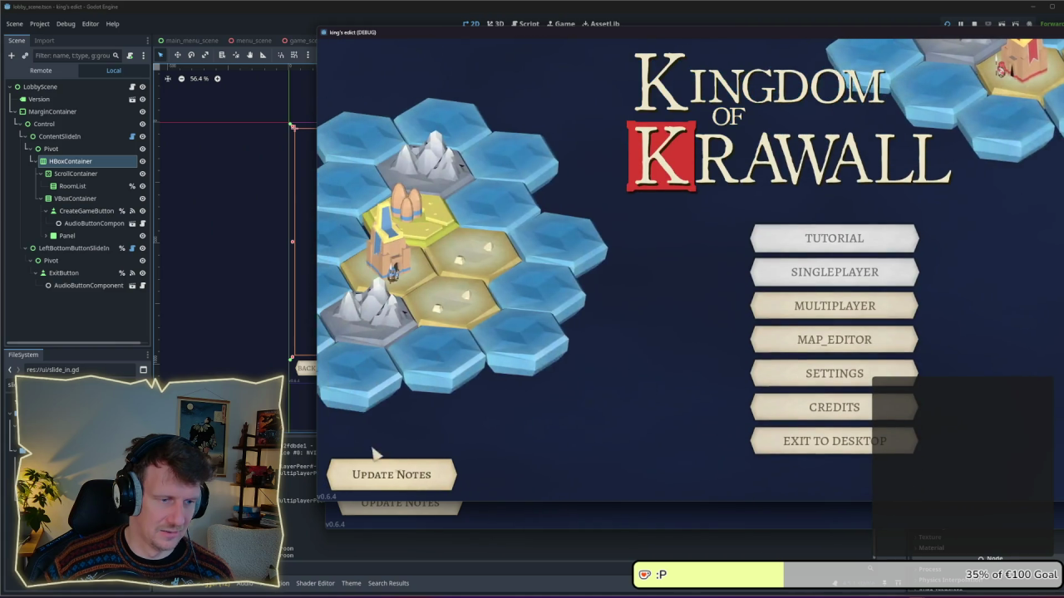
left_click(790, 307)
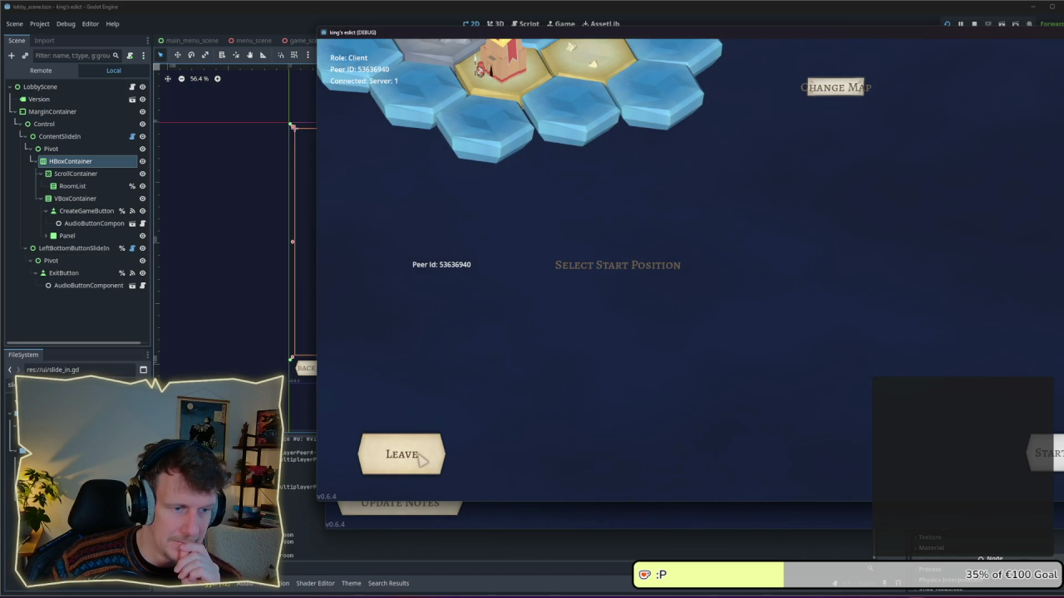
left_click(418, 458)
left_click(399, 474)
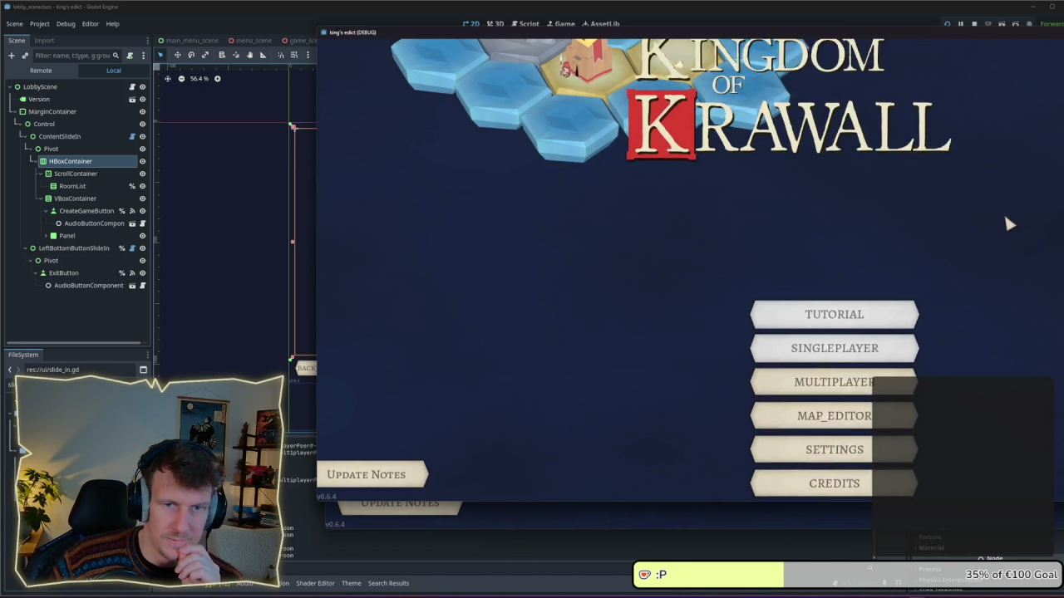
left_click(810, 335)
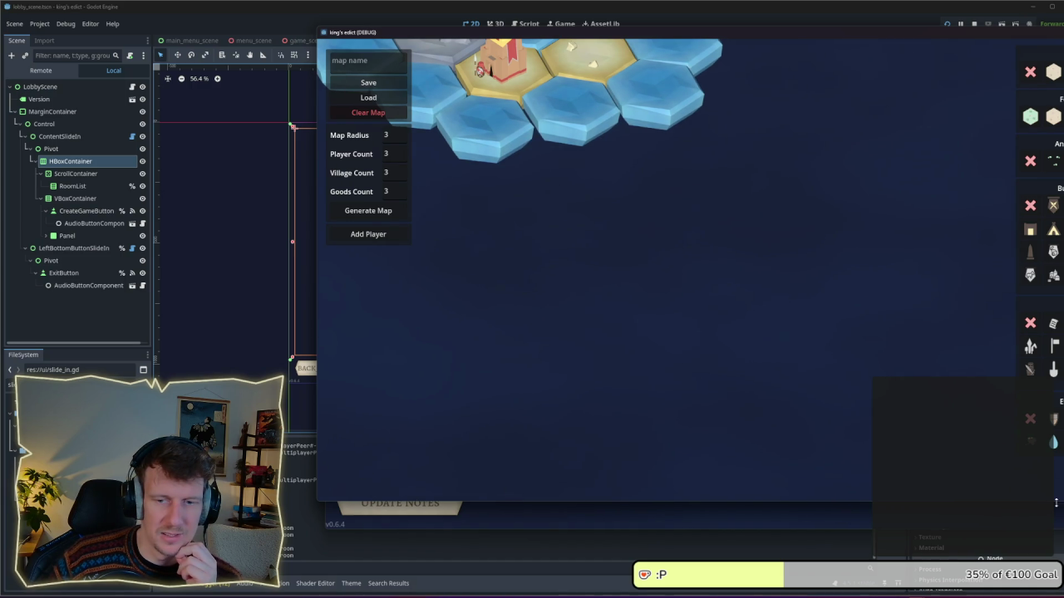
Go back to the main menu, reopen the map editor, move the game window aside, and stop the game
key("Escape")
left_click(724, 247)
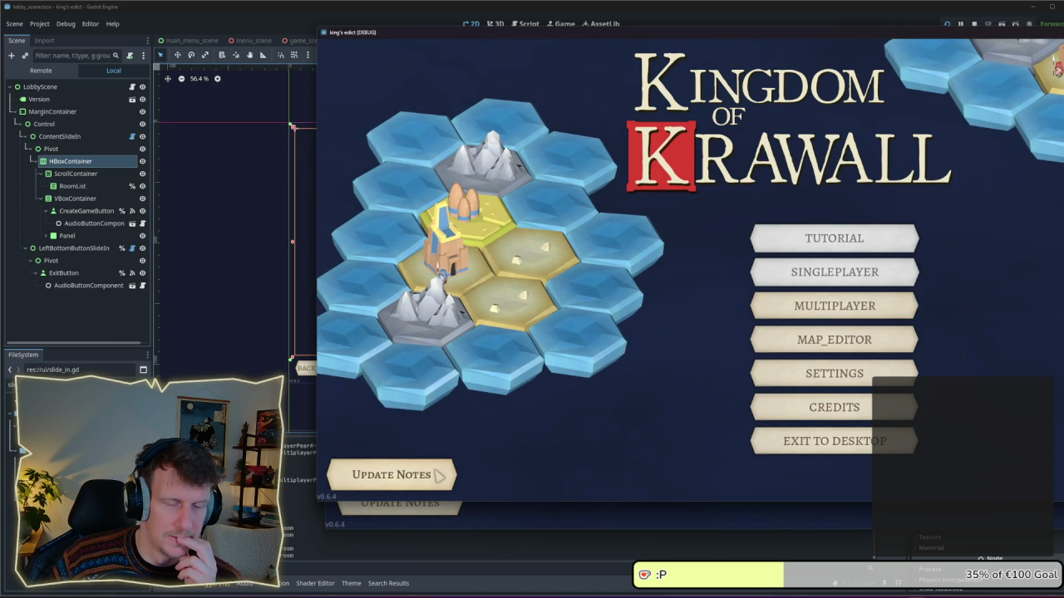
left_click(849, 346)
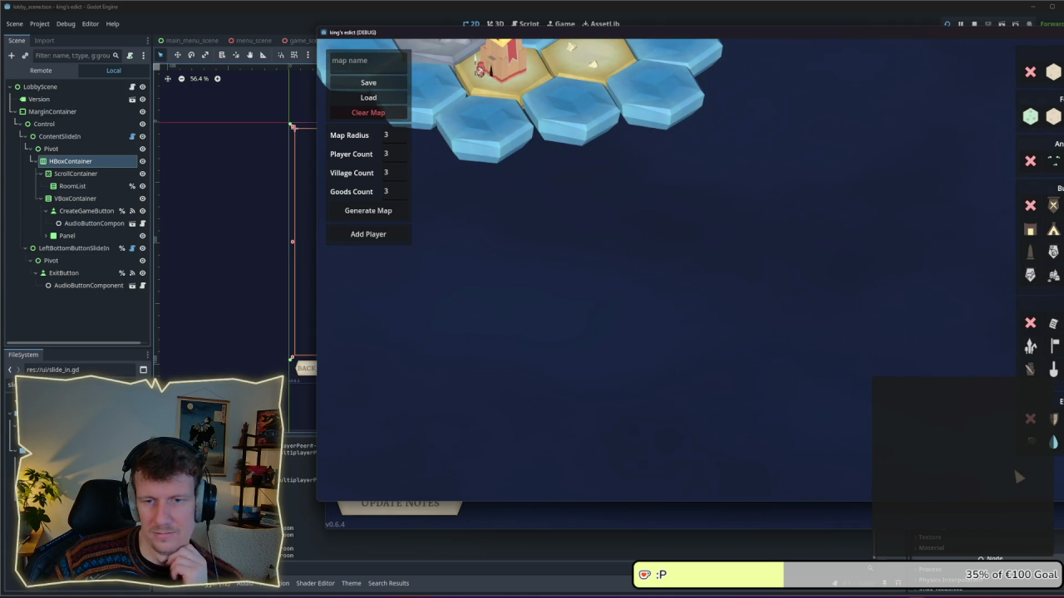
mouse_move(704, 36)
left_mouse_down()
mouse_move(590, 27)
mouse_move(560, 44)
mouse_move(581, 41)
left_mouse_up()
mouse_move(858, 41)
left_mouse_down()
mouse_move(667, 52)
mouse_move(669, 79)
left_mouse_up()
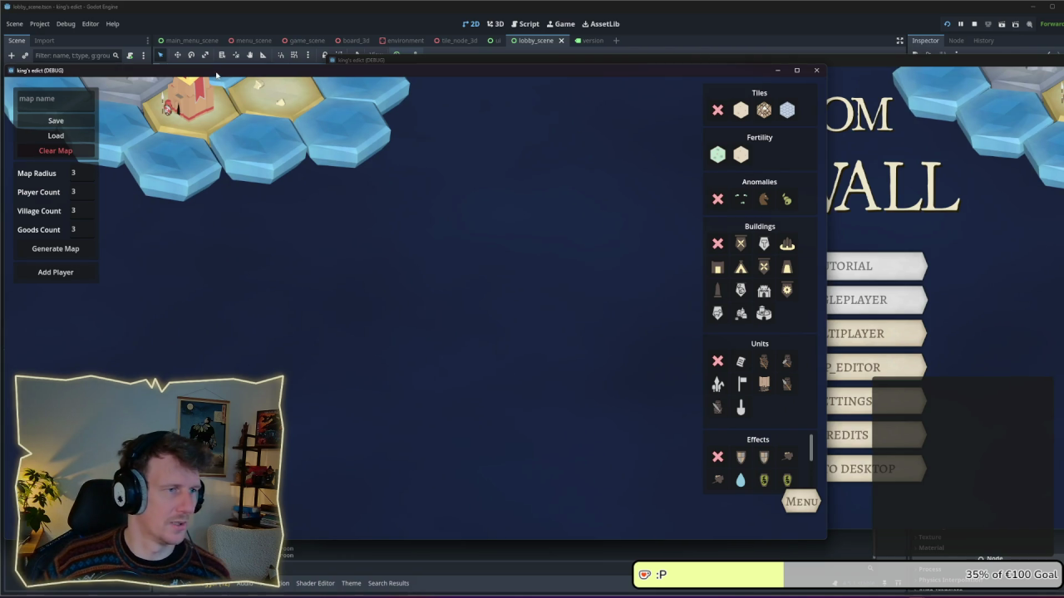
left_click_drag(111, 233, 164, 230)
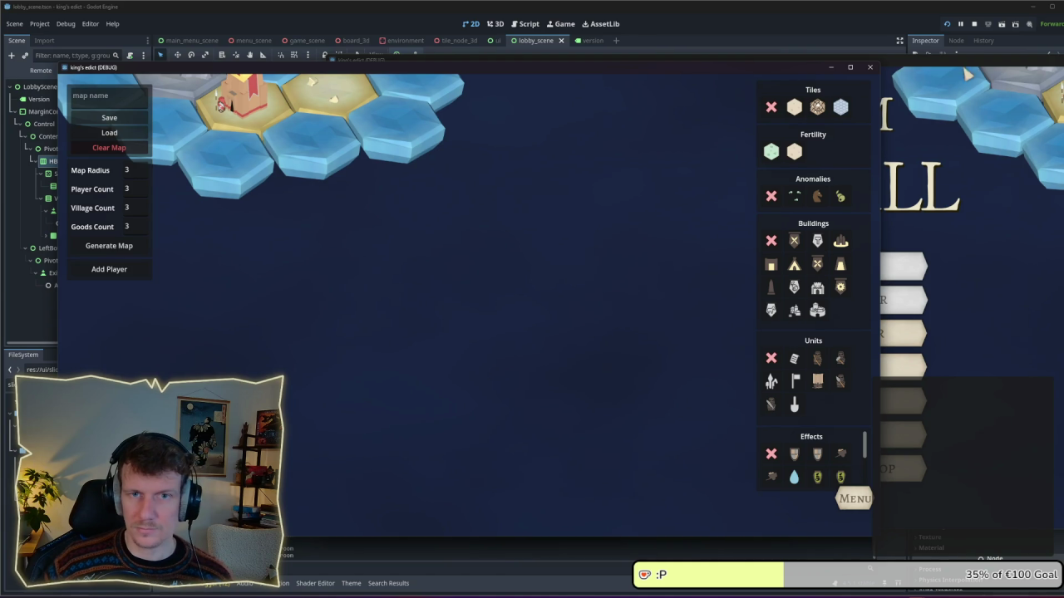
left_click(974, 23)
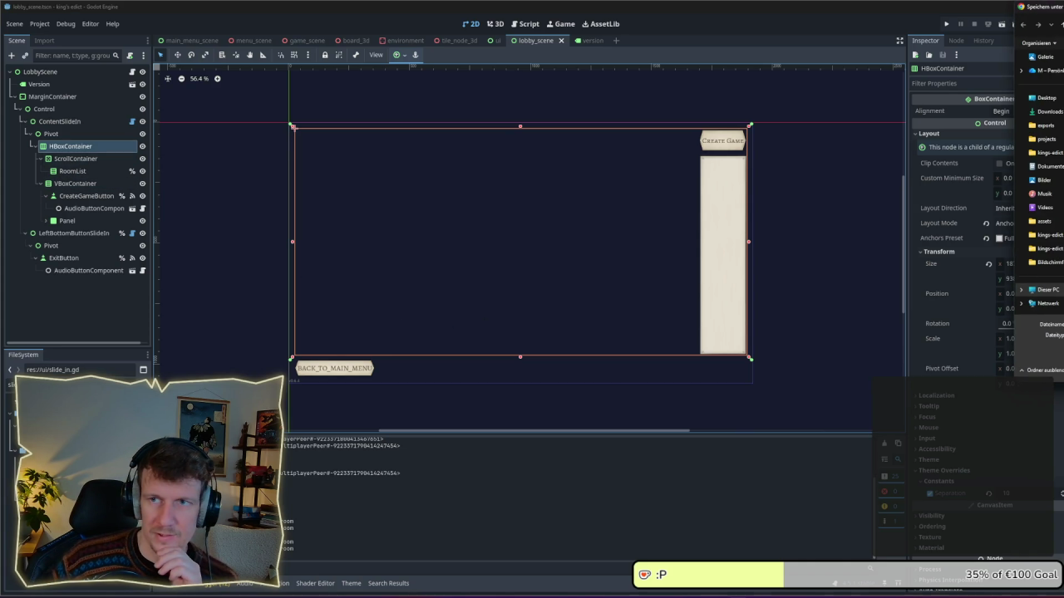
Dismiss the save dialog, set ContentSlideIn to Access as Unique Name, and open lobby_scene.gd
left_click(75, 158)
left_click(83, 148)
left_click(77, 159)
left_click(76, 147)
left_click(71, 135)
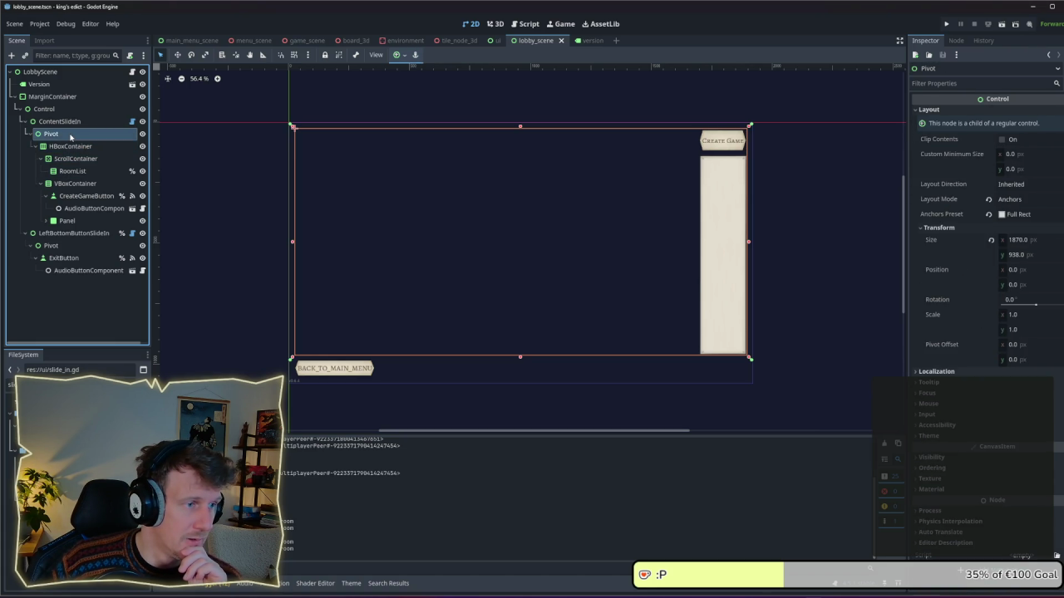
left_click(62, 122)
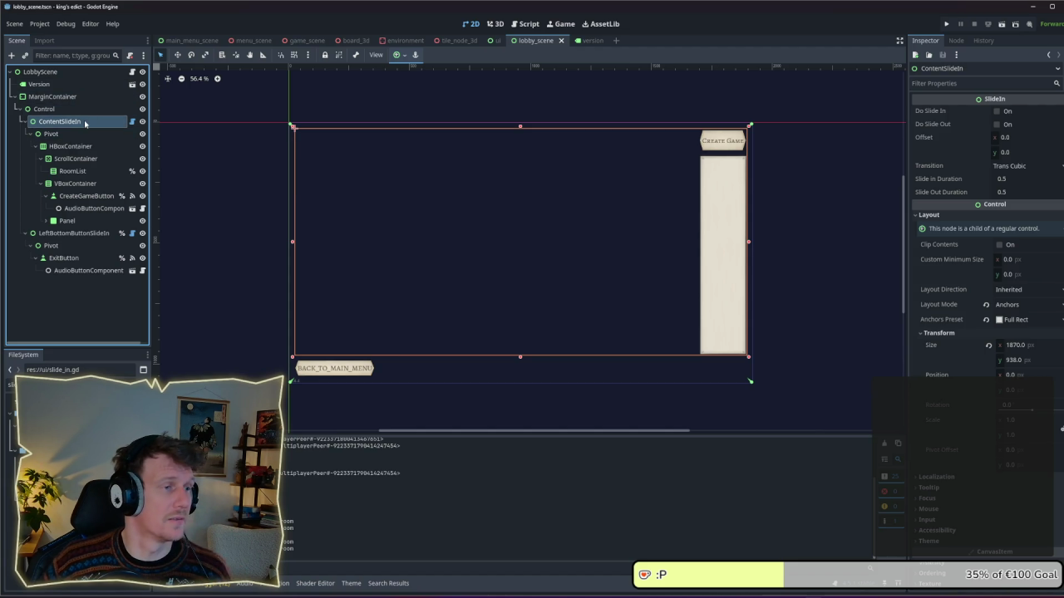
right_click(85, 122)
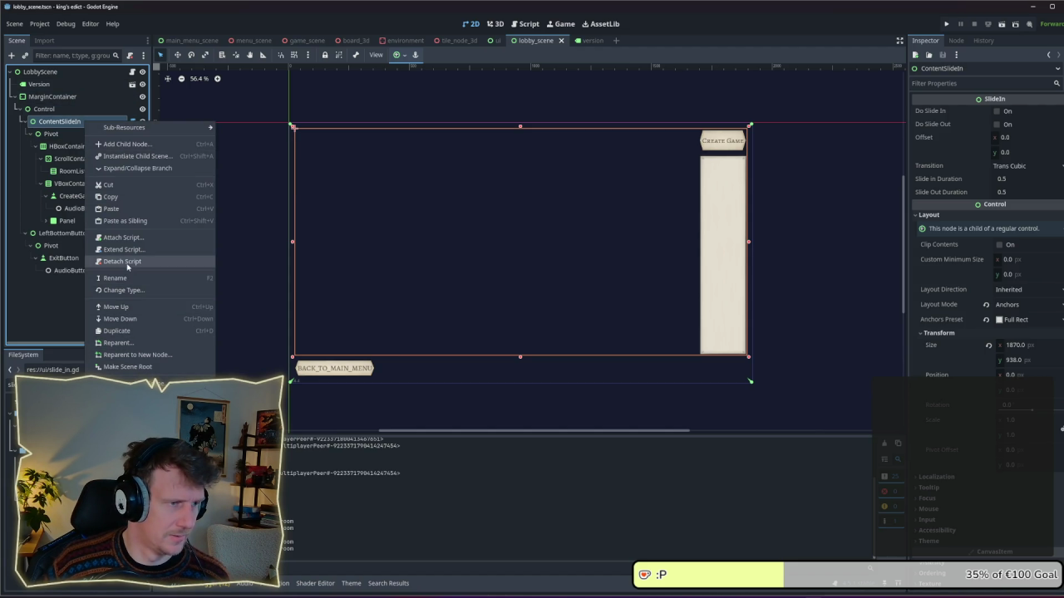
key("Escape")
left_click(131, 71)
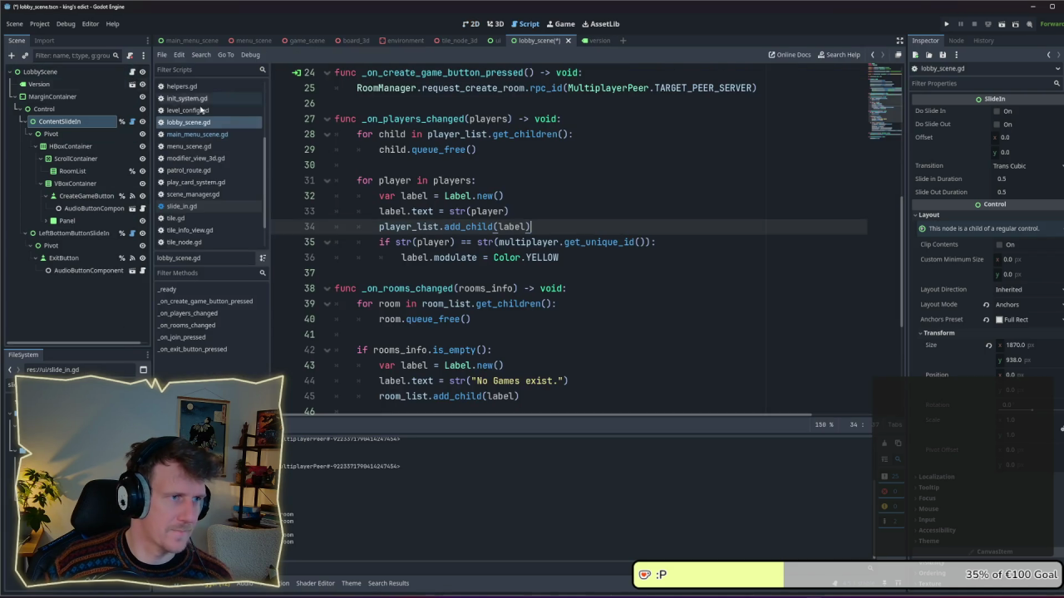
Add a %ContentSlideIn reference at line 8 and a content_slide_in.reset() call in _ready
scroll(557, 171, "up", 12)
mouse_move(75, 123)
left_mouse_down()
mouse_move(399, 136)
mouse_move(400, 181)
left_mouse_up()
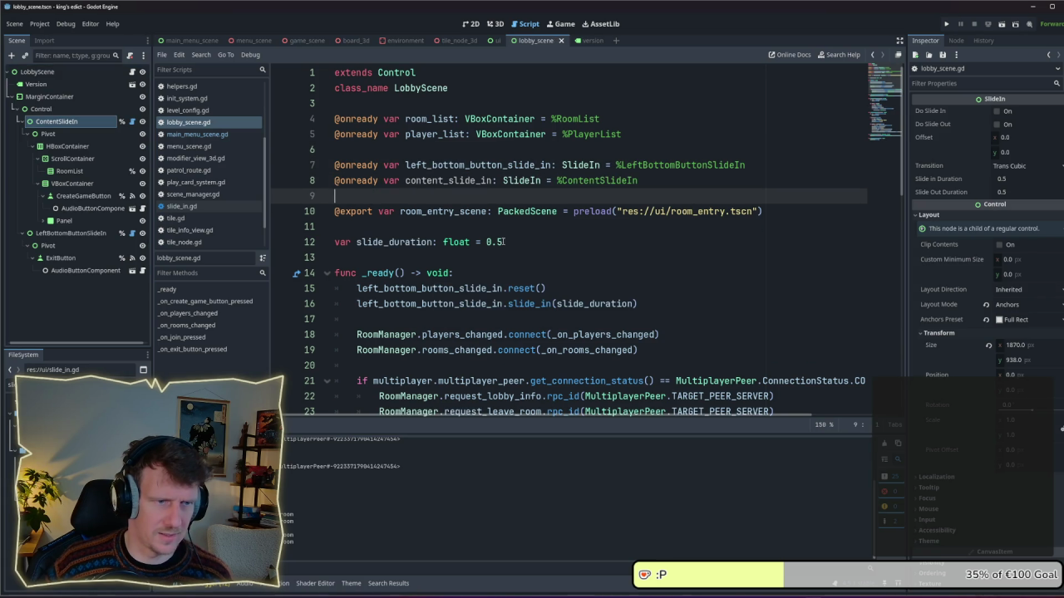
left_click(554, 288)
key("Return")
type("contn")
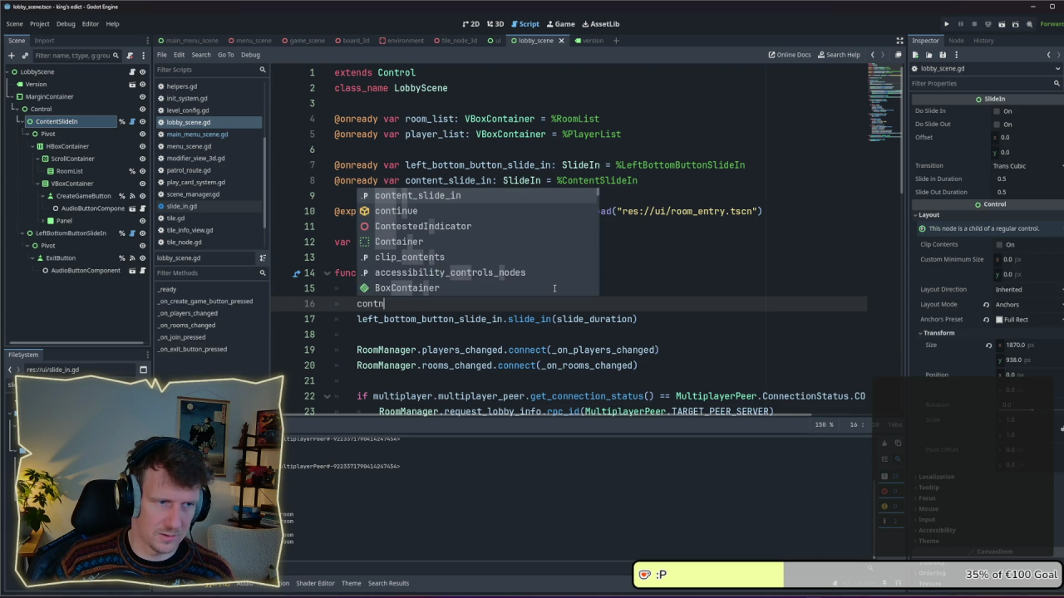
type("e")
key("Return")
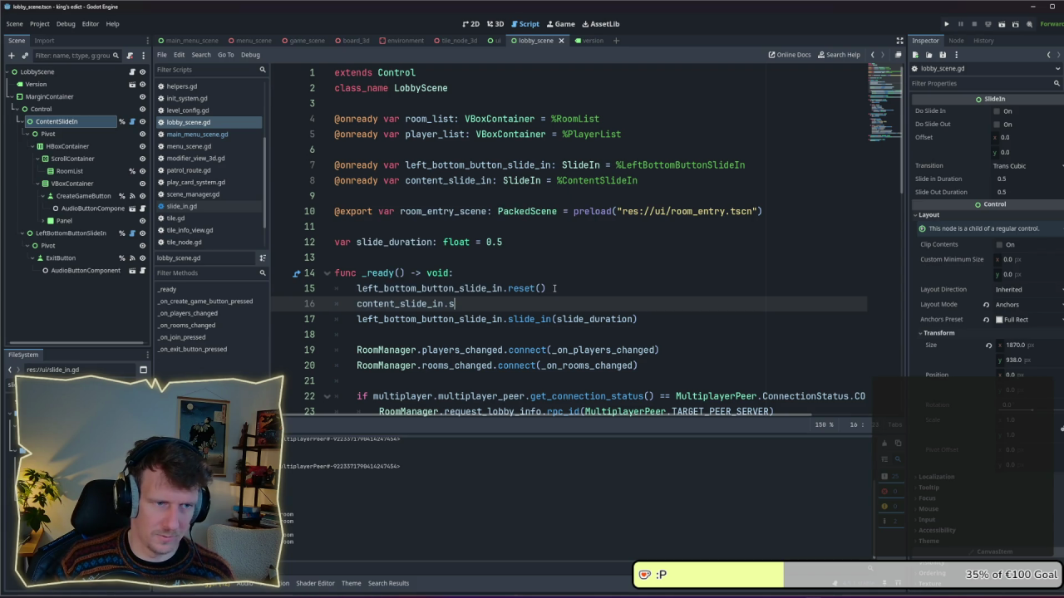
type("ese")
key("Return")
key("ctrl+z")
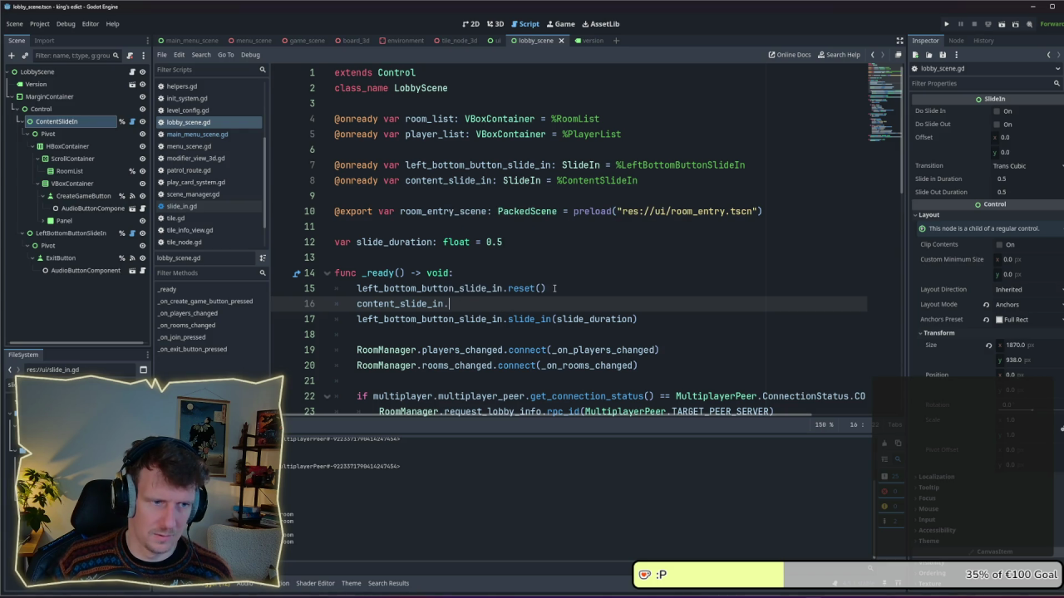
type("()")
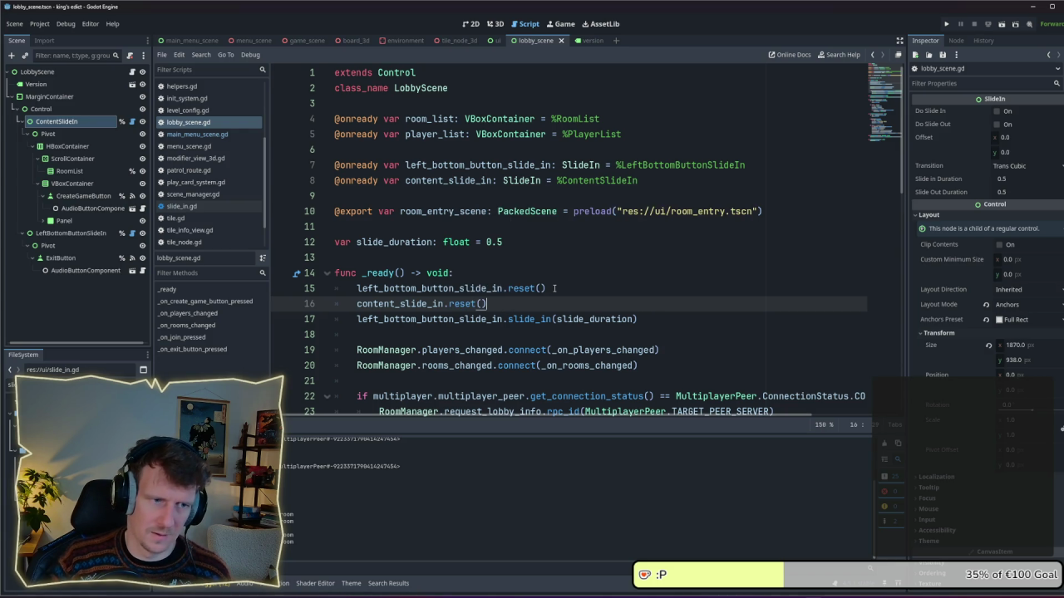
Duplicate the slide_in(slide_duration) line and point the copy at content_slide_in
left_click(650, 321)
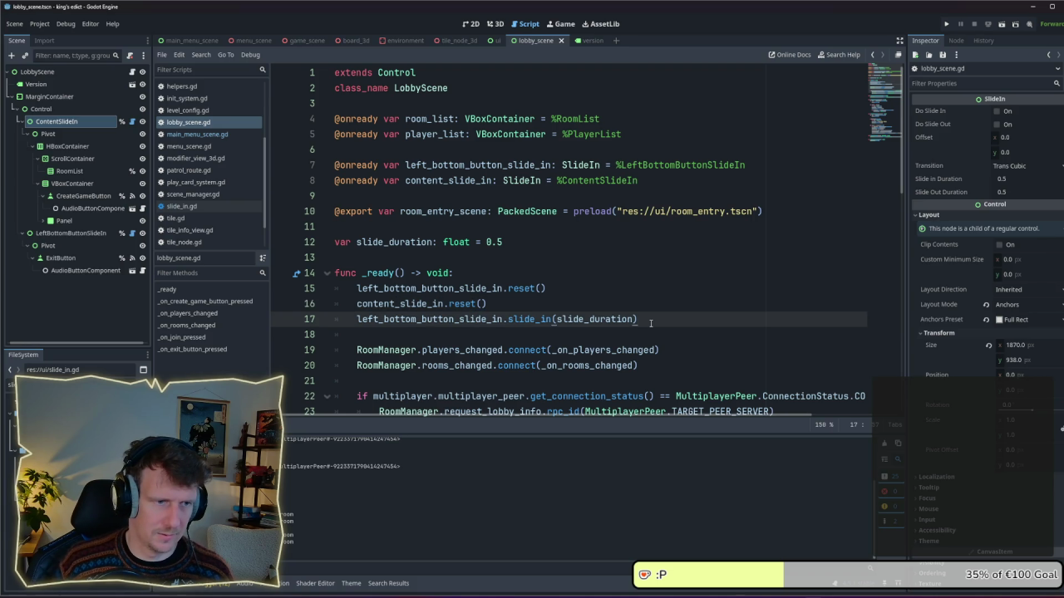
key("ctrl+shift+d")
double_click(445, 303)
key("ctrl+c")
double_click(428, 334)
key("ctrl+v")
scroll(489, 308, "down", 3)
scroll(494, 248, "down", 6)
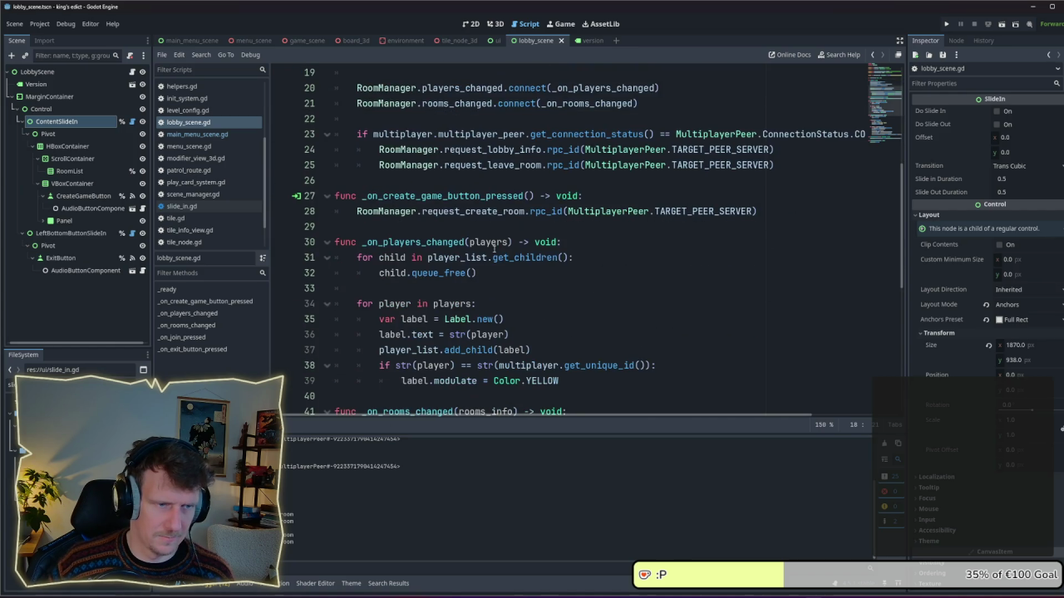
scroll(495, 248, "up", 3)
scroll(494, 247, "up", 4)
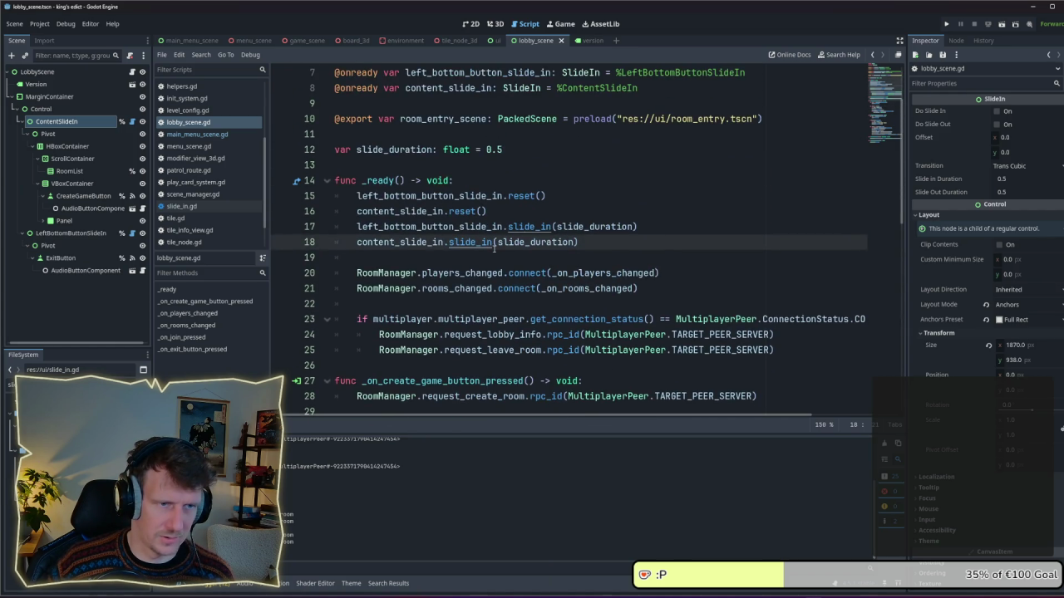
scroll(494, 248, "up", 2)
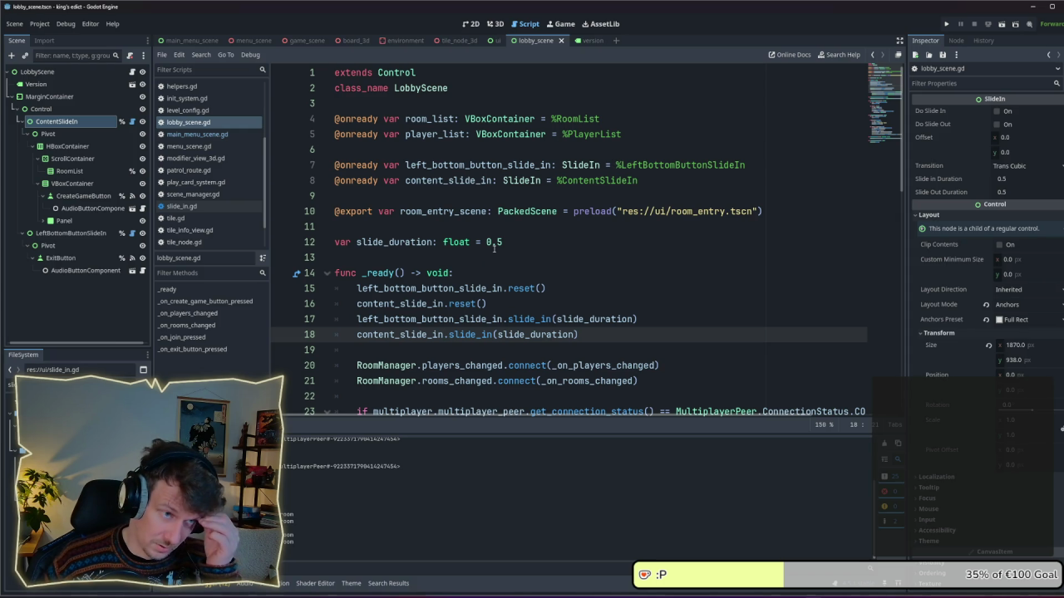
left_click(60, 122)
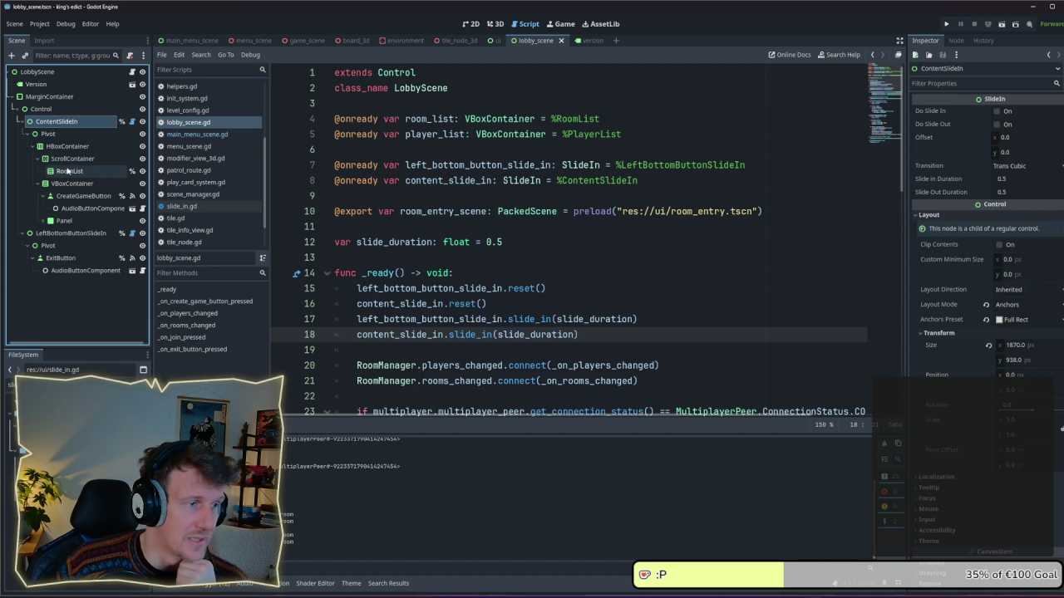
Compare the Pivot and ContentSlideIn properties and return to the 2D view
left_click(52, 135)
left_click(56, 123)
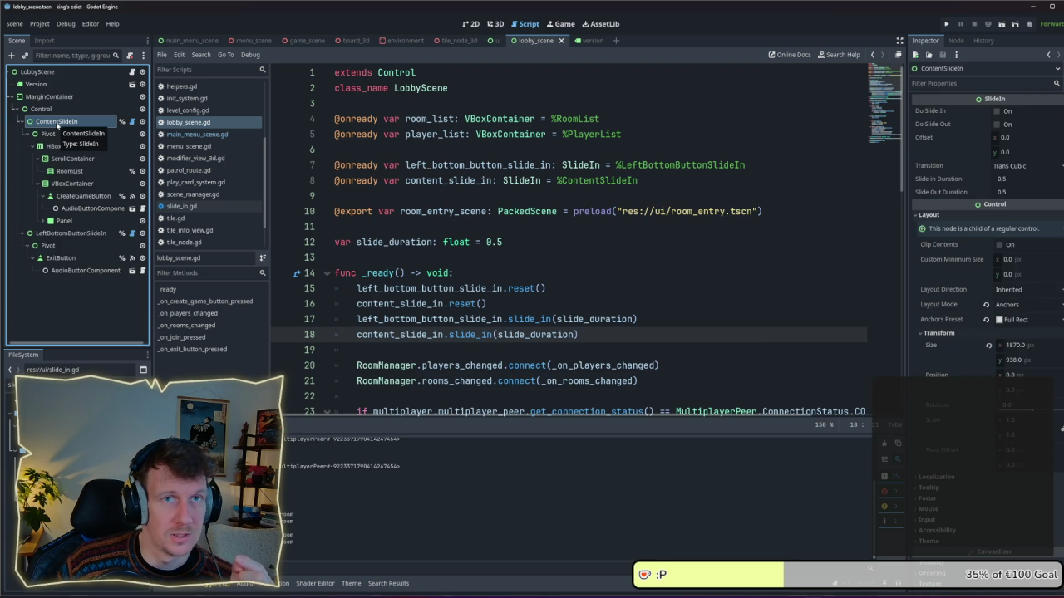
left_click(50, 133)
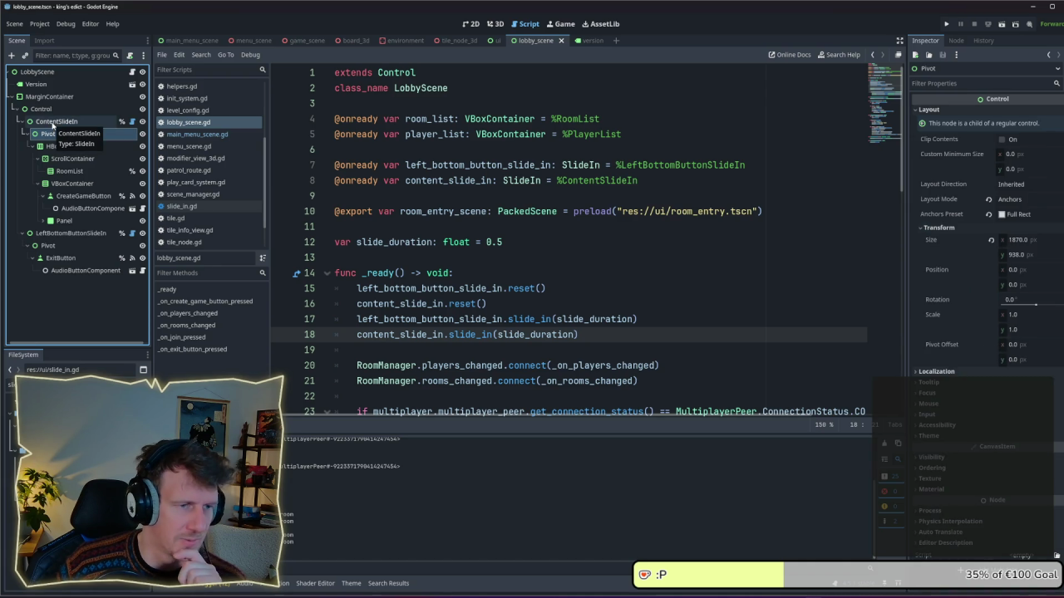
left_click(53, 125)
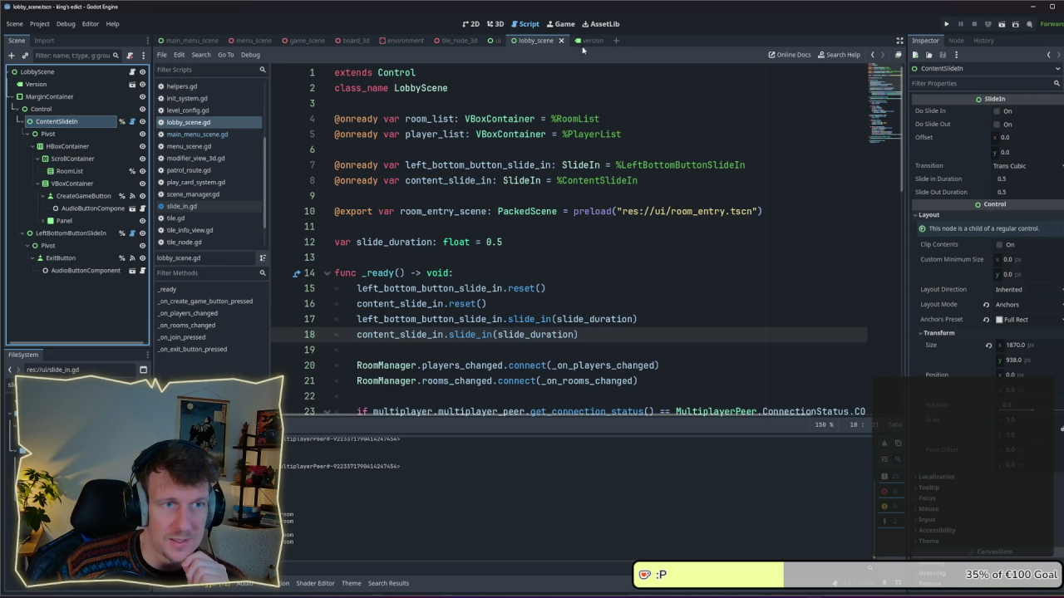
left_click(470, 23)
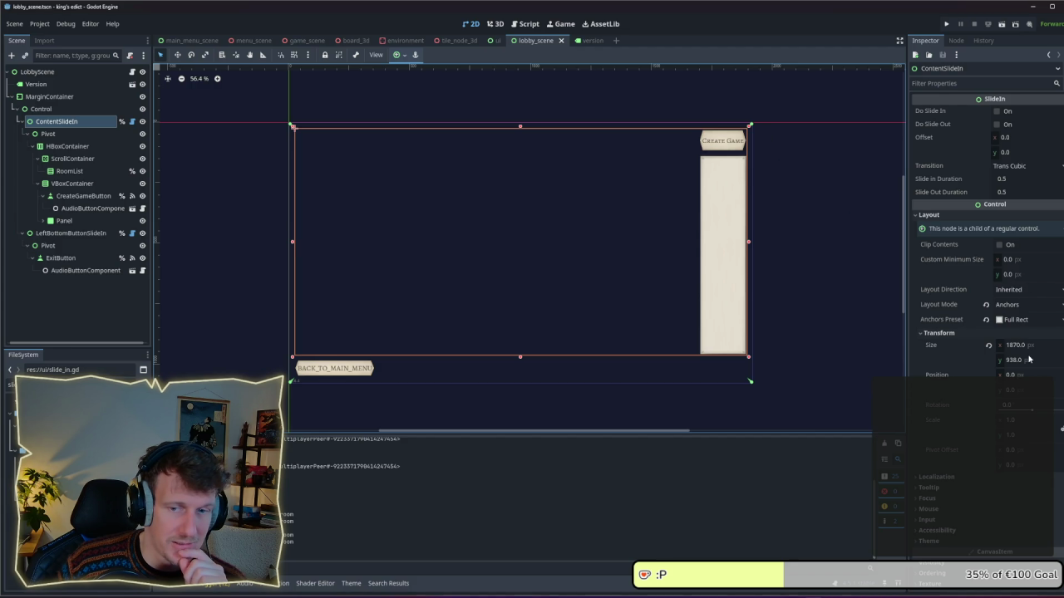
Set ContentSlideIn's offset x to 2000, save the lobby scene, and run the project
left_click(1015, 139)
type("2000")
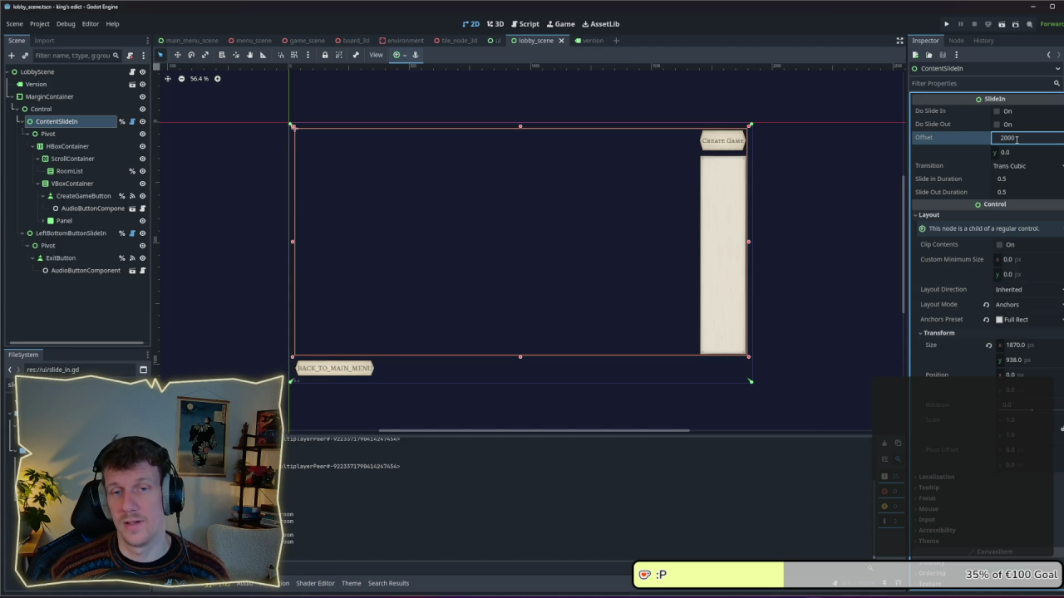
key("Return")
key("ctrl+s")
key("ctrl+s")
left_click(945, 24)
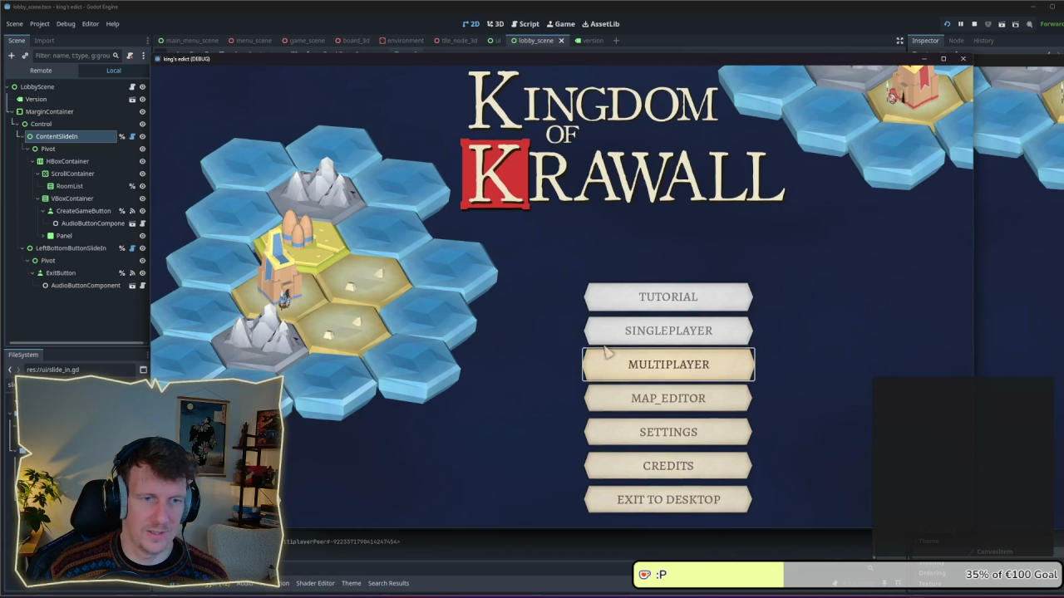
Switch between the main menu and multiplayer lobby three times to test the animation
left_click(607, 349)
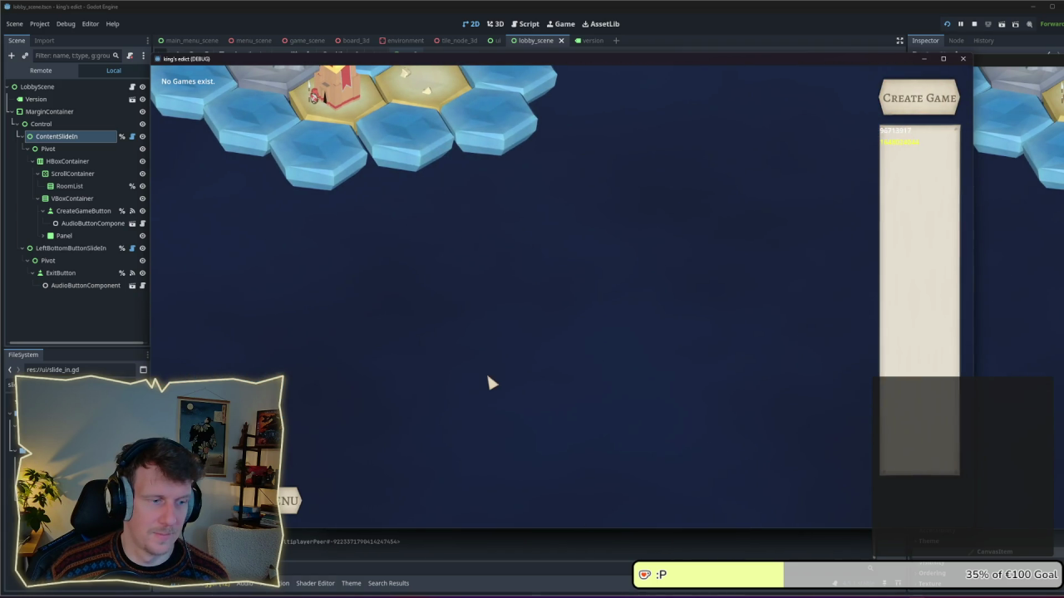
left_click(291, 500)
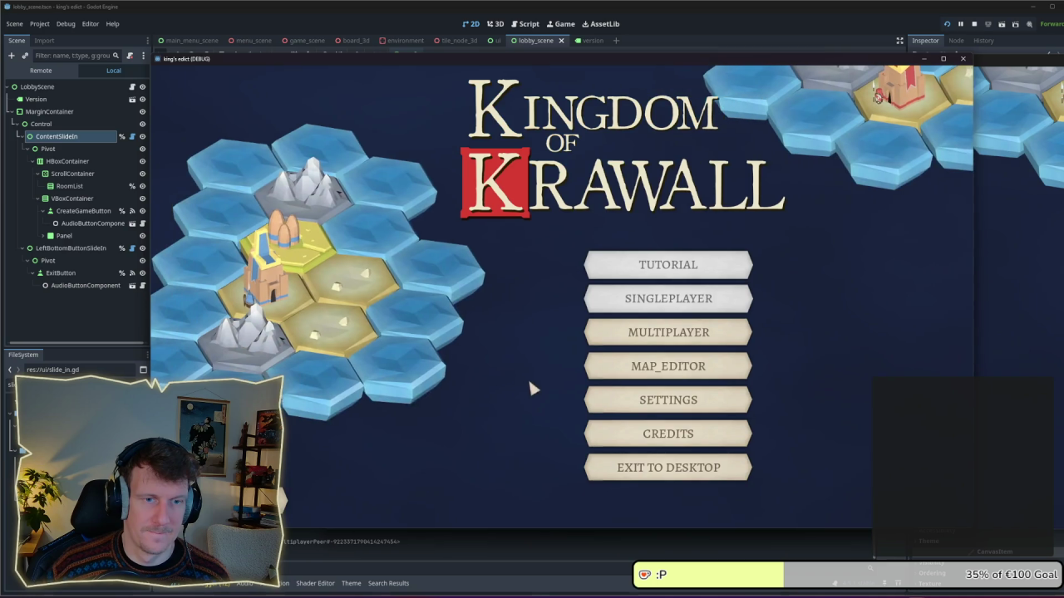
left_click(669, 332)
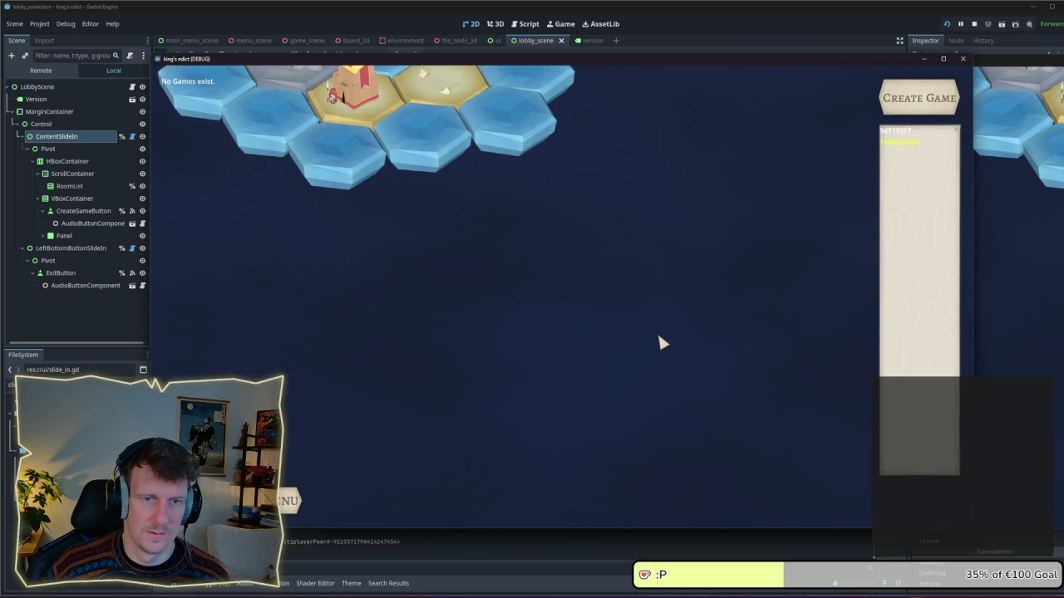
left_click(291, 500)
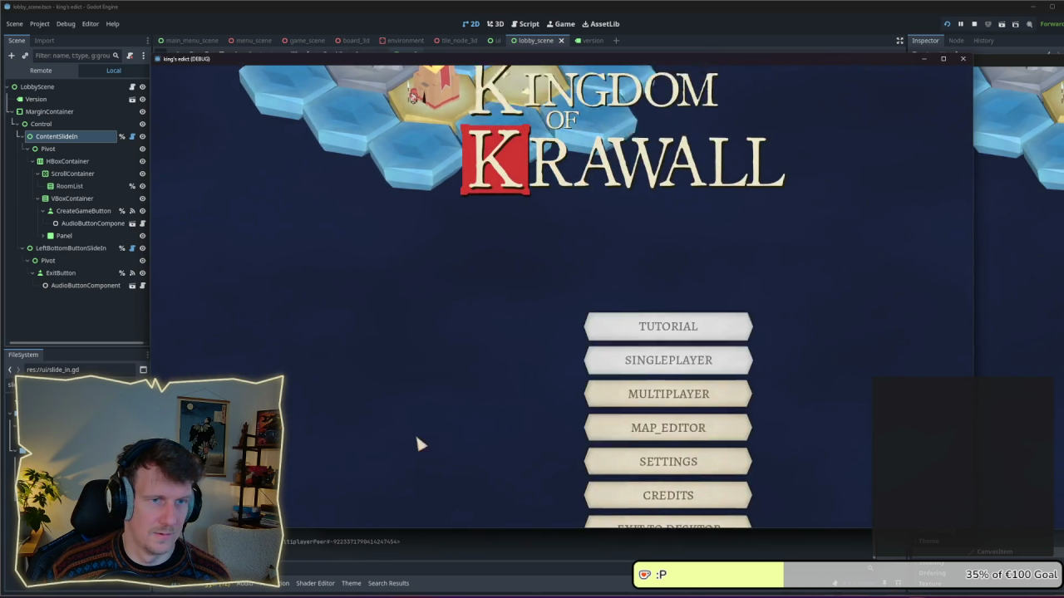
left_click(648, 338)
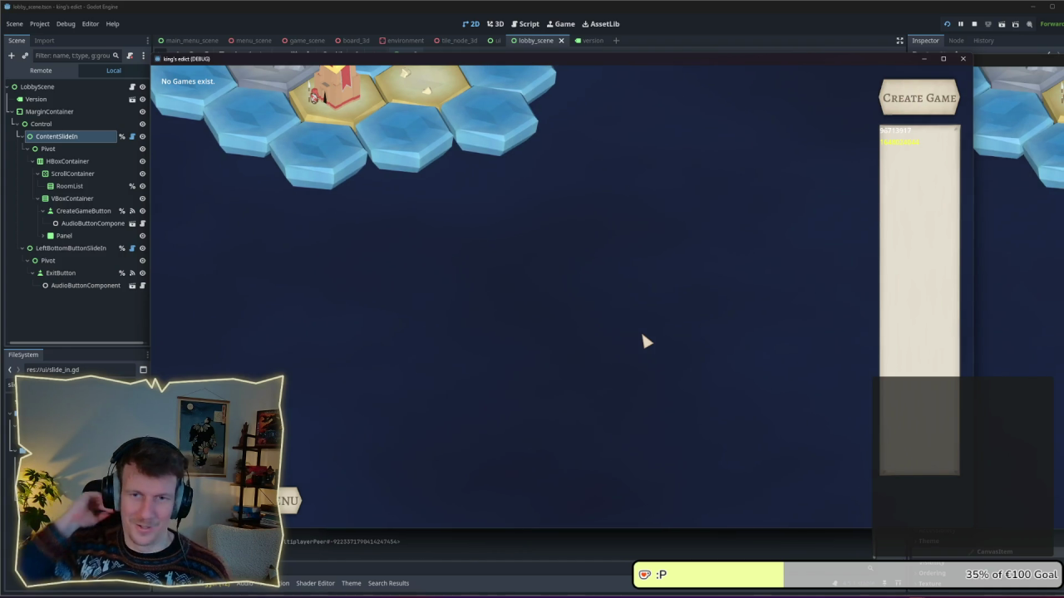
Host a room in the second game instance, check it is listed, then return to the main menu
left_click(1022, 325)
left_click(856, 334)
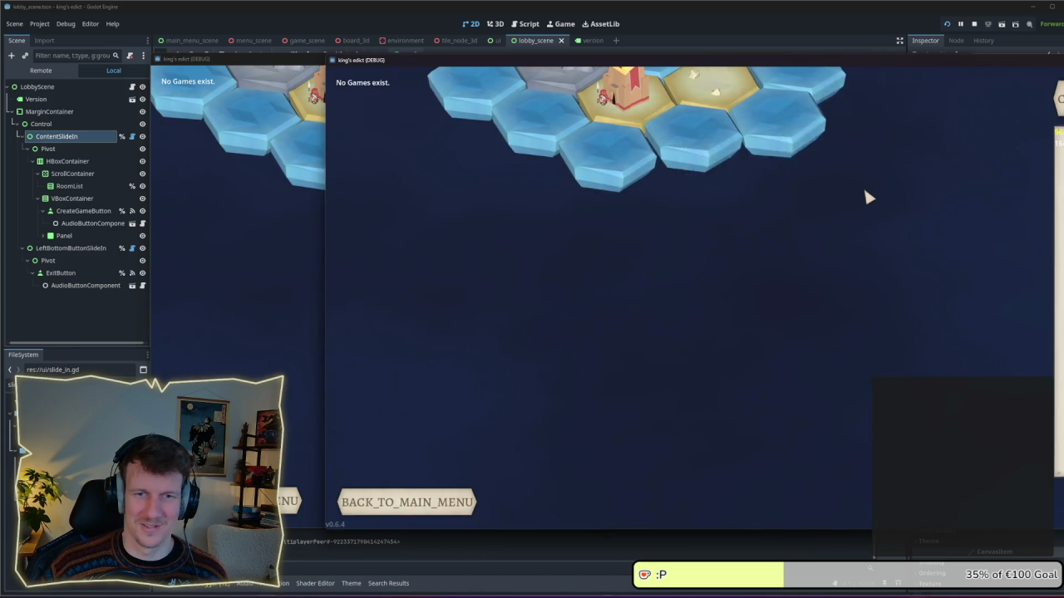
left_click(289, 300)
left_click(291, 500)
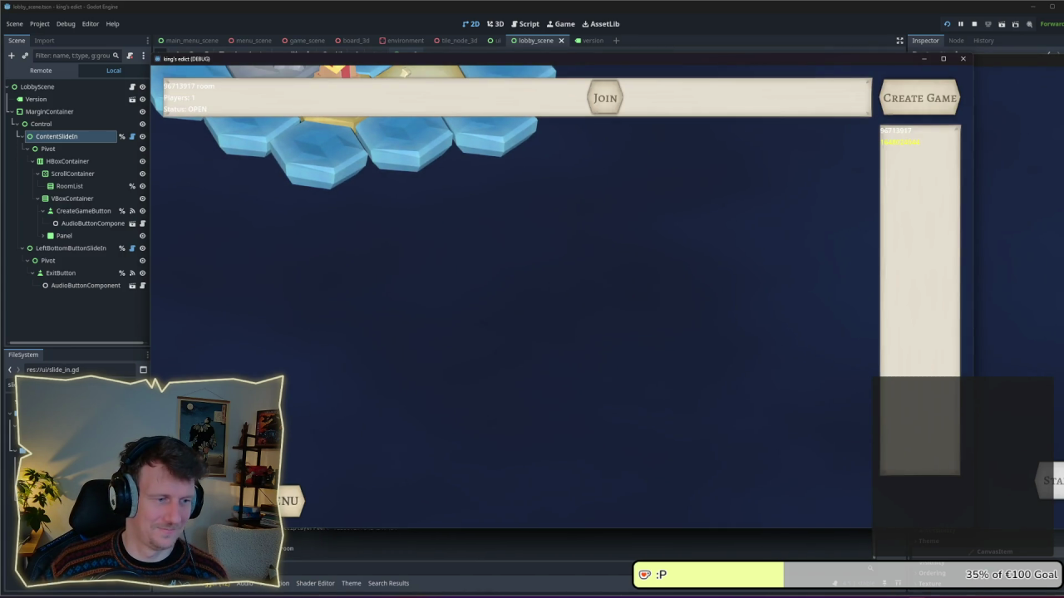
key("Return")
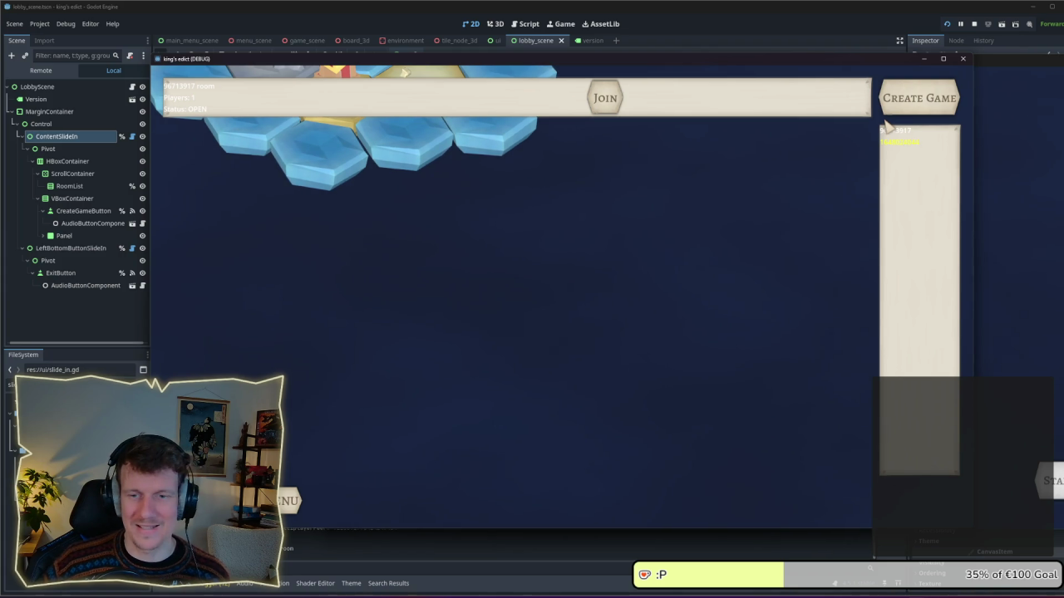
left_click(999, 59)
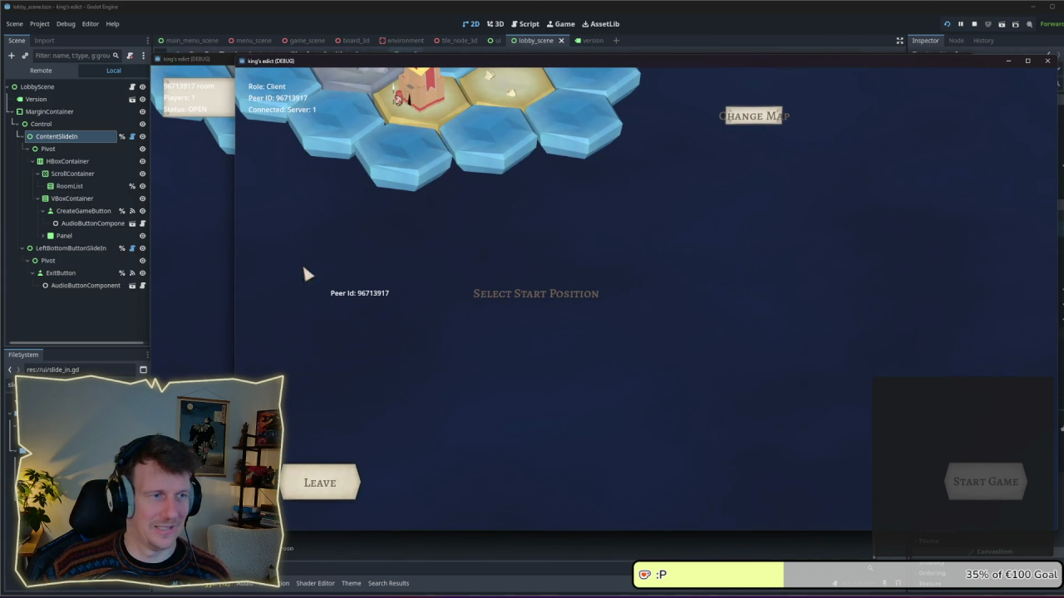
left_click(202, 283)
key("Escape")
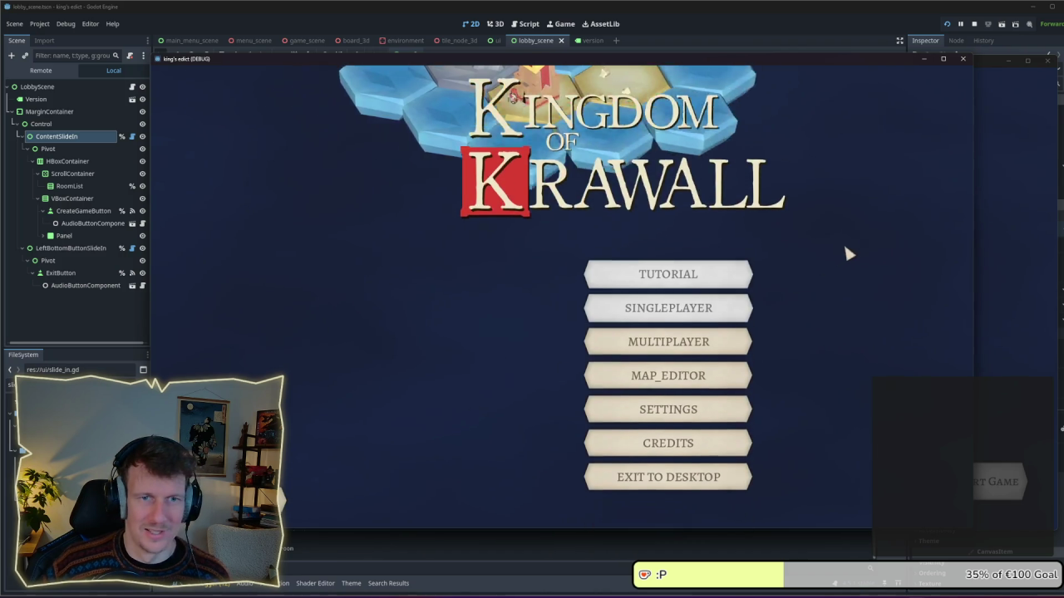
Replay the main-menu-to-lobby slide-in about seven times, returning to the menu each time
left_click(716, 343)
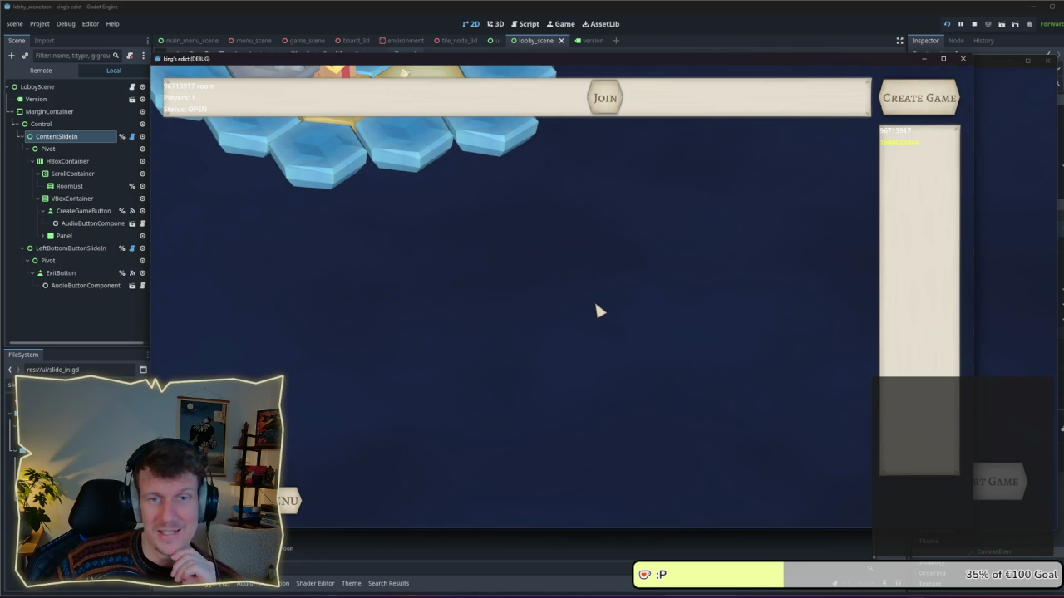
left_click(291, 500)
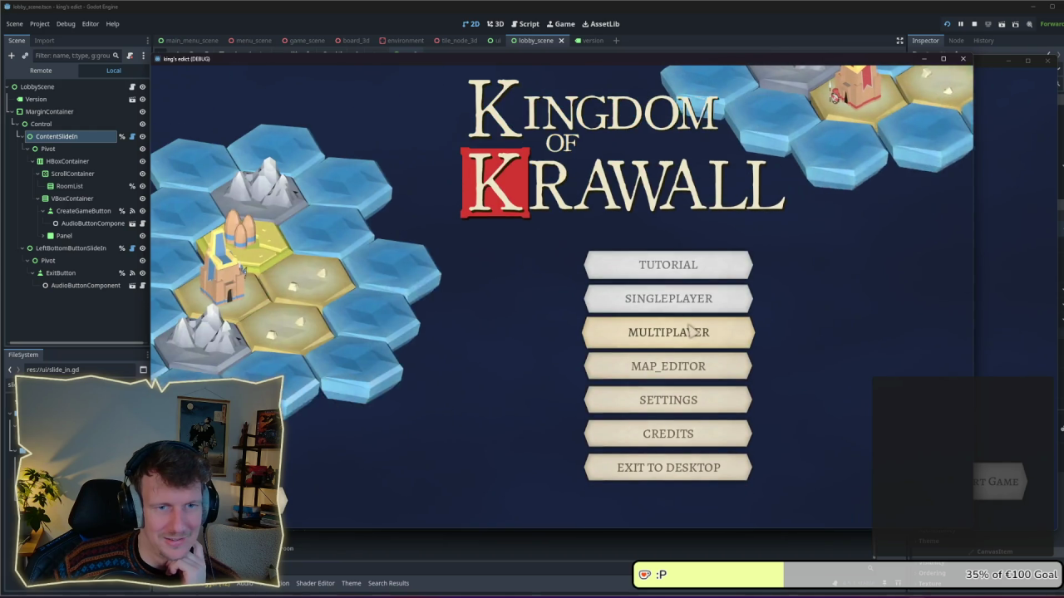
left_click(686, 331)
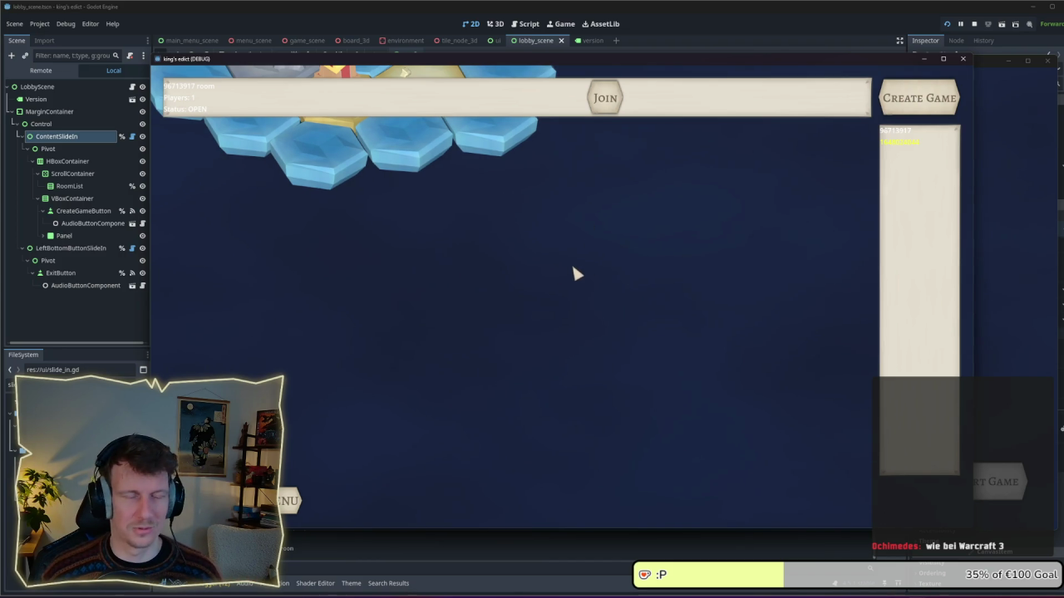
left_click(289, 500)
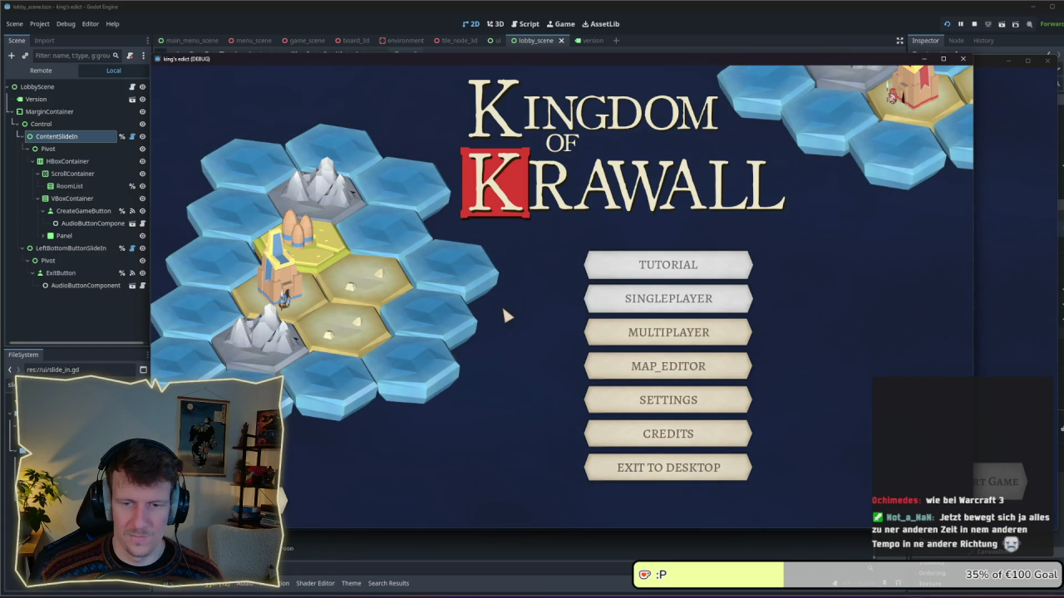
left_click(661, 331)
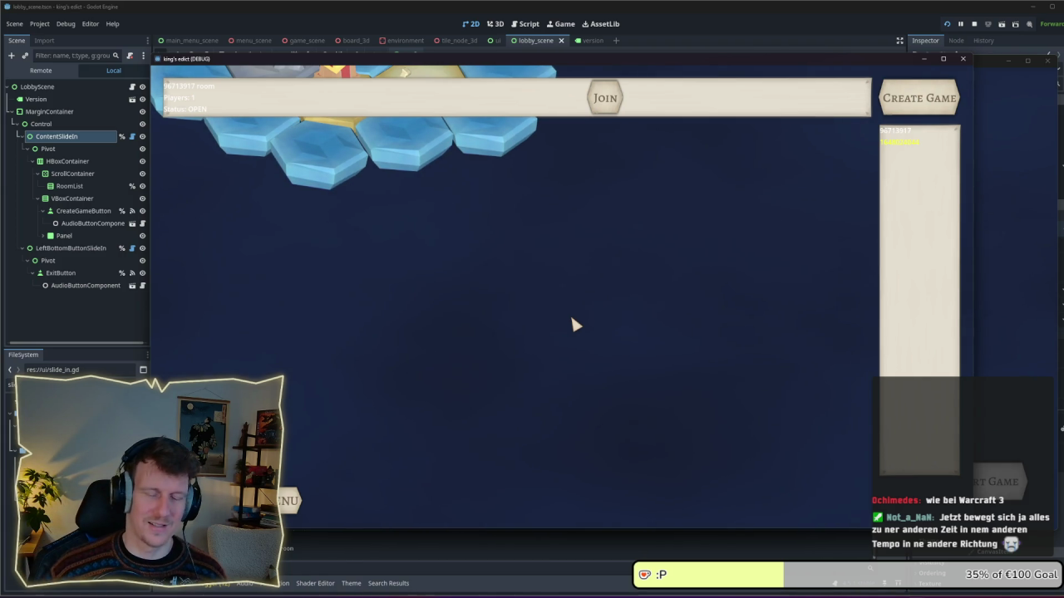
left_click(291, 499)
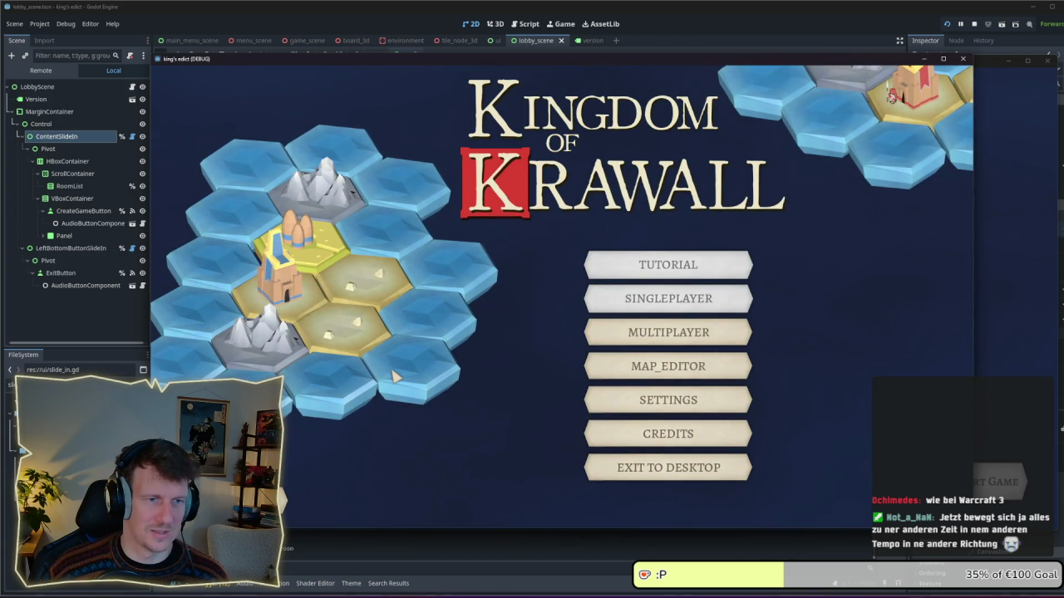
left_click(638, 333)
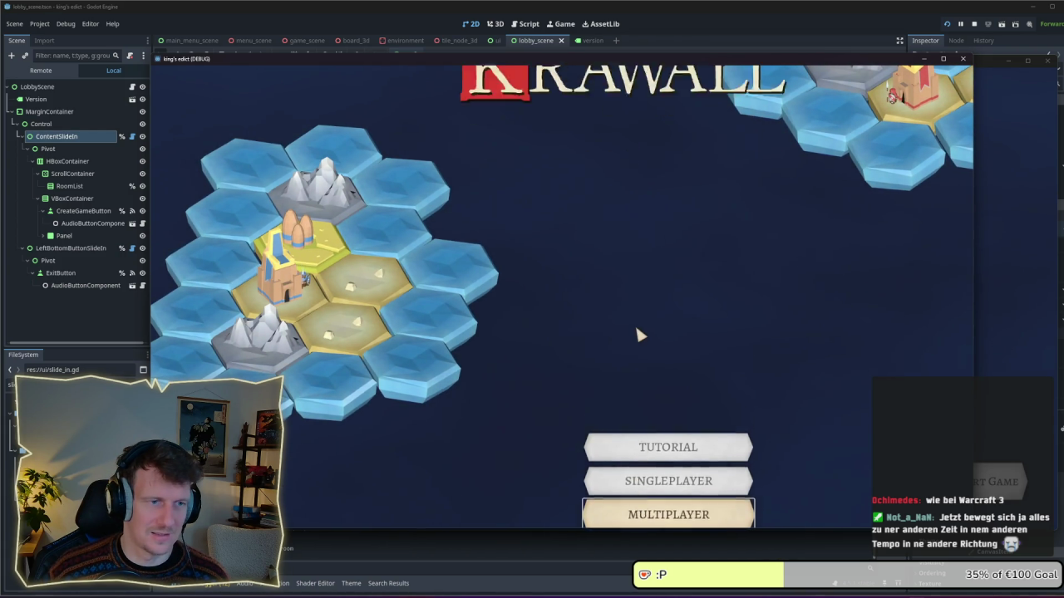
left_click(291, 500)
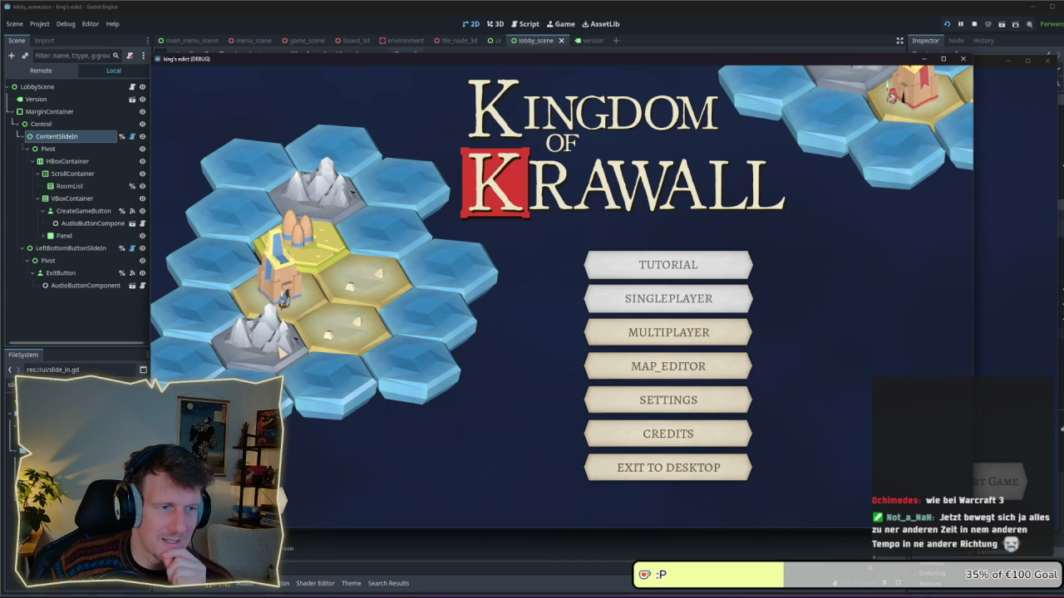
left_click(592, 332)
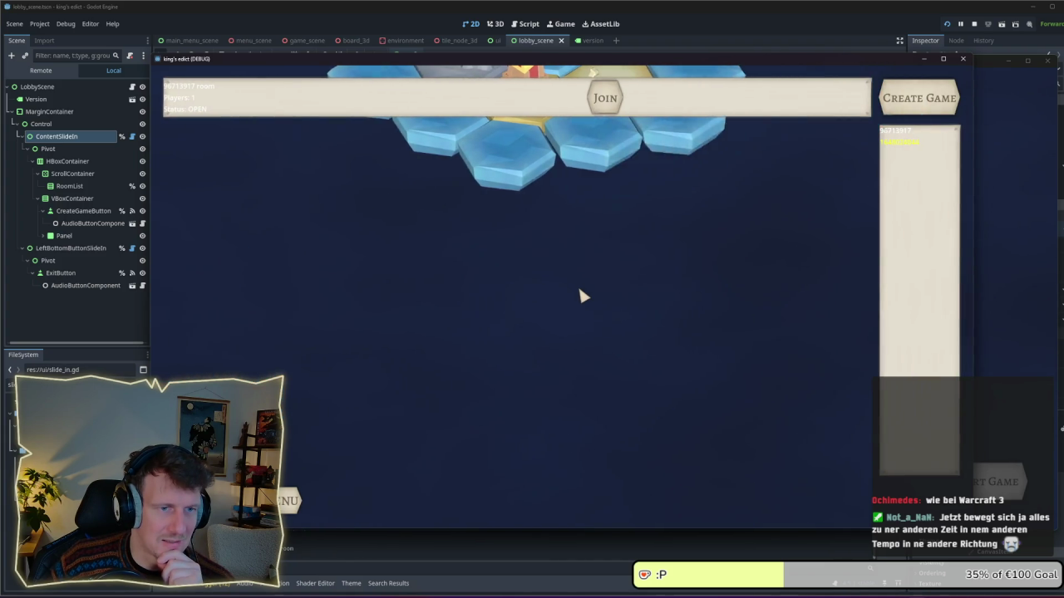
left_click(291, 501)
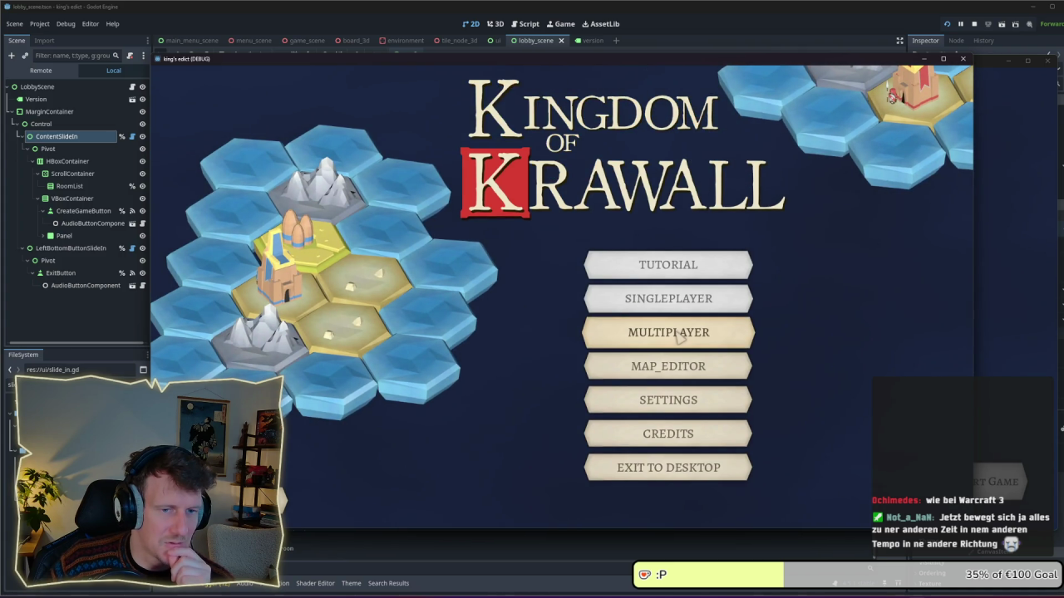
left_click(677, 333)
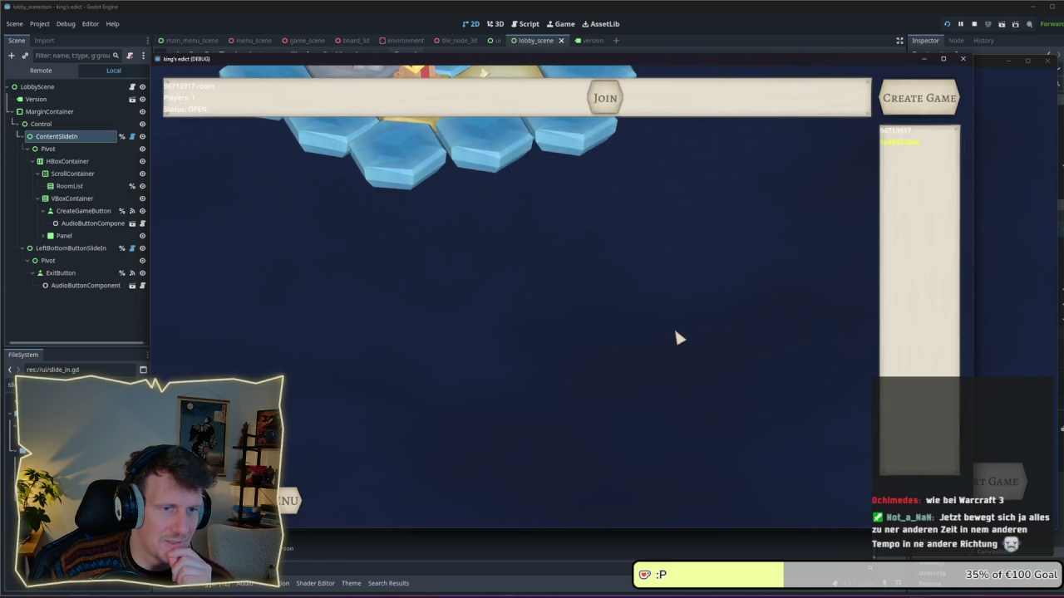
left_click(314, 500)
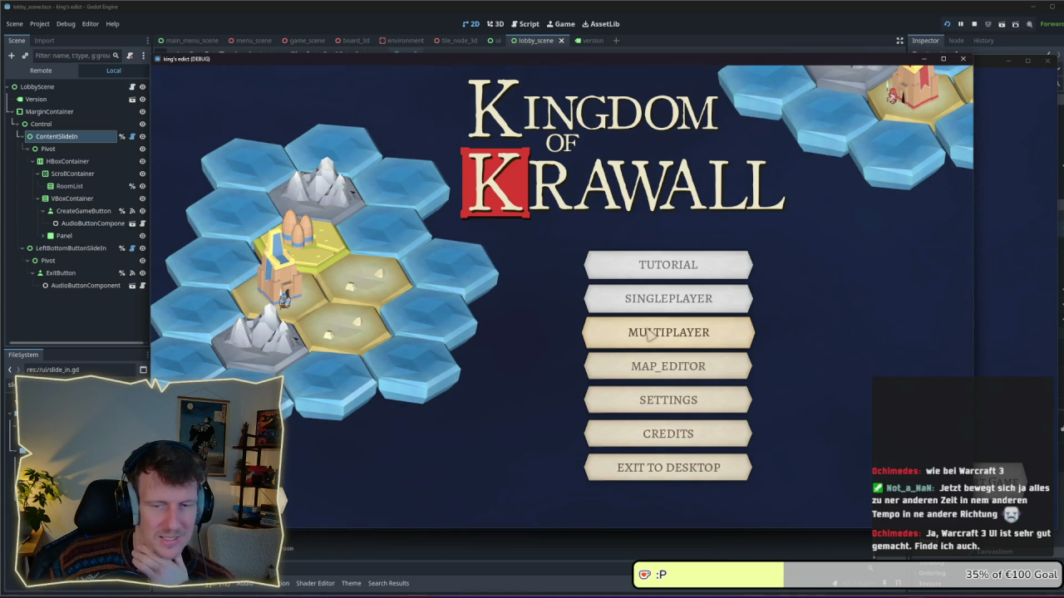
left_click(646, 332)
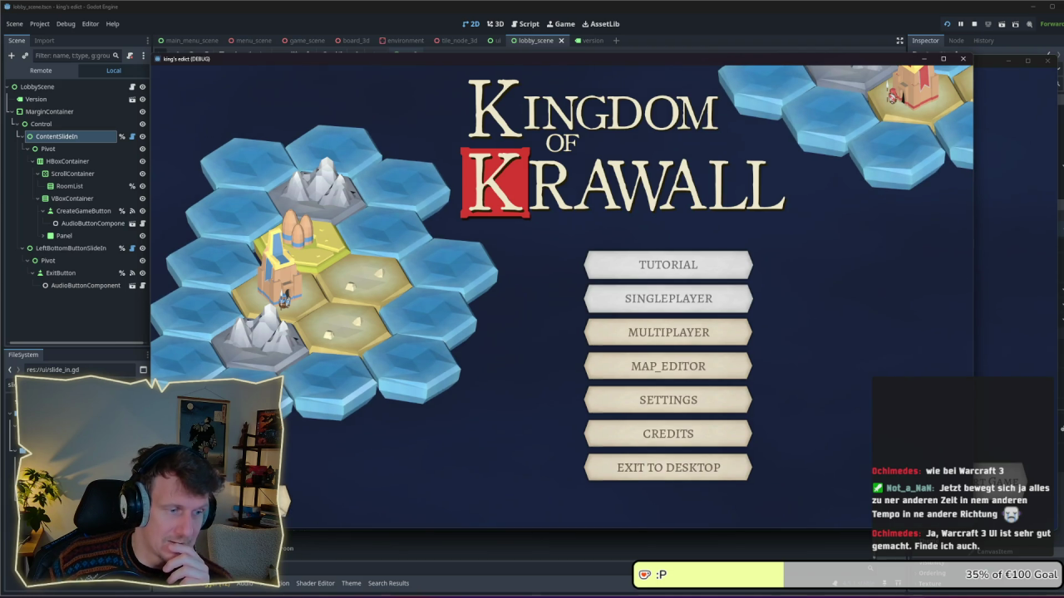
left_click(690, 342)
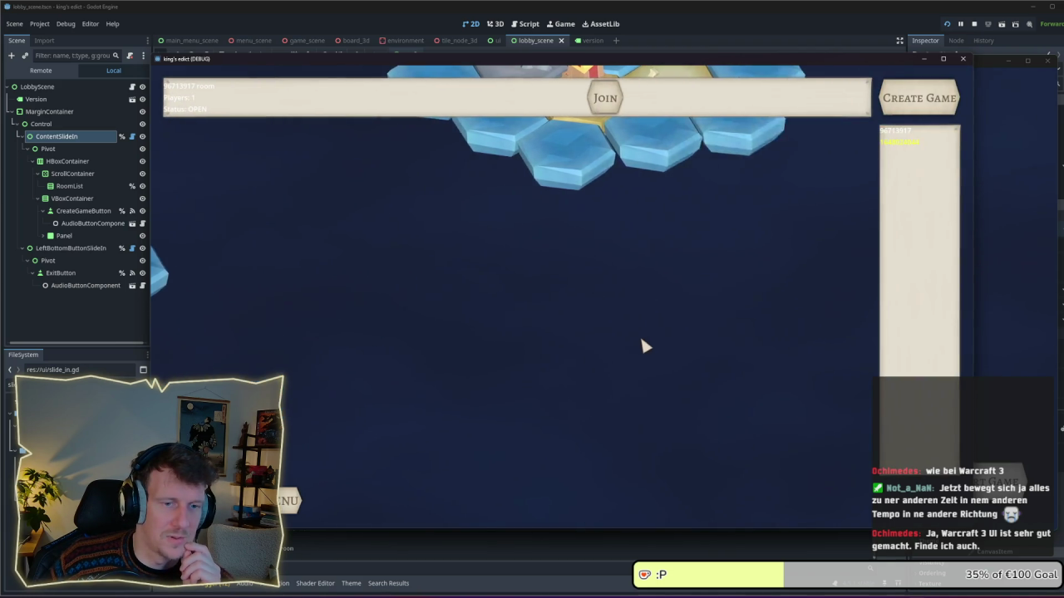
left_click(293, 499)
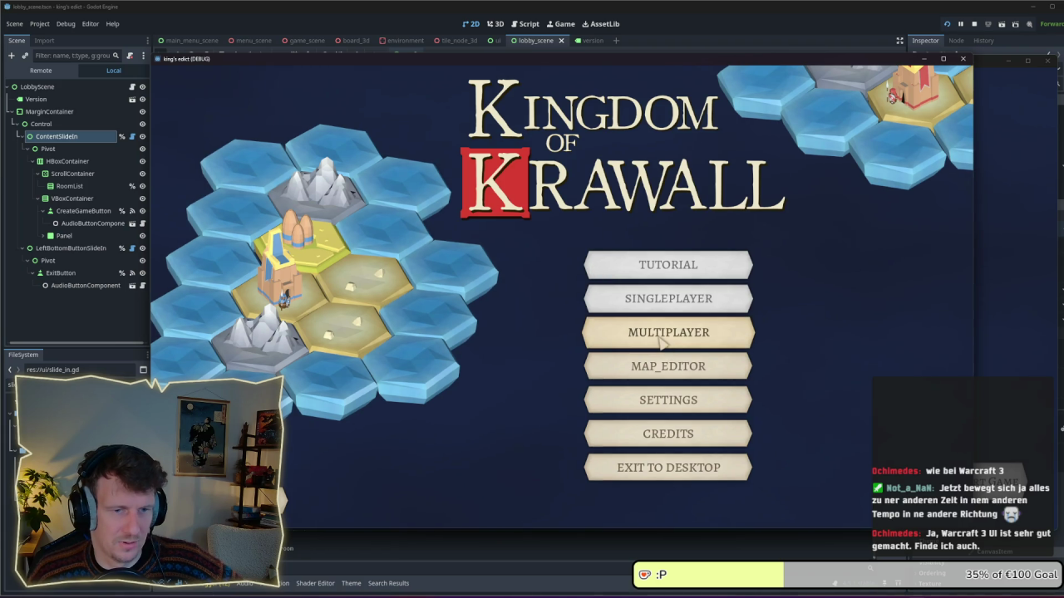
Visit the map editor, exit to the main menu, and replay the lobby transition, ending in the lobby
left_click(667, 366)
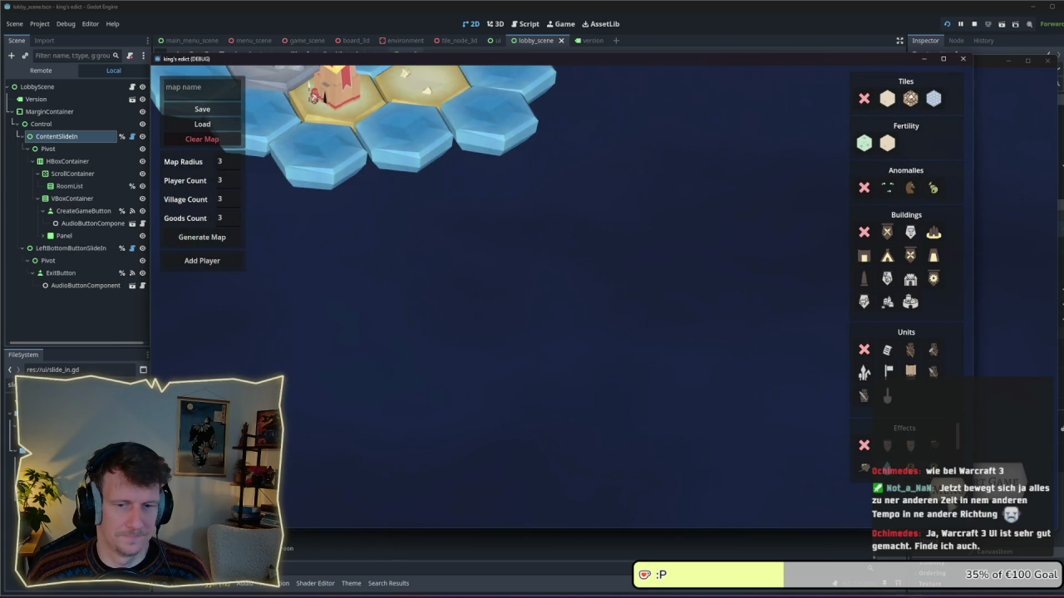
key("Escape")
left_click(539, 268)
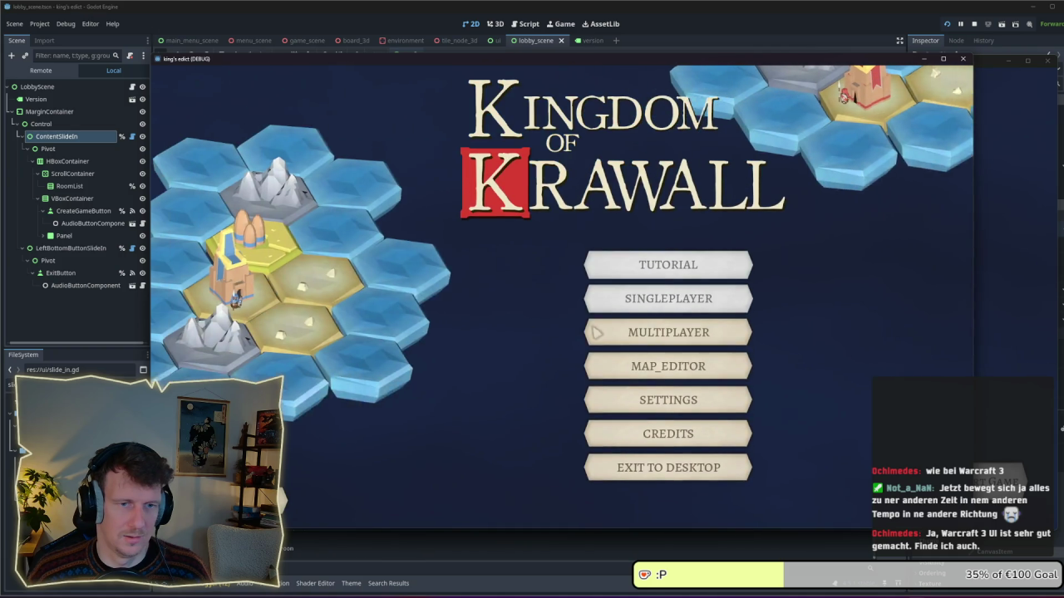
key("Return")
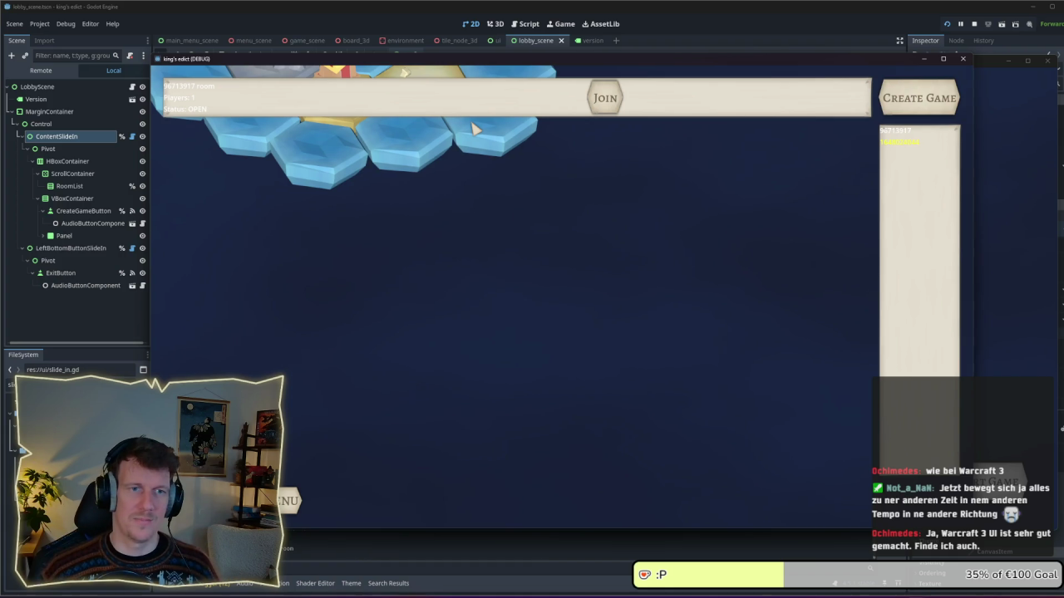
left_click(291, 500)
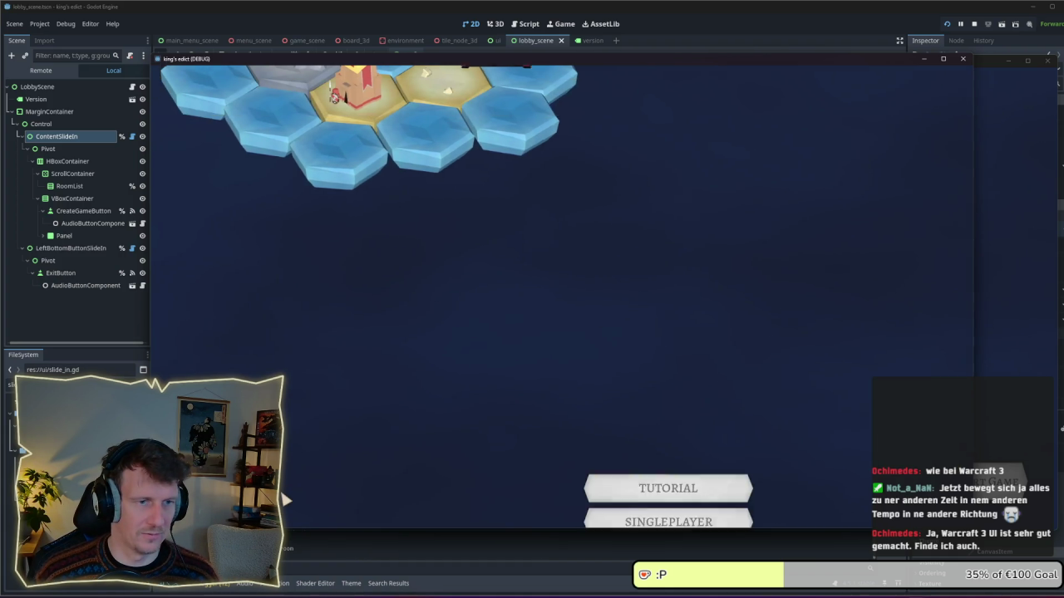
left_click(611, 332)
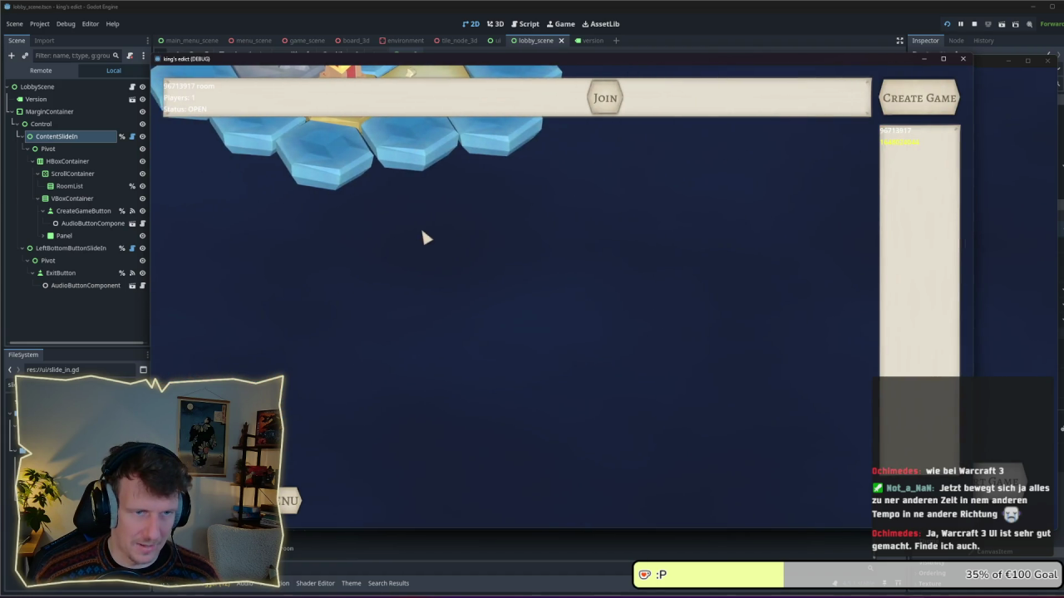
left_click(286, 500)
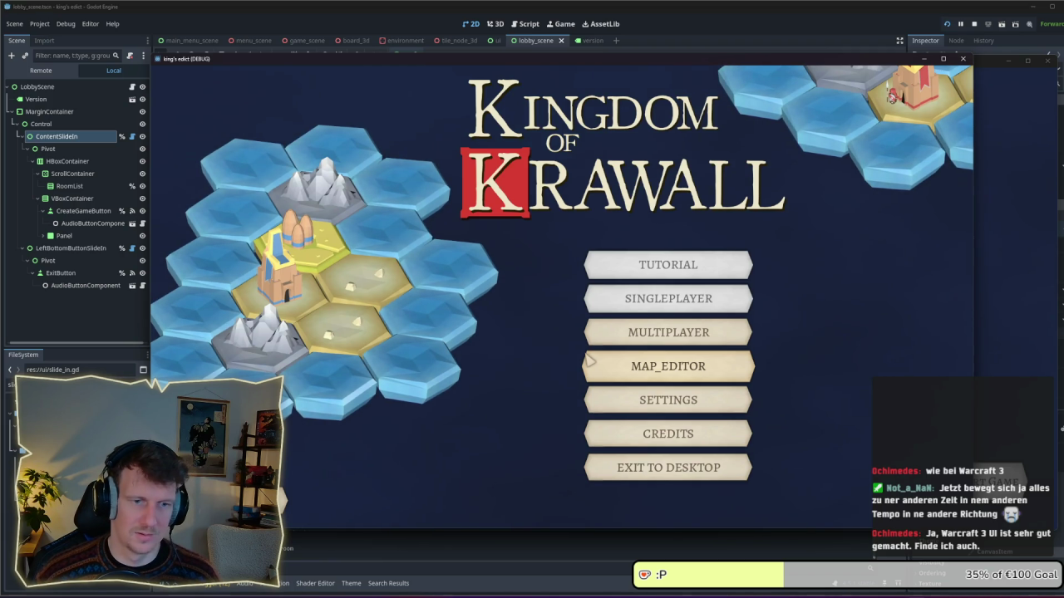
left_click(630, 342)
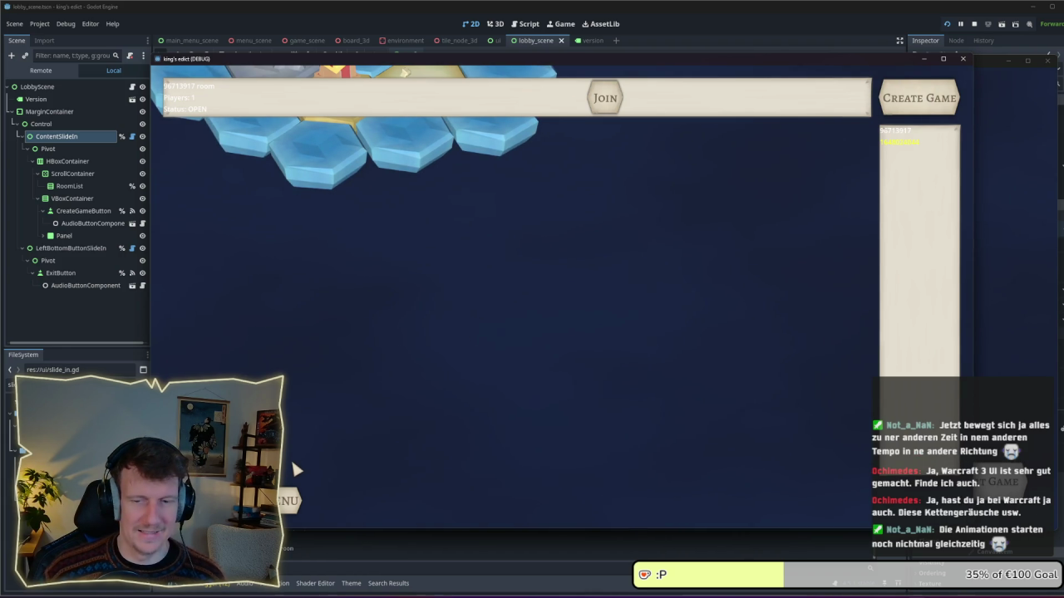
left_click(288, 501)
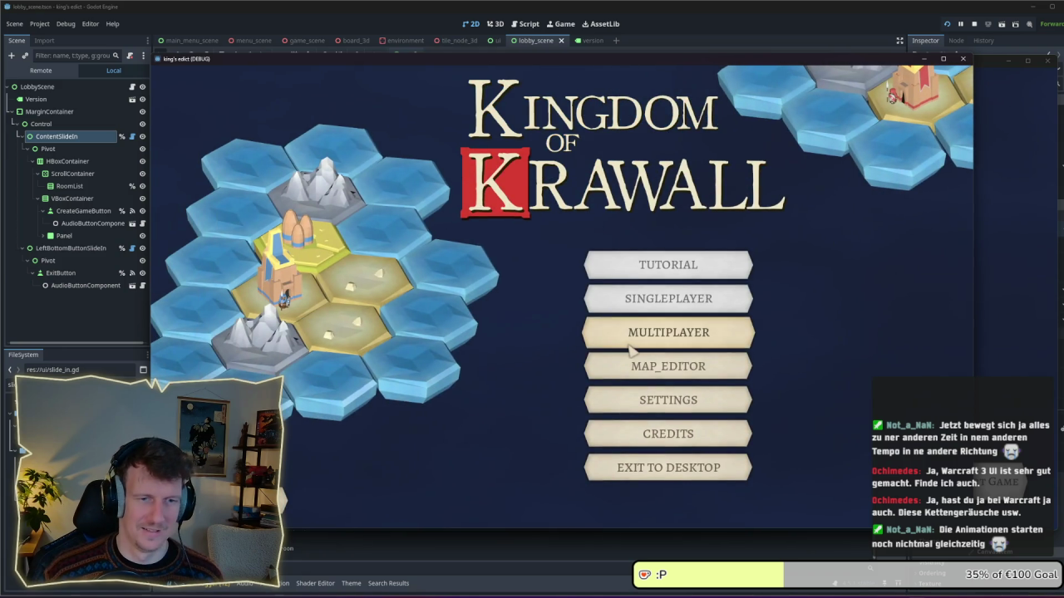
left_click(628, 339)
left_click(290, 498)
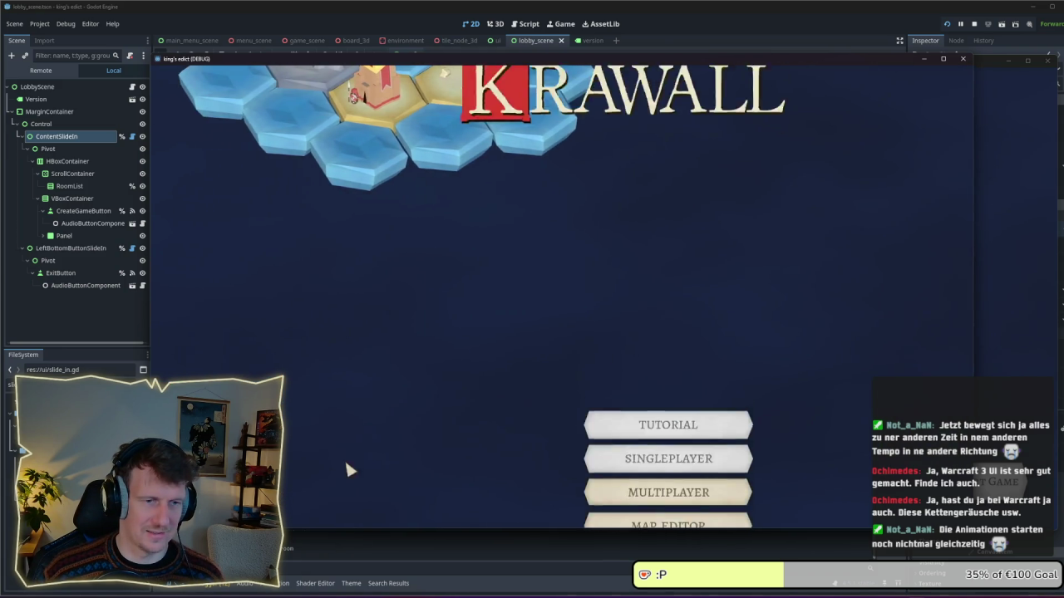
left_click(637, 333)
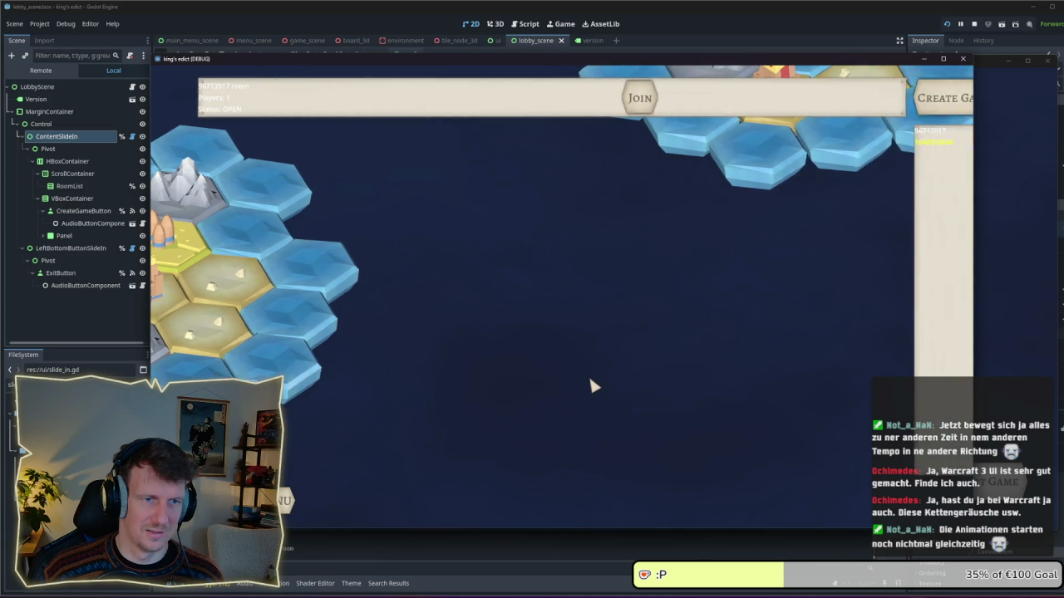
left_click(289, 500)
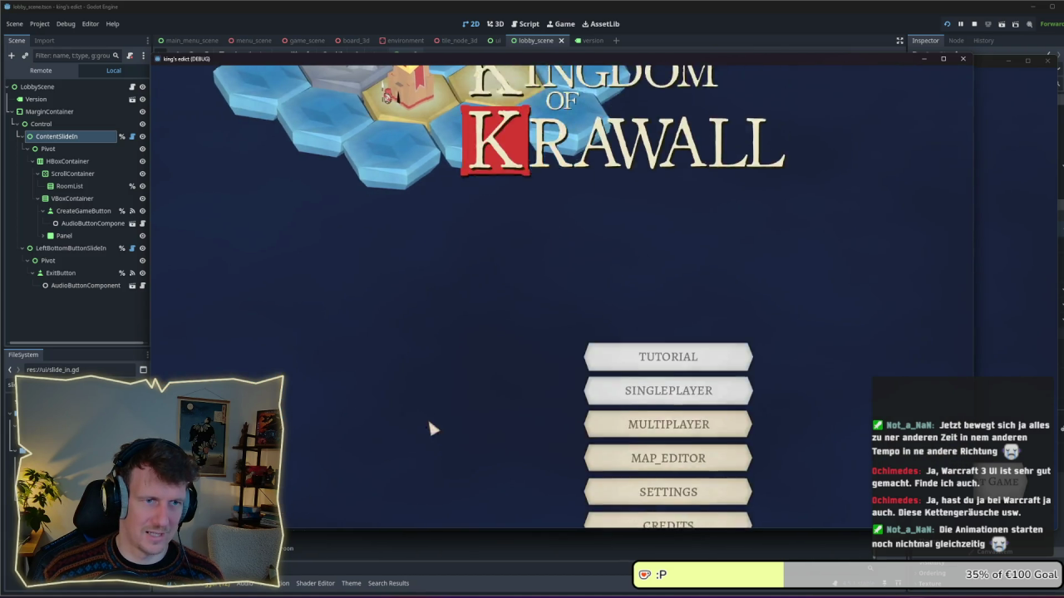
left_click(628, 337)
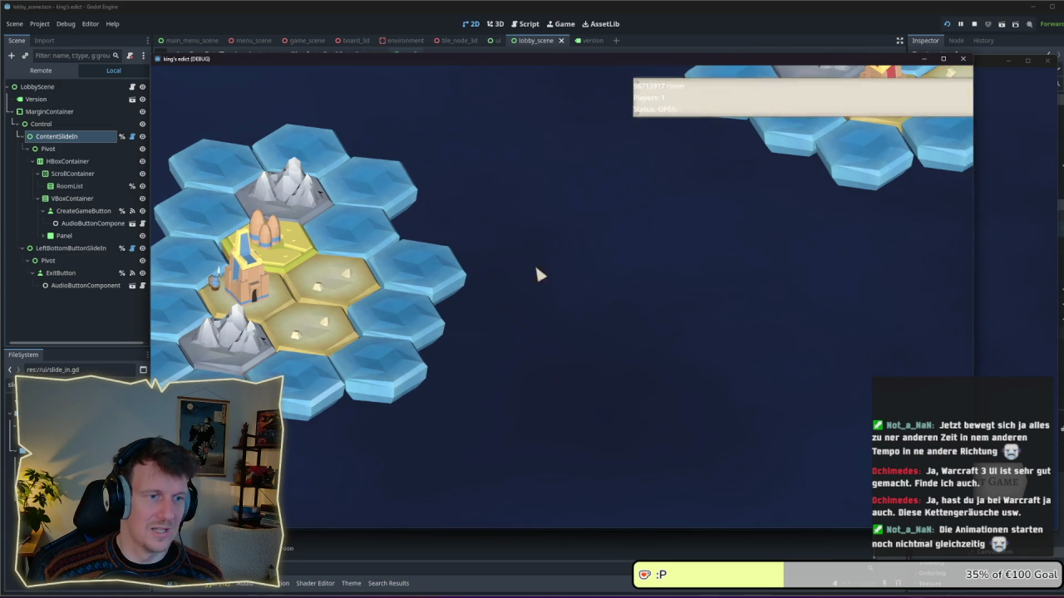
left_click(289, 500)
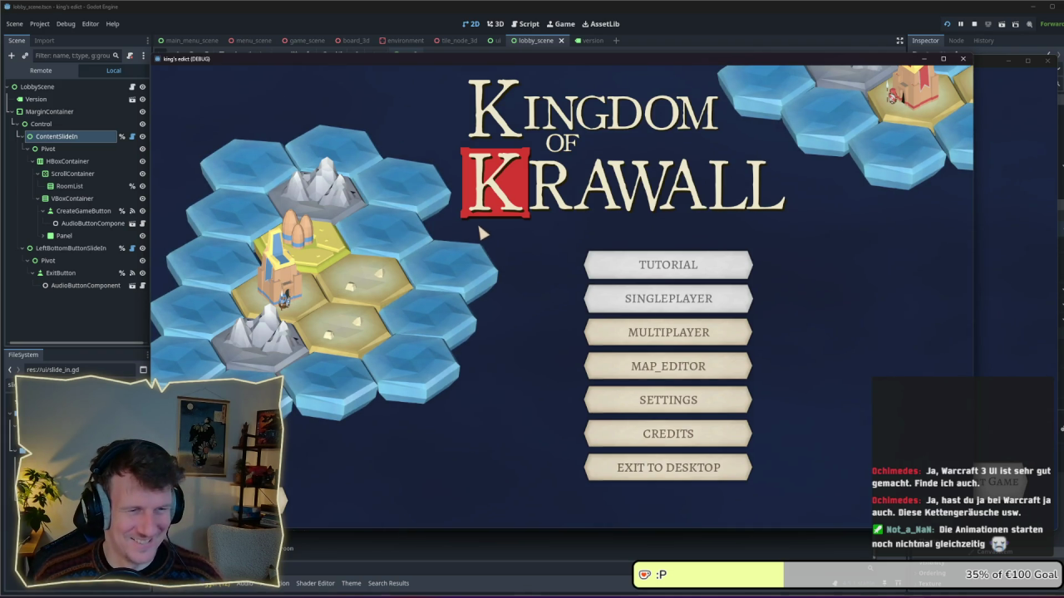
left_click(663, 332)
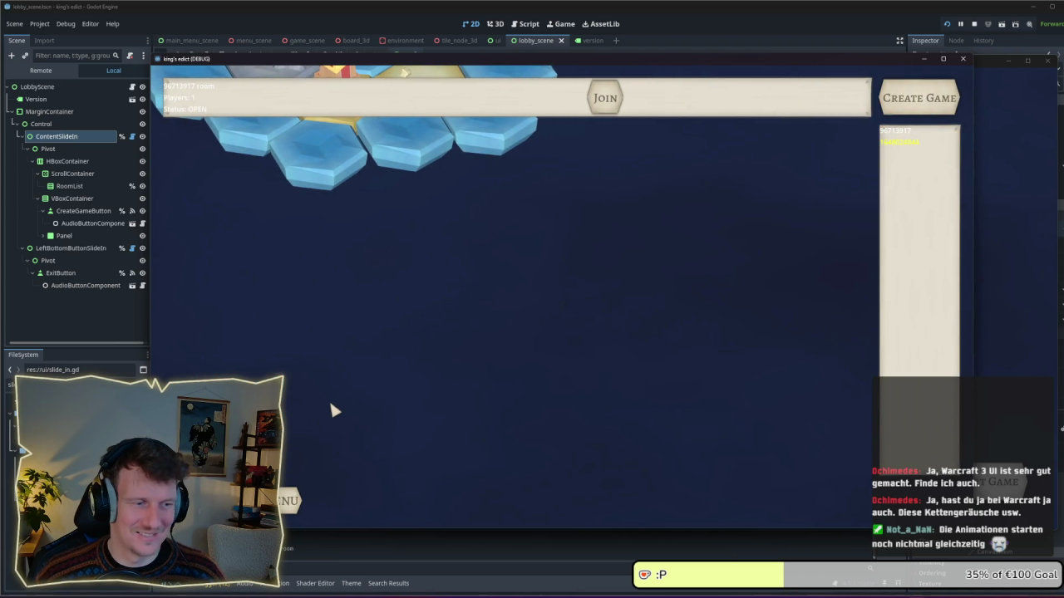
left_click(289, 501)
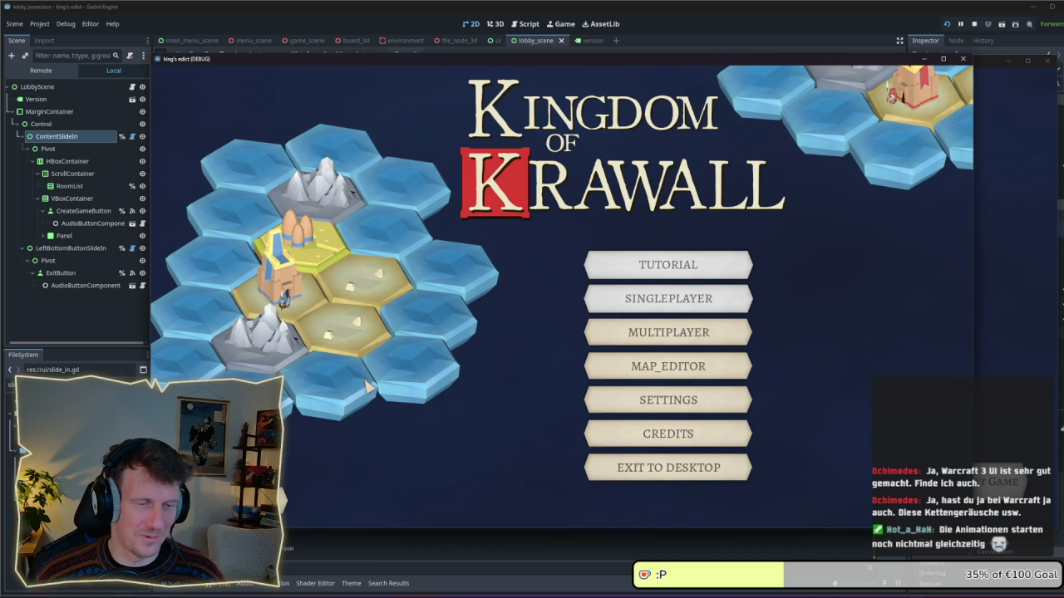
left_click(586, 333)
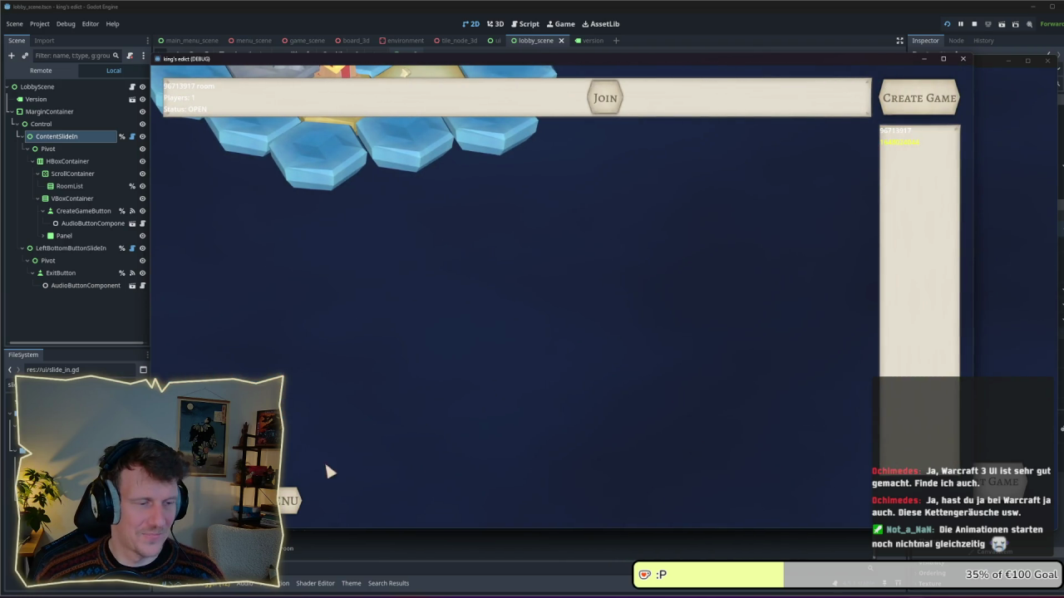
left_click(291, 501)
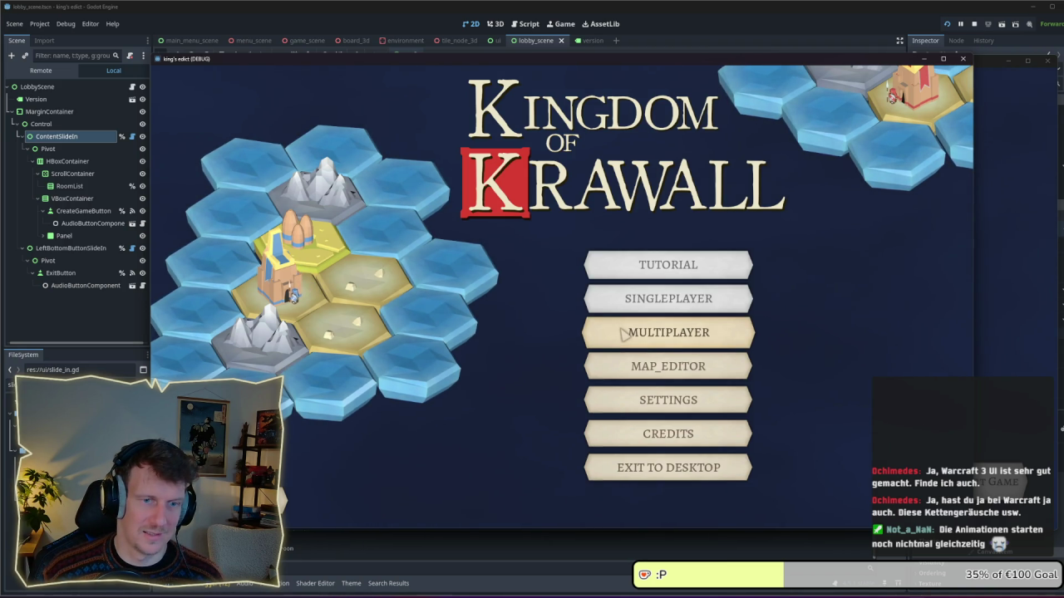
left_click(622, 331)
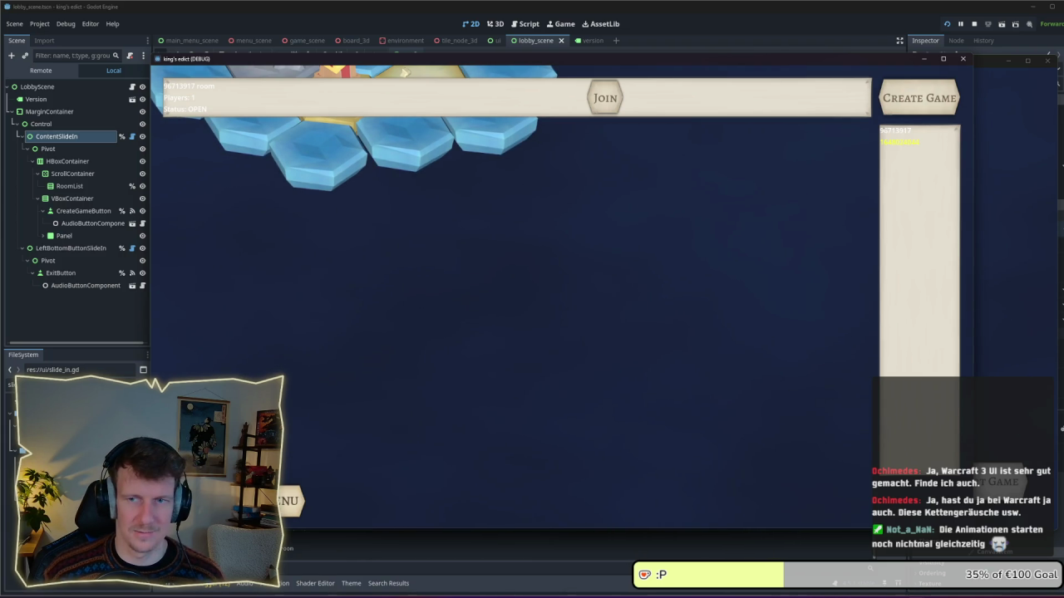
key("Escape")
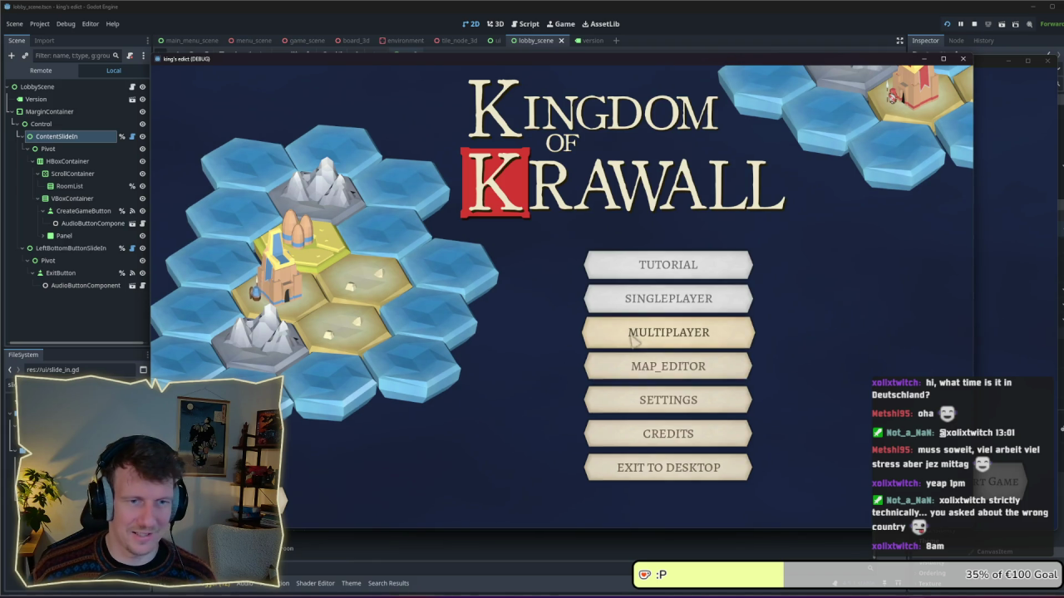
left_click(652, 339)
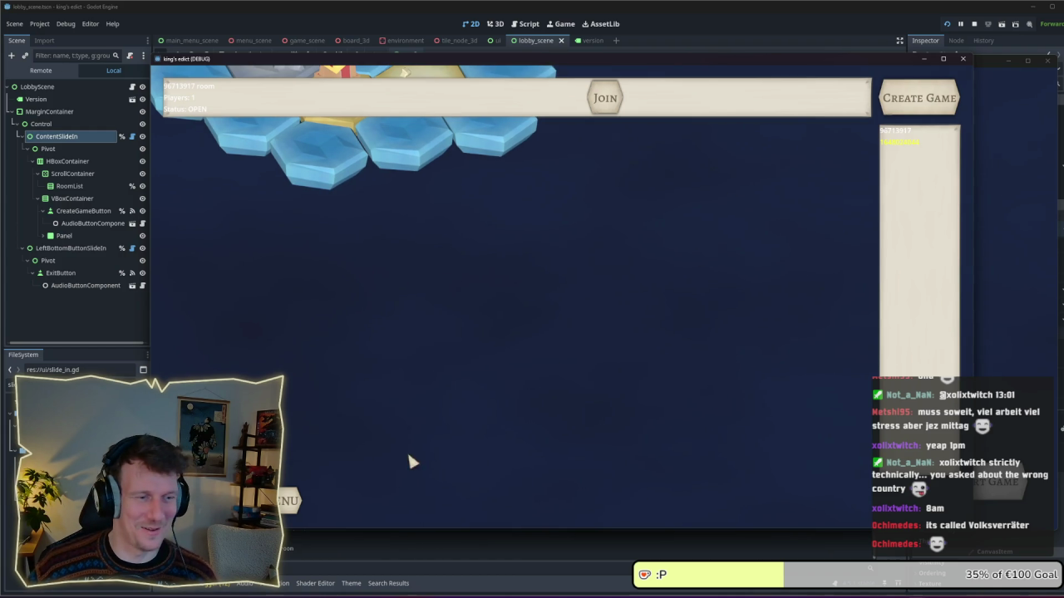
left_click(291, 501)
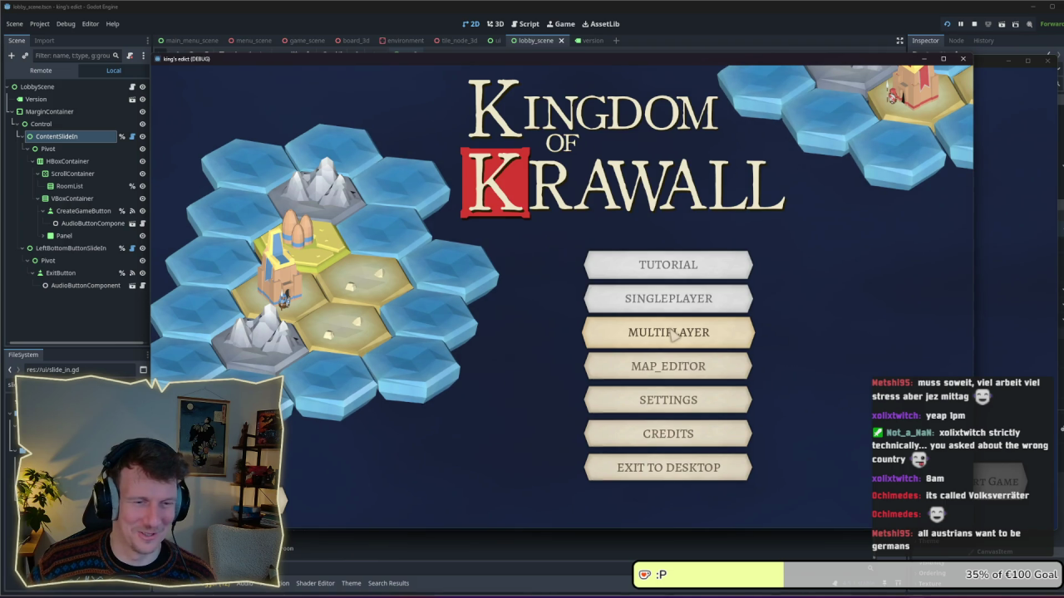
left_click(672, 332)
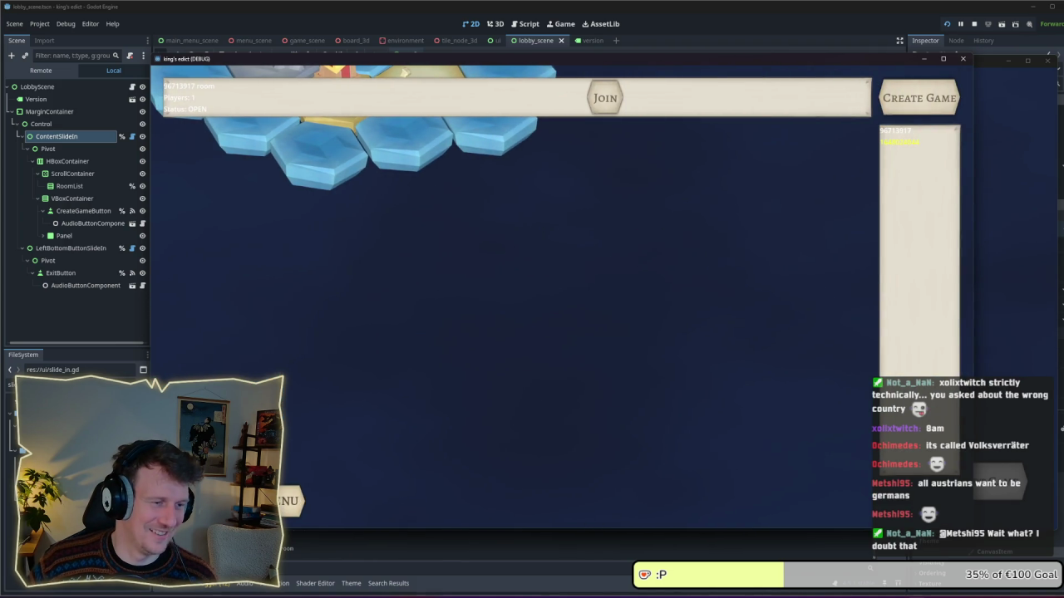
left_click(287, 500)
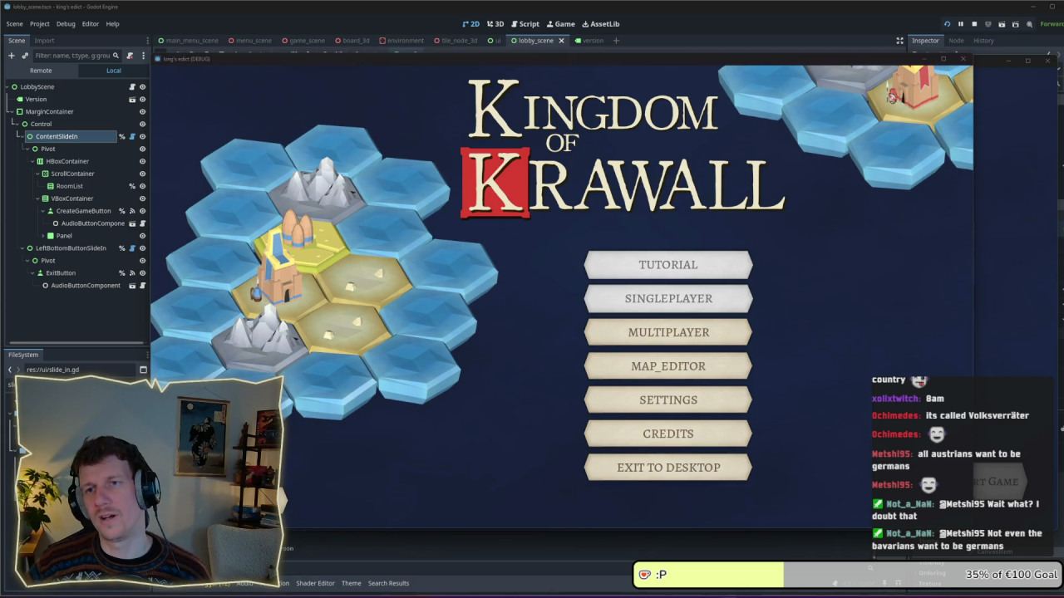
left_click_drag(595, 59, 558, 11)
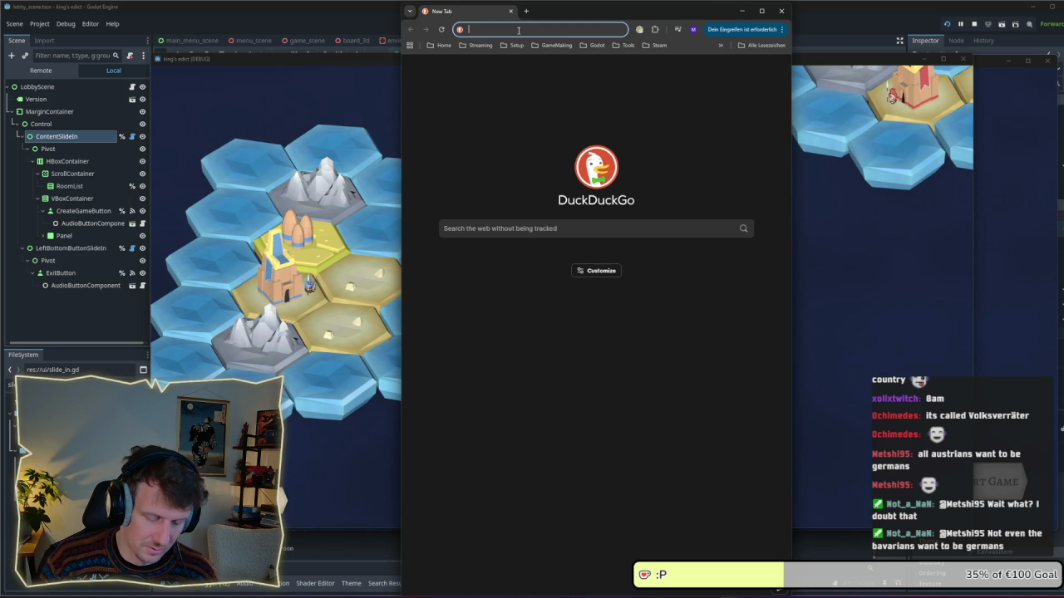
Search 'portugal time now' in DuckDuckGo, then close the browser window
type("portugal time ")
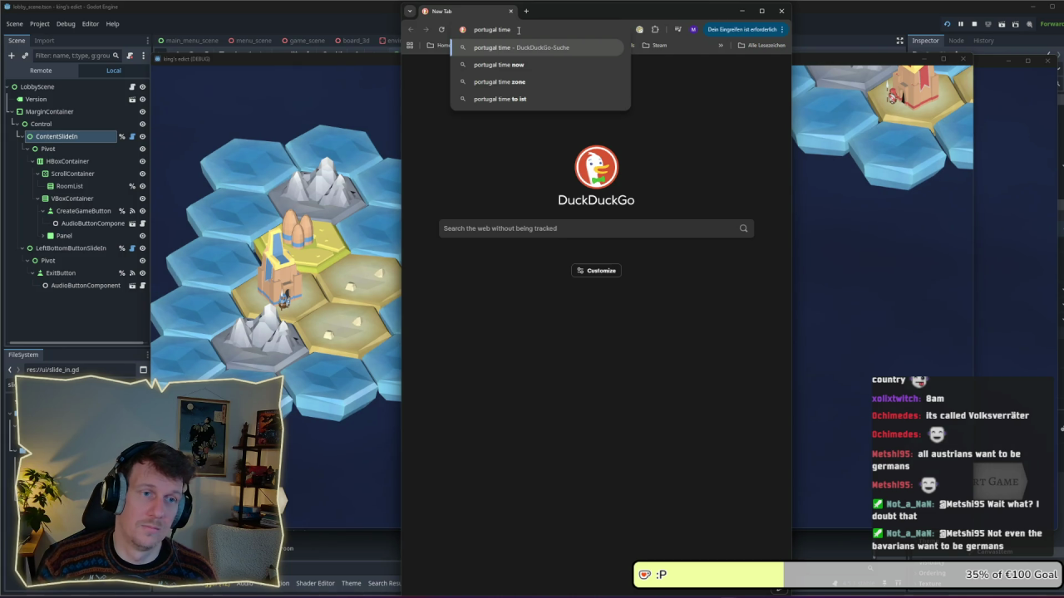
type("now")
key("Return")
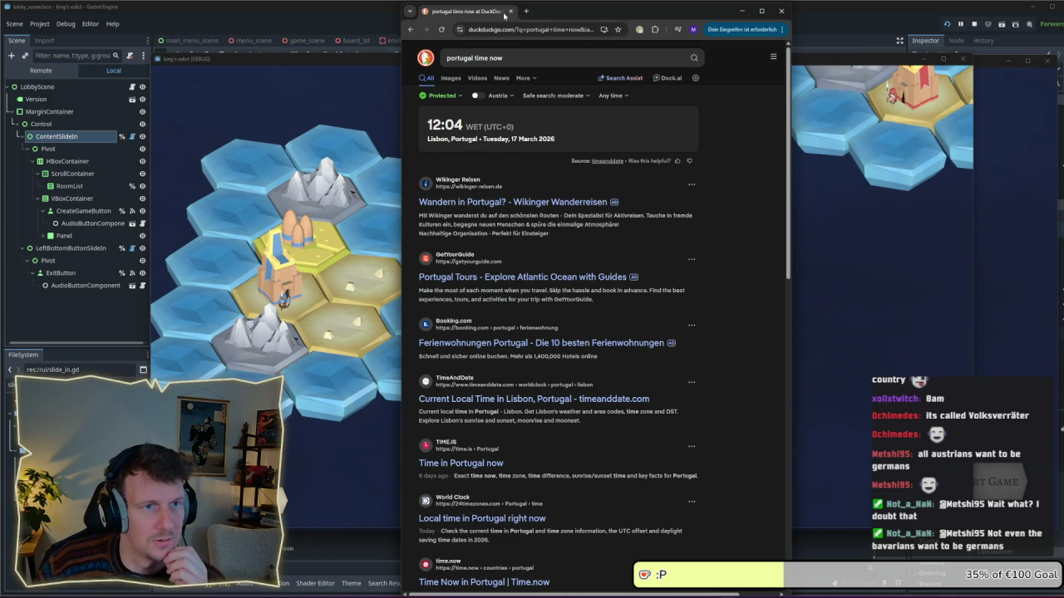
left_click(785, 10)
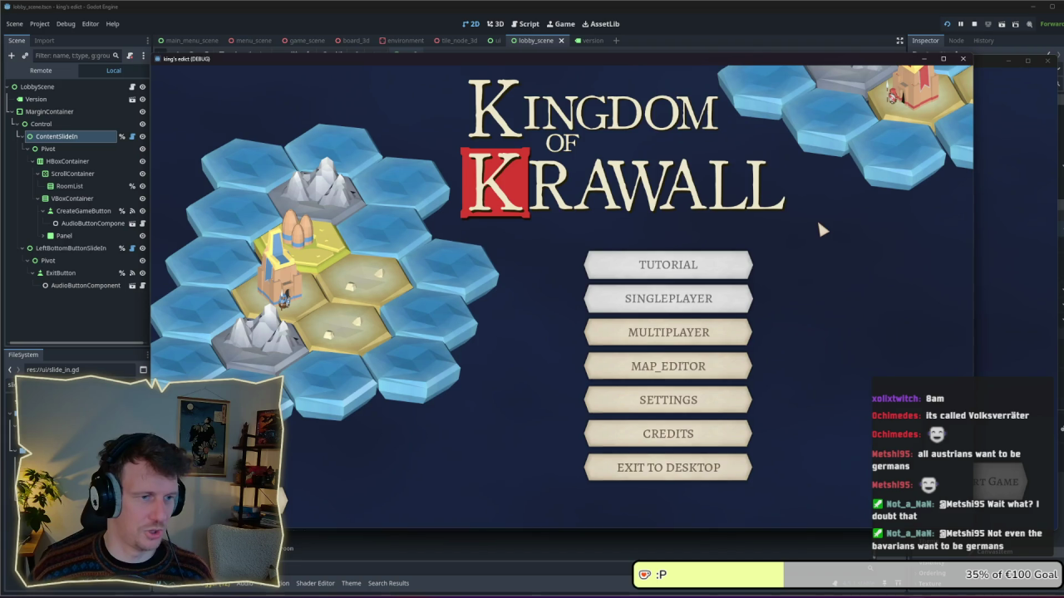
Open the lobby, return to the menu, reopen the lobby, then stop the game
left_click(706, 333)
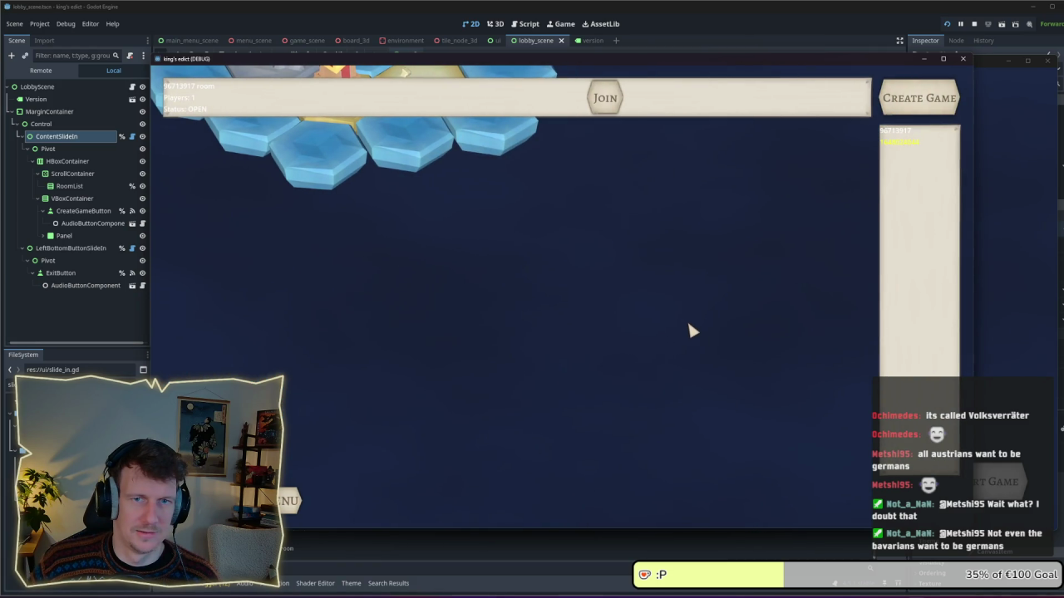
left_click(287, 501)
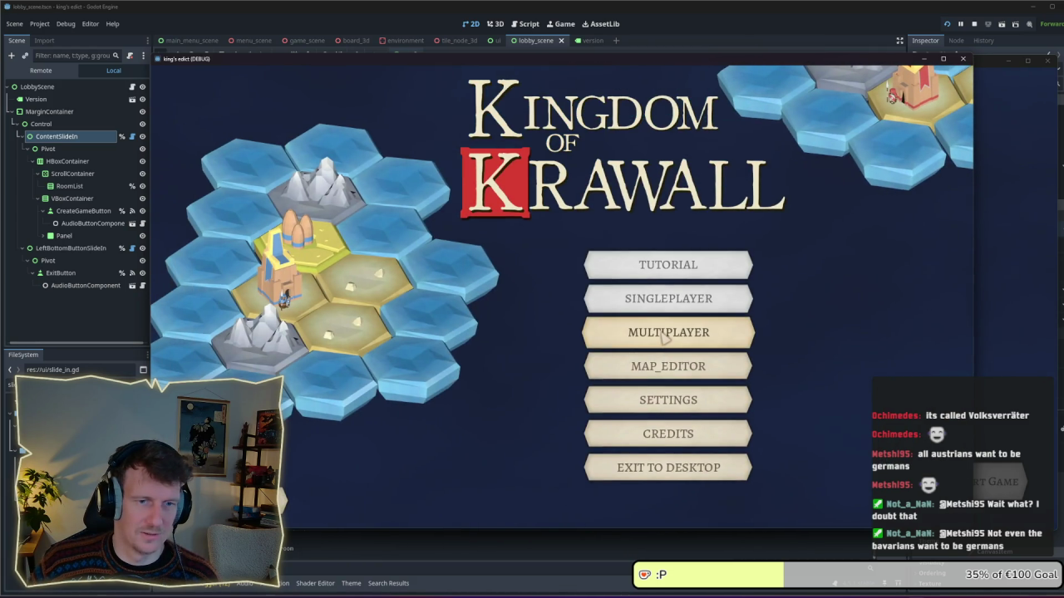
key("Return")
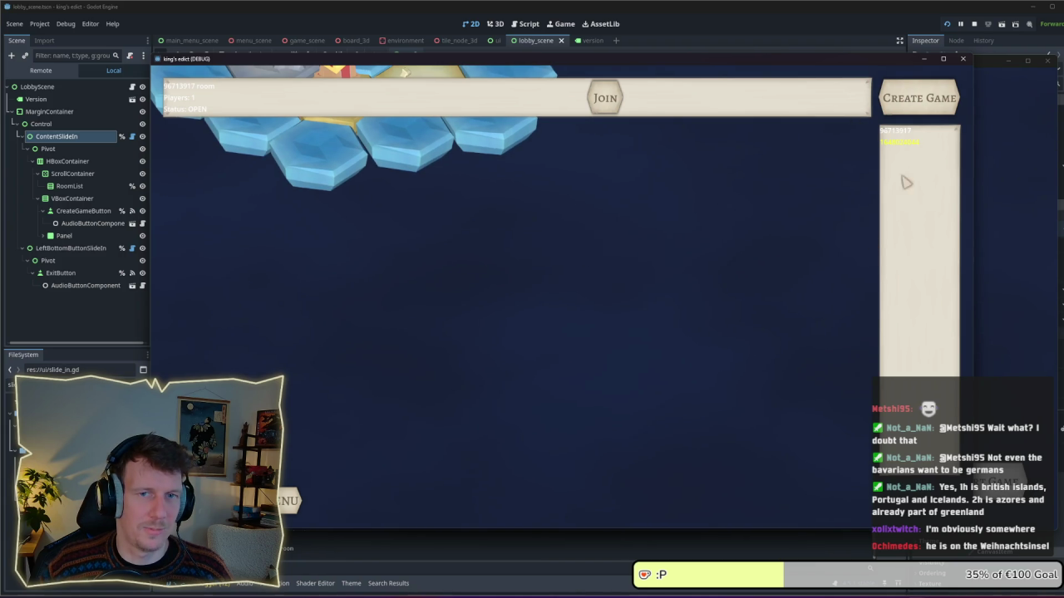
left_click(974, 24)
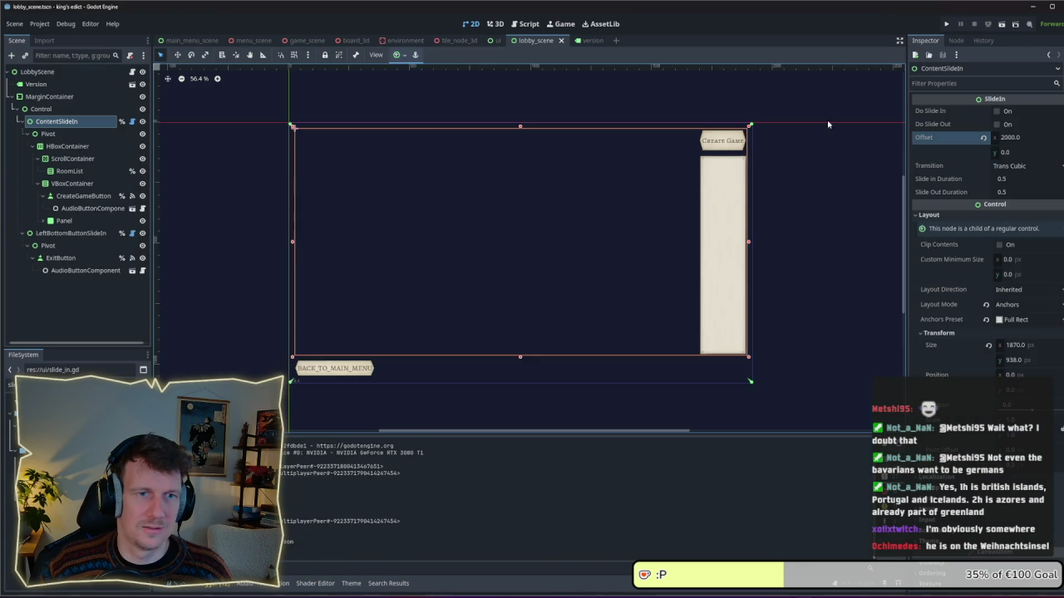
Select RoomList, then the VBoxContainer holding CreateGameButton and Panel, to view its properties
left_click(83, 171)
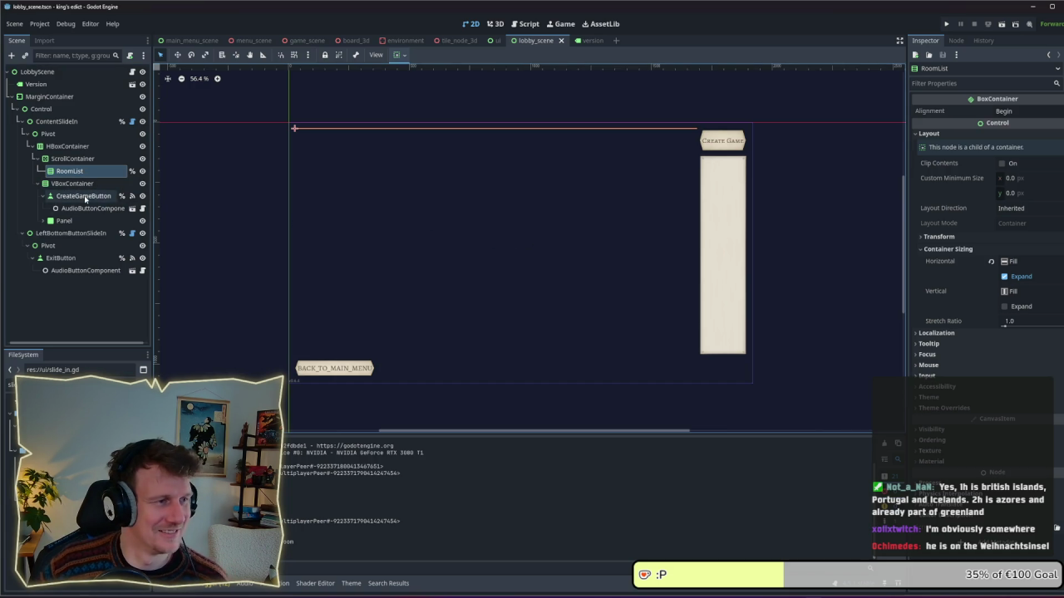
left_click(73, 183)
left_click(80, 182)
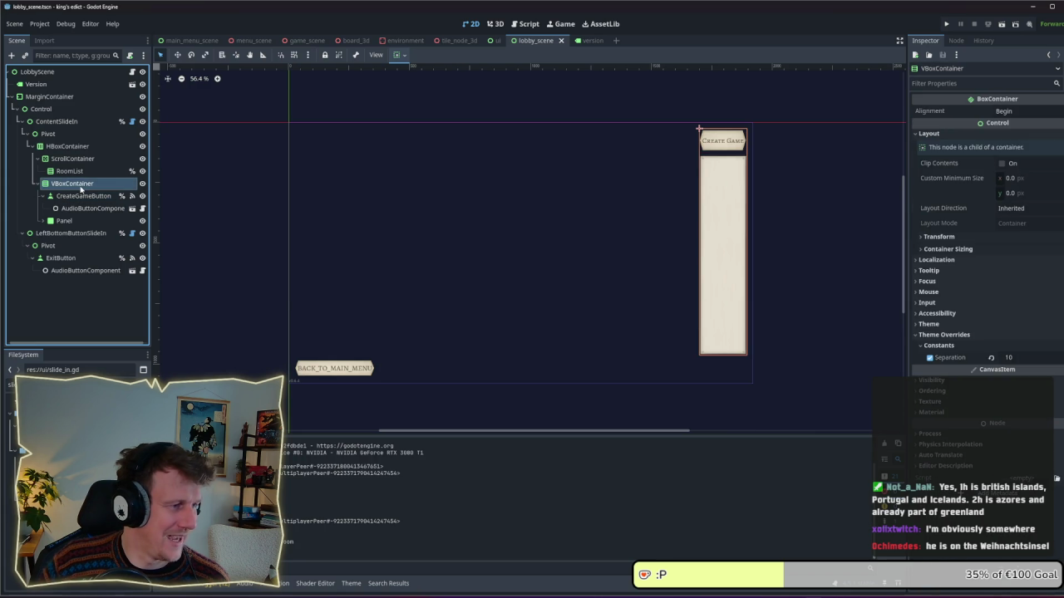